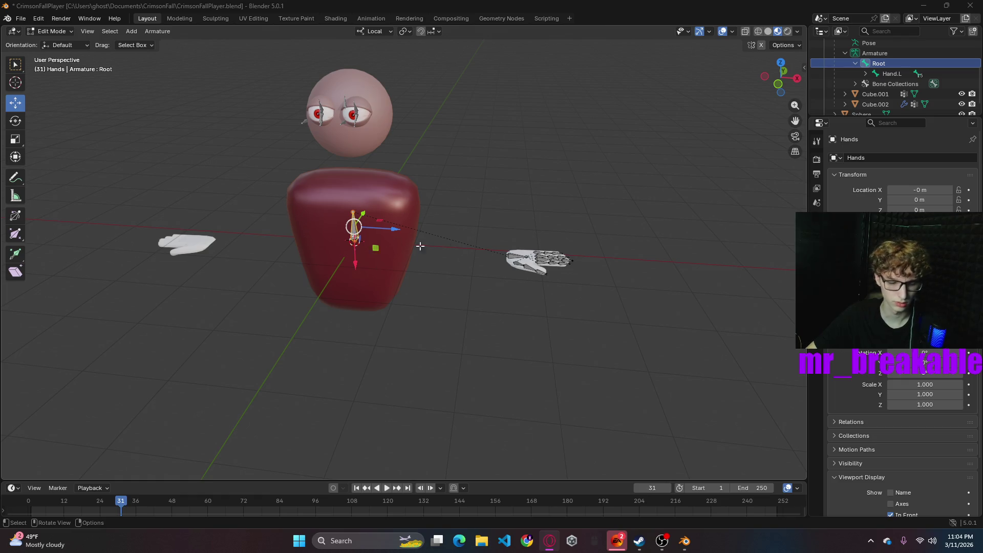
- Deselect the Root bone and take the Hands rig back to Object Mode
{"action": "left_click", "coordinate": [545, 198]}
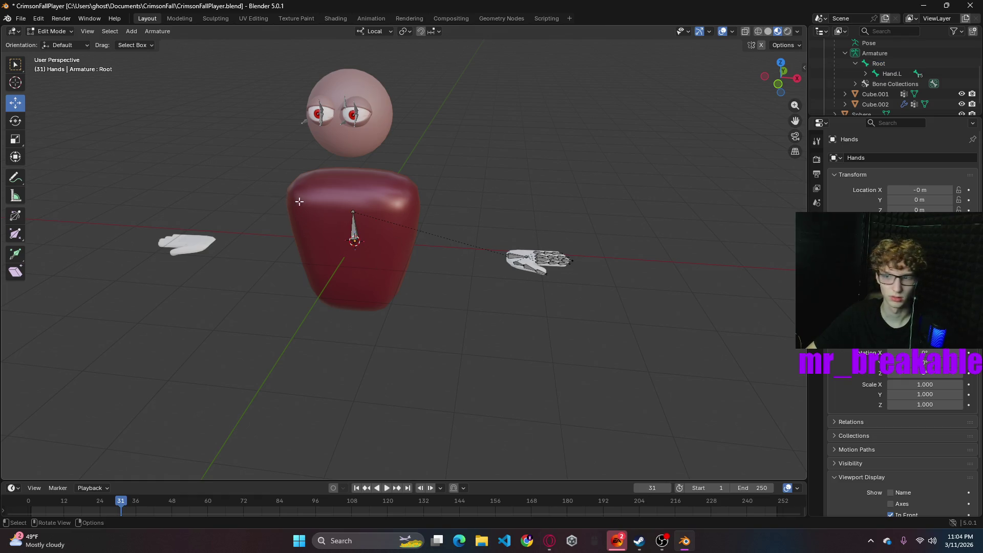
{"action": "left_click", "coordinate": [52, 31]}
{"action": "left_click", "coordinate": [54, 41]}
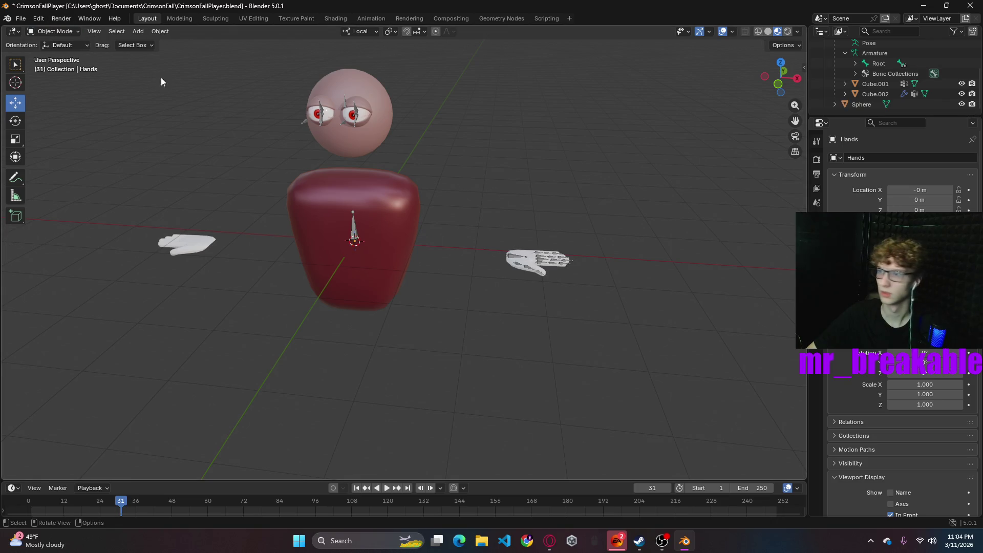
- Clear the parent inverse on the rigged hand, then select the right hand mesh
{"action": "left_click", "coordinate": [359, 226]}
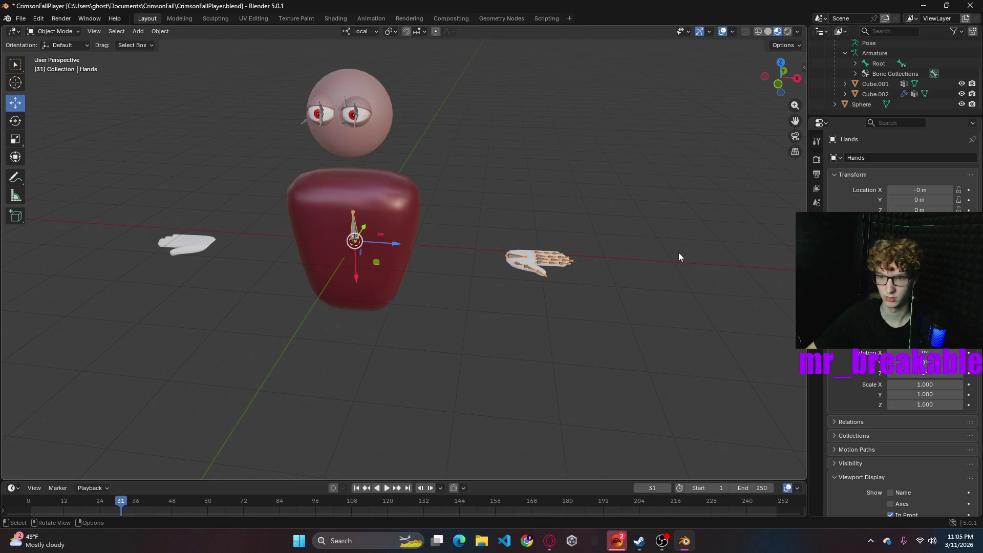
{"action": "right_click", "coordinate": [371, 224]}
{"action": "mouse_move", "coordinate": [370, 224]}
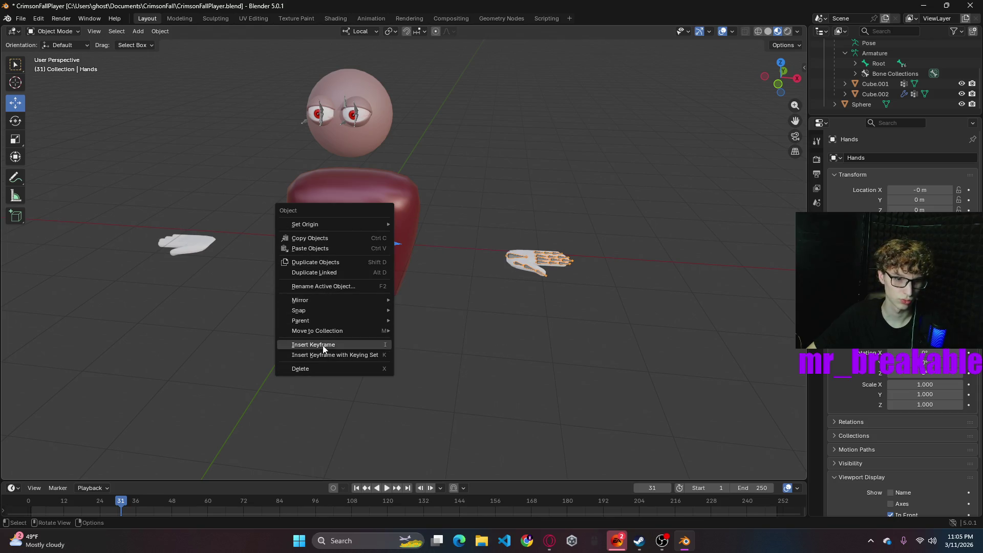
{"action": "mouse_move", "coordinate": [311, 321]}
{"action": "left_click", "coordinate": [523, 326]}
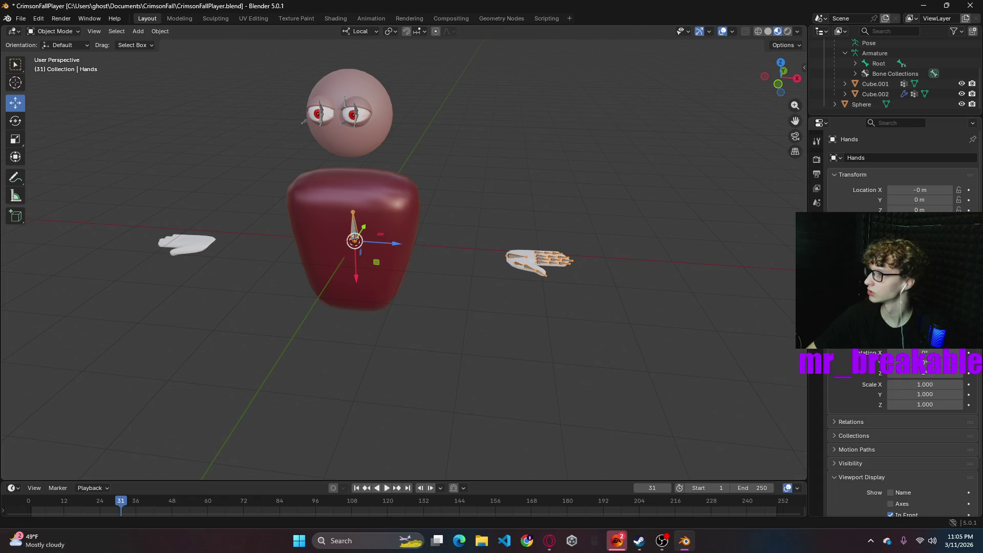
{"action": "key", "text": "alt+Tab"}
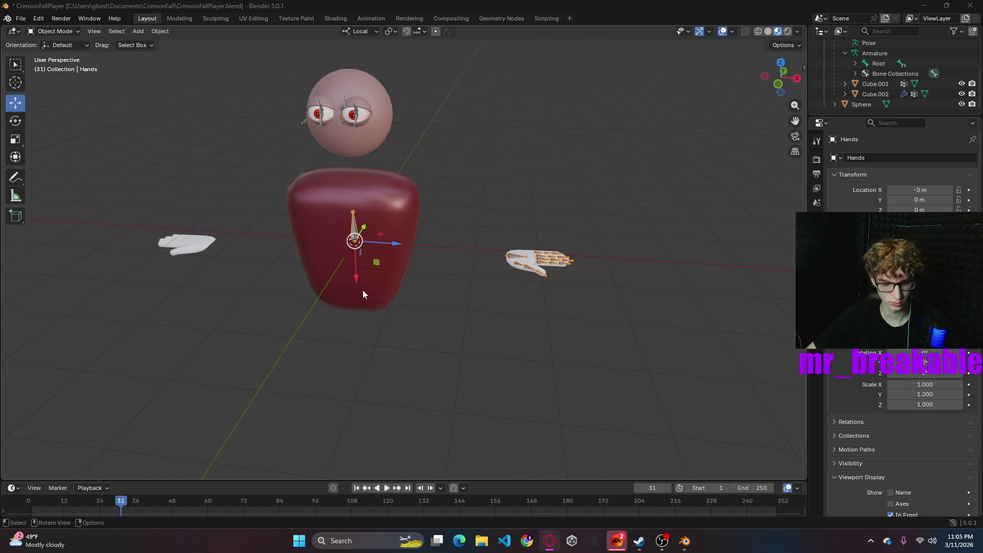
{"action": "left_click", "coordinate": [557, 270]}
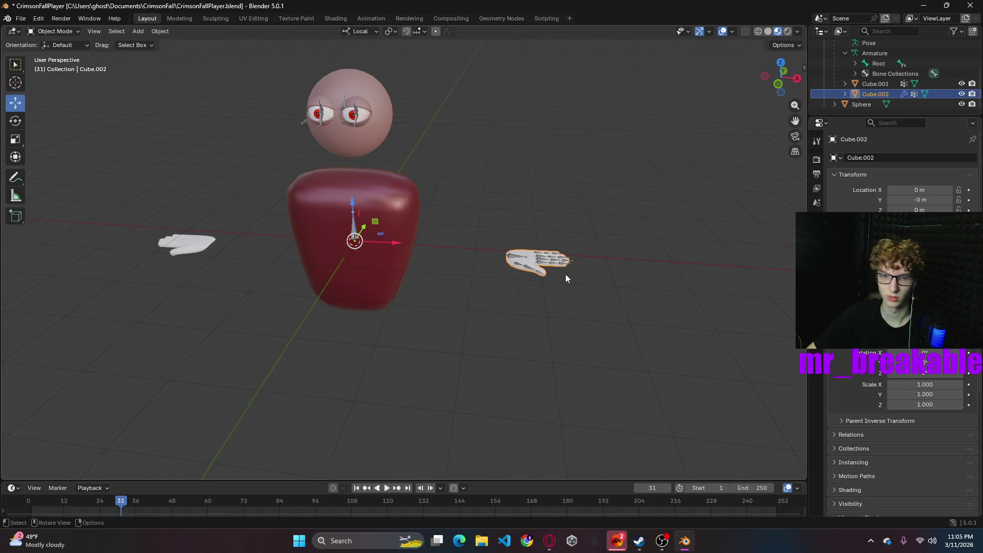
- Apply only rotation to the Hands armature with Ctrl+A, leaving location and scale unapplied
{"action": "key", "text": "ctrl+a"}
{"action": "key", "text": "Escape"}
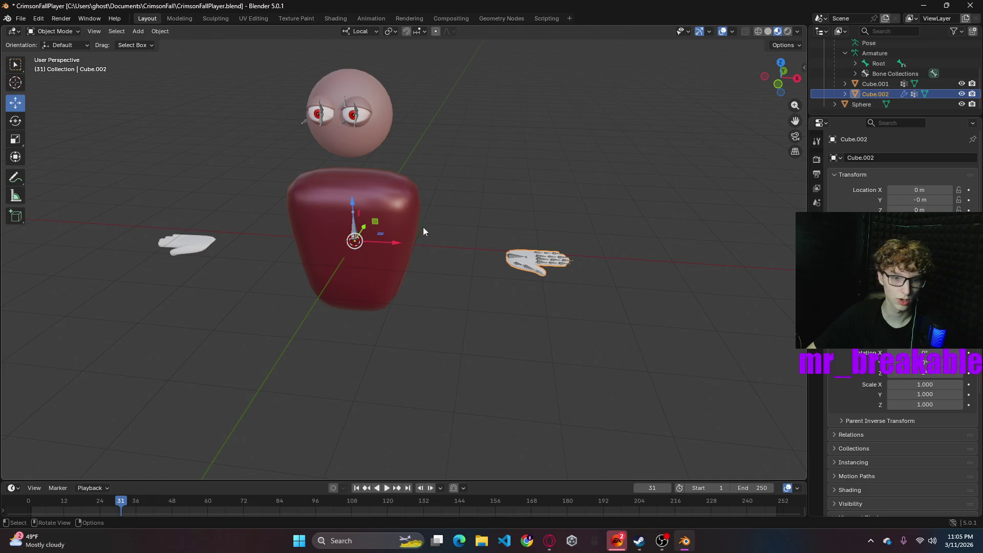
{"action": "key", "text": "ctrl+z"}
{"action": "key", "text": "ctrl+a"}
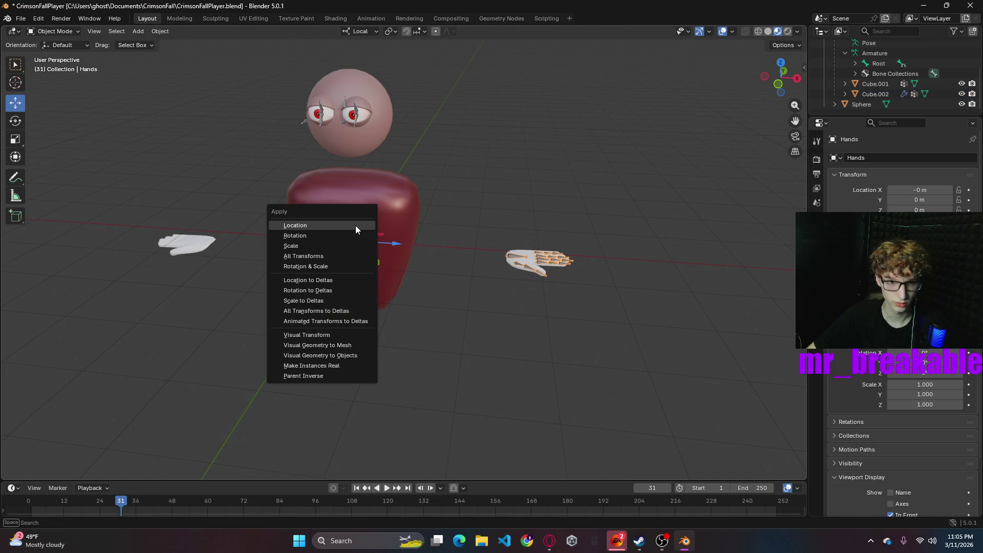
{"action": "left_click", "coordinate": [310, 236]}
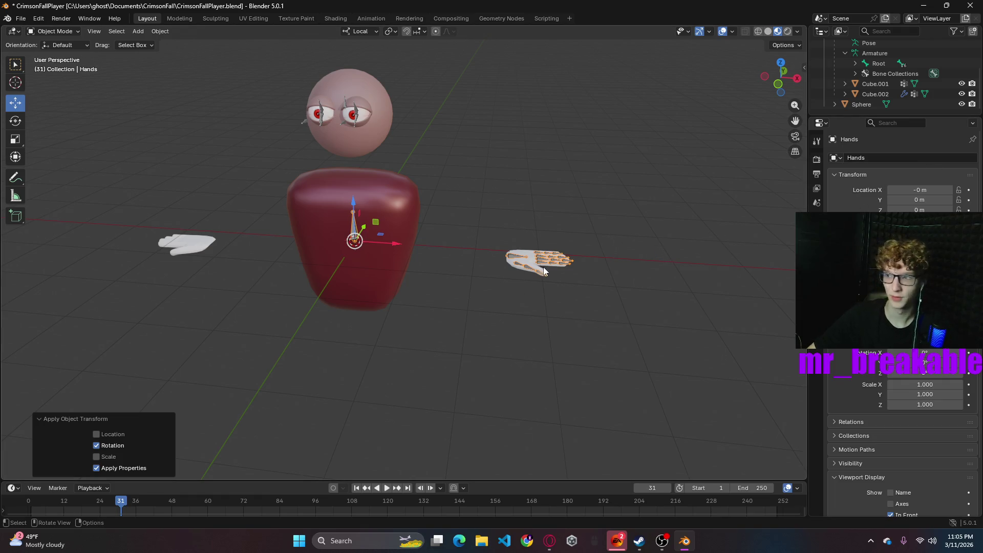
{"action": "left_click", "coordinate": [53, 31]}
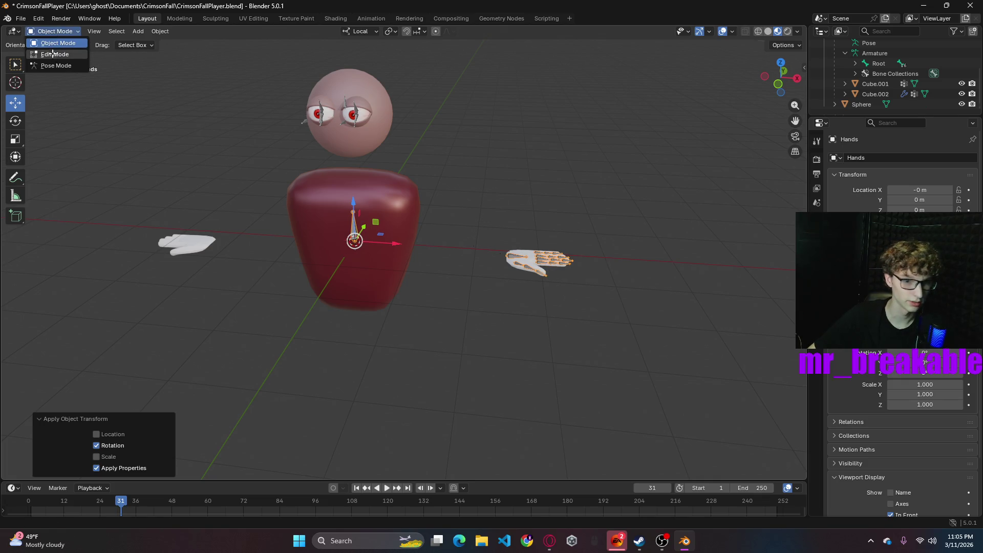
- In Edit Mode, symmetrize the Hand.L bone chain to create matching .R bones
{"action": "left_click", "coordinate": [53, 54]}
{"action": "left_click", "coordinate": [535, 260]}
{"action": "right_click", "coordinate": [487, 279]}
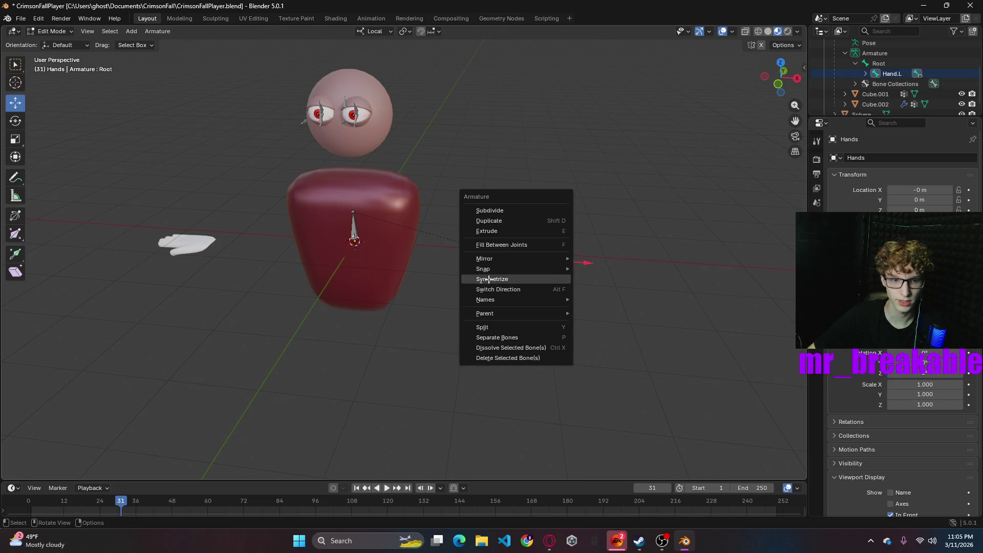
{"action": "left_click", "coordinate": [488, 279]}
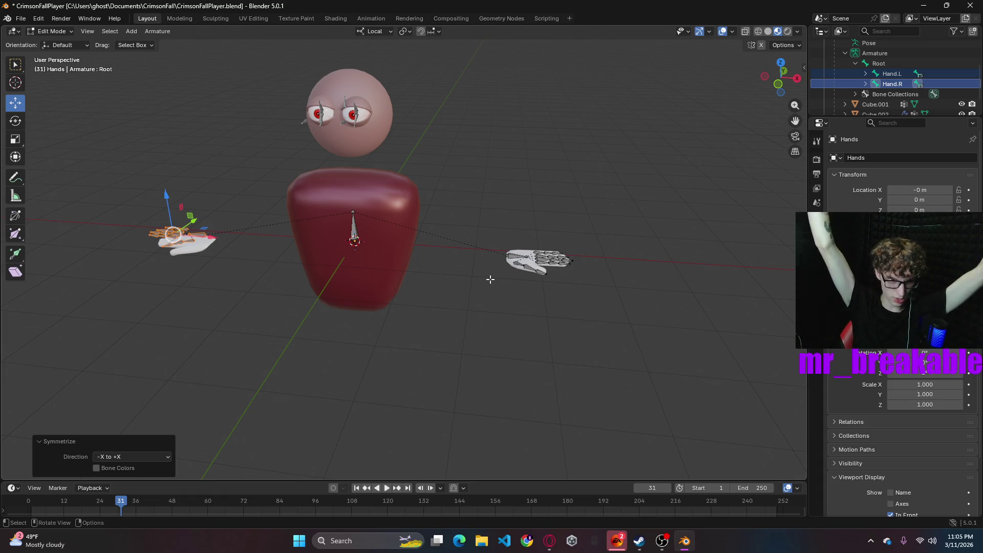
- Inspect the mirrored Thumb_02.R bone, then return the rig to Object Mode
{"action": "mouse_move", "coordinate": [483, 272]}
{"action": "middle_mouse_down"}
{"action": "mouse_move", "coordinate": [389, 292]}
{"action": "mouse_move", "coordinate": [441, 261]}
{"action": "mouse_move", "coordinate": [379, 279]}
{"action": "middle_mouse_up"}
{"action": "mouse_move", "coordinate": [188, 345]}
{"action": "middle_mouse_down", "text": "shift"}
{"action": "mouse_move", "coordinate": [392, 293]}
{"action": "mouse_move", "coordinate": [347, 263]}
{"action": "middle_mouse_up", "text": "shift"}
{"action": "scroll", "coordinate": [222, 284], "scroll_direction": "up", "scroll_amount": 5}
{"action": "middle_click_drag", "start_coordinate": [221, 283], "coordinate": [424, 312], "text": "shift"}
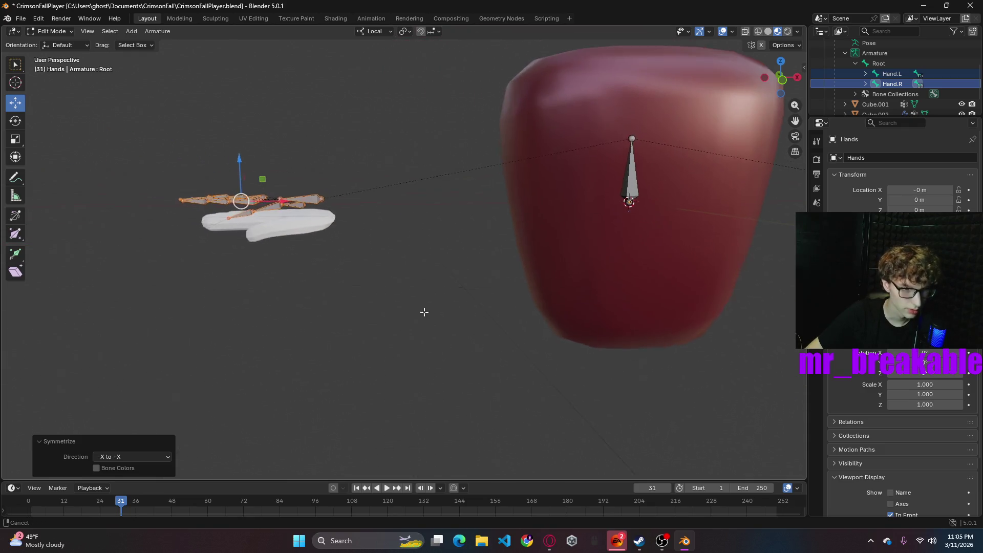
{"action": "mouse_move", "coordinate": [364, 279]}
{"action": "middle_mouse_down"}
{"action": "mouse_move", "coordinate": [467, 270]}
{"action": "mouse_move", "coordinate": [408, 237]}
{"action": "middle_mouse_up"}
{"action": "left_click", "coordinate": [408, 237]}
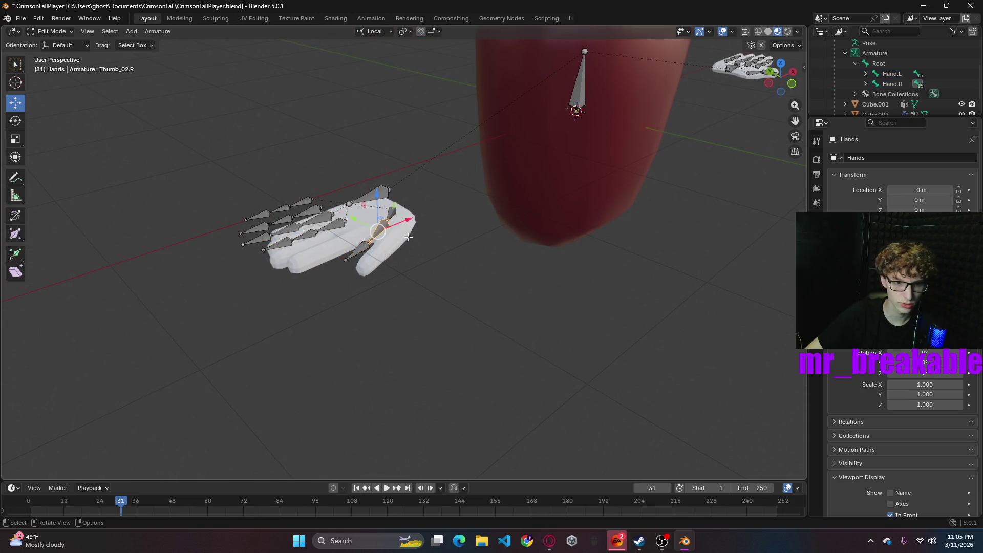
{"action": "scroll", "coordinate": [581, 283], "scroll_direction": "down", "scroll_amount": 4}
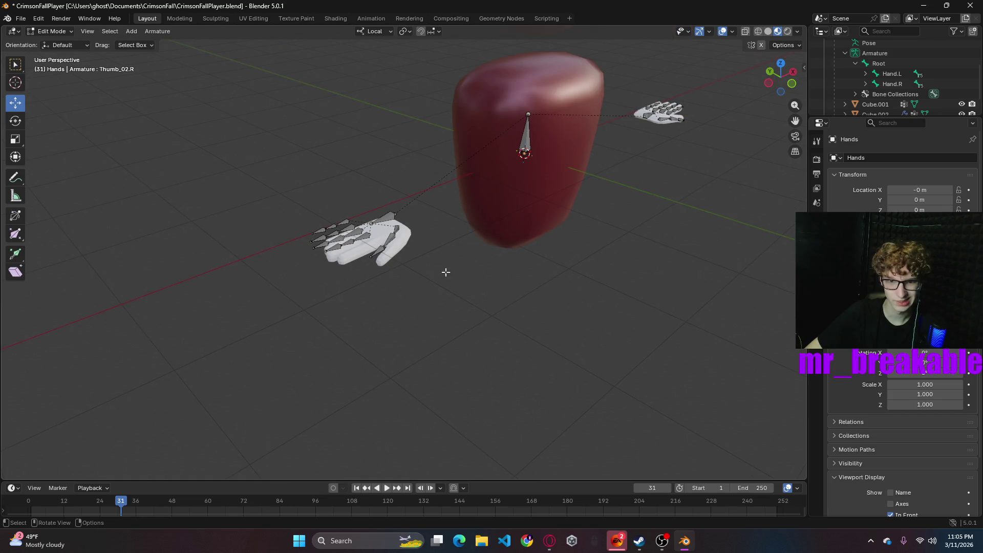
{"action": "left_click", "coordinate": [51, 32]}
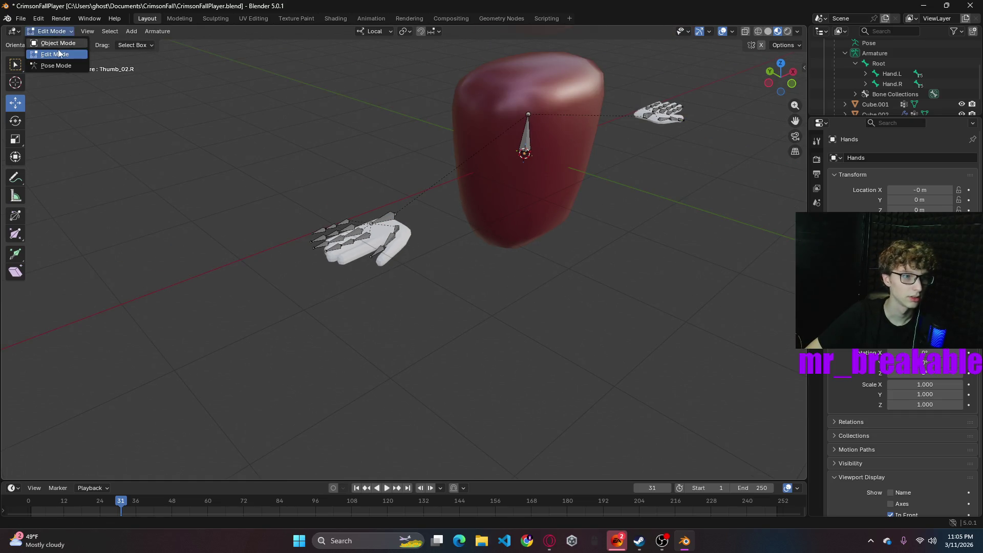
{"action": "left_click", "coordinate": [54, 65]}
{"action": "left_click", "coordinate": [51, 31]}
{"action": "left_click", "coordinate": [51, 42]}
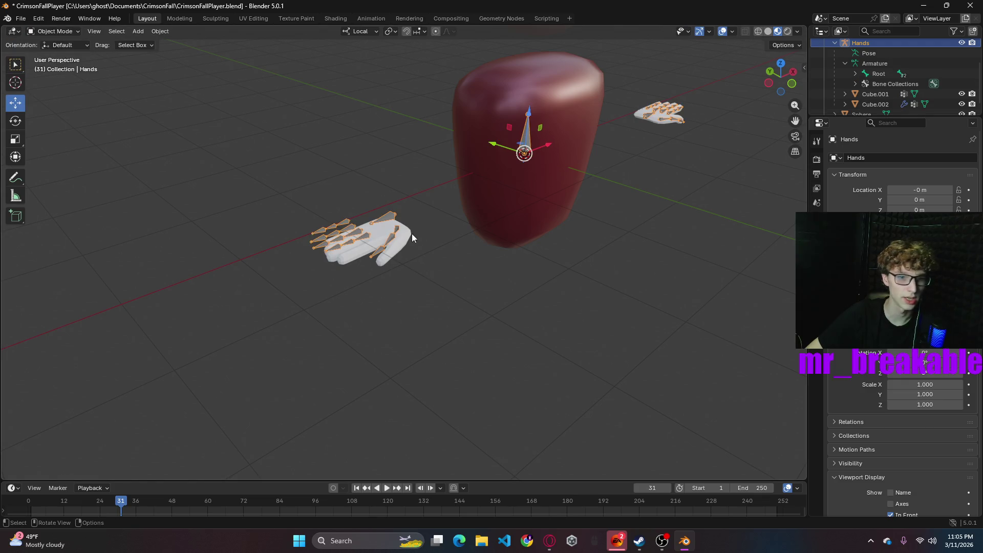
- Delete the left hand mesh Cube.001 and add a Mirror modifier to Cube.002
{"action": "left_click", "coordinate": [407, 238]}
{"action": "key", "text": "Delete"}
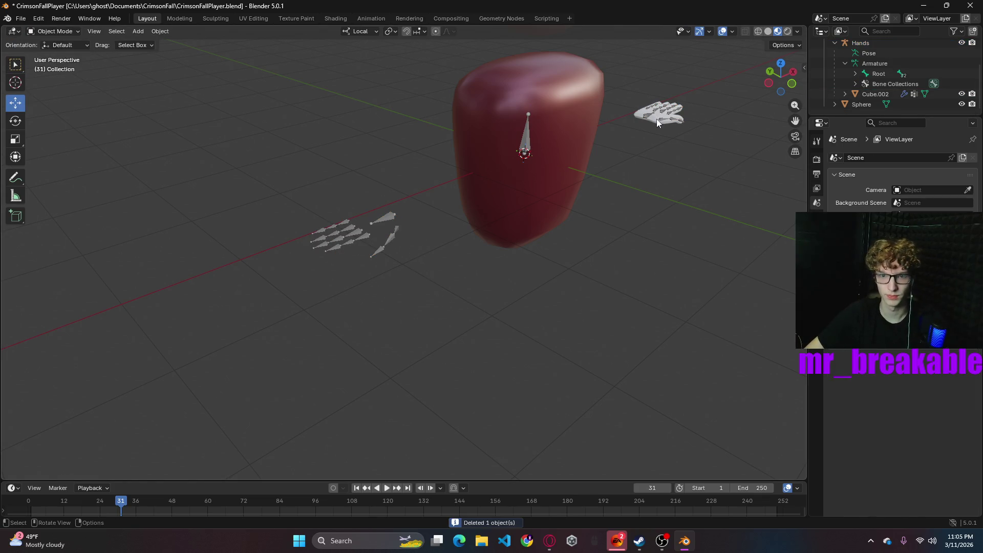
{"action": "left_click", "coordinate": [681, 131]}
{"action": "left_click", "coordinate": [652, 120]}
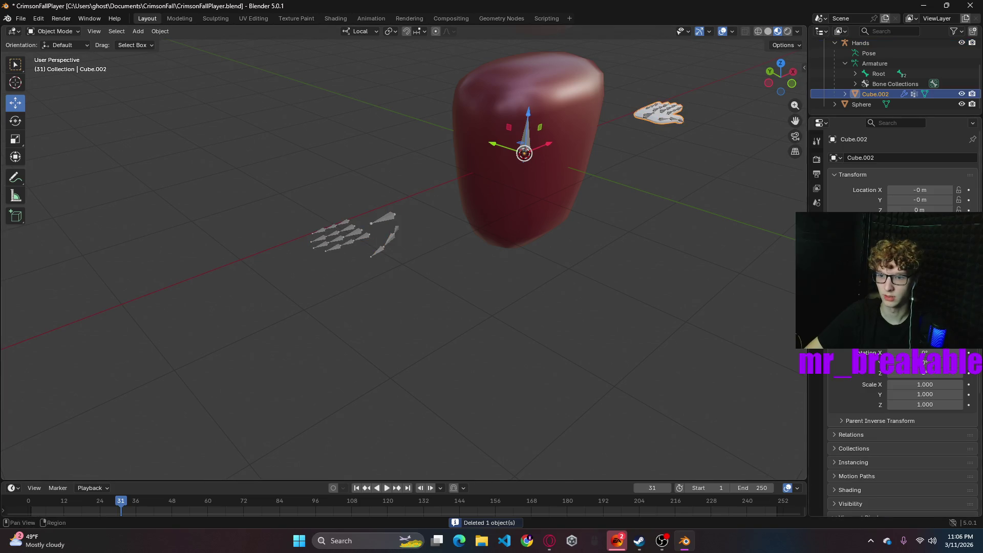
{"action": "left_click", "coordinate": [904, 94]}
{"action": "left_click", "coordinate": [882, 157]}
{"action": "mouse_move", "coordinate": [858, 155]}
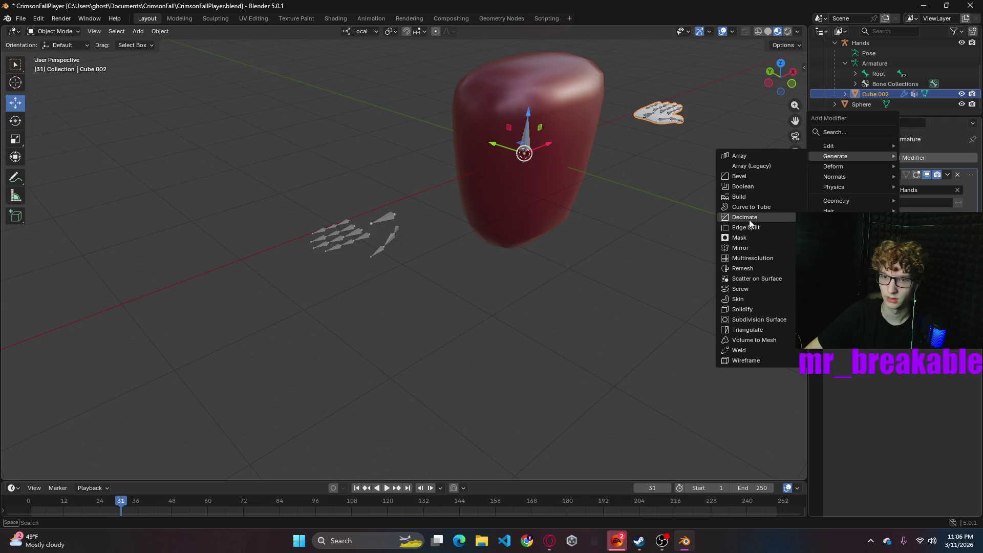
{"action": "left_click", "coordinate": [741, 248]}
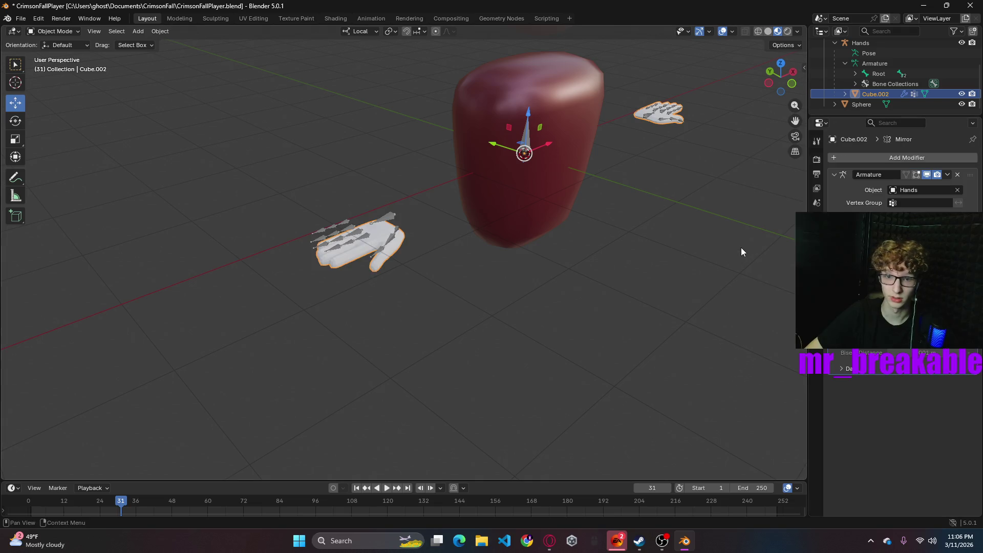
- Check the mirrored hands from the front view and show the material slots
{"action": "mouse_move", "coordinate": [594, 288]}
{"action": "middle_mouse_down"}
{"action": "mouse_move", "coordinate": [572, 242]}
{"action": "mouse_move", "coordinate": [569, 252]}
{"action": "mouse_move", "coordinate": [597, 259]}
{"action": "middle_mouse_up"}
{"action": "mouse_move", "coordinate": [687, 337]}
{"action": "middle_mouse_down", "text": "shift"}
{"action": "mouse_move", "coordinate": [607, 297]}
{"action": "mouse_move", "coordinate": [545, 285]}
{"action": "mouse_move", "coordinate": [570, 306]}
{"action": "mouse_move", "coordinate": [545, 308]}
{"action": "mouse_move", "coordinate": [561, 327]}
{"action": "mouse_move", "coordinate": [569, 325]}
{"action": "mouse_move", "coordinate": [549, 305]}
{"action": "middle_mouse_up", "text": "shift"}
{"action": "left_click", "coordinate": [780, 79]}
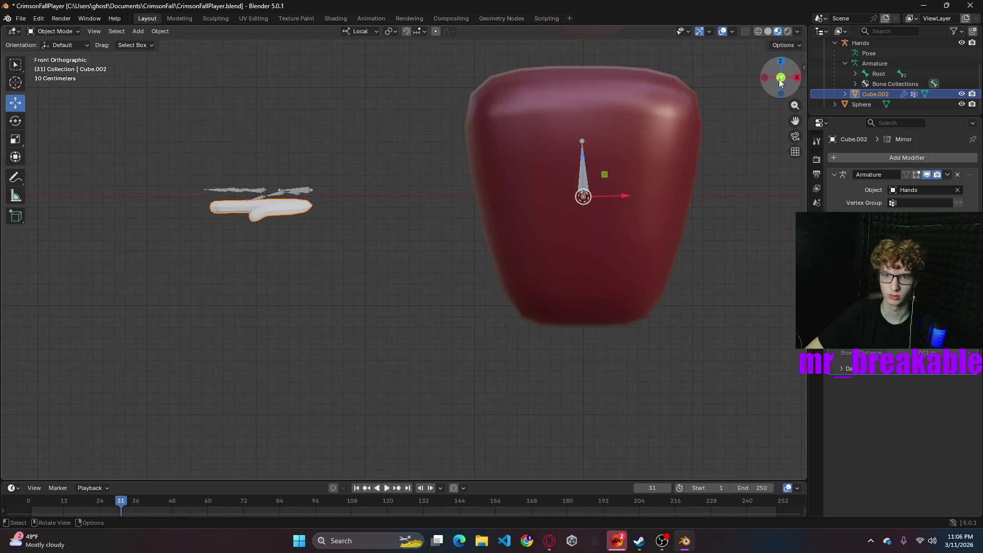
{"action": "scroll", "coordinate": [683, 277], "scroll_direction": "down", "scroll_amount": 4}
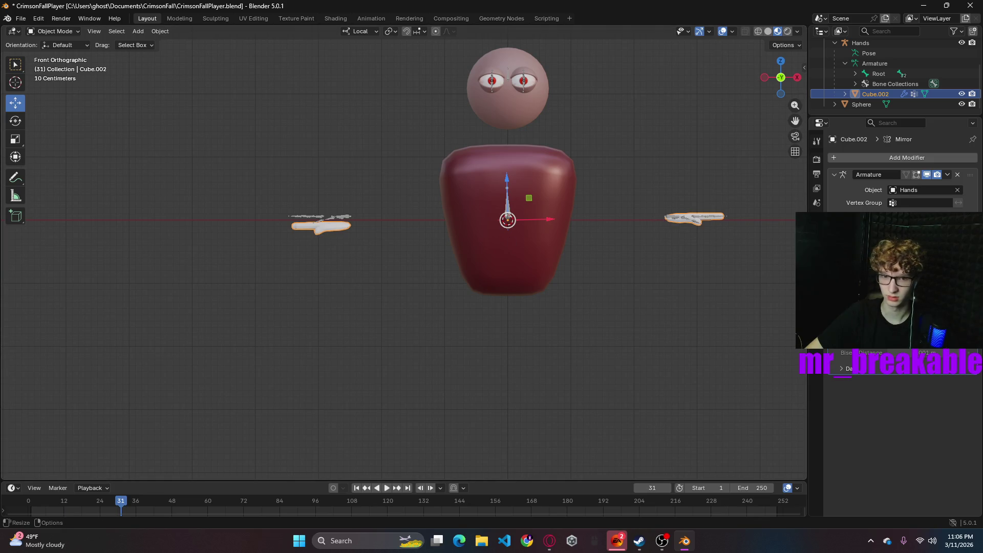
{"action": "left_click", "coordinate": [817, 323]}
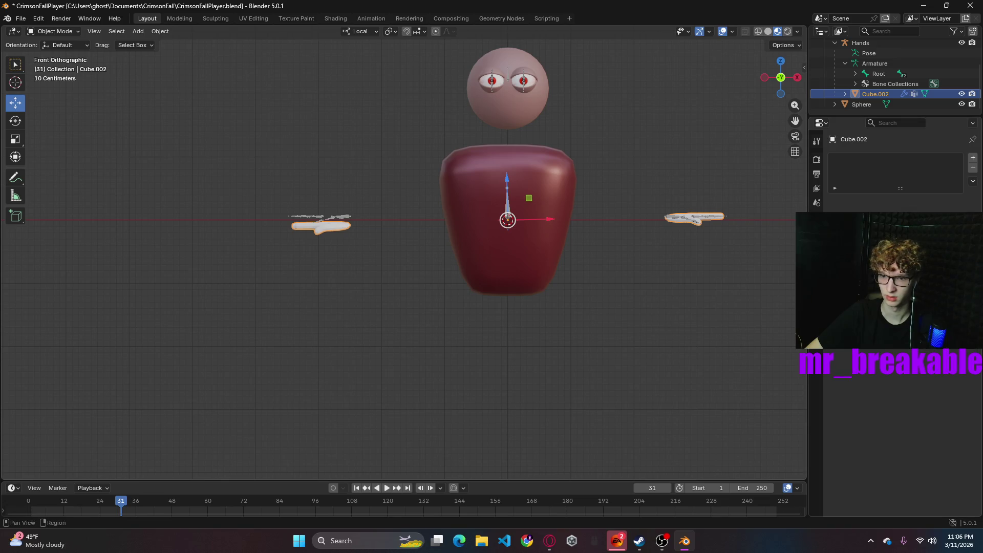
- Raise the Cube.002 hand mesh 0.081128 m along Z
{"action": "left_click", "coordinate": [817, 251]}
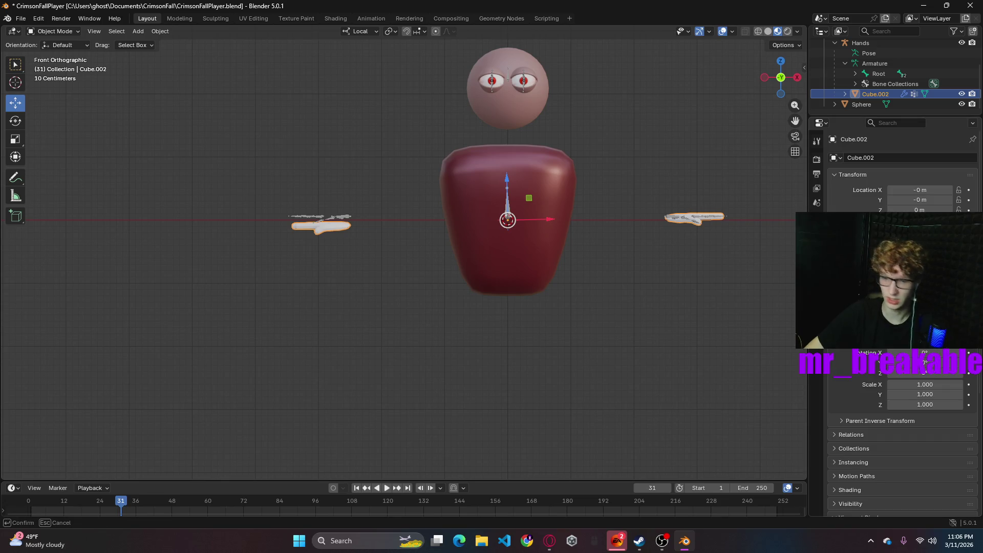
{"action": "left_click_drag", "start_coordinate": [924, 362], "coordinate": [925, 362]}
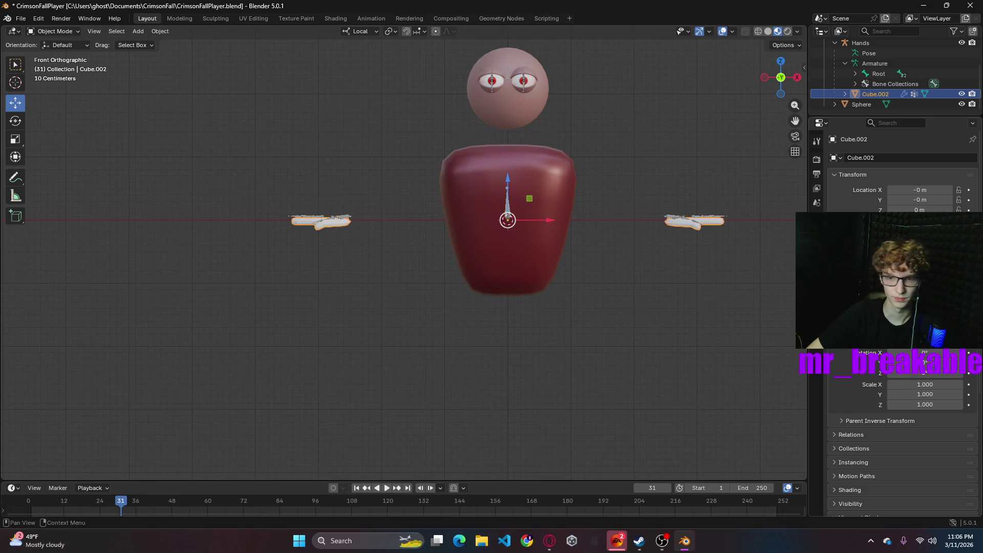
{"action": "left_click_drag", "start_coordinate": [507, 176], "coordinate": [507, 168]}
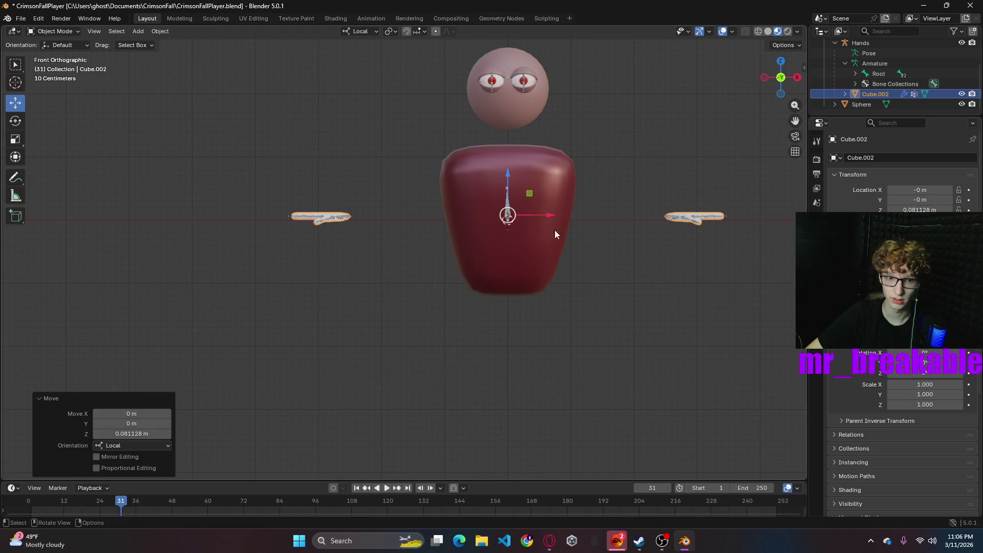
- Apply all transforms to the Hands armature
{"action": "left_click", "coordinate": [719, 217]}
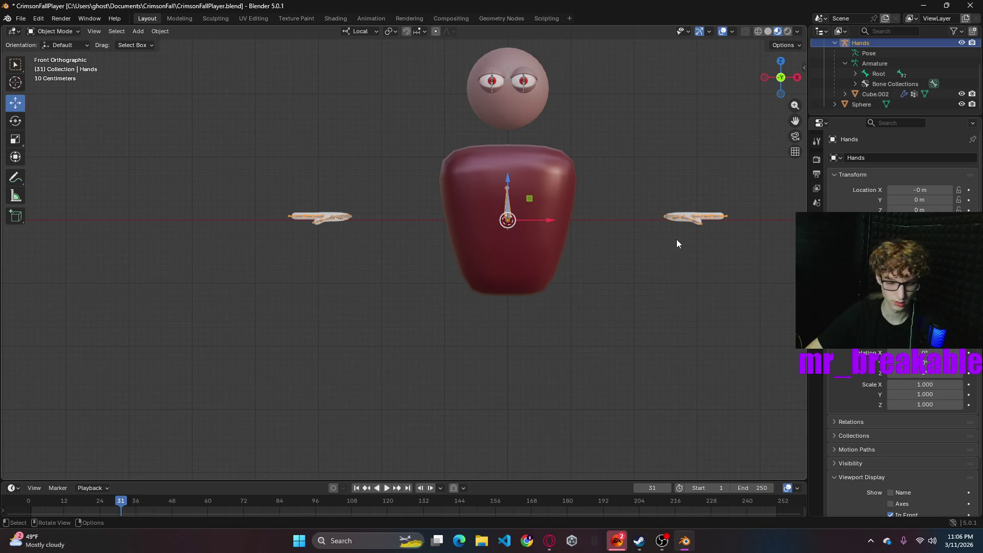
{"action": "key", "text": "ctrl+a"}
{"action": "left_click", "coordinate": [631, 261]}
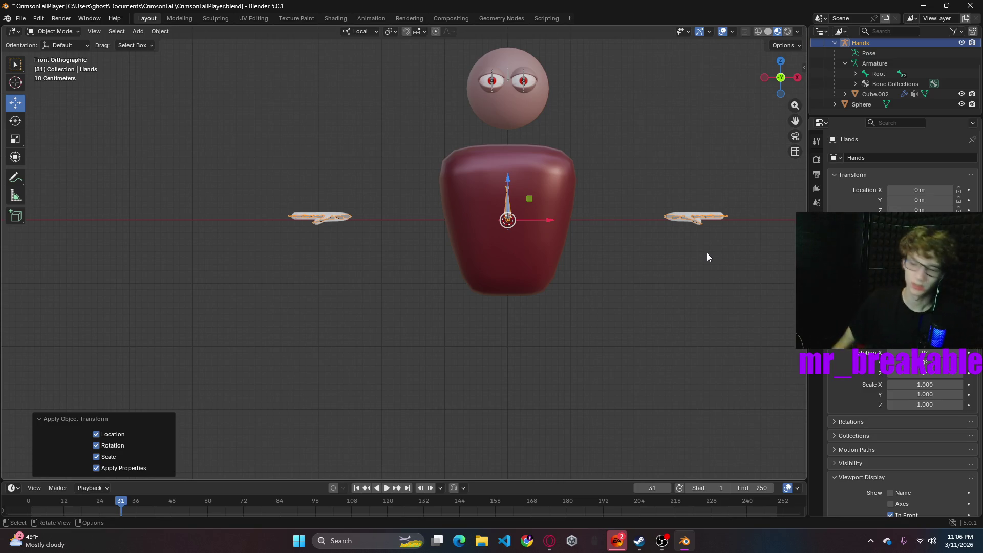
- Select Cube.002 and convert it to a plain mesh
{"action": "left_click", "coordinate": [643, 343]}
{"action": "mouse_move", "coordinate": [583, 303]}
{"action": "middle_mouse_down"}
{"action": "mouse_move", "coordinate": [626, 353]}
{"action": "mouse_move", "coordinate": [719, 345]}
{"action": "mouse_move", "coordinate": [570, 310]}
{"action": "mouse_move", "coordinate": [583, 321]}
{"action": "middle_mouse_up"}
{"action": "left_click", "coordinate": [688, 215]}
{"action": "left_click", "coordinate": [691, 213]}
{"action": "left_click", "coordinate": [621, 294]}
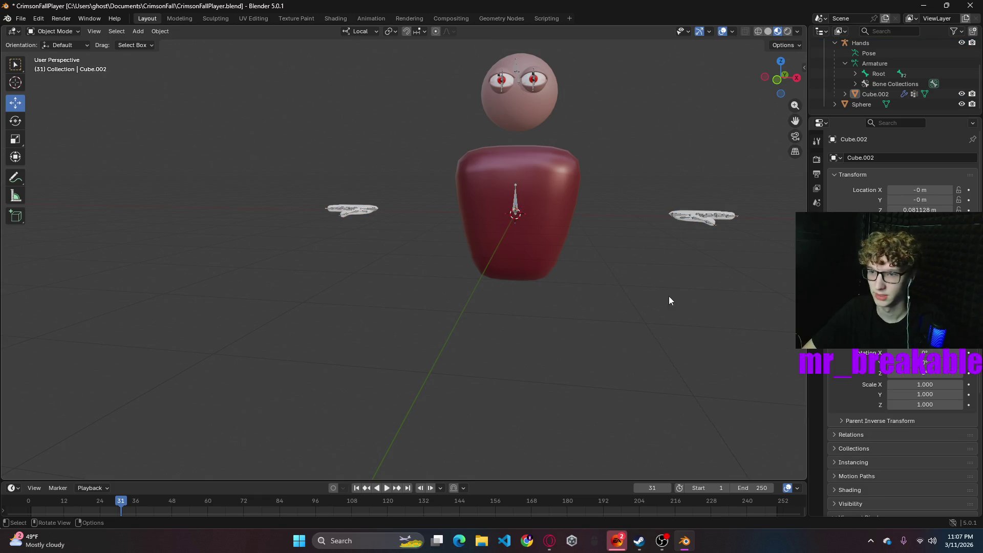
{"action": "left_click", "coordinate": [694, 211]}
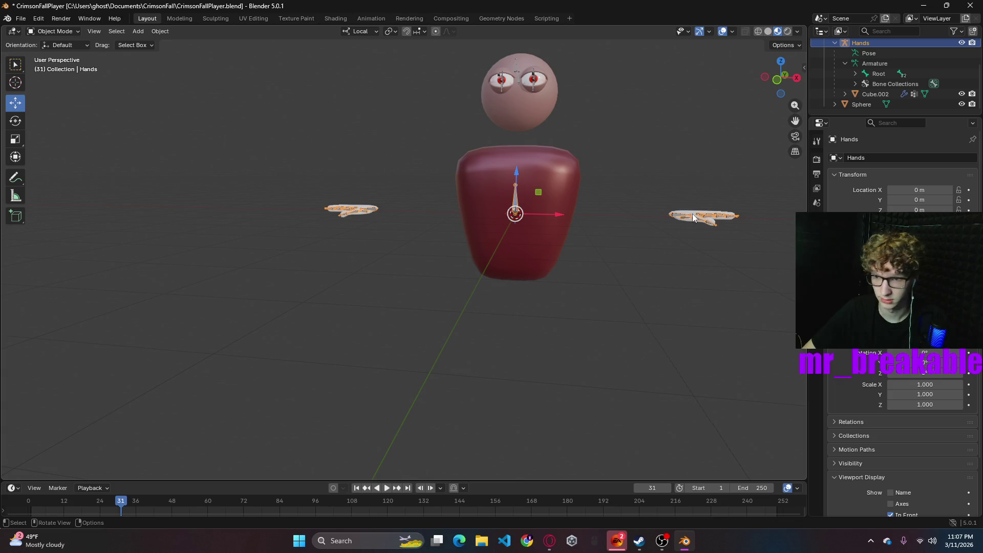
{"action": "left_click", "coordinate": [691, 214]}
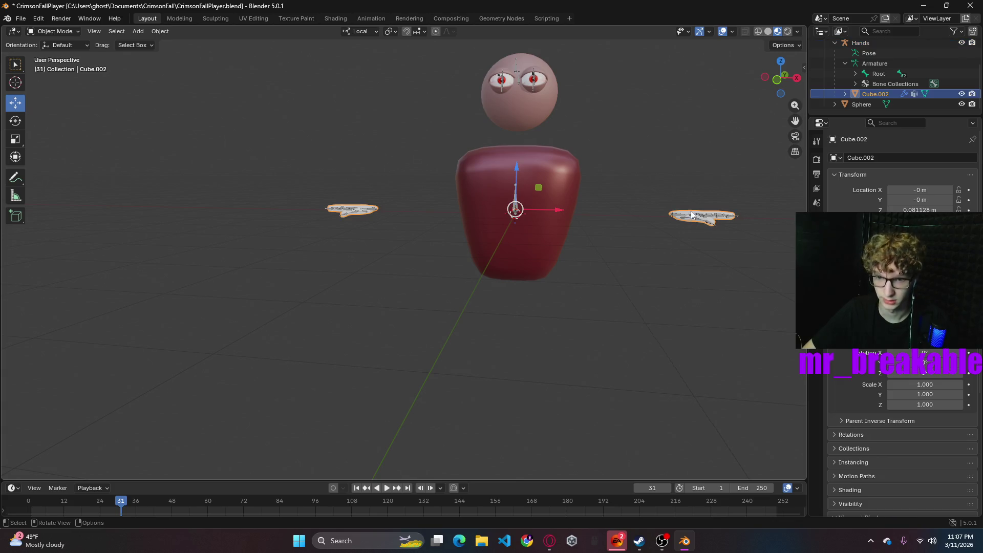
{"action": "right_click", "coordinate": [693, 254]}
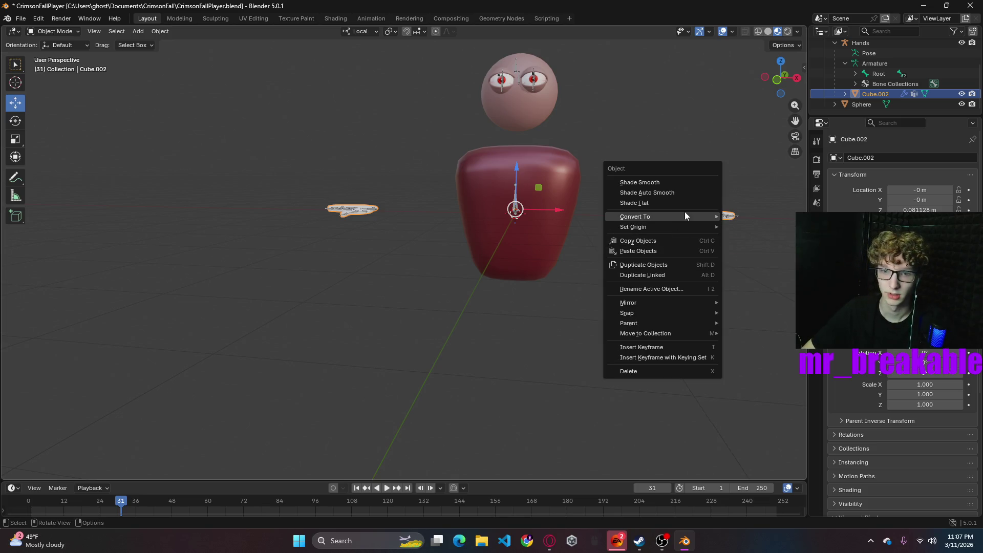
{"action": "mouse_move", "coordinate": [684, 216]}
{"action": "left_click", "coordinate": [752, 223]}
- Save the file and apply all transforms to Cube.002, zeroing its location
{"action": "left_click", "coordinate": [706, 250]}
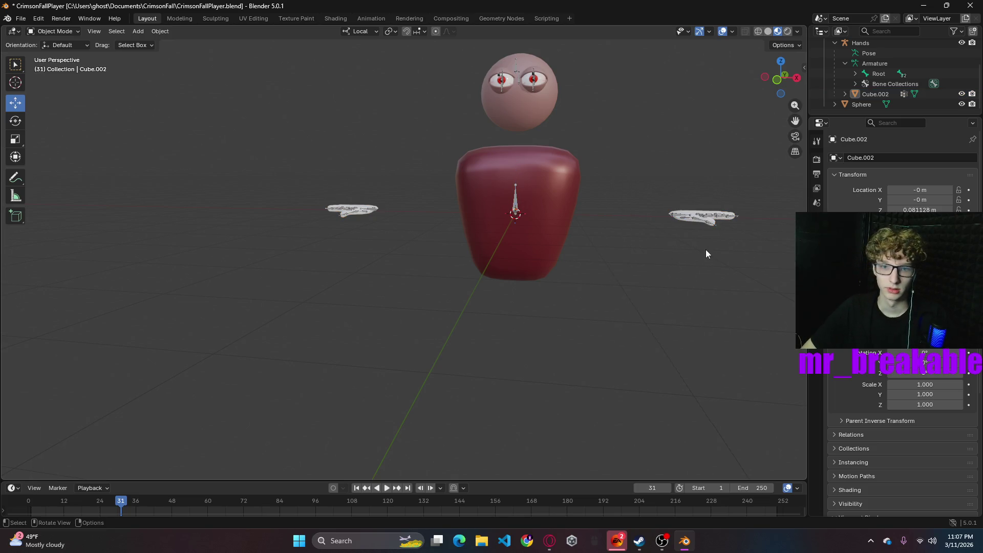
{"action": "left_click", "coordinate": [696, 213]}
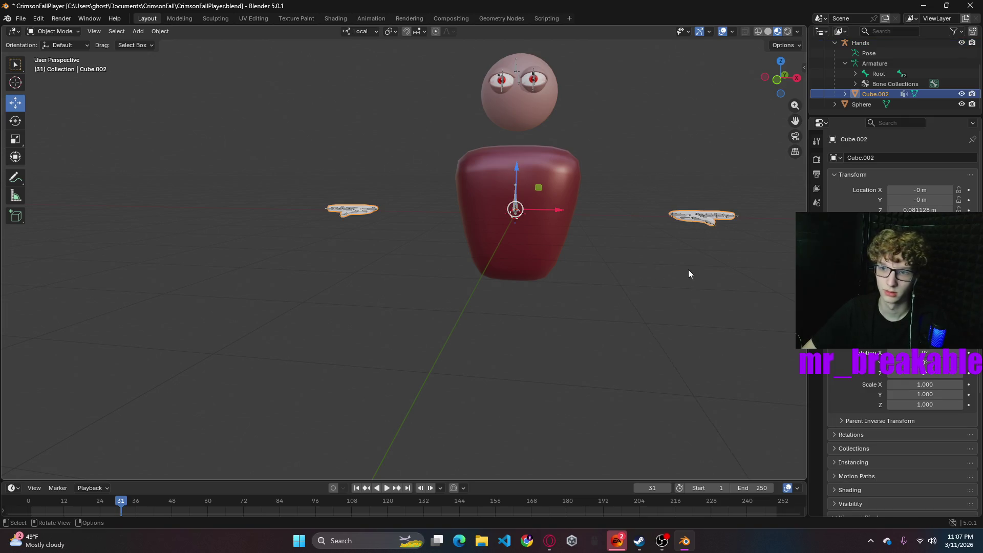
{"action": "key", "text": "ctrl+s"}
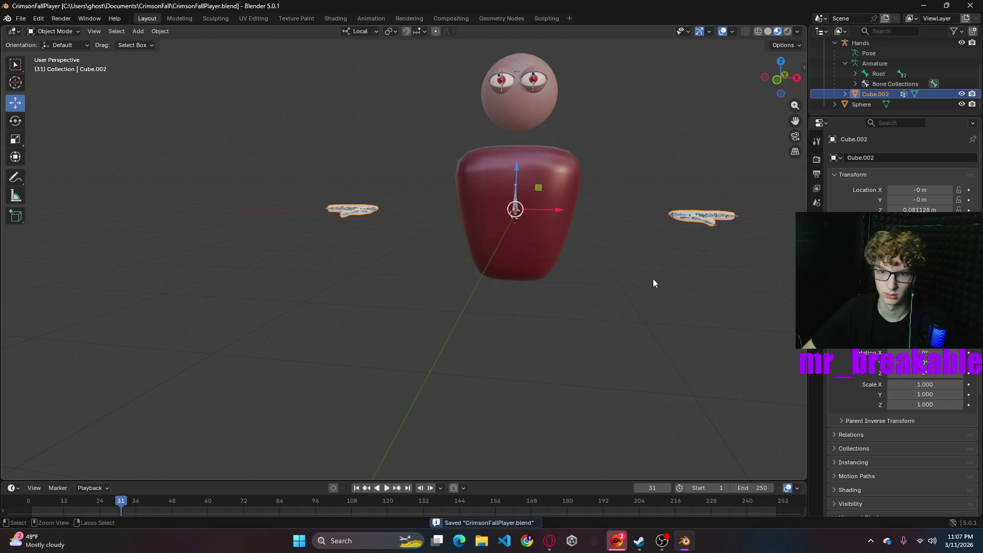
{"action": "key", "text": "ctrl+a"}
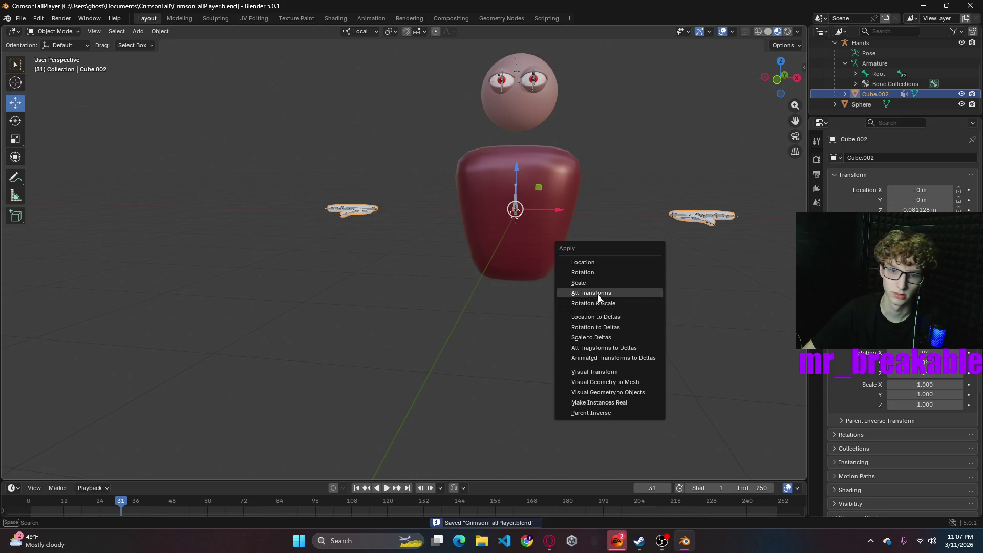
{"action": "left_click", "coordinate": [598, 298]}
- Reselect Cube.002 from another angle and view its modifier stack
{"action": "mouse_move", "coordinate": [665, 247]}
{"action": "middle_mouse_down"}
{"action": "mouse_move", "coordinate": [567, 284]}
{"action": "mouse_move", "coordinate": [426, 252]}
{"action": "mouse_move", "coordinate": [310, 245]}
{"action": "mouse_move", "coordinate": [212, 277]}
{"action": "mouse_move", "coordinate": [217, 334]}
{"action": "mouse_move", "coordinate": [257, 281]}
{"action": "mouse_move", "coordinate": [154, 261]}
{"action": "middle_mouse_up"}
{"action": "left_click", "coordinate": [352, 212]}
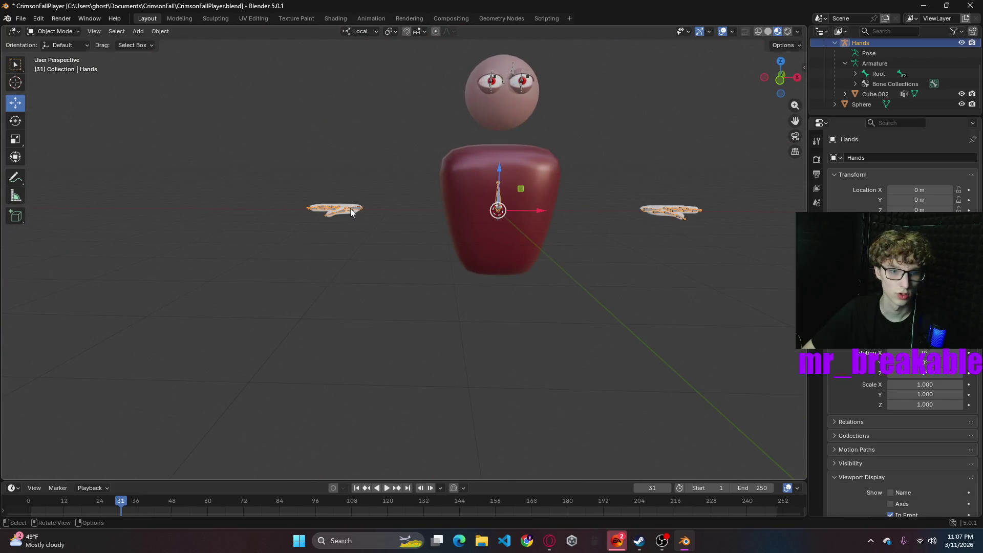
{"action": "left_click", "coordinate": [352, 214]}
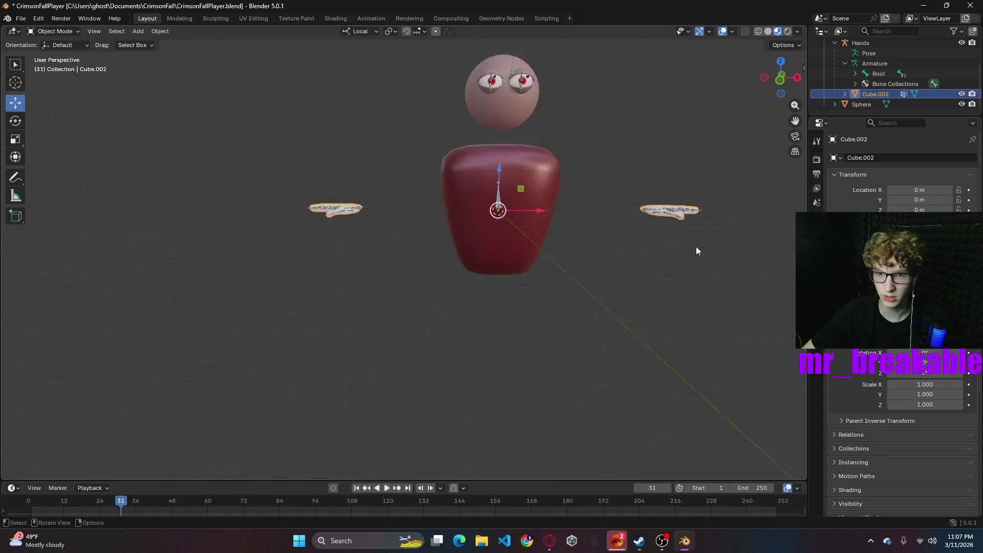
{"action": "scroll", "coordinate": [696, 246], "scroll_direction": "up", "scroll_amount": 3}
{"action": "scroll", "coordinate": [747, 194], "scroll_direction": "down", "scroll_amount": 1}
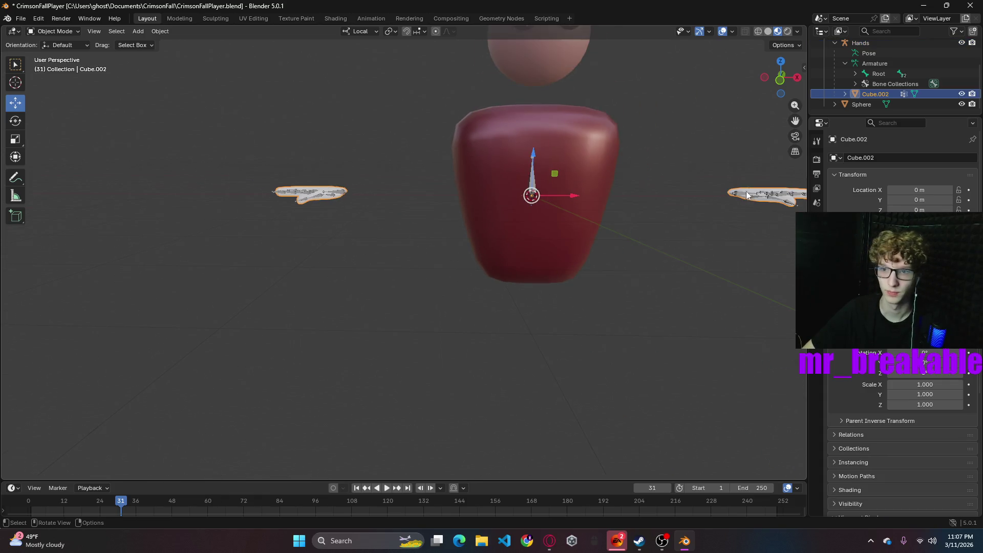
{"action": "left_click", "coordinate": [817, 265]}
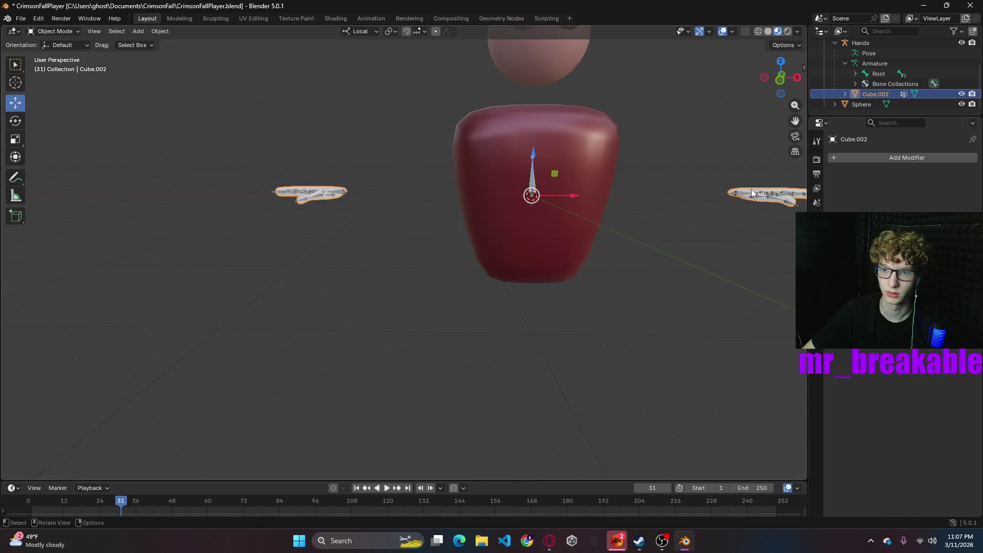
- In Edit Mode, select the left hand's linked geometry and separate it into its own object
{"action": "left_click", "coordinate": [51, 31]}
{"action": "left_click", "coordinate": [51, 57]}
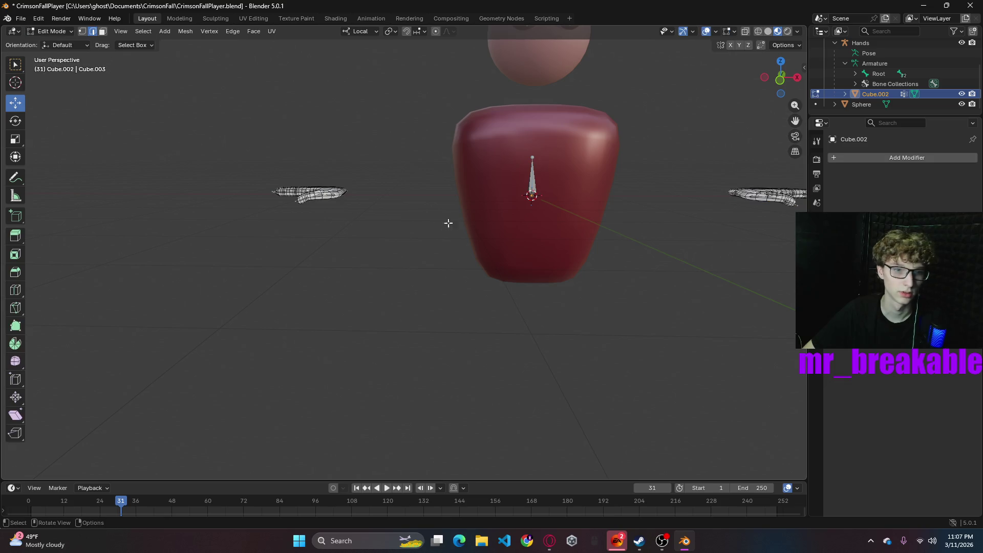
{"action": "scroll", "coordinate": [507, 214], "scroll_direction": "down", "scroll_amount": 2}
{"action": "scroll", "coordinate": [507, 214], "scroll_direction": "up", "scroll_amount": 3}
{"action": "left_click_drag", "start_coordinate": [186, 123], "coordinate": [381, 279]}
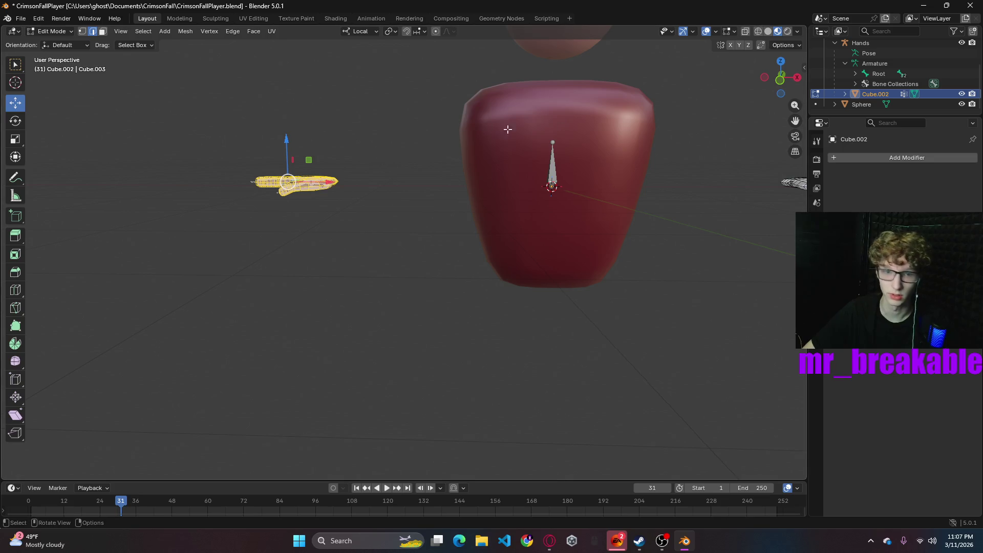
{"action": "key", "text": "alt+a"}
{"action": "key", "text": "l"}
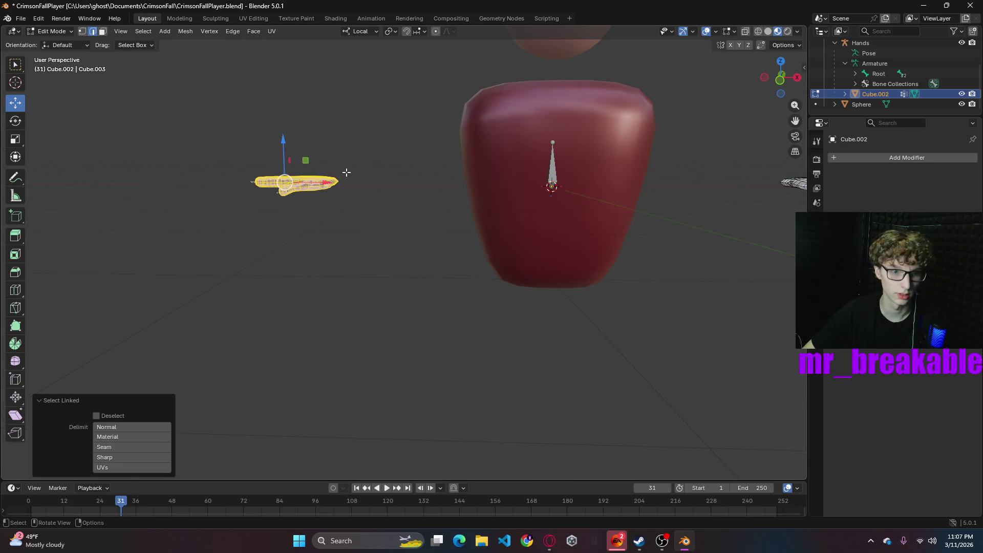
{"action": "key", "text": "ctrl+e"}
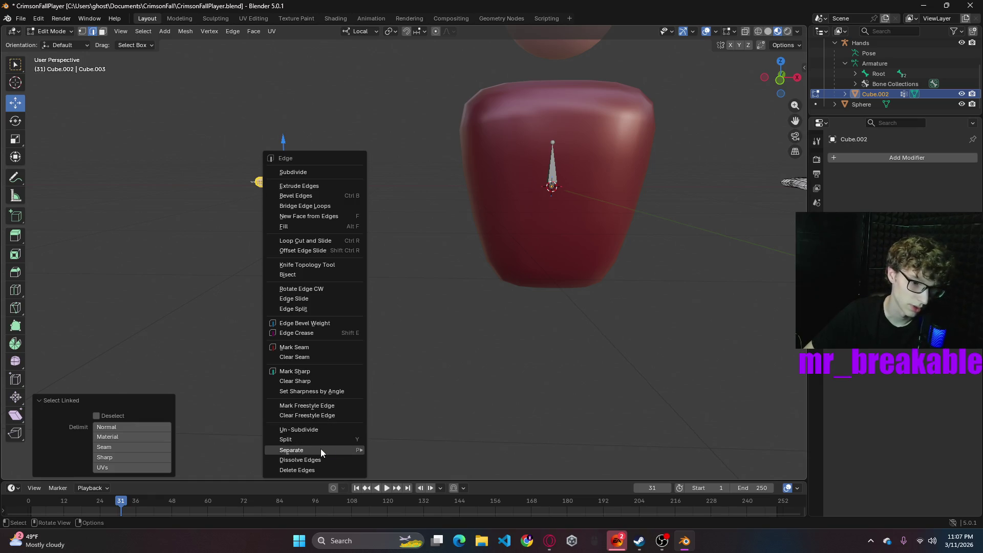
{"action": "mouse_move", "coordinate": [320, 449]}
{"action": "left_click", "coordinate": [402, 451]}
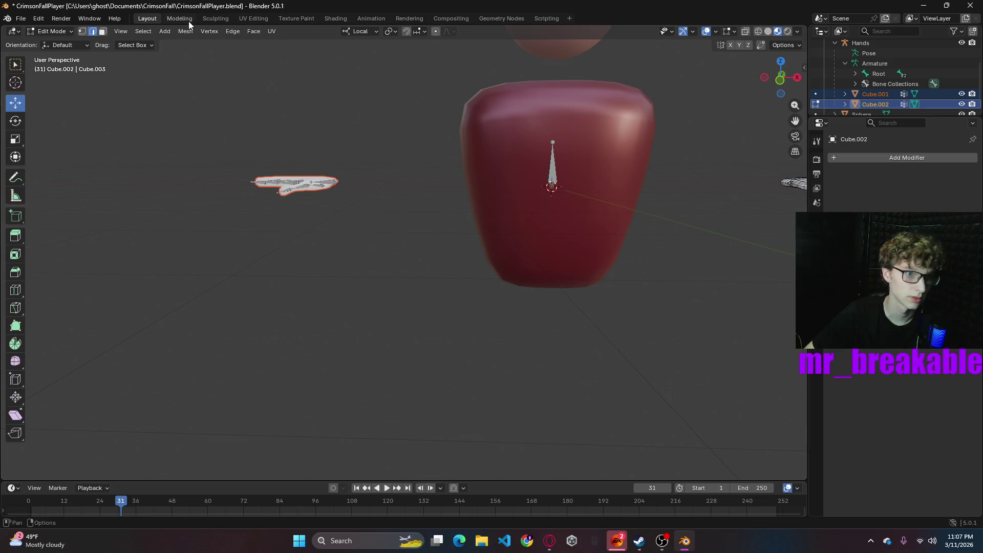
- Switch to the Modeling workspace and orbit around the hands to inspect them
{"action": "left_click", "coordinate": [187, 20]}
{"action": "scroll", "coordinate": [286, 231], "scroll_direction": "down", "scroll_amount": 8}
{"action": "mouse_move", "coordinate": [260, 322]}
{"action": "middle_mouse_down"}
{"action": "mouse_move", "coordinate": [233, 315]}
{"action": "mouse_move", "coordinate": [324, 244]}
{"action": "middle_mouse_up"}
{"action": "left_click_drag", "start_coordinate": [371, 254], "coordinate": [368, 253]}
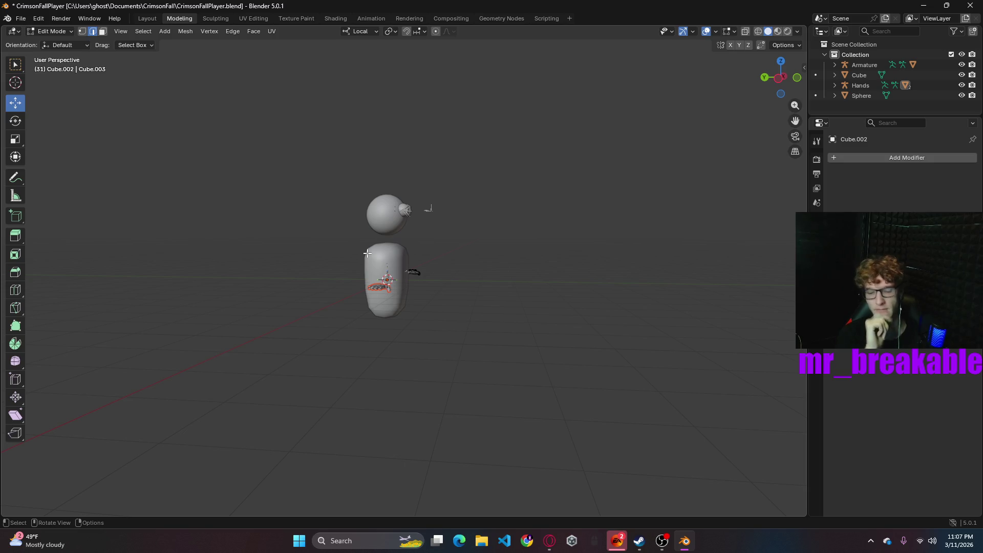
{"action": "key", "text": "ctrl+z"}
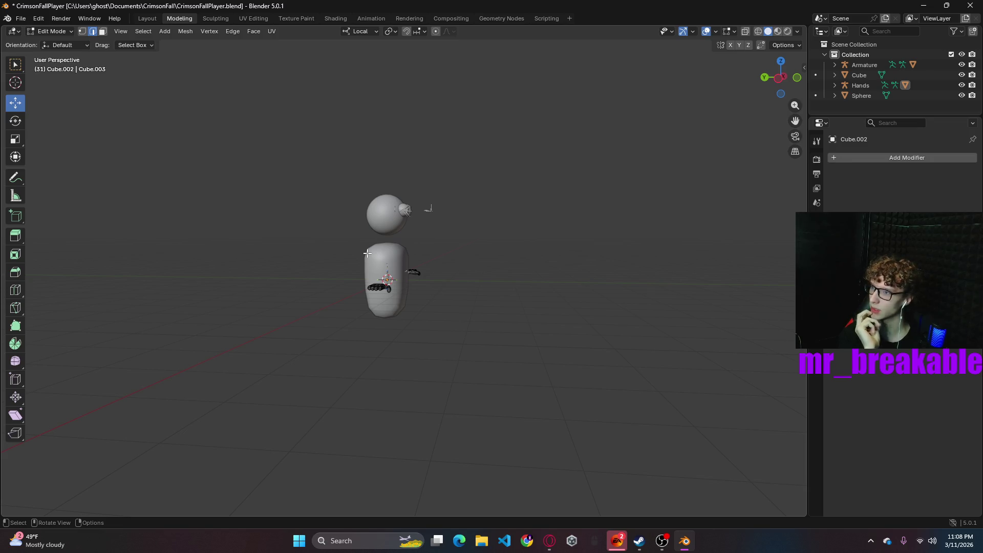
{"action": "mouse_move", "coordinate": [535, 333]}
{"action": "middle_mouse_down"}
{"action": "mouse_move", "coordinate": [415, 367]}
{"action": "mouse_move", "coordinate": [443, 331]}
{"action": "mouse_move", "coordinate": [420, 333]}
{"action": "middle_mouse_up"}
{"action": "scroll", "coordinate": [386, 336], "scroll_direction": "up", "scroll_amount": 10}
{"action": "scroll", "coordinate": [270, 340], "scroll_direction": "up", "scroll_amount": 5}
{"action": "left_click", "coordinate": [45, 32]}
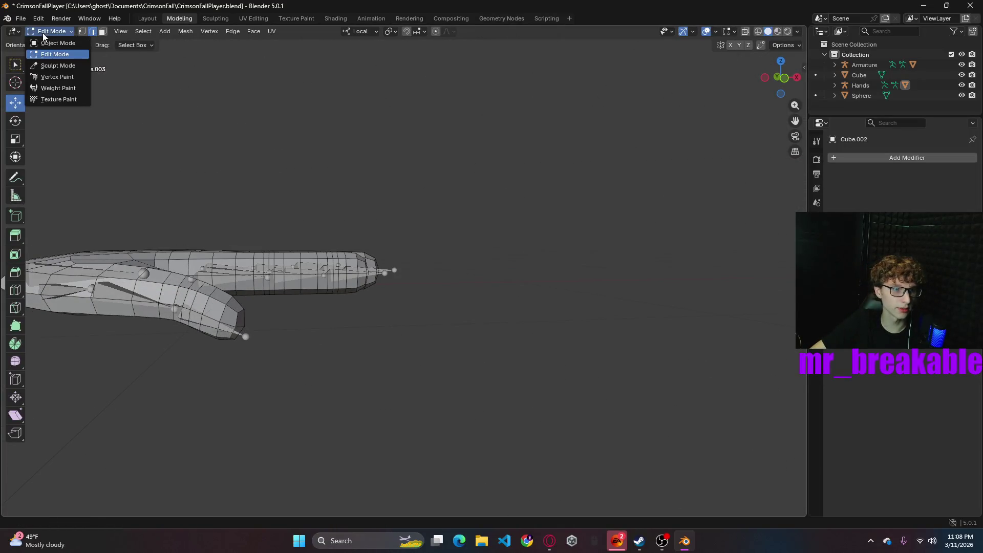
- In Object Mode, expand Hands > Armature > Root in the Outliner and select the Hands armature
{"action": "left_click", "coordinate": [51, 43]}
{"action": "scroll", "coordinate": [338, 246], "scroll_direction": "down", "scroll_amount": 8}
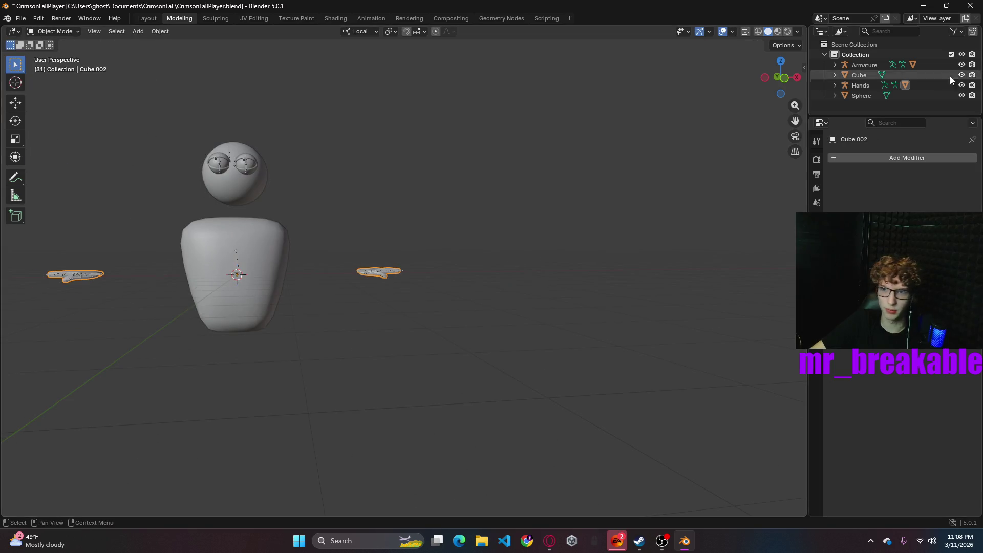
{"action": "left_click", "coordinate": [834, 84]}
{"action": "scroll", "coordinate": [880, 99], "scroll_direction": "down", "scroll_amount": 2}
{"action": "middle_click_drag", "start_coordinate": [187, 248], "coordinate": [420, 259], "text": "shift"}
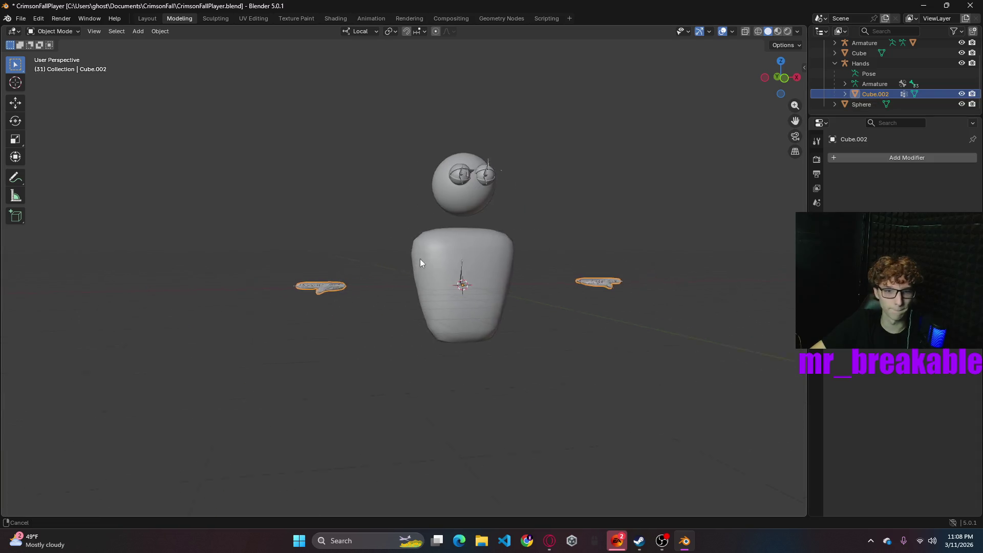
{"action": "left_click", "coordinate": [845, 84]}
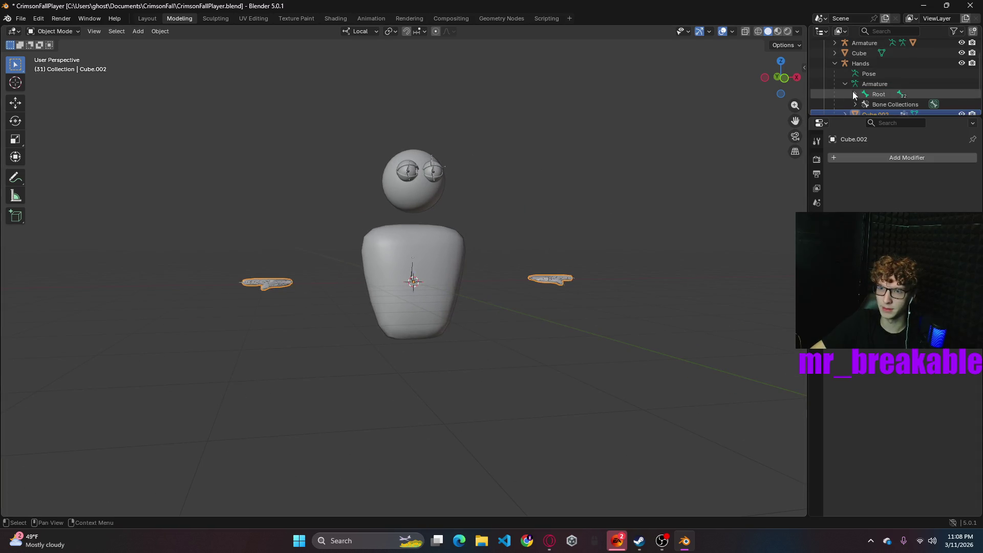
{"action": "left_click", "coordinate": [856, 94]}
{"action": "scroll", "coordinate": [871, 92], "scroll_direction": "down", "scroll_amount": 2}
{"action": "mouse_move", "coordinate": [518, 318]}
{"action": "middle_mouse_down"}
{"action": "mouse_move", "coordinate": [535, 321]}
{"action": "mouse_move", "coordinate": [517, 340]}
{"action": "middle_mouse_up"}
{"action": "scroll", "coordinate": [532, 340], "scroll_direction": "up", "scroll_amount": 5}
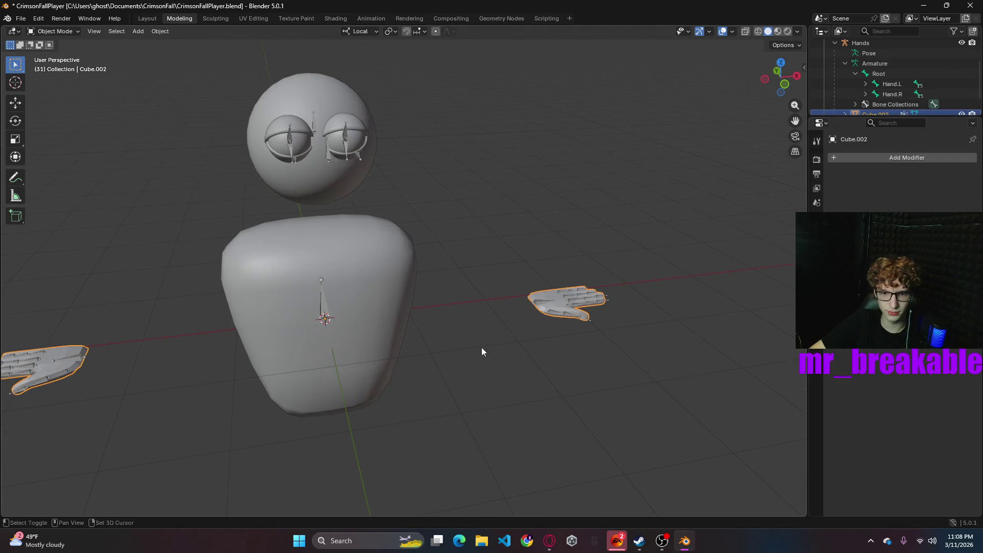
{"action": "left_click", "coordinate": [556, 300]}
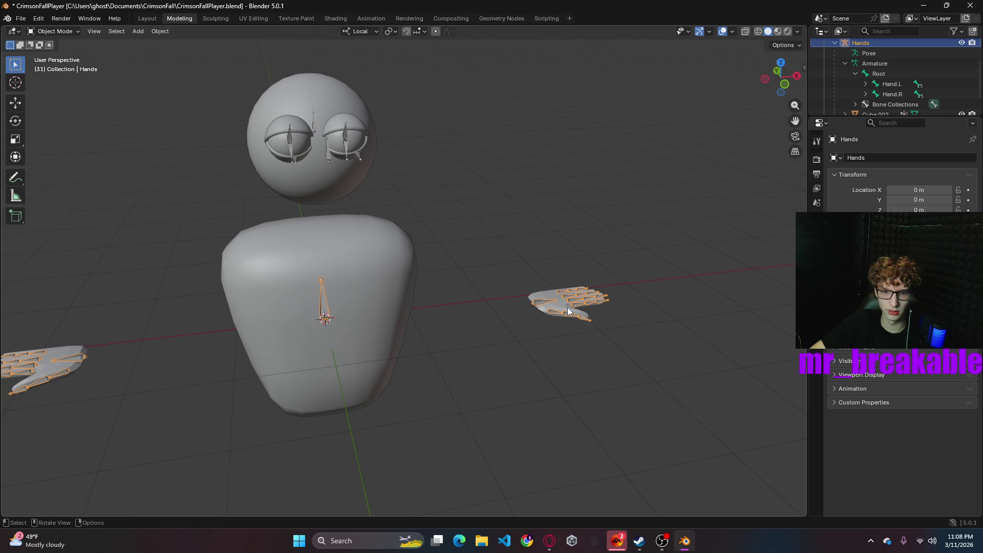
{"action": "right_click", "coordinate": [551, 299]}
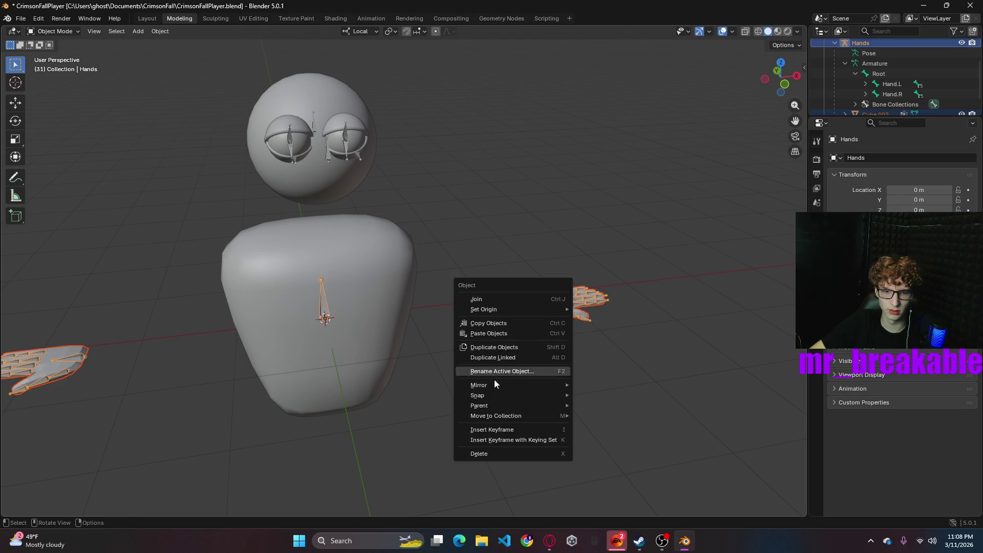
{"action": "mouse_move", "coordinate": [491, 406]}
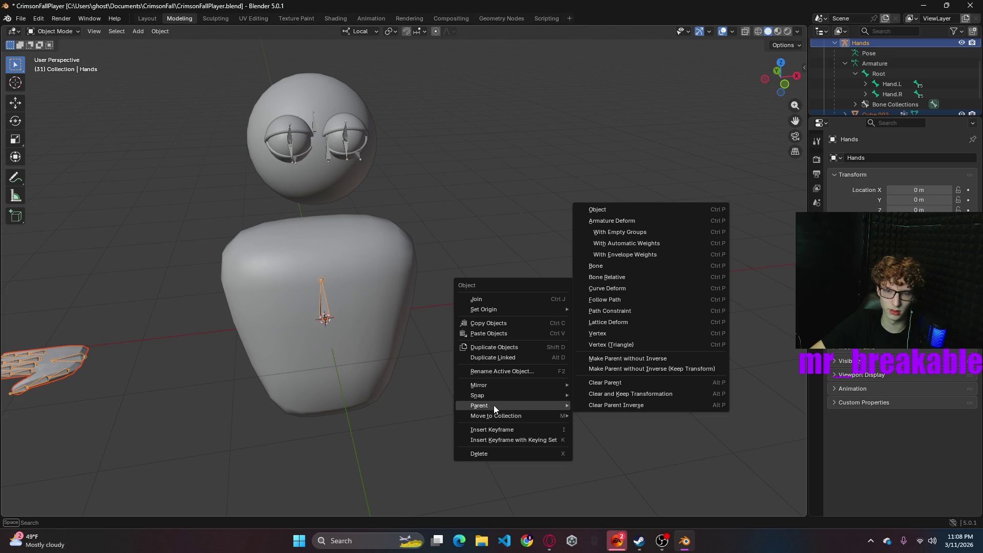
{"action": "left_click", "coordinate": [647, 246]}
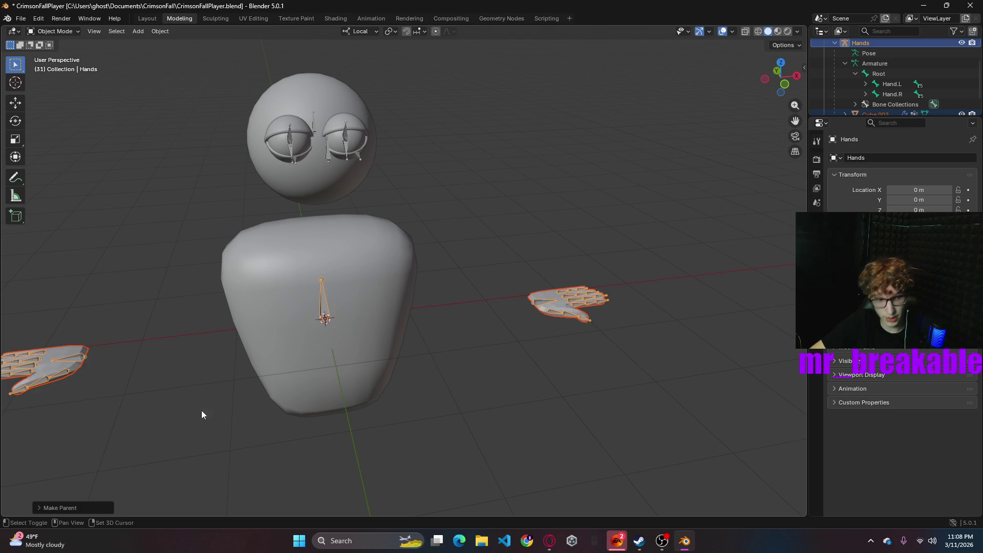
{"action": "middle_click_drag", "start_coordinate": [202, 410], "coordinate": [439, 348], "text": "shift"}
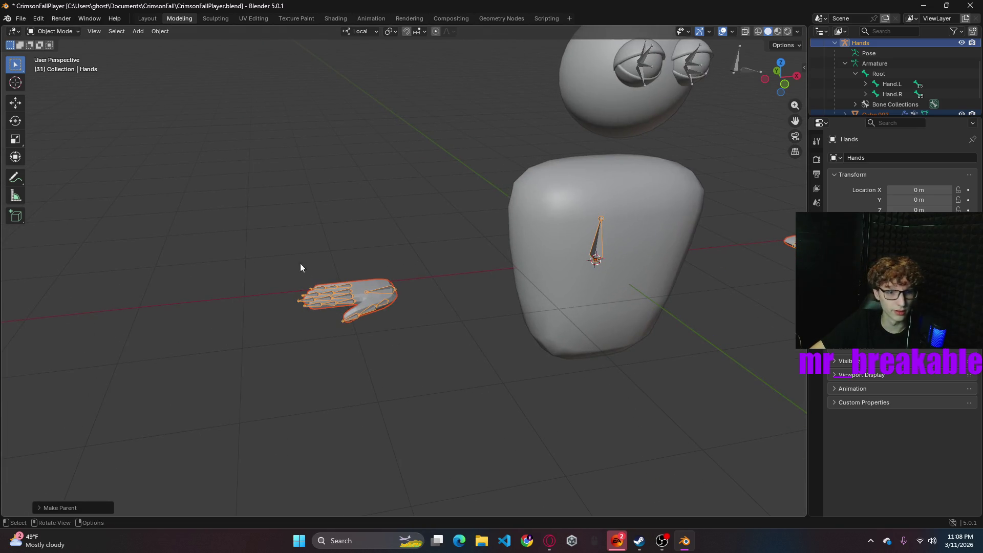
- Put Hands in Pose Mode and test-rotate the Middle_03.R fingertip bone
{"action": "left_click", "coordinate": [53, 31]}
{"action": "left_click", "coordinate": [63, 70]}
{"action": "left_click", "coordinate": [307, 302]}
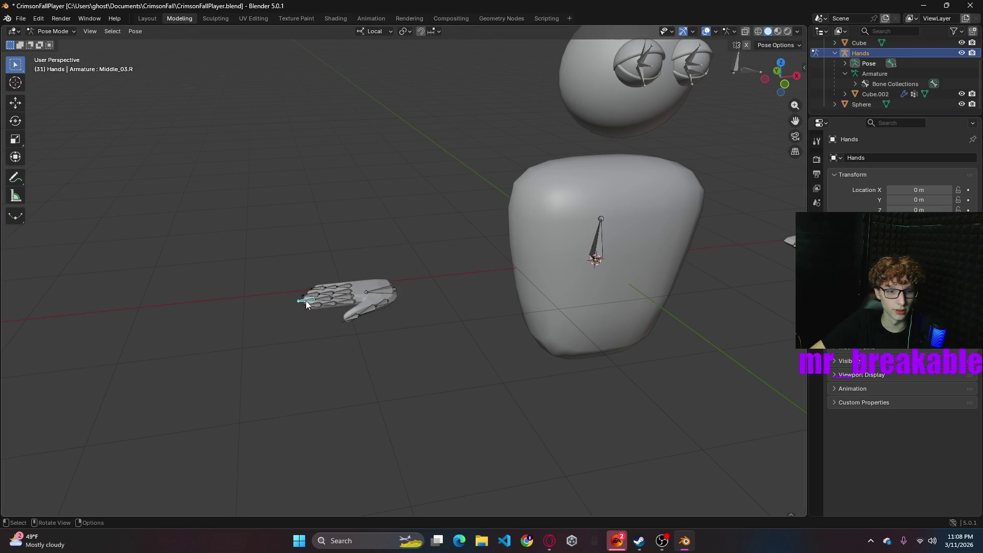
{"action": "key", "text": "r"}
{"action": "left_click", "coordinate": [389, 247]}
{"action": "mouse_move", "coordinate": [389, 246]}
{"action": "middle_mouse_down"}
{"action": "mouse_move", "coordinate": [448, 255]}
{"action": "mouse_move", "coordinate": [462, 202]}
{"action": "mouse_move", "coordinate": [494, 219]}
{"action": "middle_mouse_up"}
{"action": "scroll", "coordinate": [494, 221], "scroll_direction": "up", "scroll_amount": 5}
{"action": "mouse_move", "coordinate": [501, 284]}
{"action": "middle_mouse_down"}
{"action": "mouse_move", "coordinate": [483, 330]}
{"action": "mouse_move", "coordinate": [539, 282]}
{"action": "middle_mouse_up"}
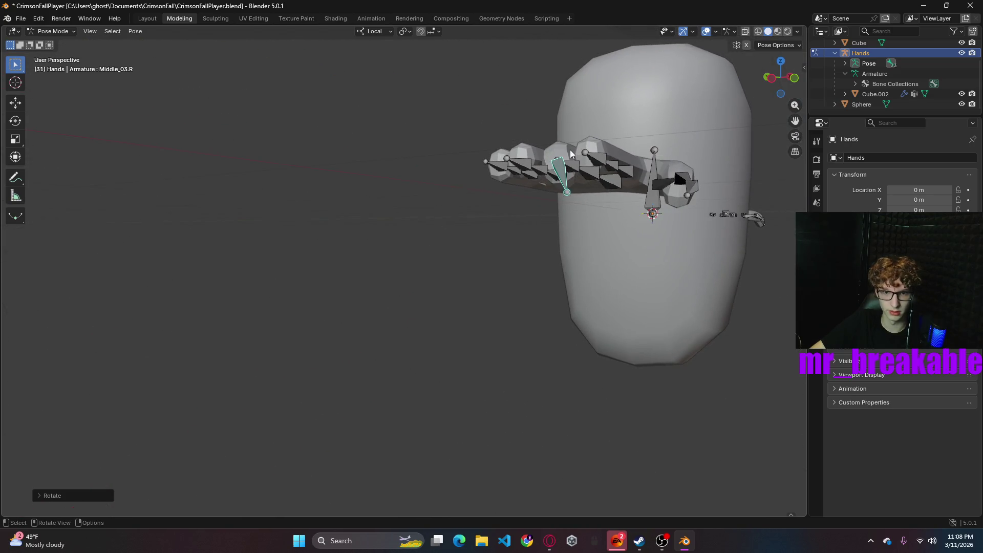
- Undo that bend, rotate Middle_02.R instead, inspect, and box-select the other hand's bones
{"action": "key", "text": "ctrl+z"}
{"action": "key", "text": "ctrl+z"}
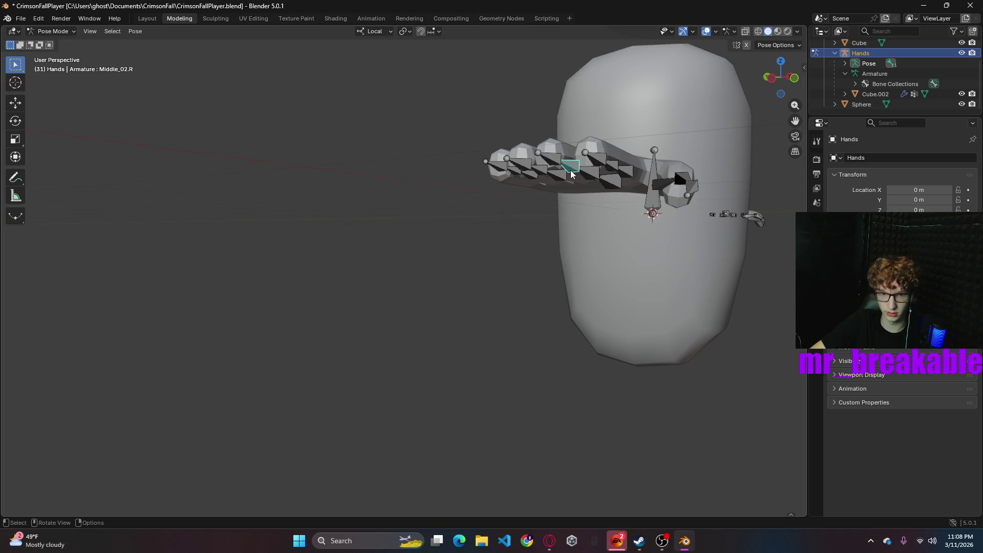
{"action": "key", "text": "r"}
{"action": "left_click", "coordinate": [595, 220]}
{"action": "mouse_move", "coordinate": [595, 222]}
{"action": "middle_mouse_down"}
{"action": "mouse_move", "coordinate": [703, 244]}
{"action": "mouse_move", "coordinate": [701, 229]}
{"action": "middle_mouse_up"}
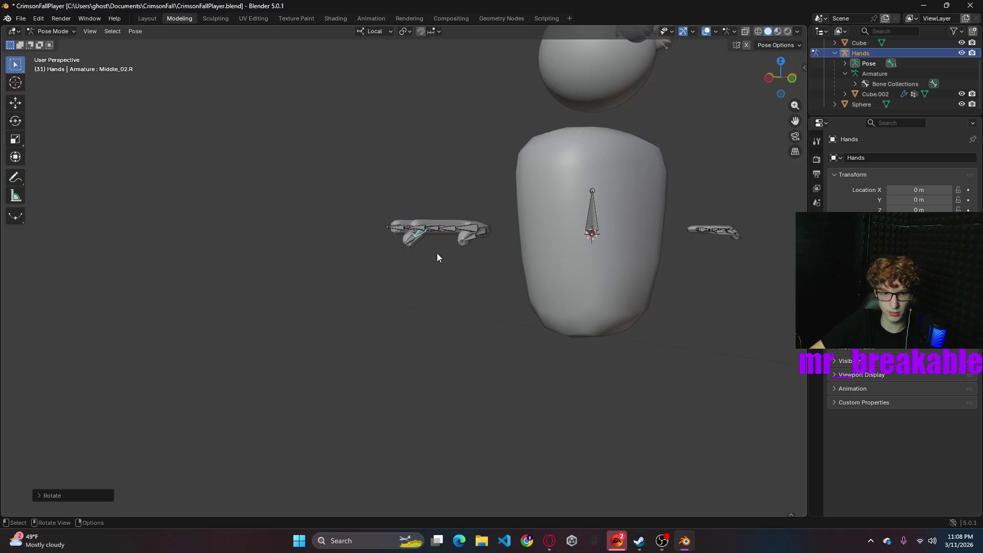
{"action": "mouse_move", "coordinate": [487, 289]}
{"action": "middle_mouse_down"}
{"action": "mouse_move", "coordinate": [463, 336]}
{"action": "mouse_move", "coordinate": [376, 290]}
{"action": "mouse_move", "coordinate": [523, 266]}
{"action": "middle_mouse_up"}
{"action": "scroll", "coordinate": [524, 266], "scroll_direction": "down", "scroll_amount": 5}
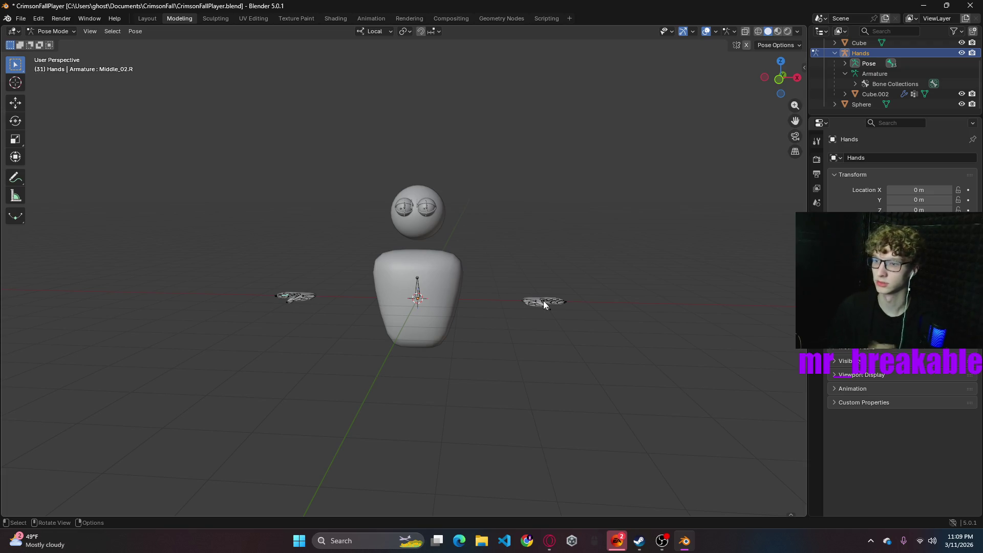
{"action": "mouse_move", "coordinate": [465, 344]}
{"action": "middle_mouse_down"}
{"action": "mouse_move", "coordinate": [423, 423]}
{"action": "mouse_move", "coordinate": [382, 429]}
{"action": "mouse_move", "coordinate": [311, 405]}
{"action": "mouse_move", "coordinate": [300, 375]}
{"action": "mouse_move", "coordinate": [395, 392]}
{"action": "mouse_move", "coordinate": [556, 370]}
{"action": "middle_mouse_up"}
{"action": "scroll", "coordinate": [453, 373], "scroll_direction": "up", "scroll_amount": 3}
{"action": "scroll", "coordinate": [563, 392], "scroll_direction": "down", "scroll_amount": 3}
{"action": "left_click_drag", "start_coordinate": [568, 331], "coordinate": [691, 382]}
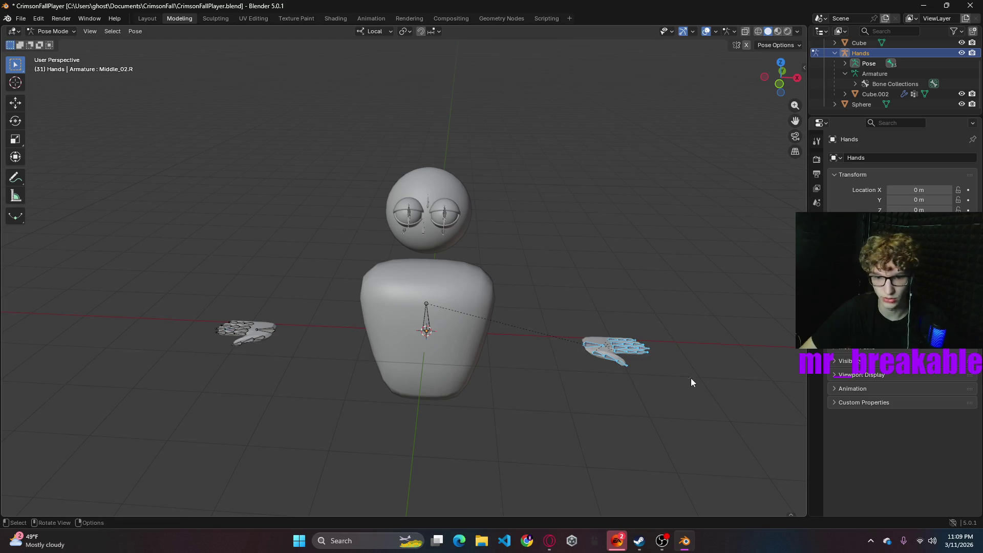
- Switch the rig to Object Mode and scale the Hands armature with Cube.002 larger
{"action": "left_click", "coordinate": [51, 31]}
{"action": "left_click", "coordinate": [57, 43]}
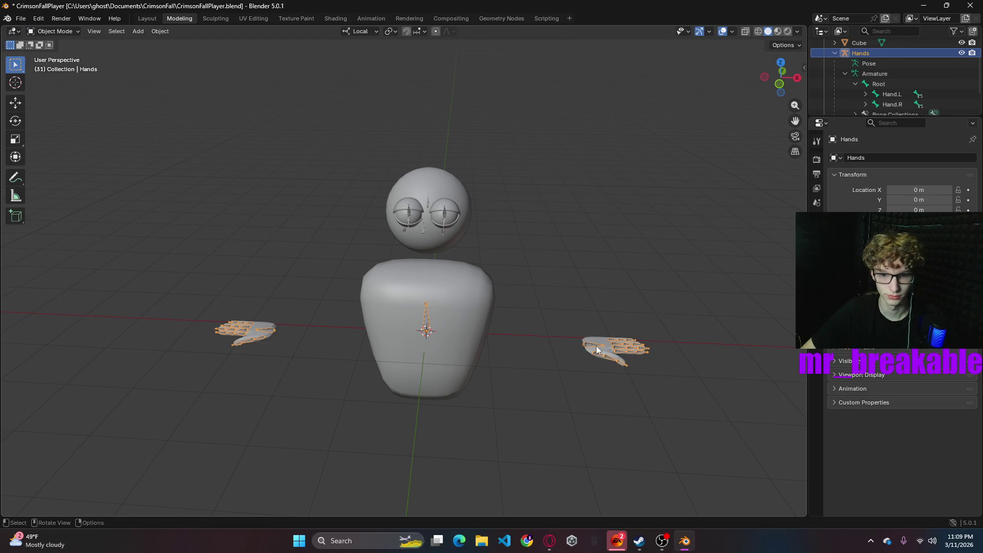
{"action": "left_click", "coordinate": [604, 348], "text": "shift"}
{"action": "key", "text": "s"}
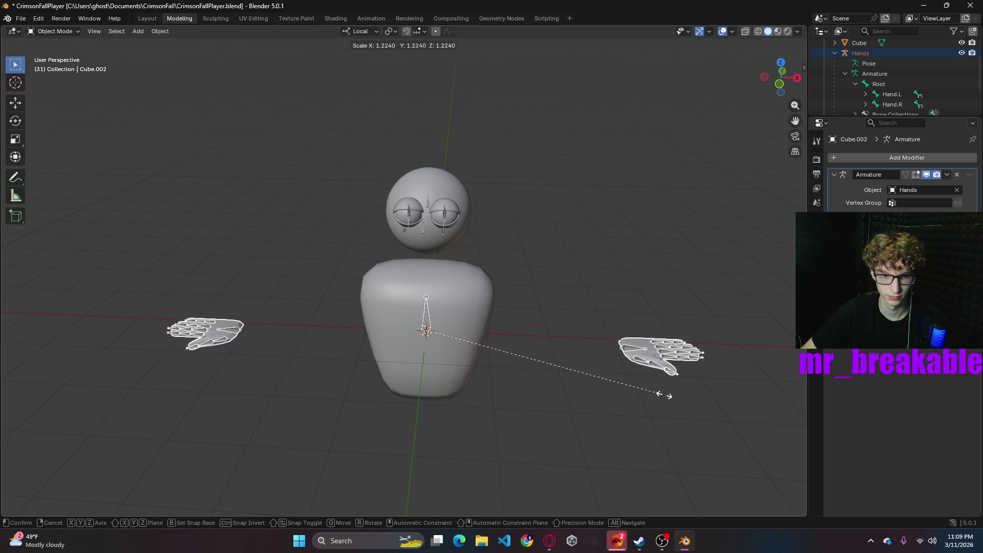
{"action": "left_click", "coordinate": [724, 419]}
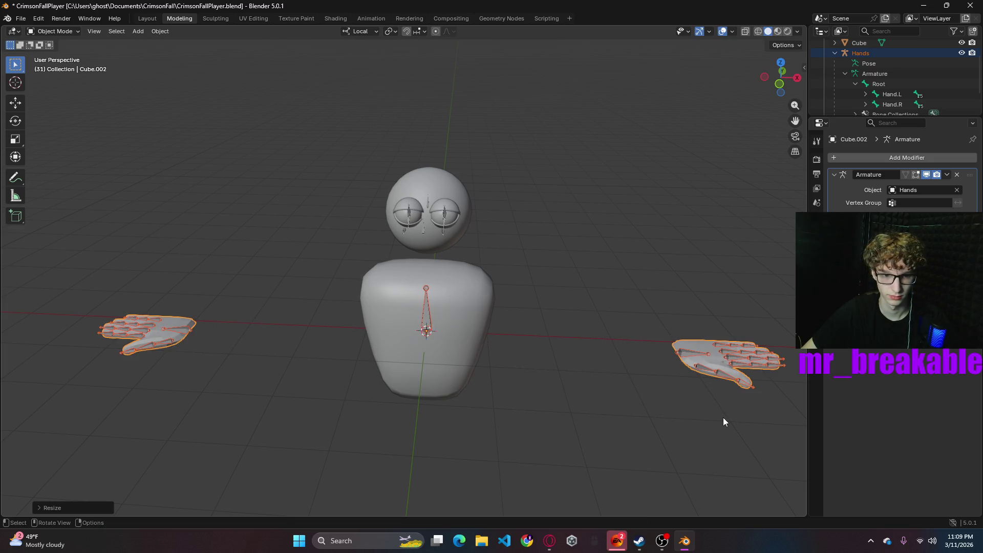
{"action": "scroll", "coordinate": [589, 389], "scroll_direction": "down", "scroll_amount": 3}
{"action": "mouse_move", "coordinate": [589, 389]}
{"action": "middle_mouse_down"}
{"action": "mouse_move", "coordinate": [527, 353]}
{"action": "mouse_move", "coordinate": [583, 392]}
{"action": "middle_mouse_up"}
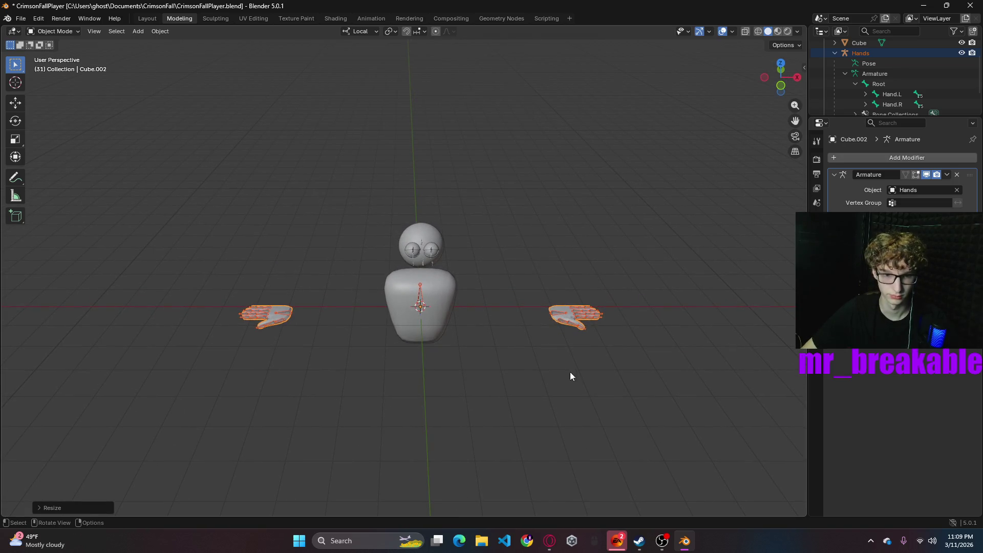
- Reselect both hands and undo the enlargement, restoring their original size
{"action": "left_click_drag", "start_coordinate": [532, 285], "coordinate": [642, 364]}
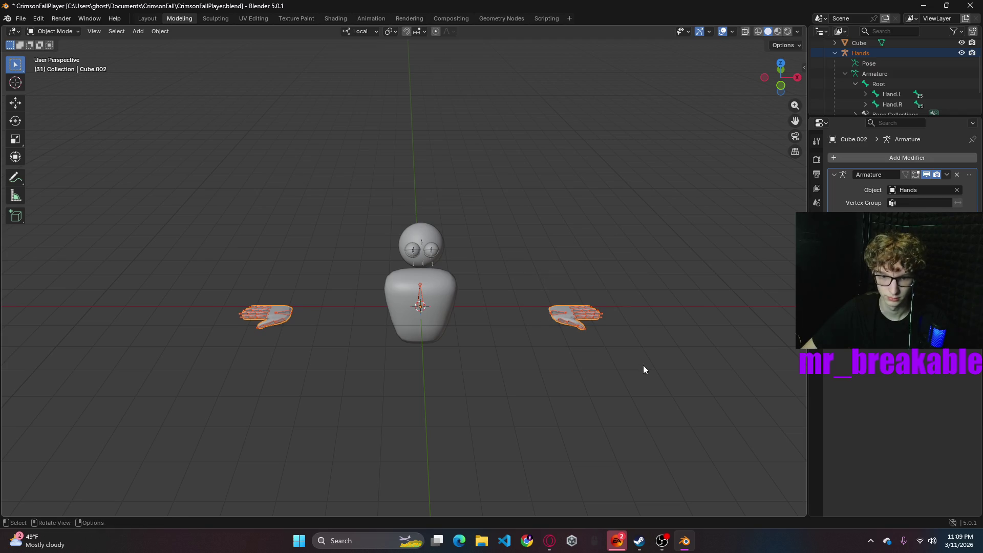
{"action": "left_click", "coordinate": [565, 317]}
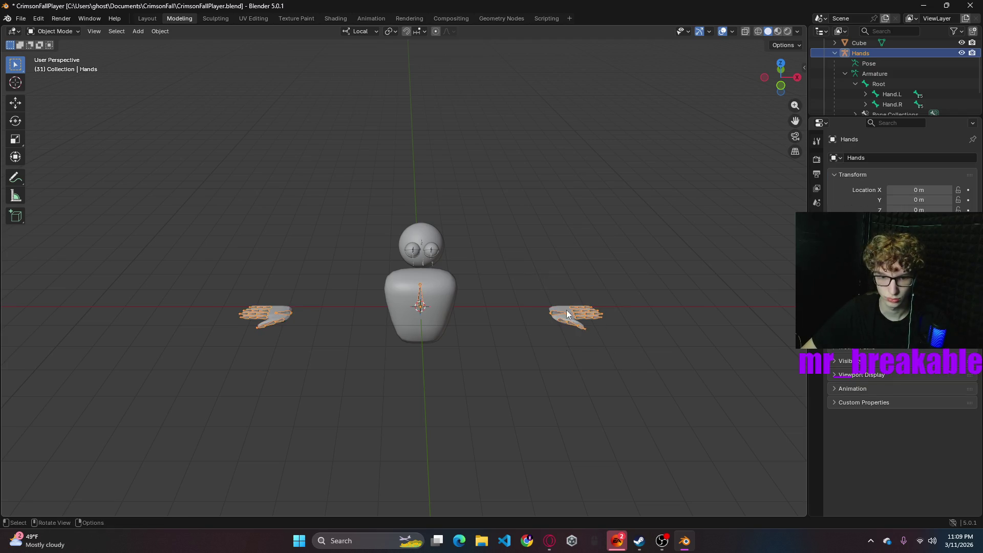
{"action": "left_click", "coordinate": [567, 315]}
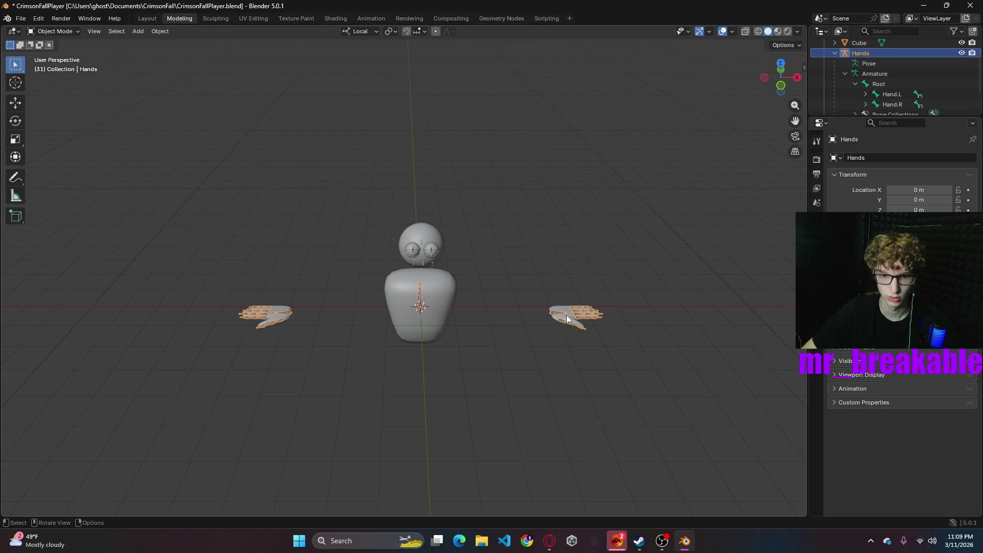
{"action": "left_click", "coordinate": [567, 321], "text": "shift"}
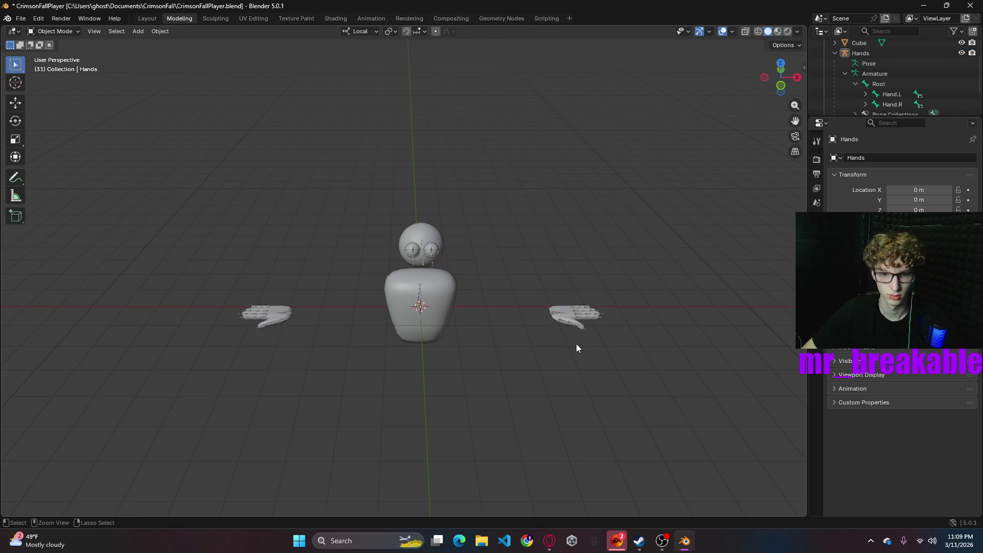
{"action": "key", "text": "ctrl+z"}
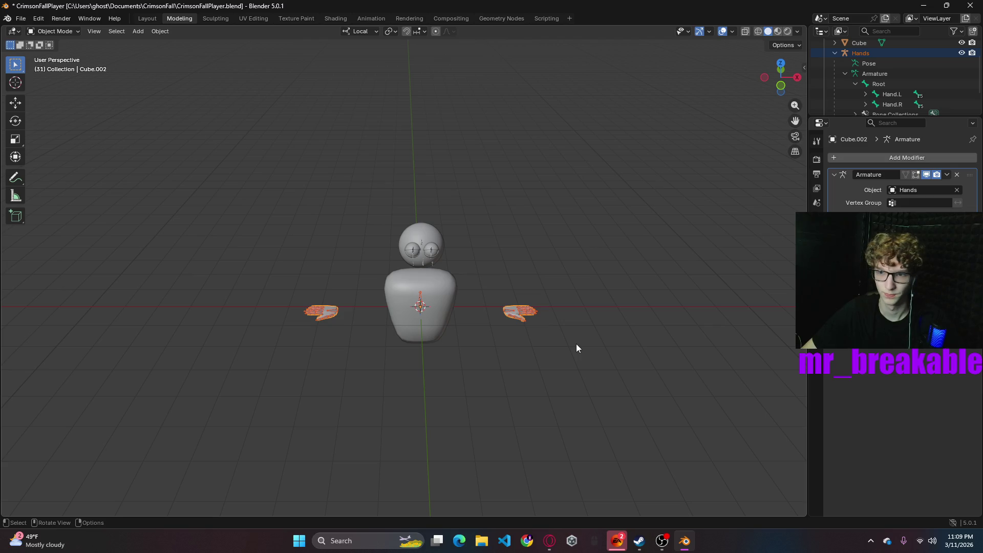
{"action": "left_click", "coordinate": [816, 251]}
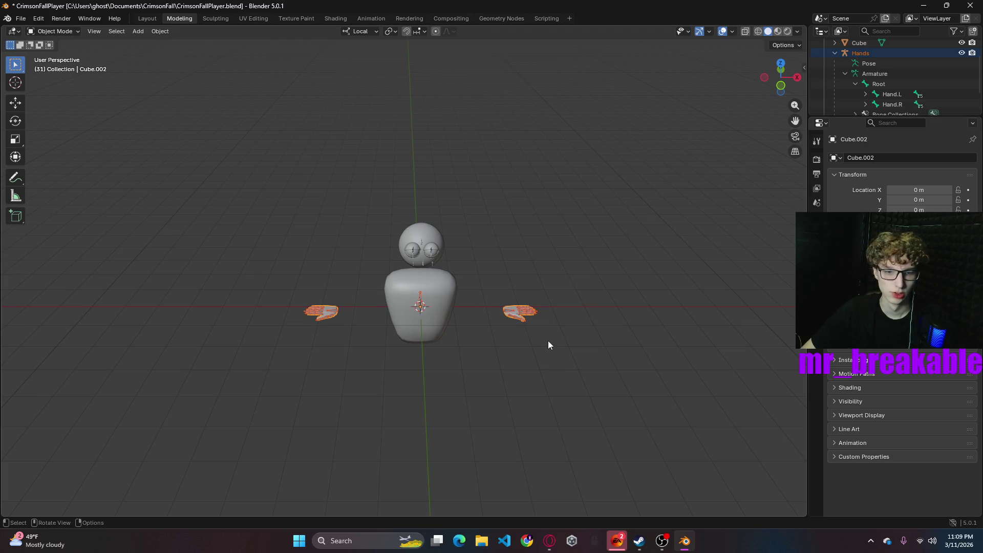
{"action": "scroll", "coordinate": [546, 340], "scroll_direction": "up", "scroll_amount": 2}
{"action": "scroll", "coordinate": [548, 349], "scroll_direction": "down", "scroll_amount": 1}
{"action": "mouse_move", "coordinate": [548, 350]}
{"action": "middle_mouse_down"}
{"action": "mouse_move", "coordinate": [539, 322]}
{"action": "mouse_move", "coordinate": [456, 316]}
{"action": "middle_mouse_up"}
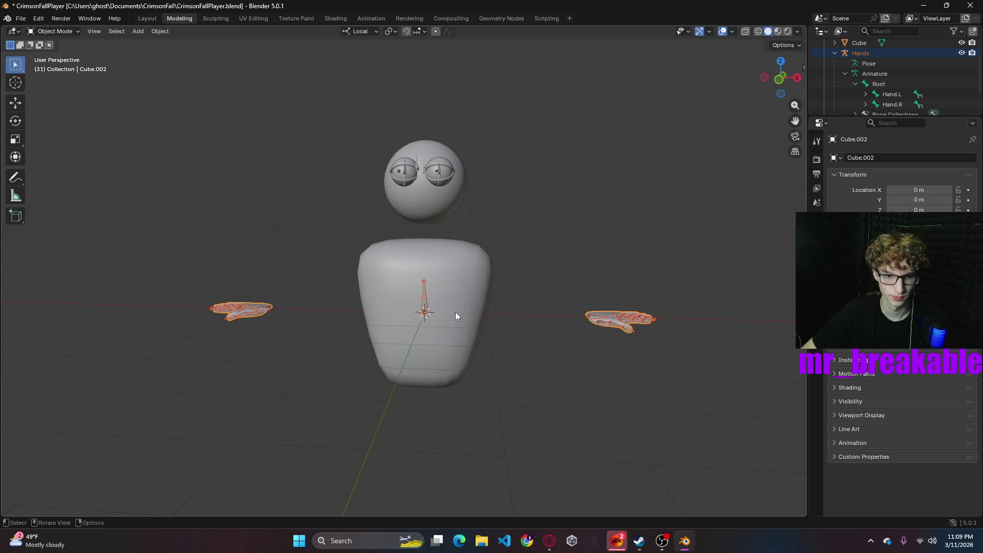
- Toggle the Hands armature into Edit Mode and back to Object Mode, then reselect the hand mesh
{"action": "left_click", "coordinate": [609, 320]}
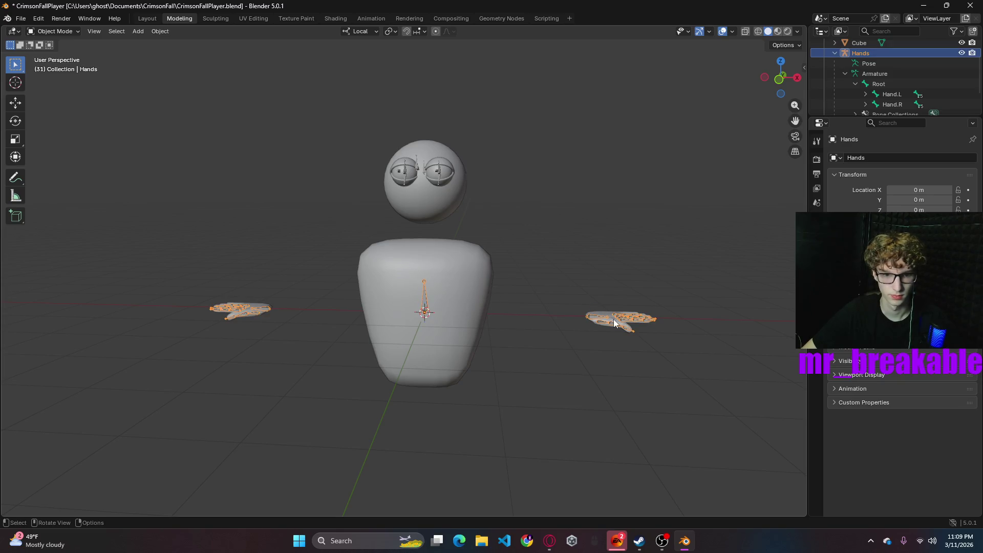
{"action": "left_click", "coordinate": [55, 32]}
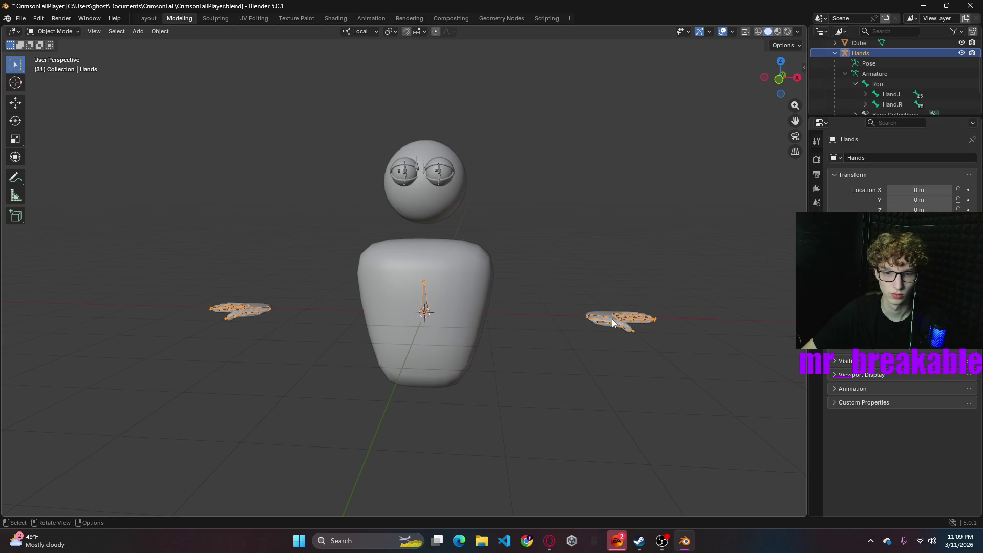
{"action": "left_click", "coordinate": [54, 31]}
{"action": "left_click", "coordinate": [52, 52]}
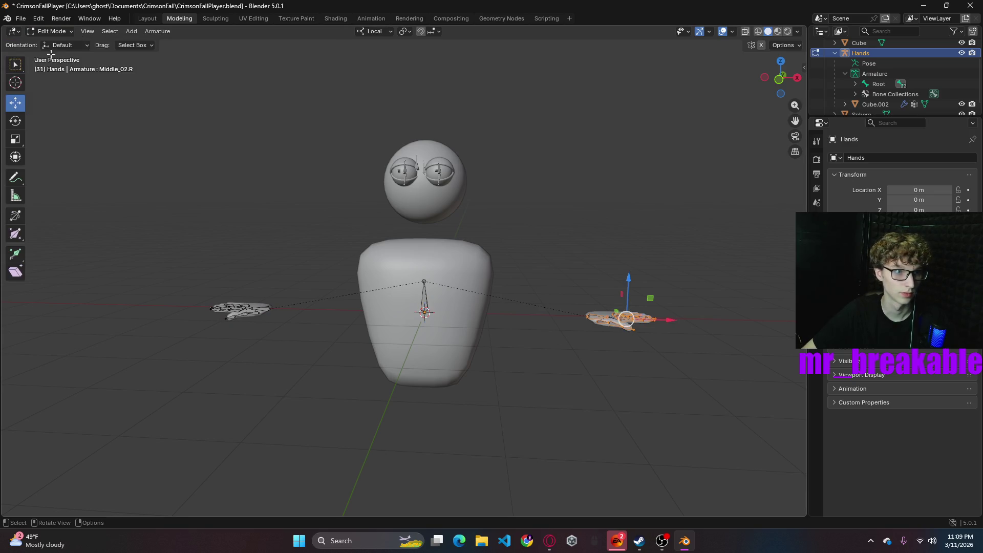
{"action": "left_click", "coordinate": [58, 32]}
{"action": "left_click", "coordinate": [60, 44]}
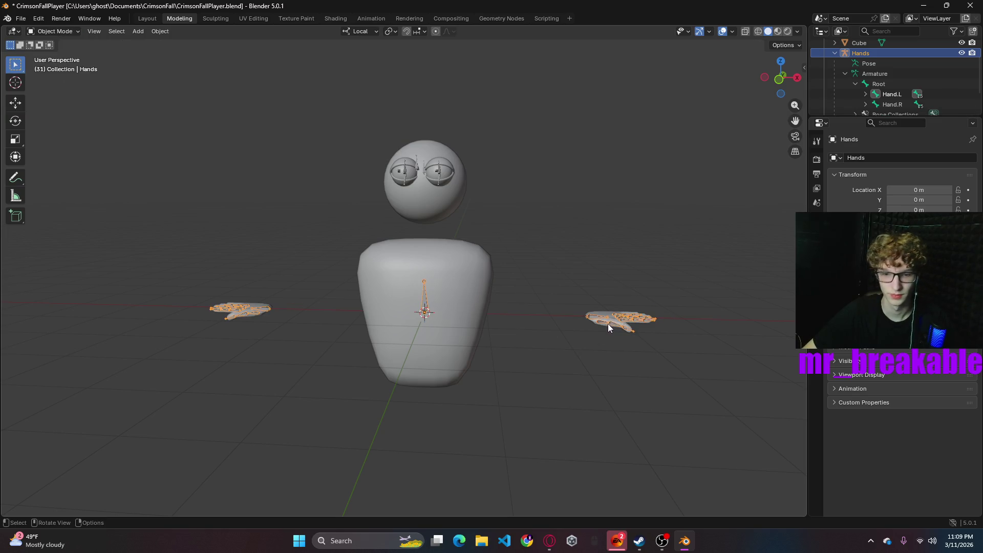
{"action": "left_click", "coordinate": [584, 357]}
{"action": "left_click", "coordinate": [613, 315]}
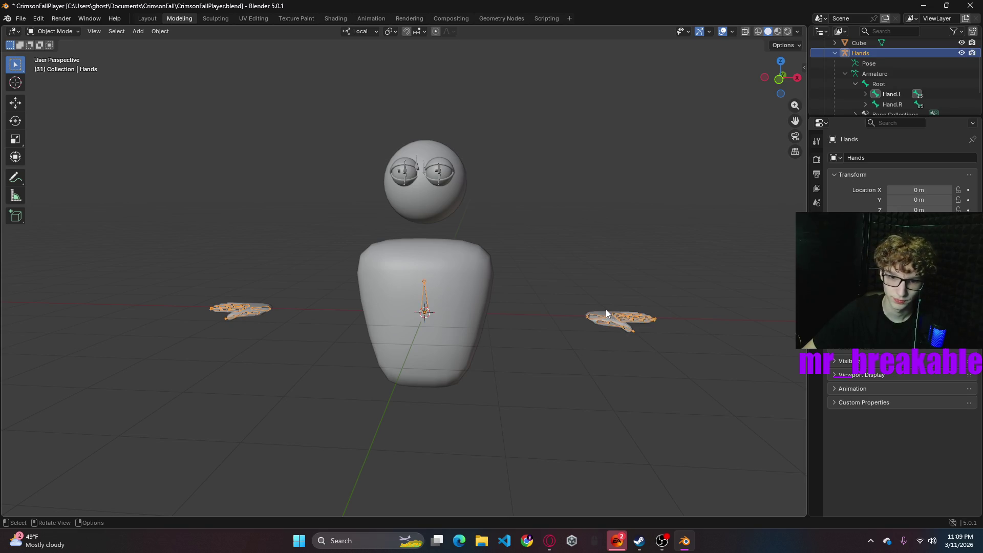
{"action": "left_click", "coordinate": [599, 311]}
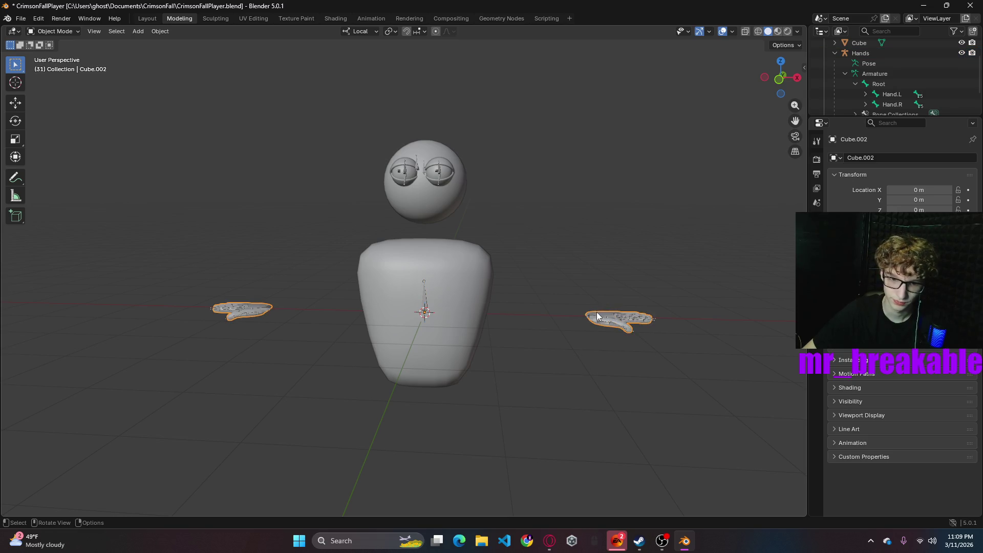
- Raise the hands with the move gizmo, then undo the move
{"action": "left_click", "coordinate": [15, 103]}
{"action": "left_click_drag", "start_coordinate": [424, 269], "coordinate": [416, 220]}
{"action": "mouse_move", "coordinate": [451, 333]}
{"action": "middle_mouse_down"}
{"action": "mouse_move", "coordinate": [488, 353]}
{"action": "mouse_move", "coordinate": [427, 353]}
{"action": "mouse_move", "coordinate": [481, 360]}
{"action": "mouse_move", "coordinate": [248, 331]}
{"action": "middle_mouse_up"}
{"action": "key", "text": "ctrl+z"}
- Select the Hands armature and scale the rig up
{"action": "left_click", "coordinate": [247, 330]}
{"action": "key", "text": "s"}
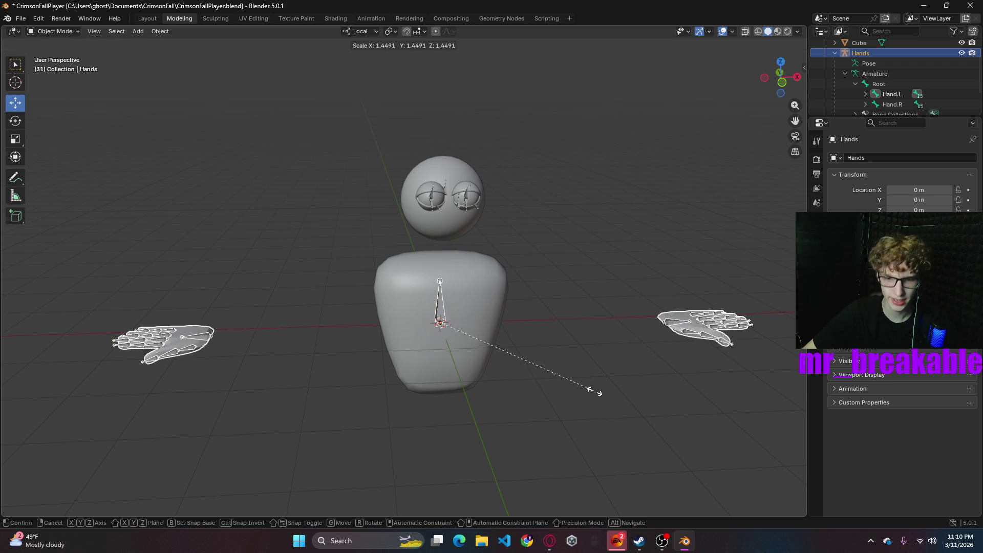
{"action": "left_click", "coordinate": [579, 352]}
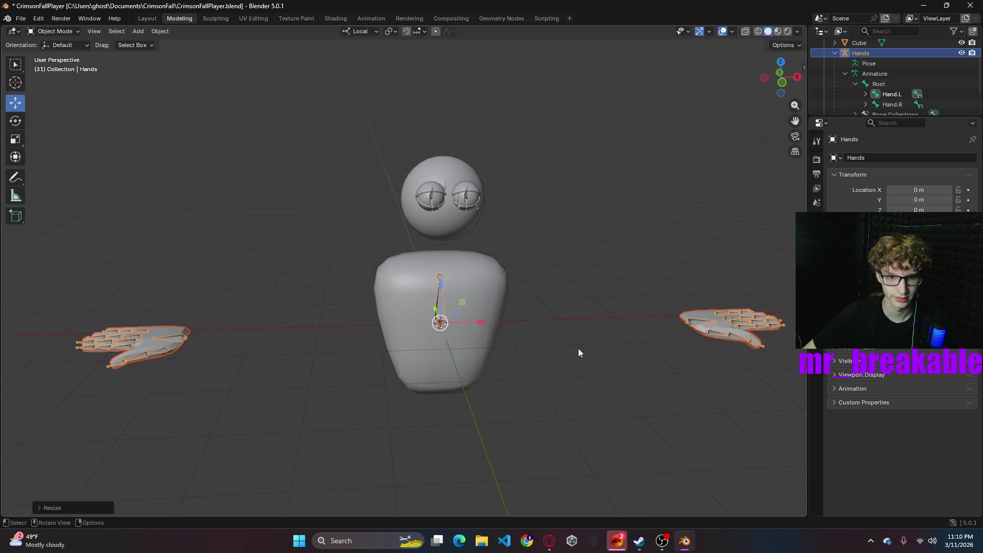
{"action": "scroll", "coordinate": [575, 348], "scroll_direction": "down", "scroll_amount": 5}
- In front orthographic view, lift hand mesh Cube.002 upward along the Z axis
{"action": "left_click", "coordinate": [782, 83]}
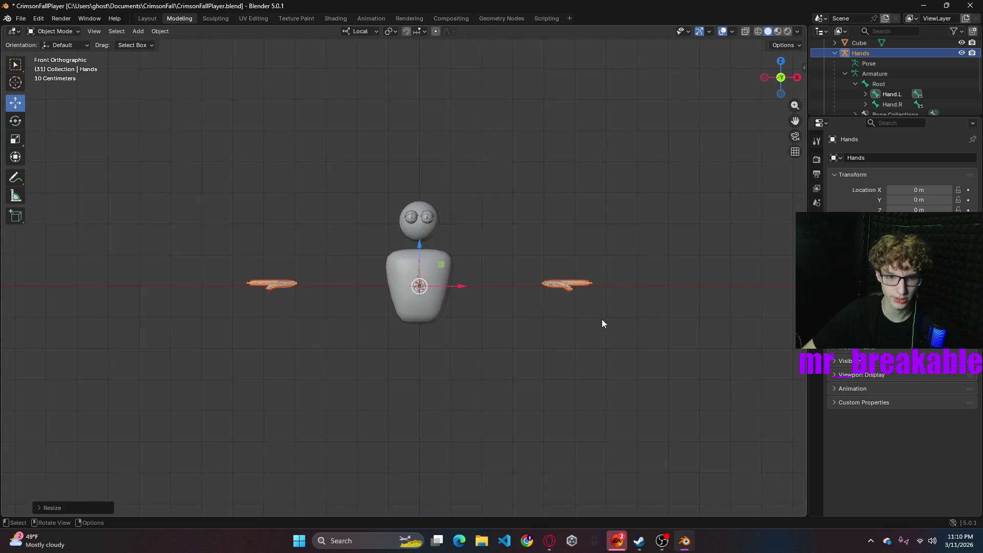
{"action": "scroll", "coordinate": [600, 319], "scroll_direction": "up", "scroll_amount": 3}
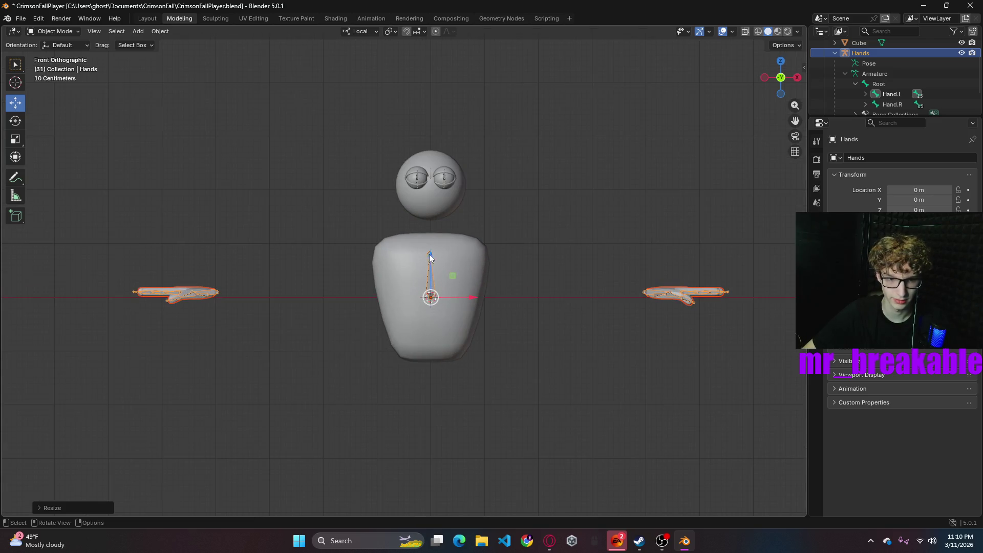
{"action": "left_click", "coordinate": [673, 290]}
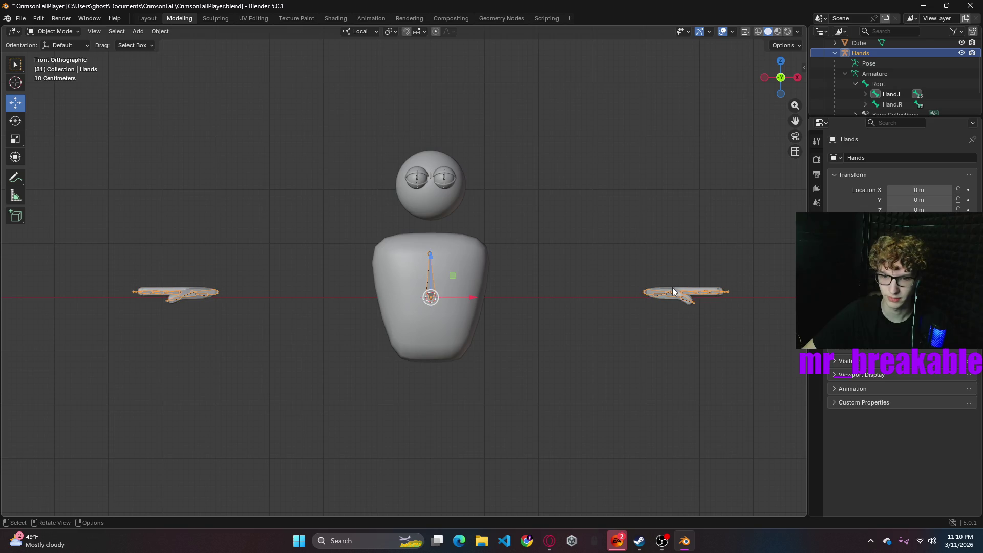
{"action": "mouse_move", "coordinate": [430, 253]}
{"action": "left_mouse_down"}
{"action": "mouse_move", "coordinate": [442, 204]}
{"action": "mouse_move", "coordinate": [441, 242]}
{"action": "mouse_move", "coordinate": [441, 180]}
{"action": "mouse_move", "coordinate": [441, 209]}
{"action": "left_mouse_up"}
- Undo the hand move and put the Hands armature into Pose Mode
{"action": "key", "text": "ctrl+z"}
{"action": "middle_click_drag", "start_coordinate": [482, 285], "coordinate": [534, 281]}
{"action": "left_click", "coordinate": [301, 390]}
{"action": "middle_click_drag", "start_coordinate": [374, 380], "coordinate": [416, 353]}
{"action": "left_click", "coordinate": [53, 31]}
{"action": "left_click", "coordinate": [55, 54]}
{"action": "left_click", "coordinate": [50, 32]}
{"action": "left_click", "coordinate": [55, 66]}
- Curl the right thumb by rotating the Thumb_03.R and Thumb_02.R bones
{"action": "left_click", "coordinate": [406, 234]}
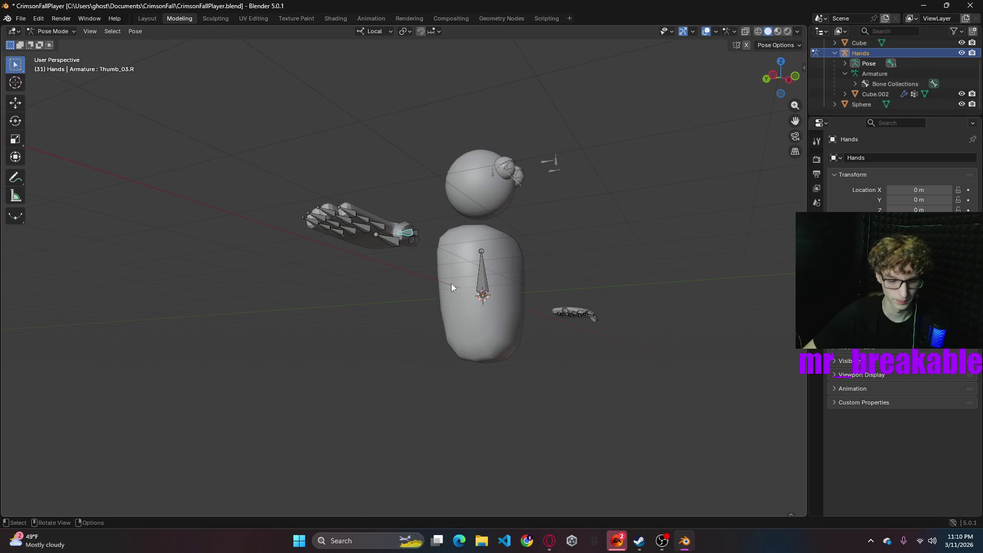
{"action": "key", "text": "r"}
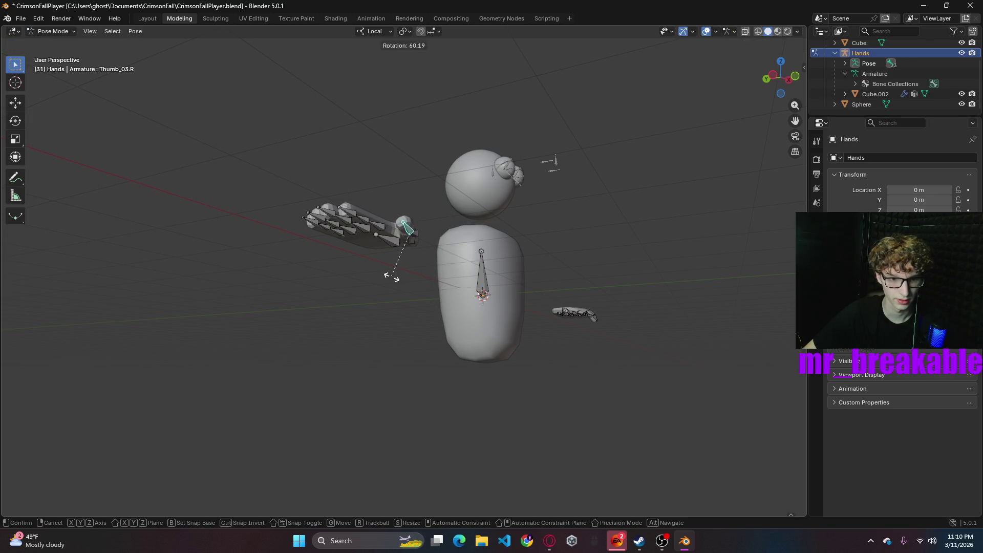
{"action": "left_click", "coordinate": [392, 277]}
{"action": "middle_click_drag", "start_coordinate": [453, 267], "coordinate": [438, 313]}
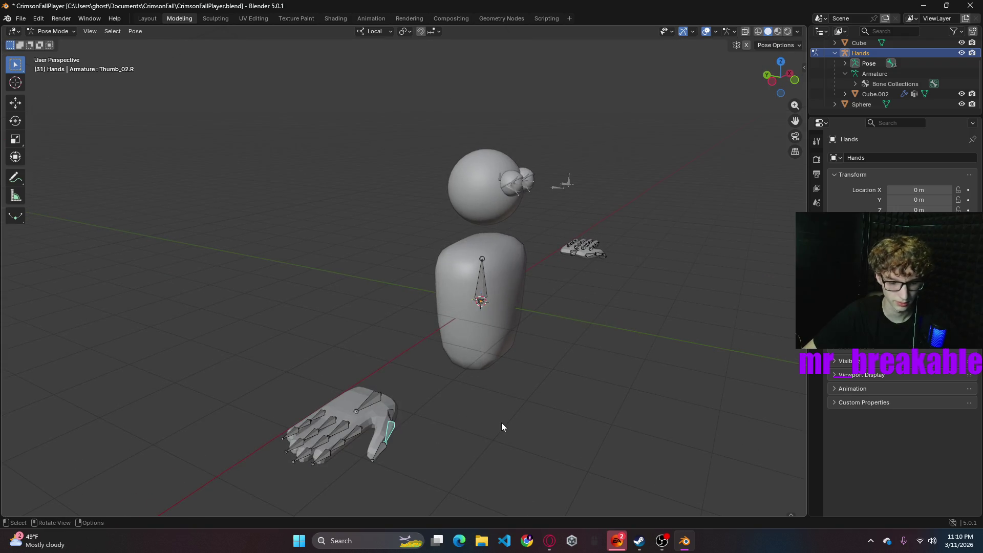
{"action": "key", "text": "r"}
{"action": "left_click", "coordinate": [459, 453]}
{"action": "mouse_move", "coordinate": [458, 454]}
{"action": "middle_mouse_down"}
{"action": "mouse_move", "coordinate": [570, 379]}
{"action": "mouse_move", "coordinate": [445, 342]}
{"action": "mouse_move", "coordinate": [510, 285]}
{"action": "middle_mouse_up"}
- Rotate the left thumb bones, then switch the Hands armature to Edit Mode
{"action": "key", "text": "r"}
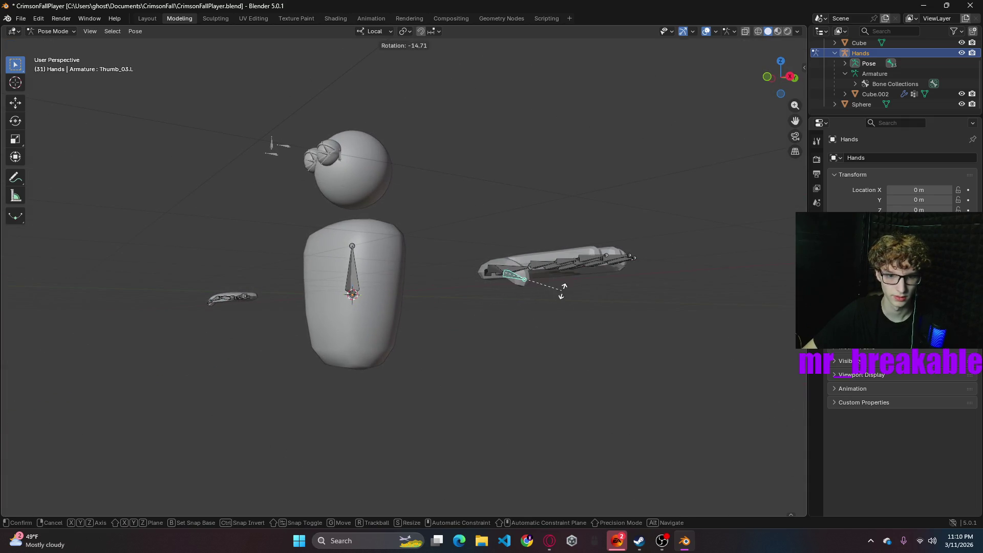
{"action": "left_click", "coordinate": [563, 286]}
{"action": "mouse_move", "coordinate": [591, 333]}
{"action": "middle_mouse_down"}
{"action": "mouse_move", "coordinate": [591, 377]}
{"action": "mouse_move", "coordinate": [578, 325]}
{"action": "middle_mouse_up"}
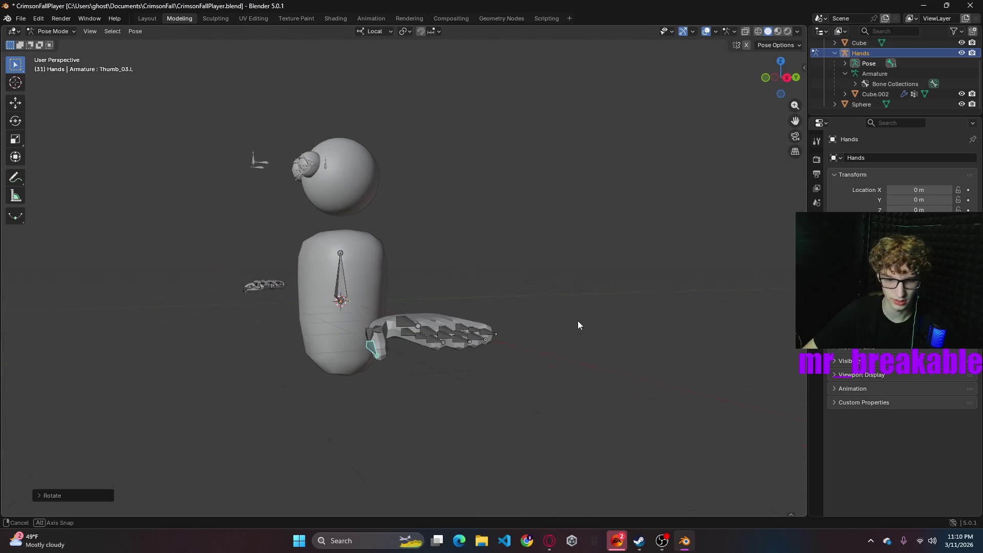
{"action": "left_click", "coordinate": [373, 341]}
{"action": "middle_click_drag", "start_coordinate": [373, 340], "coordinate": [441, 395]}
{"action": "mouse_move", "coordinate": [409, 360]}
{"action": "middle_mouse_down"}
{"action": "mouse_move", "coordinate": [405, 368]}
{"action": "mouse_move", "coordinate": [407, 352]}
{"action": "middle_mouse_up"}
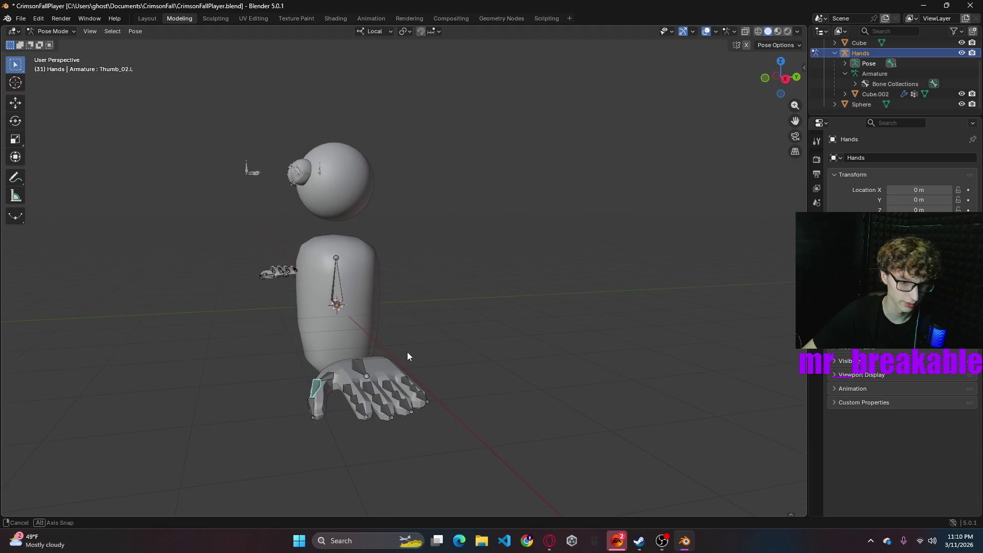
{"action": "left_click", "coordinate": [51, 31]}
{"action": "left_click", "coordinate": [55, 54]}
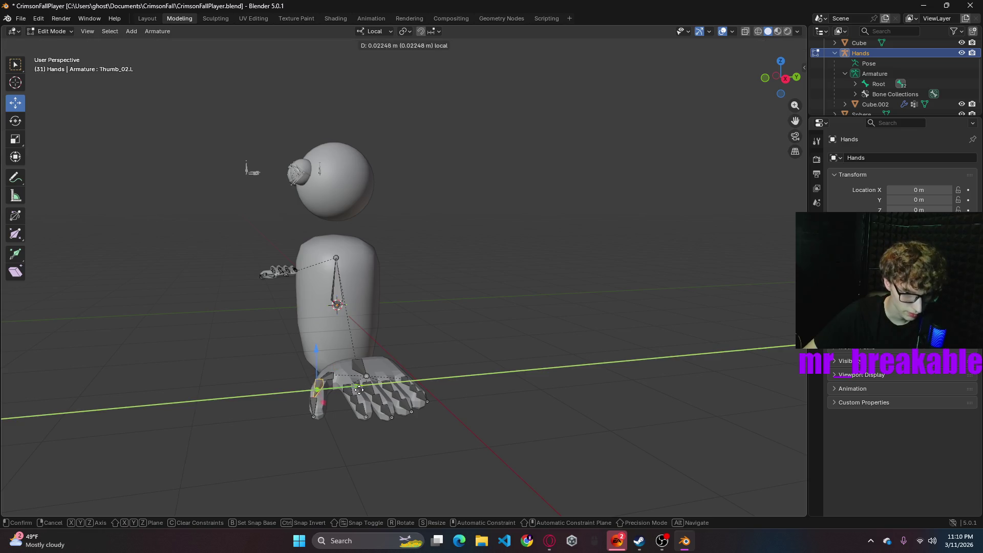
- Nudge the Thumb_03.L bone slightly along Y, then return the Hands to Object Mode
{"action": "left_click", "coordinate": [314, 417]}
{"action": "left_click_drag", "start_coordinate": [355, 412], "coordinate": [360, 421]}
{"action": "mouse_move", "coordinate": [389, 461]}
{"action": "middle_mouse_down"}
{"action": "mouse_move", "coordinate": [356, 450]}
{"action": "mouse_move", "coordinate": [459, 469]}
{"action": "mouse_move", "coordinate": [413, 377]}
{"action": "mouse_move", "coordinate": [366, 422]}
{"action": "mouse_move", "coordinate": [316, 412]}
{"action": "mouse_move", "coordinate": [395, 426]}
{"action": "mouse_move", "coordinate": [496, 463]}
{"action": "mouse_move", "coordinate": [511, 487]}
{"action": "mouse_move", "coordinate": [528, 468]}
{"action": "middle_mouse_up"}
{"action": "scroll", "coordinate": [581, 424], "scroll_direction": "down", "scroll_amount": 4}
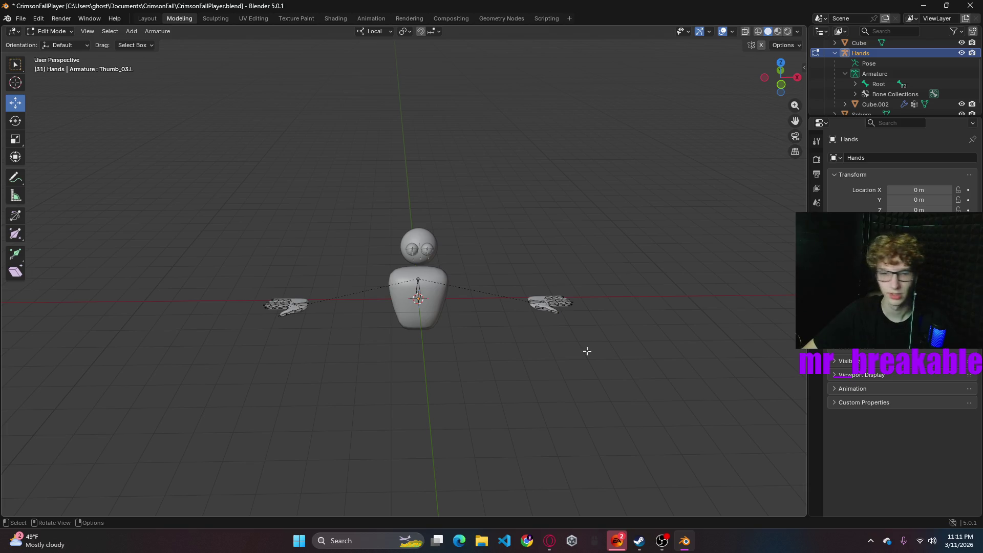
{"action": "left_click", "coordinate": [51, 31]}
{"action": "left_click", "coordinate": [49, 42]}
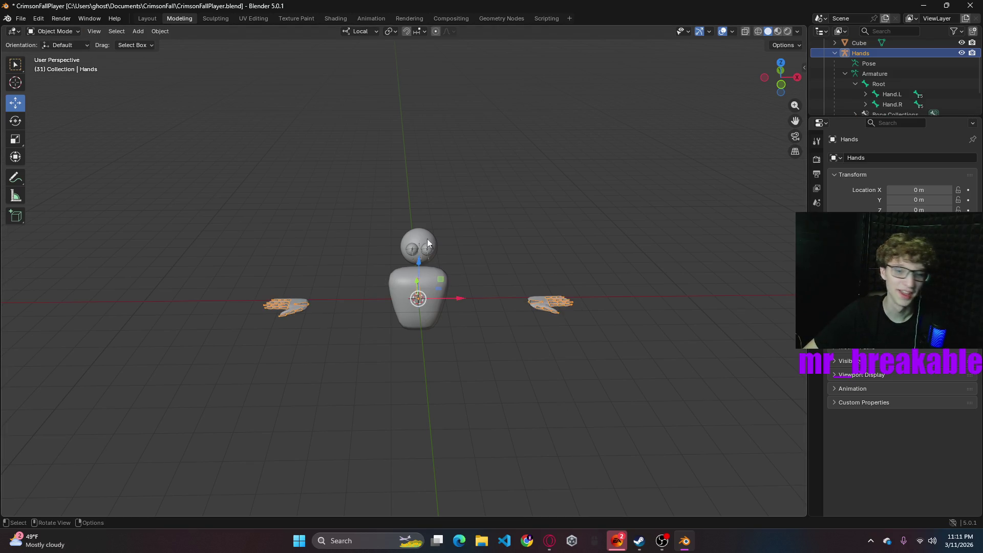
- Select both hands with Cube.002 and scale them inward toward the body
{"action": "left_click", "coordinate": [548, 307], "text": "shift"}
{"action": "left_click", "coordinate": [546, 305], "text": "shift"}
{"action": "left_click", "coordinate": [542, 302], "text": "shift"}
{"action": "left_click", "coordinate": [542, 303], "text": "shift"}
{"action": "left_click", "coordinate": [538, 297], "text": "shift"}
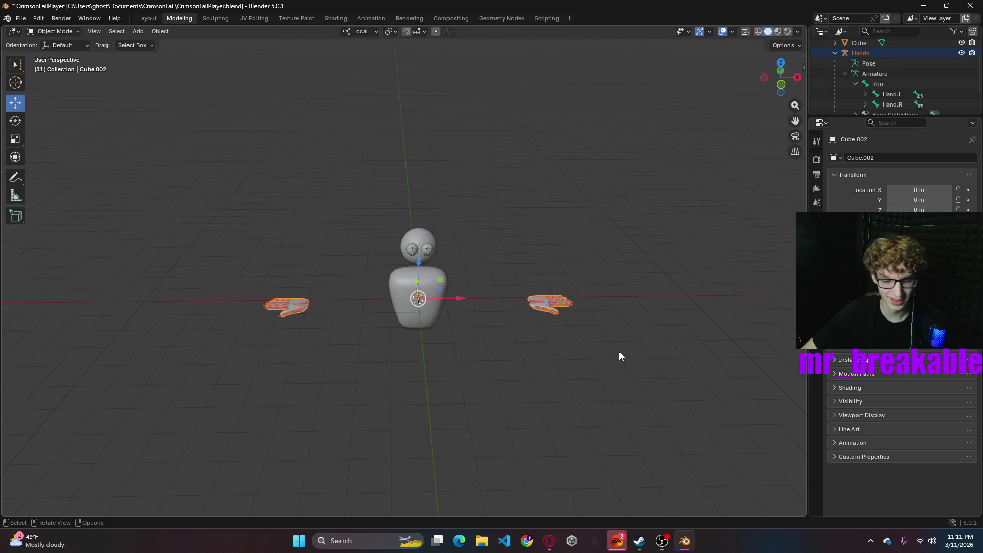
{"action": "key", "text": "s"}
{"action": "left_click", "coordinate": [623, 332]}
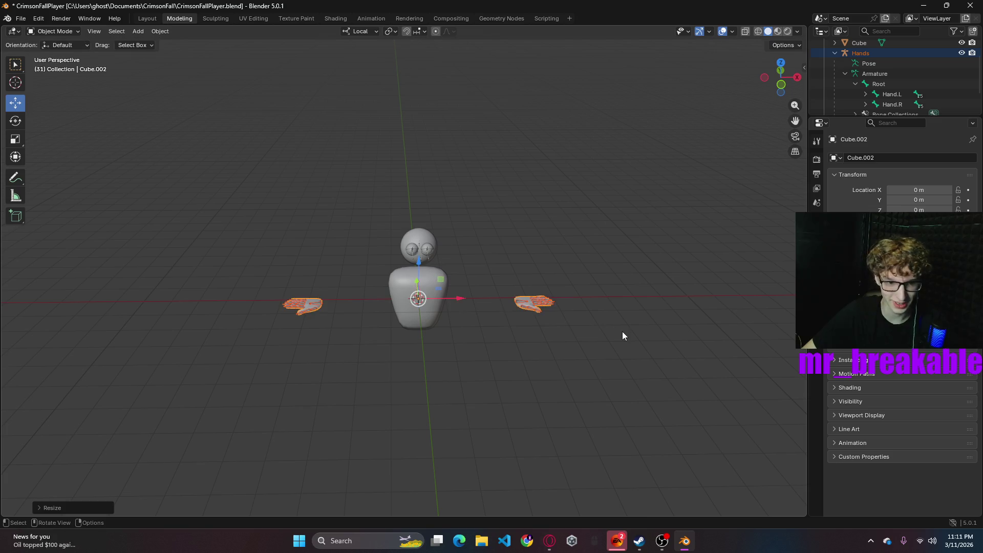
{"action": "left_click", "coordinate": [545, 311]}
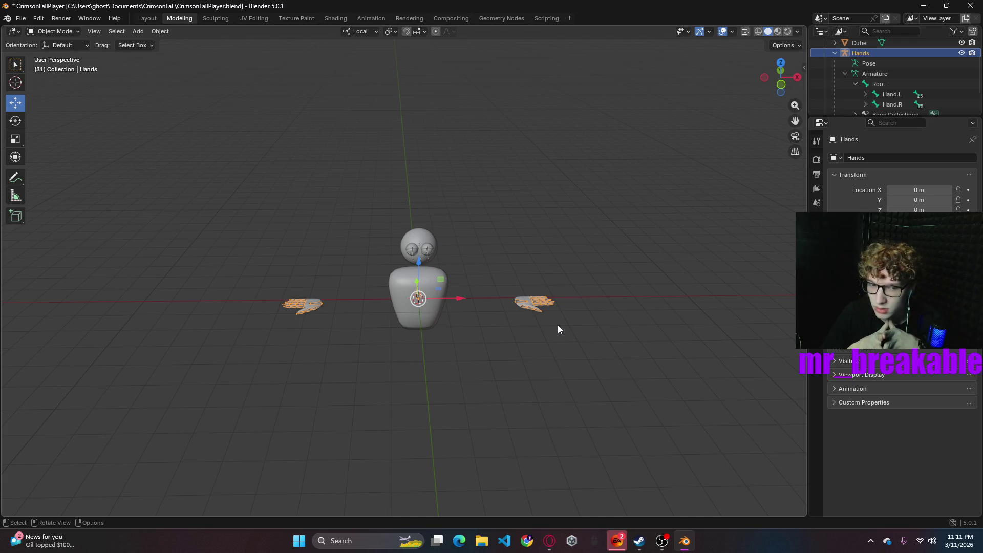
- Deselect everything and save CrimsonFallPlayer.blend, then reselect the body and Hands armature
{"action": "left_click", "coordinate": [512, 394]}
{"action": "mouse_move", "coordinate": [531, 388]}
{"action": "middle_mouse_down"}
{"action": "mouse_move", "coordinate": [433, 362]}
{"action": "mouse_move", "coordinate": [480, 351]}
{"action": "mouse_move", "coordinate": [617, 384]}
{"action": "mouse_move", "coordinate": [538, 353]}
{"action": "middle_mouse_up"}
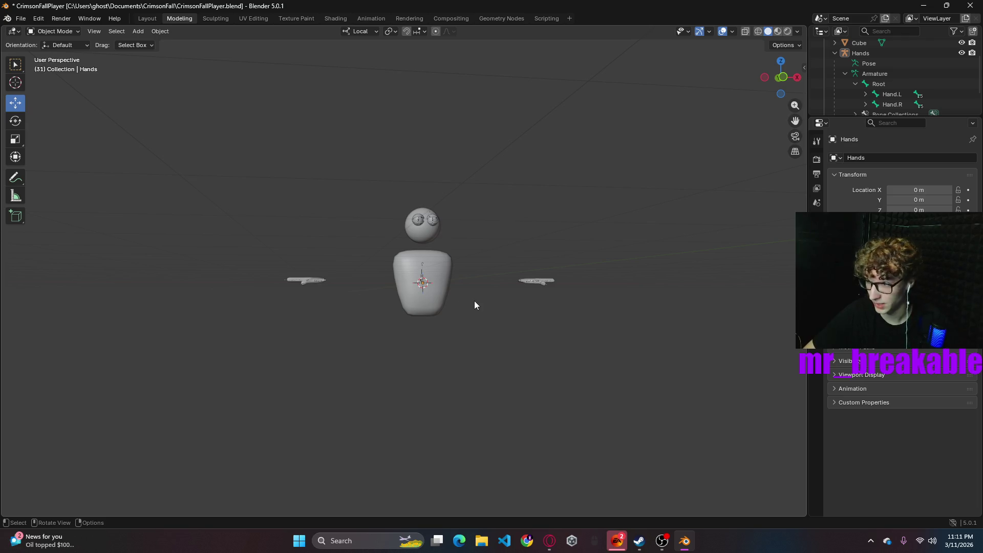
{"action": "key", "text": "ctrl+s"}
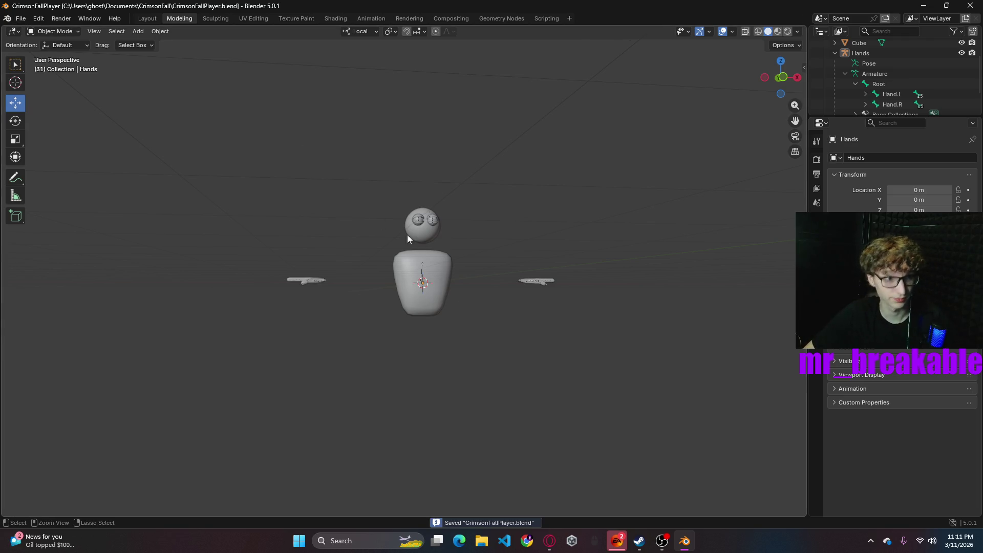
{"action": "scroll", "coordinate": [552, 394], "scroll_direction": "up", "scroll_amount": 3}
{"action": "mouse_move", "coordinate": [560, 397]}
{"action": "middle_mouse_down"}
{"action": "mouse_move", "coordinate": [527, 419]}
{"action": "mouse_move", "coordinate": [537, 423]}
{"action": "mouse_move", "coordinate": [413, 236]}
{"action": "middle_mouse_up"}
{"action": "left_click", "coordinate": [438, 268]}
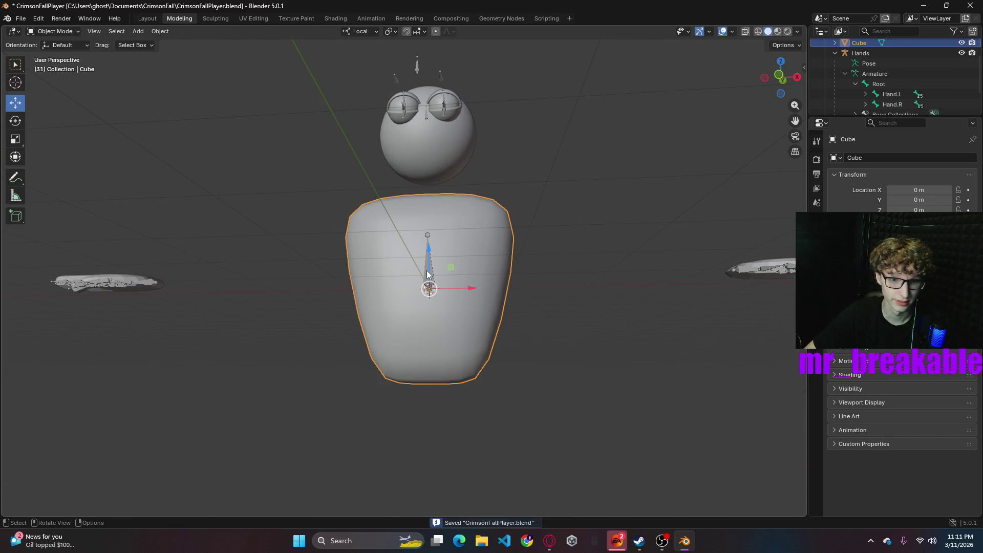
{"action": "left_click", "coordinate": [428, 274]}
{"action": "scroll", "coordinate": [421, 279], "scroll_direction": "down", "scroll_amount": 4}
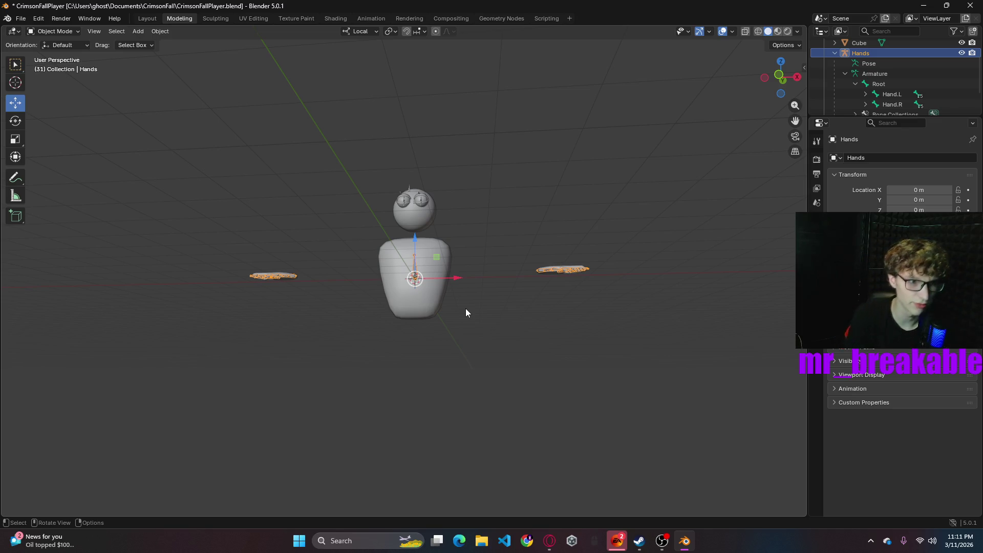
{"action": "left_click", "coordinate": [142, 31]}
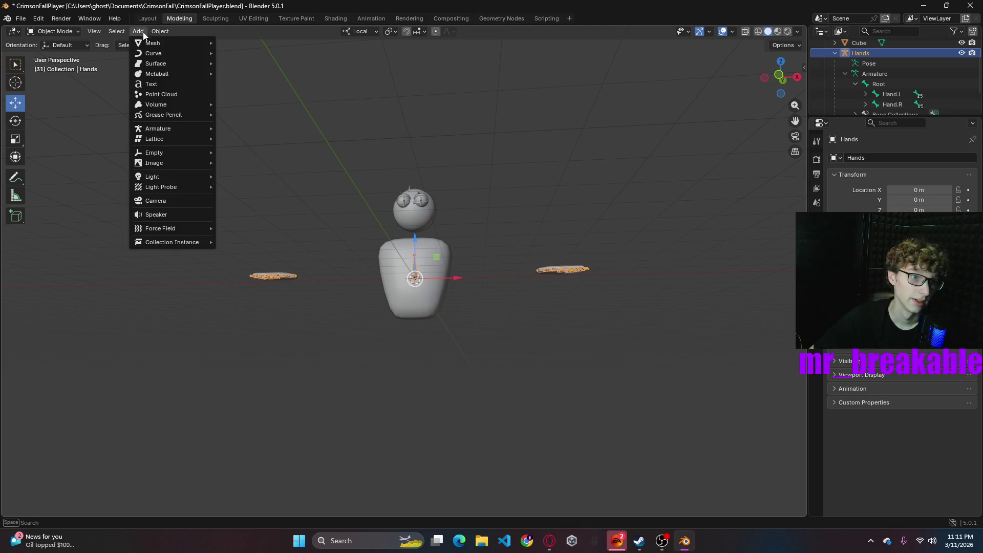
- Add a Scene Line Art grease pencil object and view its Lineart modifier
{"action": "left_click", "coordinate": [466, 108]}
{"action": "left_click", "coordinate": [145, 34]}
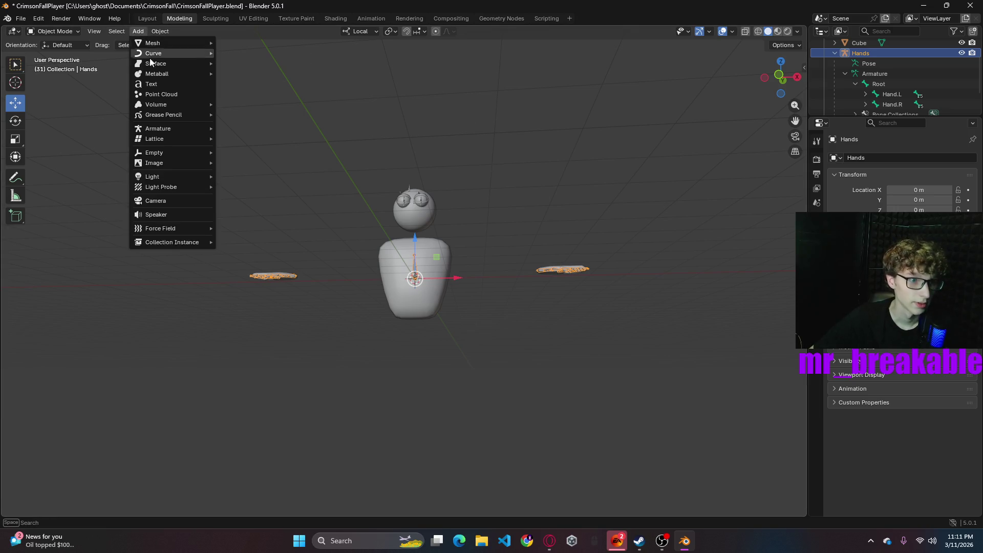
{"action": "mouse_move", "coordinate": [152, 117]}
{"action": "left_click", "coordinate": [262, 149]}
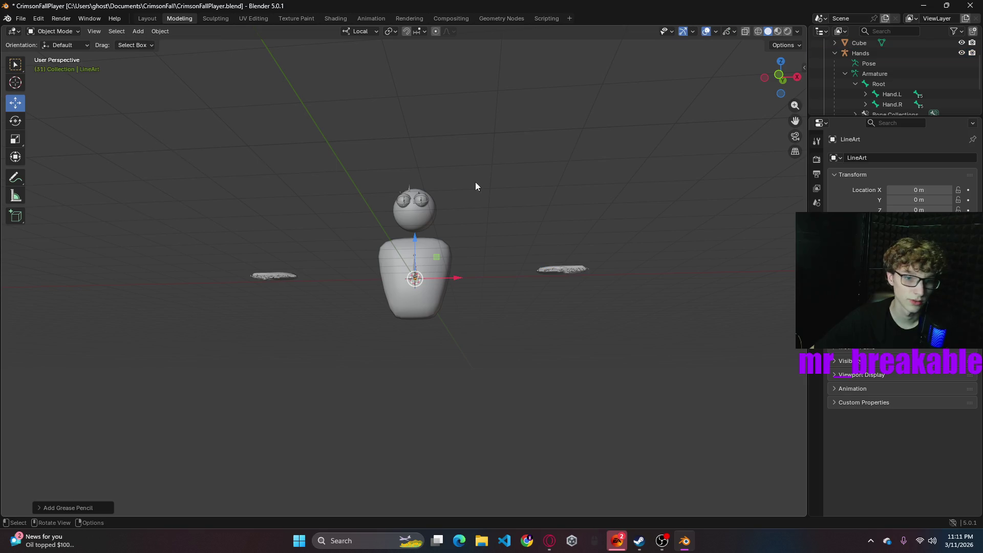
{"action": "left_click", "coordinate": [816, 263]}
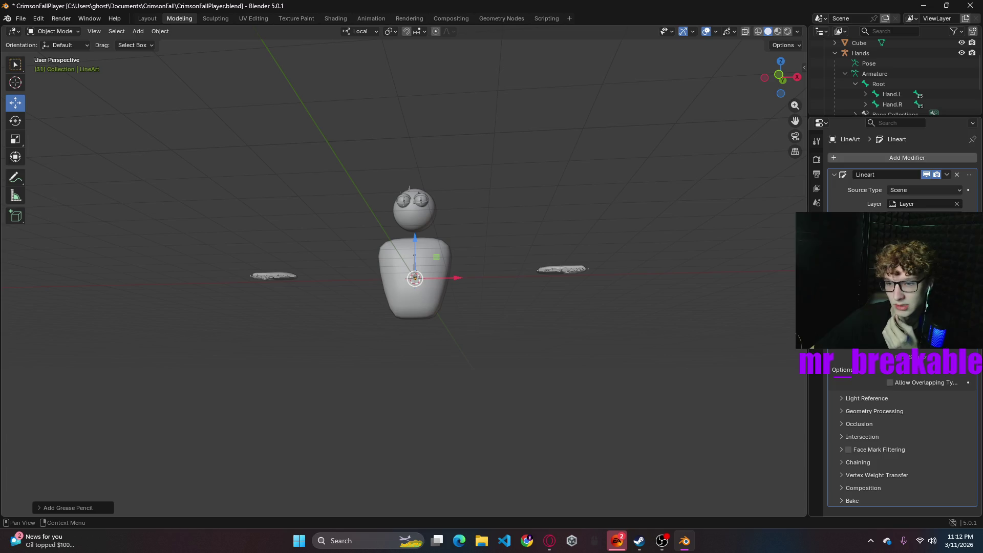
- Check the LineArt visual effects and transform settings, then select the body Cube
{"action": "mouse_move", "coordinate": [573, 341]}
{"action": "middle_mouse_down"}
{"action": "mouse_move", "coordinate": [443, 370]}
{"action": "mouse_move", "coordinate": [619, 351]}
{"action": "mouse_move", "coordinate": [588, 347]}
{"action": "mouse_move", "coordinate": [471, 206]}
{"action": "middle_mouse_up"}
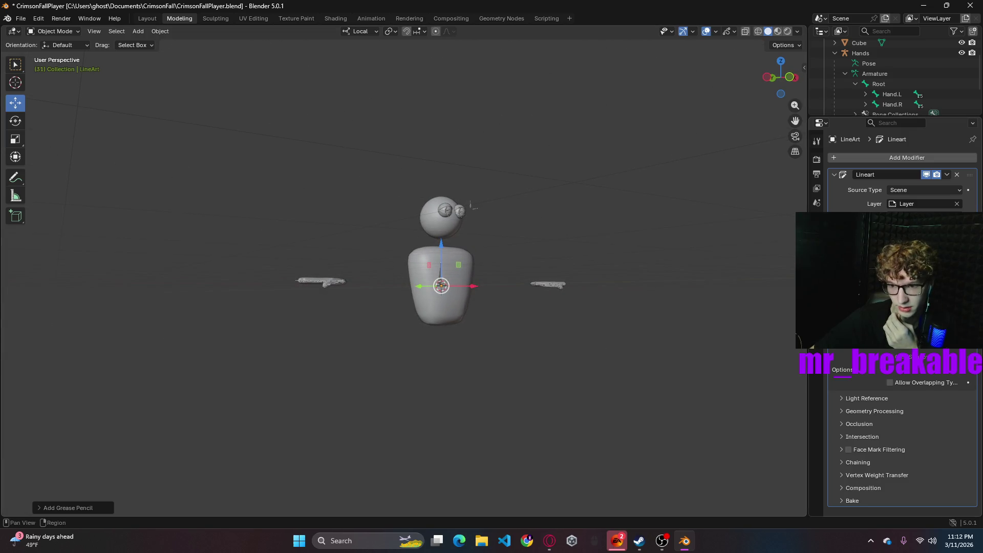
{"action": "key", "text": "ctrl+Tab"}
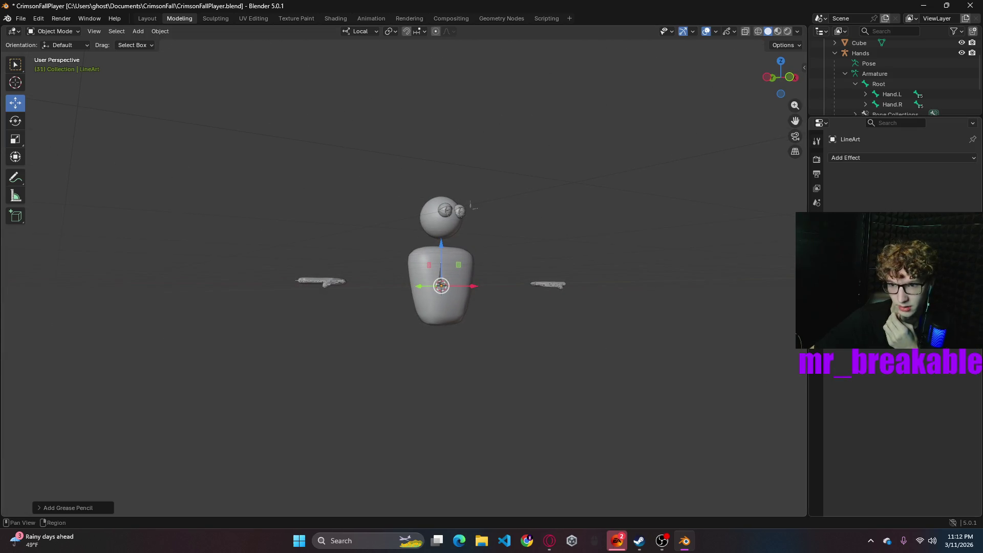
{"action": "left_click", "coordinate": [817, 246]}
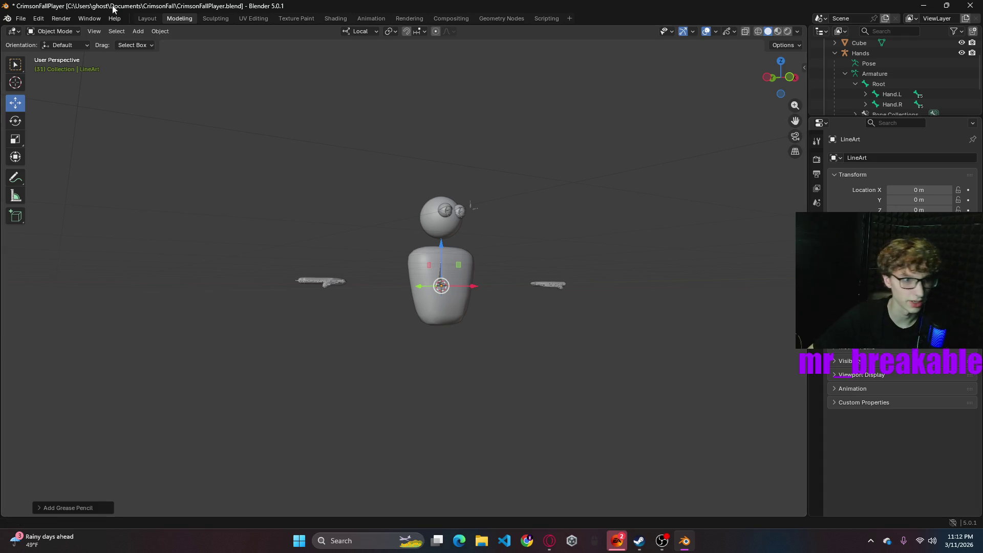
{"action": "left_click", "coordinate": [500, 215]}
{"action": "left_click", "coordinate": [486, 263]}
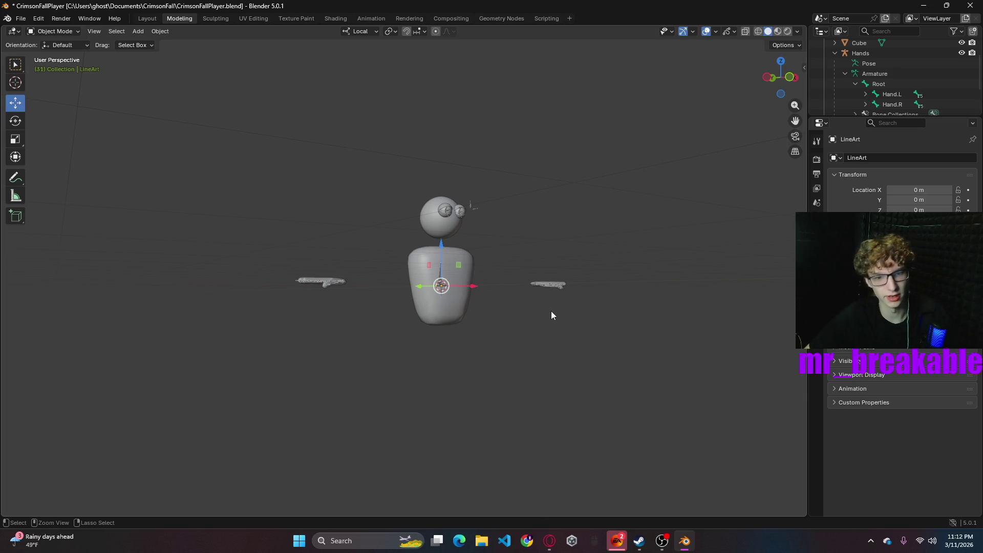
{"action": "scroll", "coordinate": [840, 96], "scroll_direction": "up", "scroll_amount": 3}
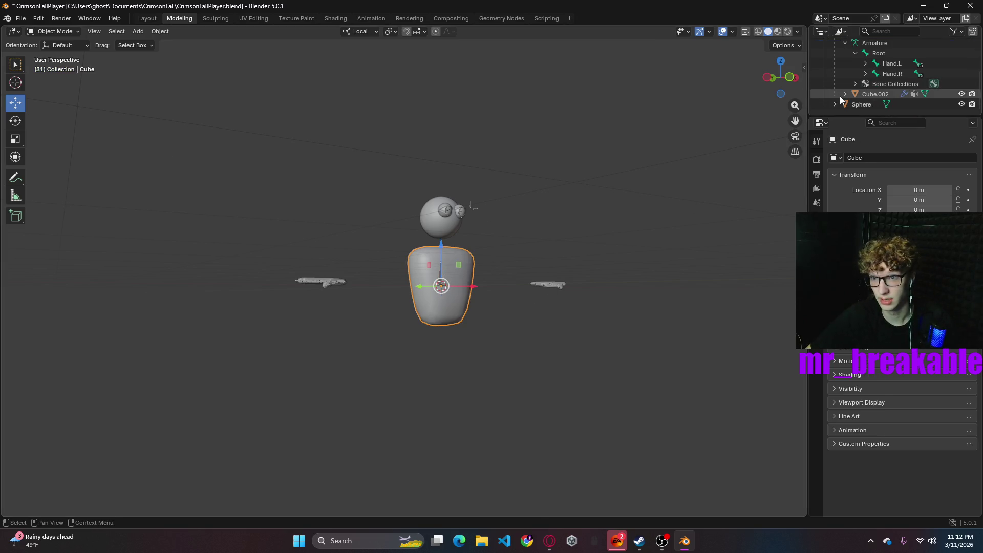
- Collapse the Hands hierarchy and rename the Armature object to Eyes in the Outliner
{"action": "key", "text": "ctrl+i"}
{"action": "key", "text": "alt+a"}
{"action": "middle_click_drag", "start_coordinate": [625, 333], "coordinate": [584, 389]}
{"action": "scroll", "coordinate": [911, 64], "scroll_direction": "down", "scroll_amount": 2}
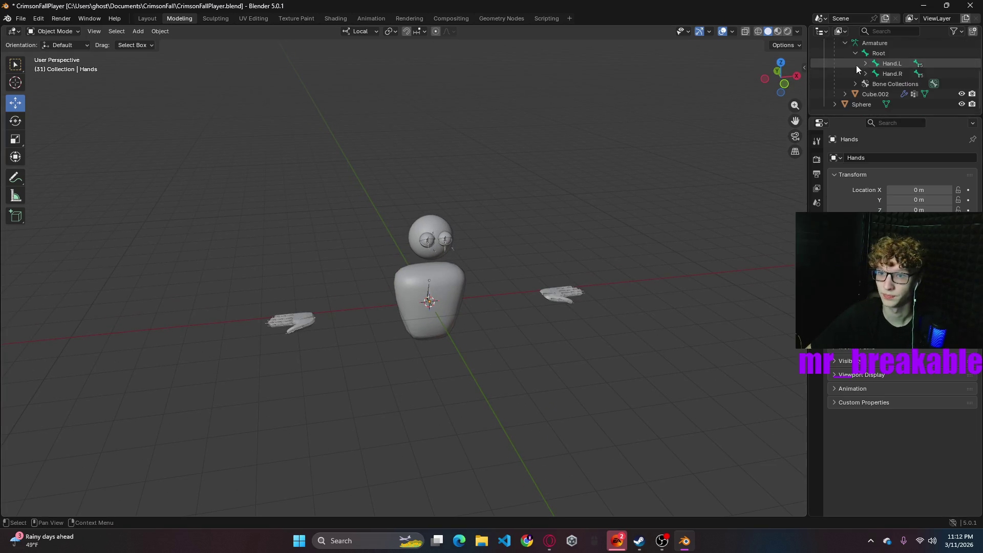
{"action": "scroll", "coordinate": [855, 65], "scroll_direction": "up", "scroll_amount": 2}
{"action": "left_click", "coordinate": [833, 85]}
{"action": "left_click", "coordinate": [876, 63]}
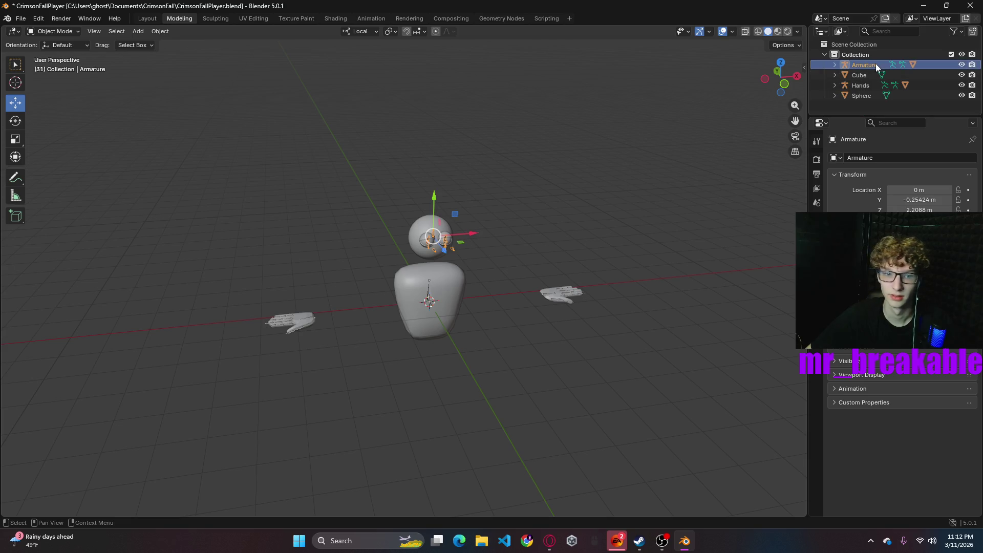
{"action": "double_click", "coordinate": [870, 64]}
{"action": "key", "text": "ctrl+BackSpace"}
{"action": "type", "text": "Eyes"}
{"action": "key", "text": "Return"}
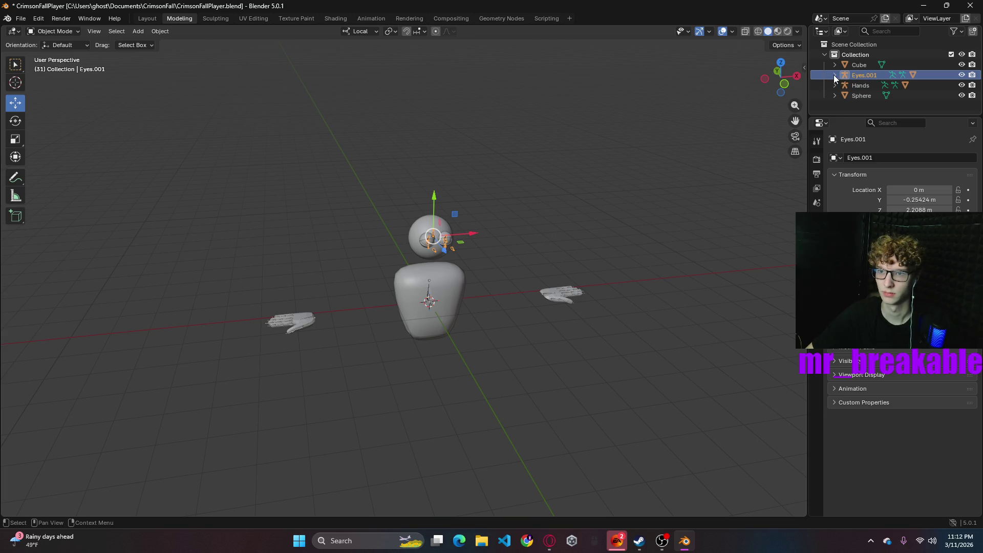
- Rename Eyes.001 to EyeBones and the Hands armature to HandBOnes
{"action": "double_click", "coordinate": [872, 74]}
{"action": "type", "text": "EyeBones"}
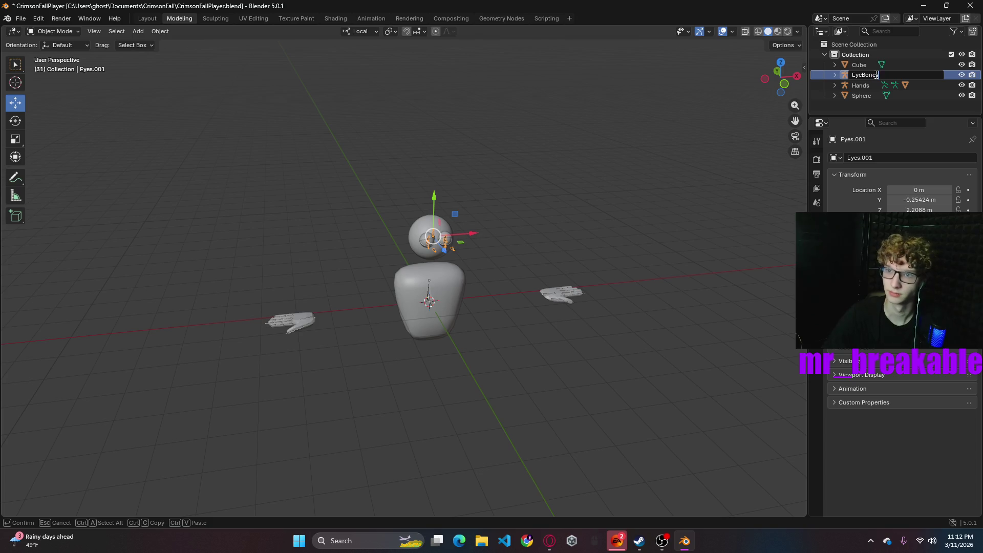
{"action": "key", "text": "Return"}
{"action": "double_click", "coordinate": [867, 85]}
{"action": "key", "text": "BackSpace"}
{"action": "type", "text": "Bone"}
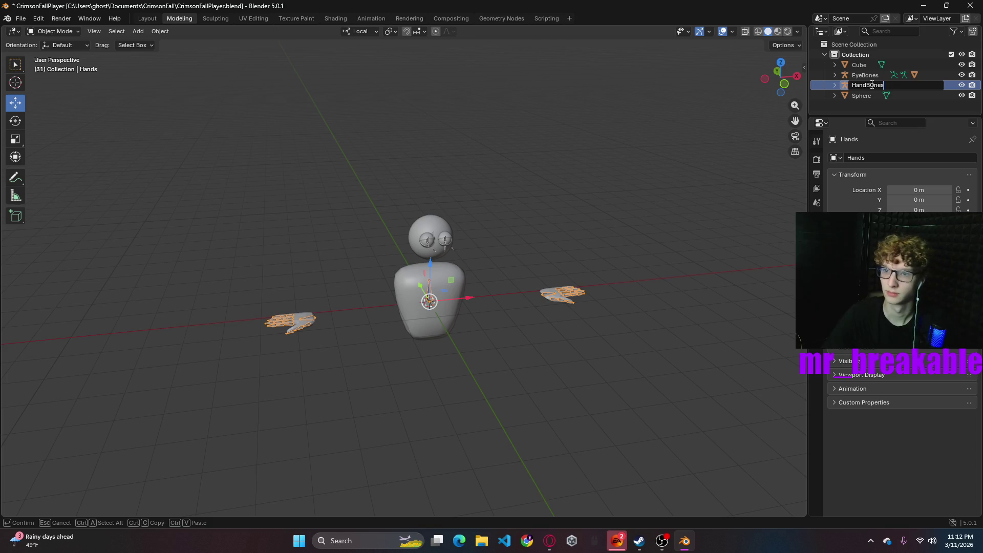
{"action": "key", "text": "Return"}
- Fix the capital O typo so the hand armature reads HandBones
{"action": "double_click", "coordinate": [875, 85]}
{"action": "left_click", "coordinate": [876, 86]}
{"action": "key", "text": "BackSpace"}
{"action": "type", "text": "o"}
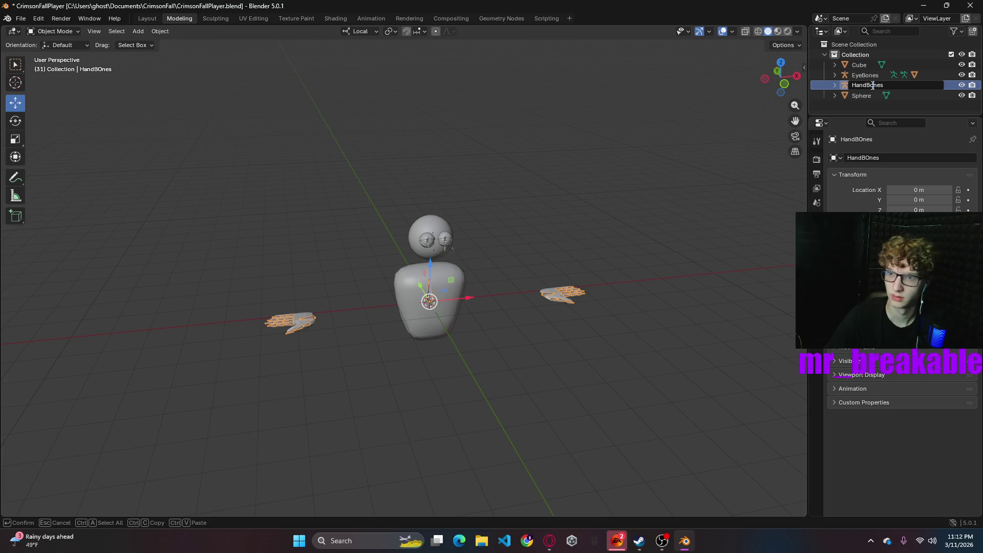
{"action": "key", "text": "Return"}
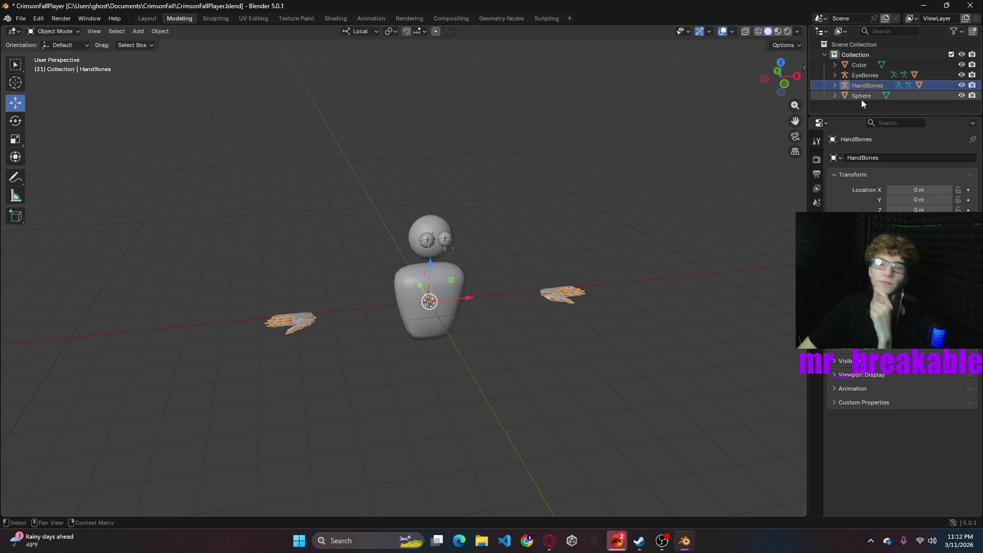
{"action": "left_click", "coordinate": [862, 99]}
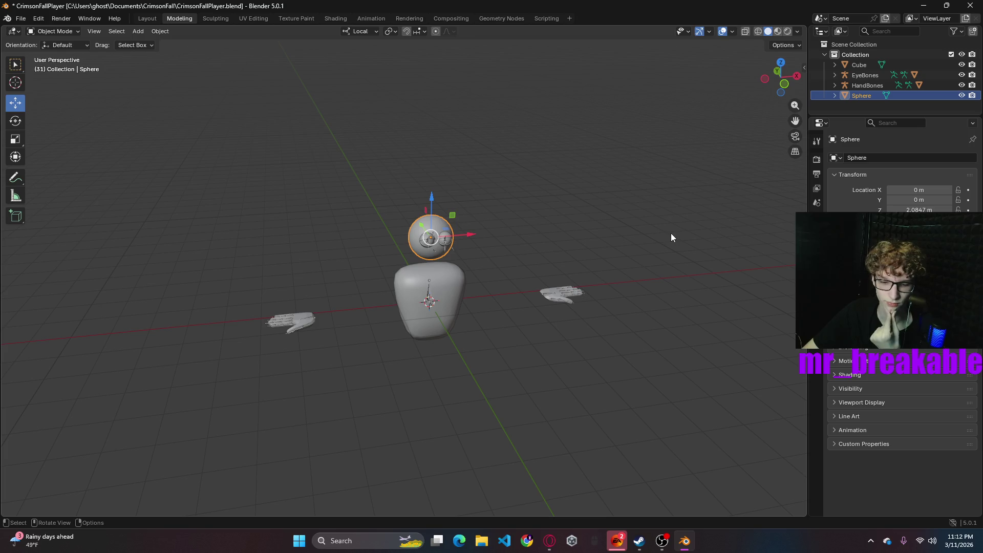
- Deselect the head, orbit around the character and save CrimsonFallPlayer.blend
{"action": "left_click", "coordinate": [602, 352]}
{"action": "mouse_move", "coordinate": [603, 351]}
{"action": "middle_mouse_down"}
{"action": "mouse_move", "coordinate": [546, 338]}
{"action": "mouse_move", "coordinate": [527, 317]}
{"action": "mouse_move", "coordinate": [594, 340]}
{"action": "mouse_move", "coordinate": [613, 373]}
{"action": "mouse_move", "coordinate": [549, 393]}
{"action": "mouse_move", "coordinate": [539, 350]}
{"action": "mouse_move", "coordinate": [539, 367]}
{"action": "mouse_move", "coordinate": [507, 375]}
{"action": "mouse_move", "coordinate": [548, 375]}
{"action": "middle_mouse_up"}
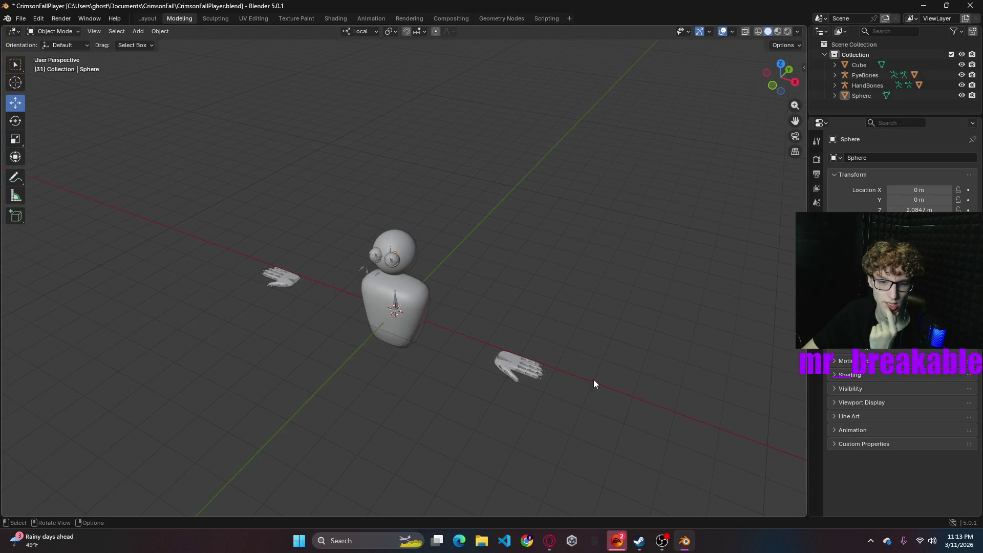
{"action": "mouse_move", "coordinate": [675, 374]}
{"action": "middle_mouse_down"}
{"action": "mouse_move", "coordinate": [473, 294]}
{"action": "mouse_move", "coordinate": [598, 249]}
{"action": "mouse_move", "coordinate": [535, 328]}
{"action": "mouse_move", "coordinate": [459, 349]}
{"action": "middle_mouse_up"}
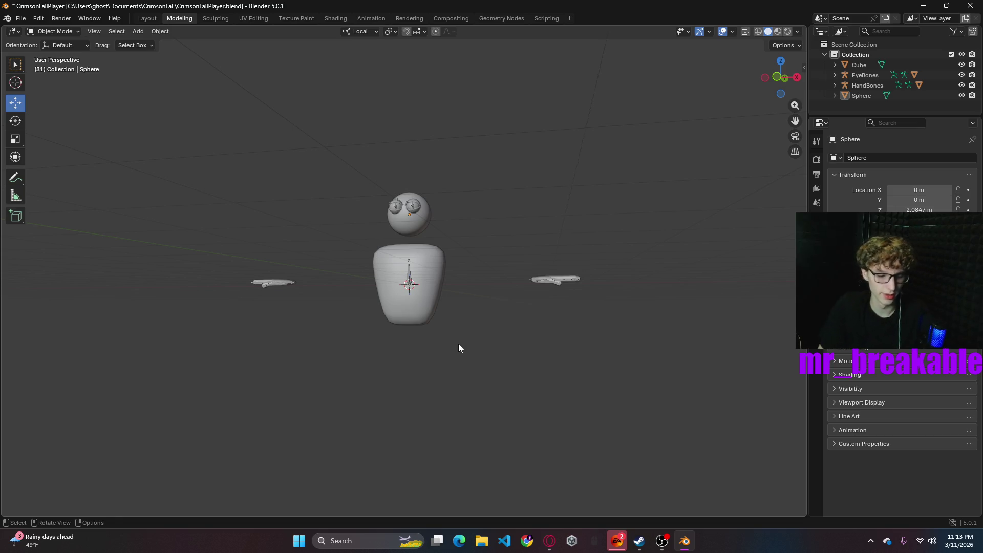
{"action": "key", "text": "ctrl+s"}
- Switch to Material Preview shading to see the red and pink materials, then select the lower hand
{"action": "mouse_move", "coordinate": [493, 353]}
{"action": "middle_mouse_down"}
{"action": "mouse_move", "coordinate": [428, 369]}
{"action": "mouse_move", "coordinate": [523, 362]}
{"action": "middle_mouse_up"}
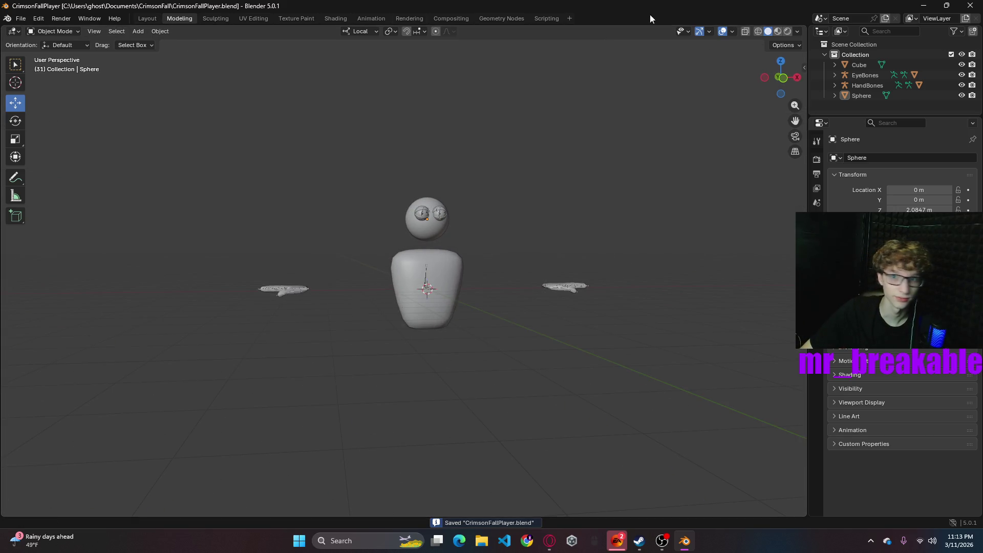
{"action": "left_click", "coordinate": [778, 32]}
{"action": "middle_click_drag", "start_coordinate": [585, 344], "coordinate": [420, 374]}
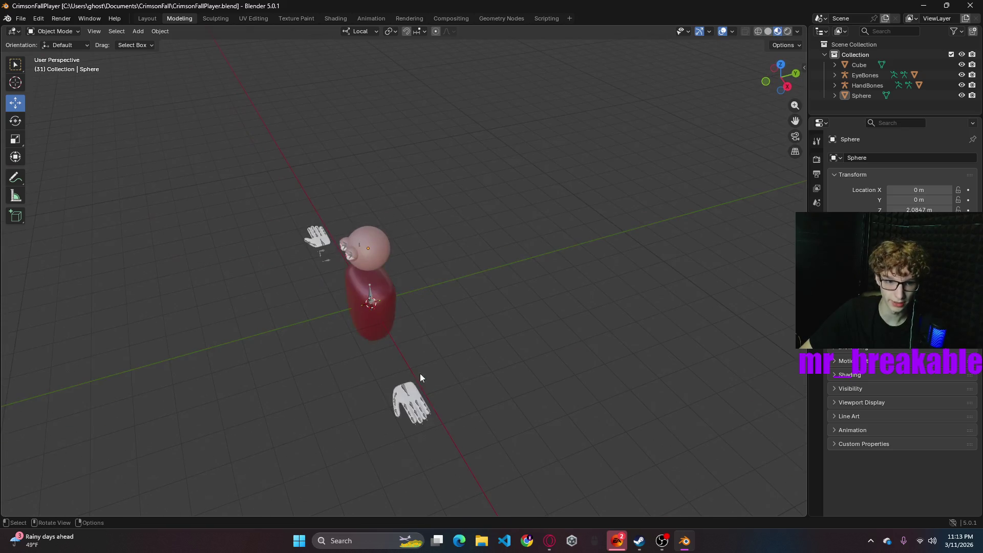
{"action": "left_click", "coordinate": [418, 399]}
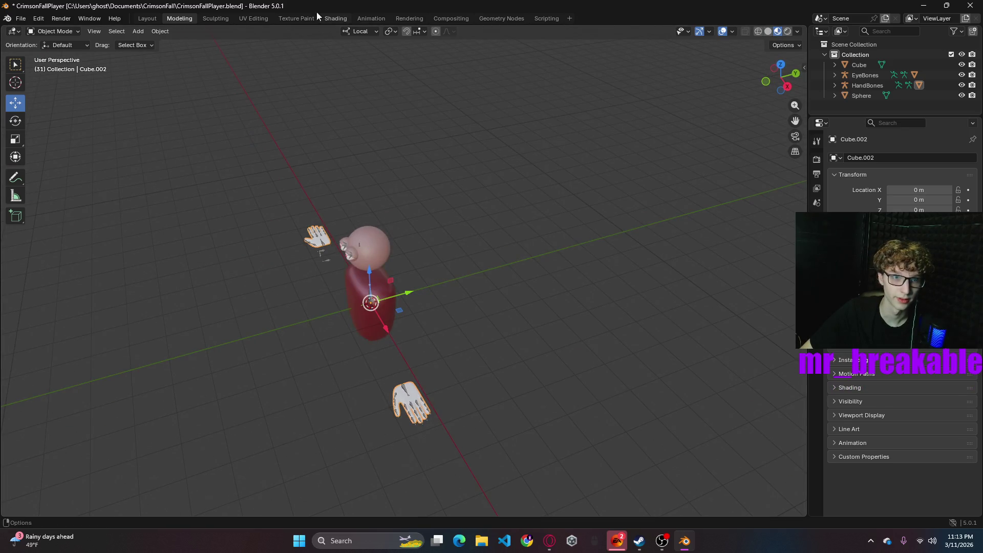
- Apply Shade Smooth to the hand mesh from its right-click menu
{"action": "left_click", "coordinate": [336, 18]}
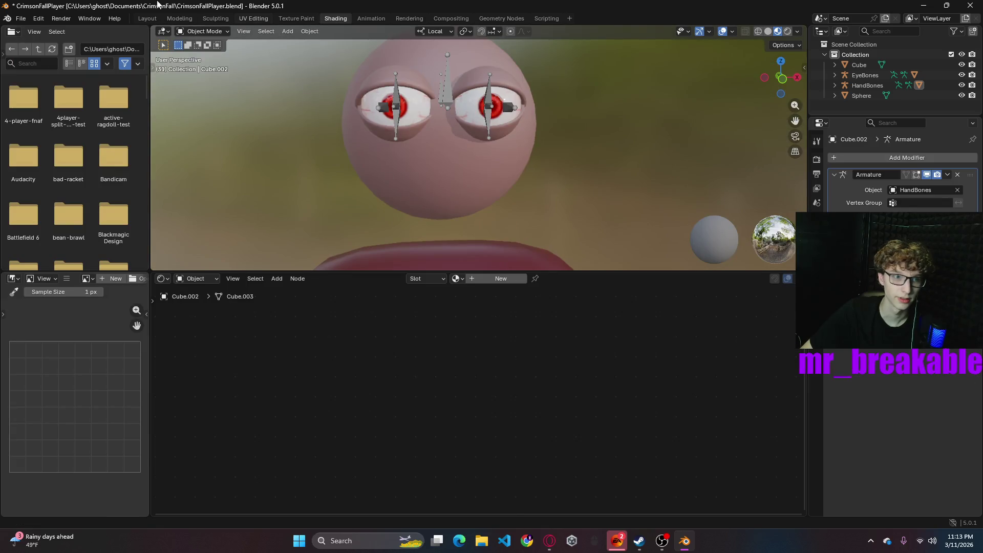
{"action": "left_click", "coordinate": [147, 18]}
{"action": "scroll", "coordinate": [525, 242], "scroll_direction": "up", "scroll_amount": 3}
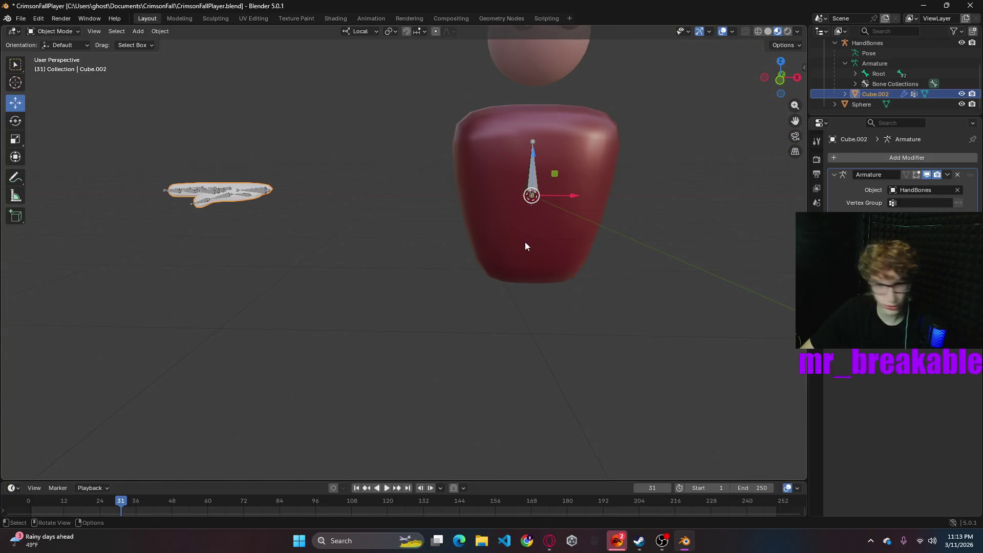
{"action": "scroll", "coordinate": [670, 266], "scroll_direction": "down", "scroll_amount": 4}
{"action": "mouse_move", "coordinate": [670, 266]}
{"action": "middle_mouse_down"}
{"action": "mouse_move", "coordinate": [616, 305]}
{"action": "mouse_move", "coordinate": [599, 302]}
{"action": "middle_mouse_up"}
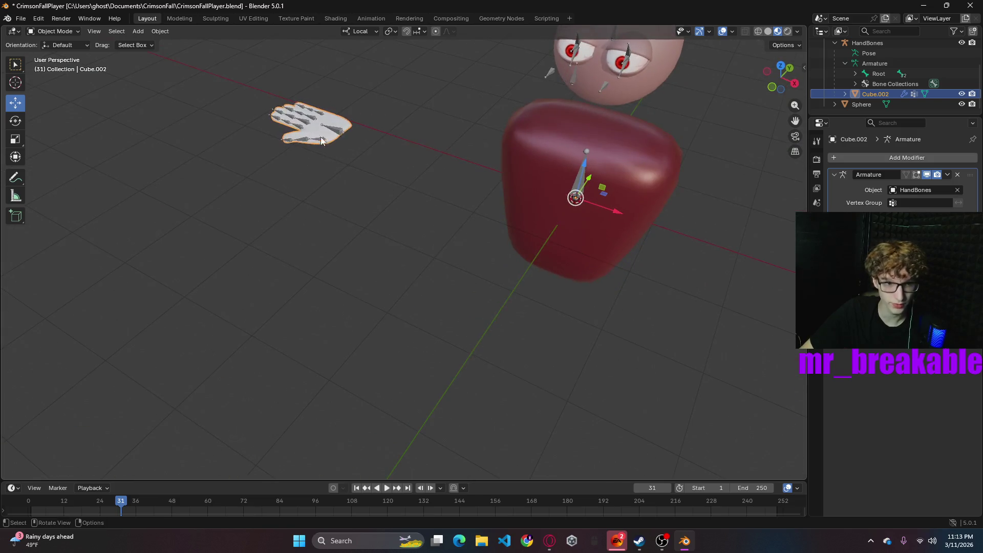
{"action": "right_click", "coordinate": [296, 130]}
{"action": "left_click", "coordinate": [256, 39]}
{"action": "mouse_move", "coordinate": [364, 195]}
{"action": "middle_mouse_down"}
{"action": "mouse_move", "coordinate": [491, 226]}
{"action": "mouse_move", "coordinate": [523, 180]}
{"action": "mouse_move", "coordinate": [426, 322]}
{"action": "mouse_move", "coordinate": [527, 343]}
{"action": "mouse_move", "coordinate": [543, 314]}
{"action": "mouse_move", "coordinate": [527, 352]}
{"action": "mouse_move", "coordinate": [520, 325]}
{"action": "mouse_move", "coordinate": [544, 237]}
{"action": "mouse_move", "coordinate": [576, 292]}
{"action": "mouse_move", "coordinate": [384, 338]}
{"action": "middle_mouse_up"}
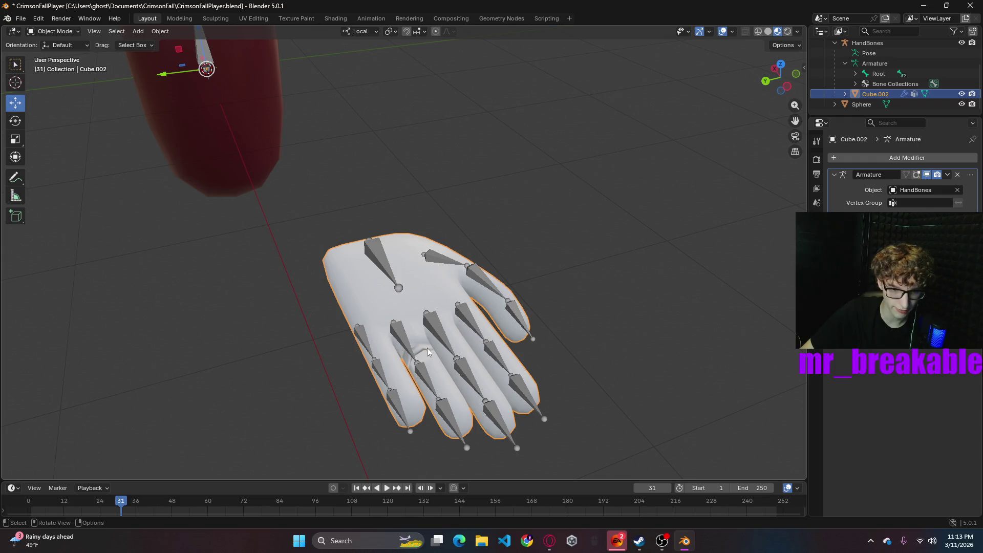
- Switch to the Modeling workspace with the hand in Edit Mode and zoom onto the fingers
{"action": "left_click", "coordinate": [179, 18]}
{"action": "mouse_move", "coordinate": [382, 185]}
{"action": "middle_mouse_down"}
{"action": "mouse_move", "coordinate": [410, 255]}
{"action": "mouse_move", "coordinate": [375, 265]}
{"action": "middle_mouse_up"}
{"action": "scroll", "coordinate": [376, 264], "scroll_direction": "up", "scroll_amount": 5}
{"action": "mouse_move", "coordinate": [333, 334]}
{"action": "middle_mouse_down"}
{"action": "mouse_move", "coordinate": [540, 389]}
{"action": "mouse_move", "coordinate": [160, 348]}
{"action": "mouse_move", "coordinate": [450, 369]}
{"action": "mouse_move", "coordinate": [483, 415]}
{"action": "mouse_move", "coordinate": [471, 191]}
{"action": "mouse_move", "coordinate": [512, 360]}
{"action": "middle_mouse_up"}
{"action": "scroll", "coordinate": [461, 187], "scroll_direction": "up", "scroll_amount": 5}
{"action": "scroll", "coordinate": [462, 191], "scroll_direction": "up", "scroll_amount": 3}
{"action": "scroll", "coordinate": [463, 191], "scroll_direction": "down", "scroll_amount": 4}
{"action": "mouse_move", "coordinate": [673, 314]}
{"action": "middle_mouse_down"}
{"action": "mouse_move", "coordinate": [642, 268]}
{"action": "mouse_move", "coordinate": [658, 279]}
{"action": "mouse_move", "coordinate": [471, 256]}
{"action": "middle_mouse_up"}
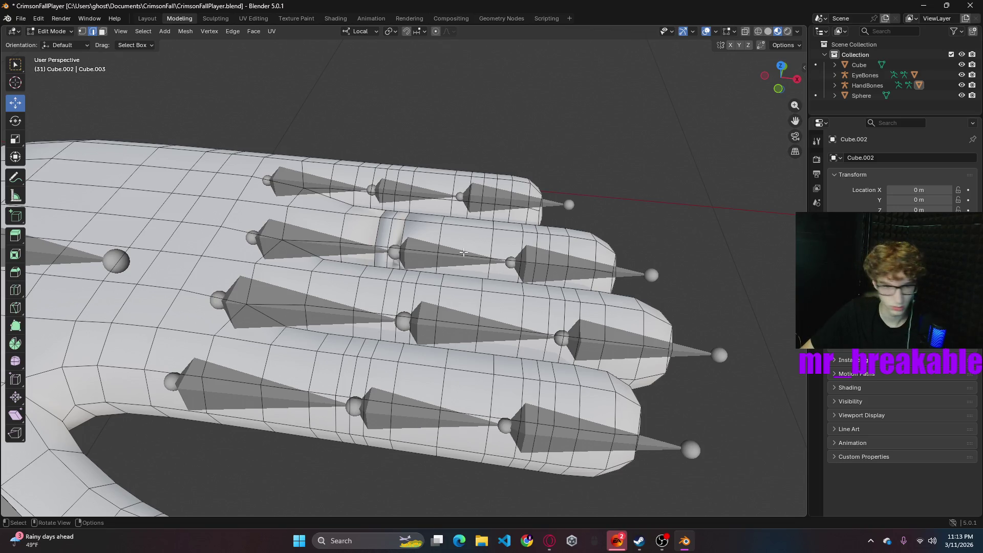
- Select an element on the fingers and show the hand's modifiers
{"action": "left_click", "coordinate": [408, 231]}
{"action": "middle_click_drag", "start_coordinate": [537, 182], "coordinate": [529, 178]}
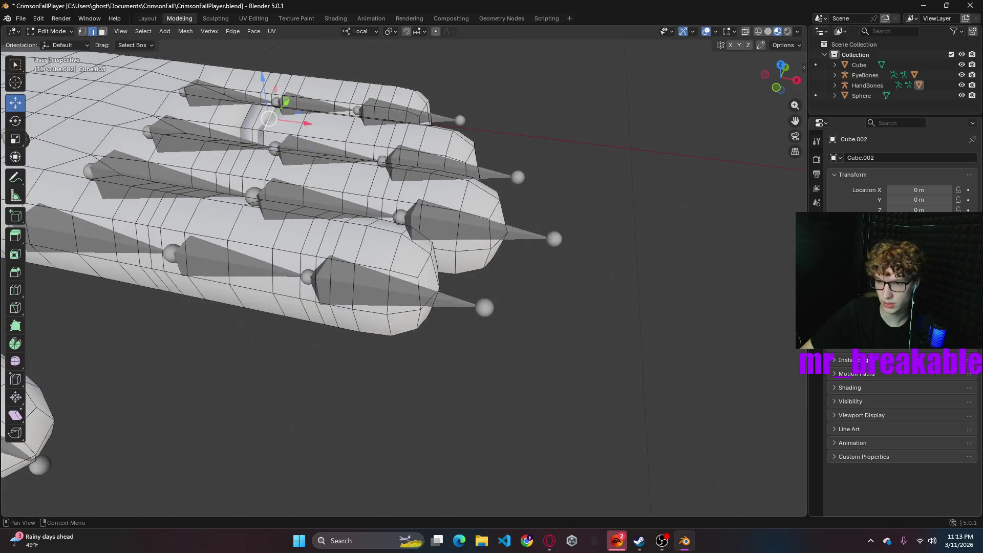
{"action": "left_click", "coordinate": [816, 260]}
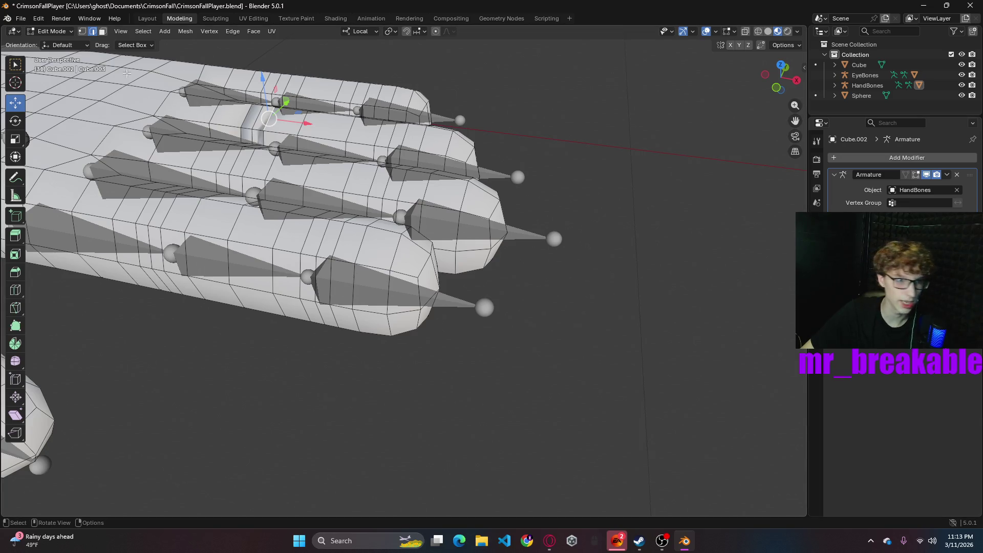
{"action": "scroll", "coordinate": [225, 146], "scroll_direction": "down", "scroll_amount": 5}
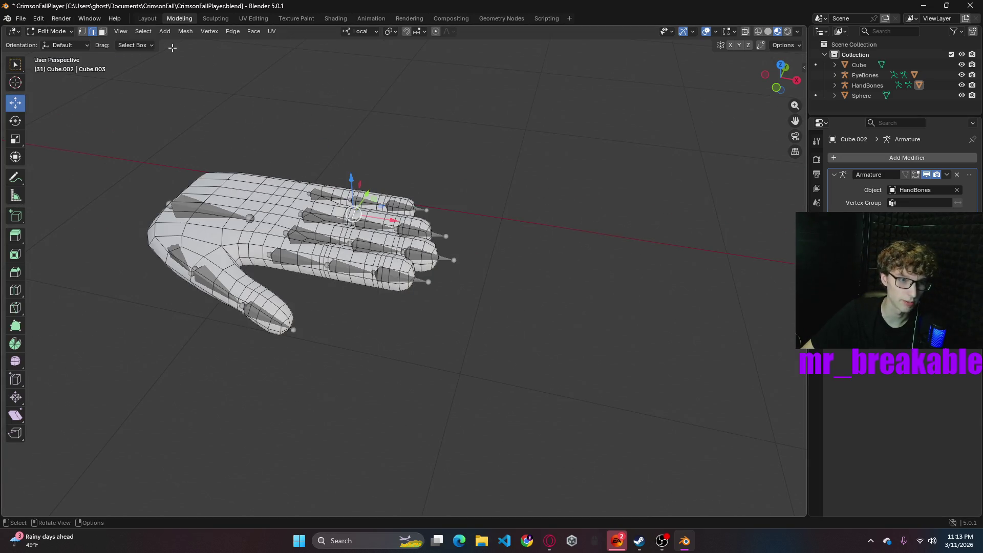
- Save the file from the Layout workspace, briefly toggling the hand into Edit Mode
{"action": "left_click", "coordinate": [147, 18]}
{"action": "key", "text": "ctrl+s"}
{"action": "key", "text": "Tab"}
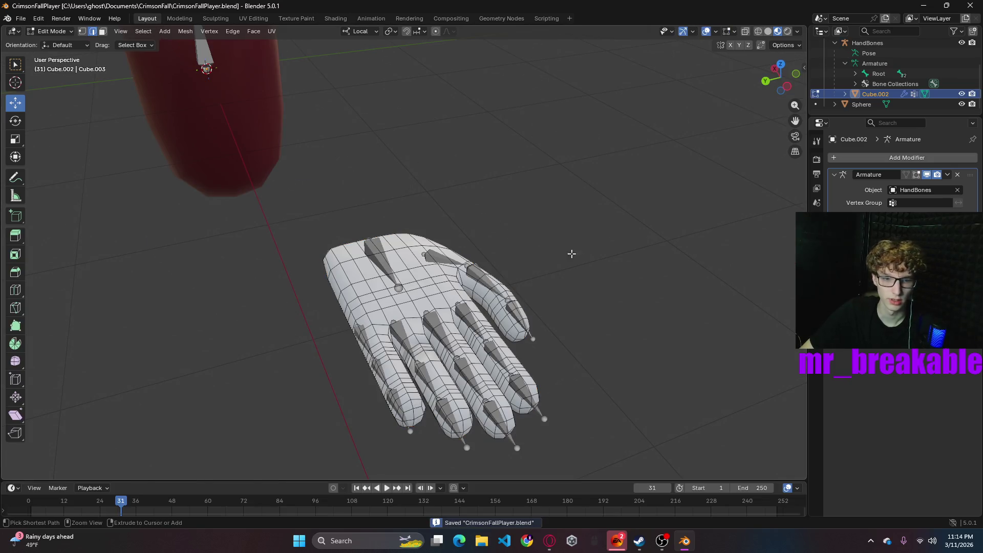
{"action": "key", "text": "Tab"}
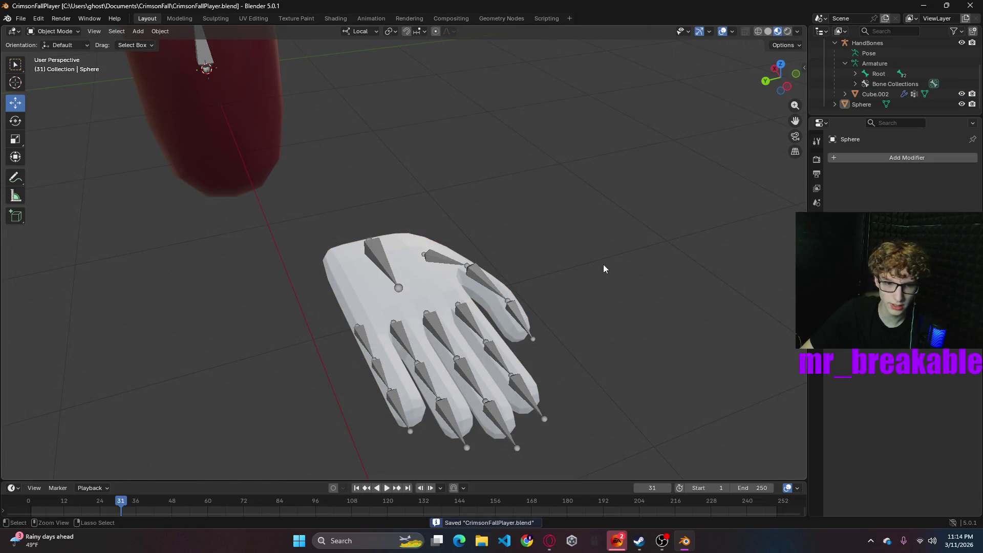
{"action": "mouse_move", "coordinate": [603, 264]}
{"action": "middle_mouse_down"}
{"action": "mouse_move", "coordinate": [378, 283]}
{"action": "mouse_move", "coordinate": [324, 247]}
{"action": "middle_mouse_up"}
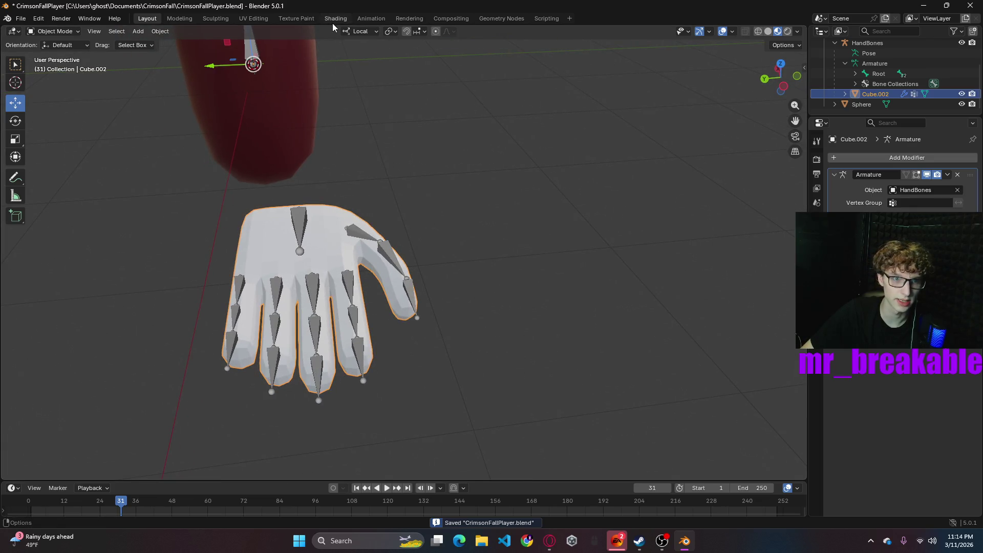
- In the Shading workspace, assign the existing material named Material to the hand mesh
{"action": "left_click", "coordinate": [336, 18]}
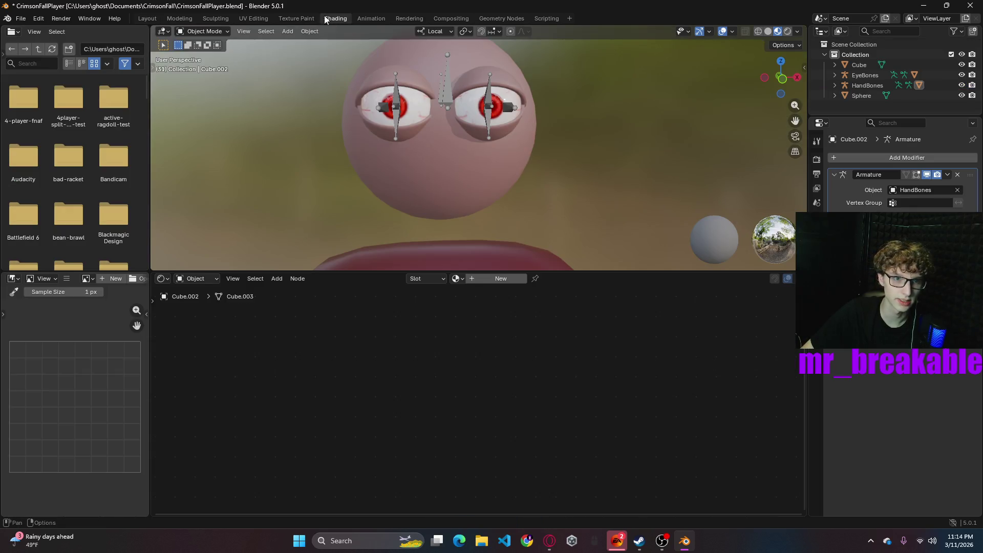
{"action": "left_click", "coordinate": [457, 281]}
{"action": "left_click", "coordinate": [477, 292]}
{"action": "scroll", "coordinate": [569, 190], "scroll_direction": "down", "scroll_amount": 2}
{"action": "scroll", "coordinate": [570, 185], "scroll_direction": "down", "scroll_amount": 3}
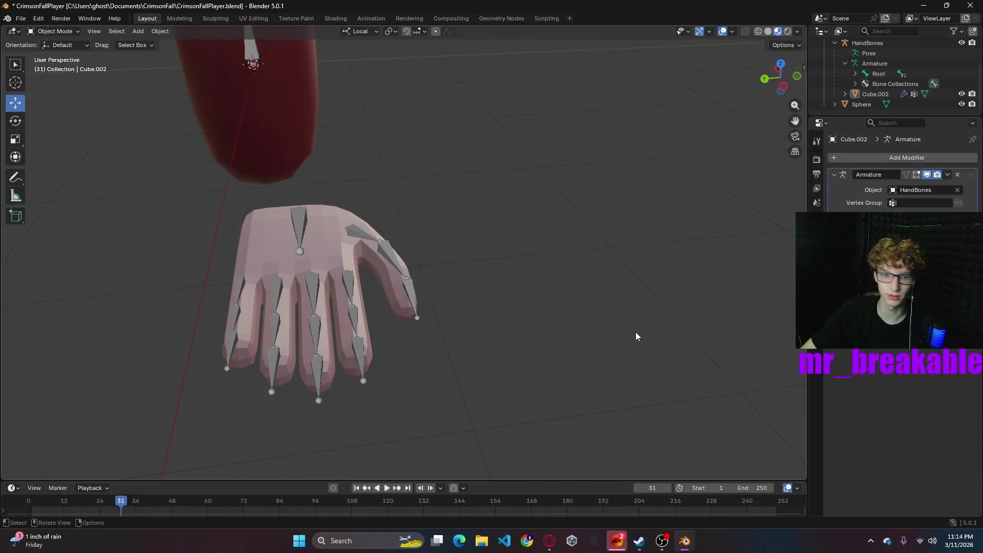
- Save the file, orbit around the character, and start renaming the Sphere object
{"action": "key", "text": "ctrl+s"}
{"action": "mouse_move", "coordinate": [536, 289]}
{"action": "middle_mouse_down"}
{"action": "mouse_move", "coordinate": [417, 250]}
{"action": "mouse_move", "coordinate": [410, 344]}
{"action": "mouse_move", "coordinate": [490, 273]}
{"action": "middle_mouse_up"}
{"action": "scroll", "coordinate": [490, 274], "scroll_direction": "down", "scroll_amount": 3}
{"action": "mouse_move", "coordinate": [606, 288]}
{"action": "middle_mouse_down"}
{"action": "mouse_move", "coordinate": [581, 285]}
{"action": "mouse_move", "coordinate": [596, 292]}
{"action": "mouse_move", "coordinate": [617, 276]}
{"action": "middle_mouse_up"}
{"action": "mouse_move", "coordinate": [532, 283]}
{"action": "middle_mouse_down"}
{"action": "mouse_move", "coordinate": [675, 265]}
{"action": "mouse_move", "coordinate": [624, 272]}
{"action": "mouse_move", "coordinate": [628, 293]}
{"action": "mouse_move", "coordinate": [474, 300]}
{"action": "mouse_move", "coordinate": [463, 292]}
{"action": "middle_mouse_up"}
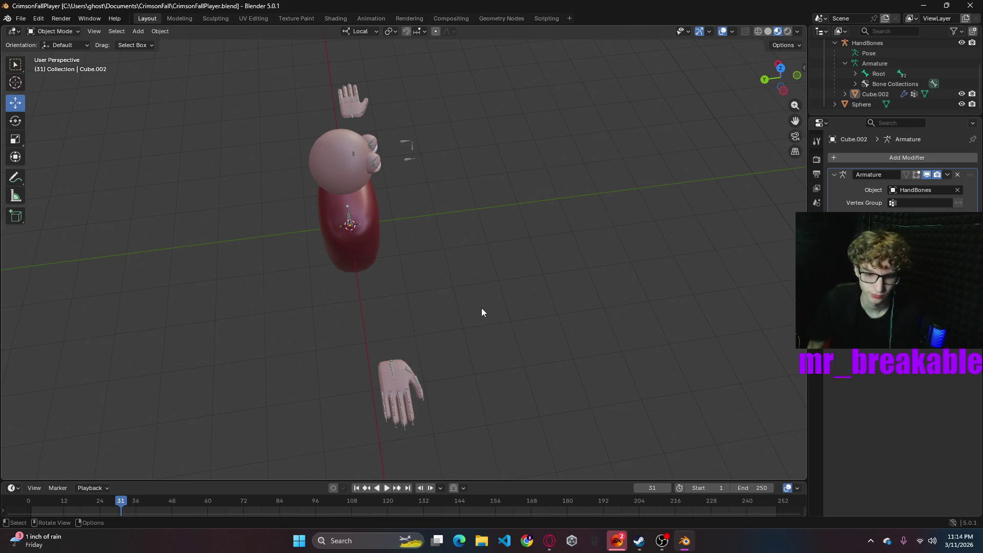
{"action": "left_click", "coordinate": [24, 20]}
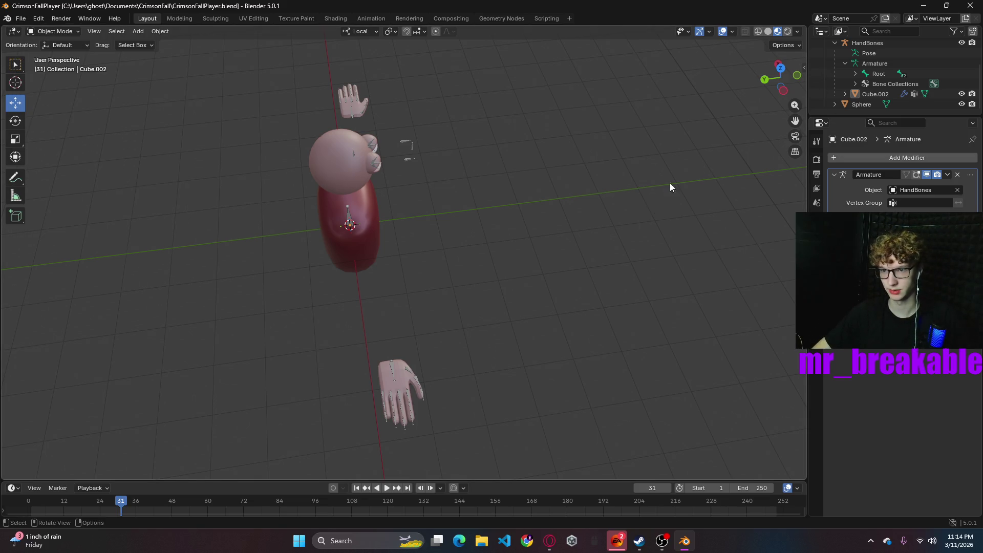
{"action": "double_click", "coordinate": [862, 104]}
- Rename the sphere to 'Head', then select HandBones and the hand mesh Cube.002
{"action": "type", "text": "He"}
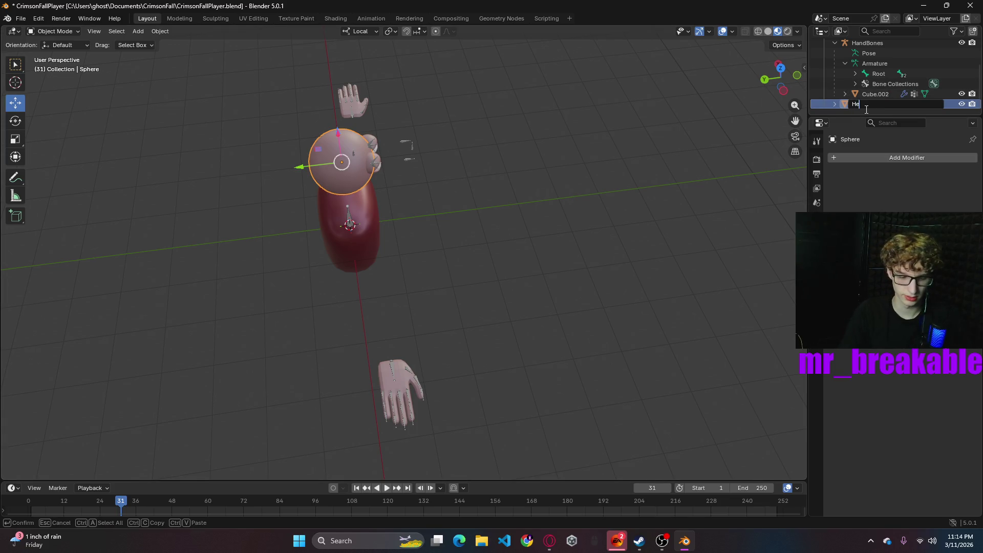
{"action": "type", "text": "ad"}
{"action": "key", "text": "Return"}
{"action": "left_click", "coordinate": [466, 278]}
{"action": "mouse_move", "coordinate": [466, 279]}
{"action": "middle_mouse_down"}
{"action": "mouse_move", "coordinate": [564, 266]}
{"action": "mouse_move", "coordinate": [465, 205]}
{"action": "mouse_move", "coordinate": [311, 226]}
{"action": "middle_mouse_up"}
{"action": "left_click", "coordinate": [313, 221]}
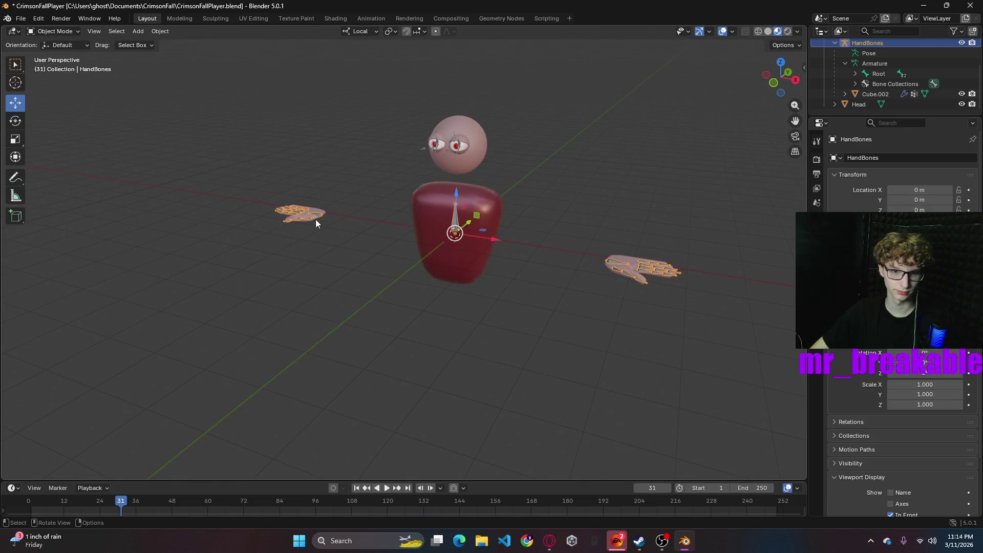
{"action": "left_click", "coordinate": [631, 267]}
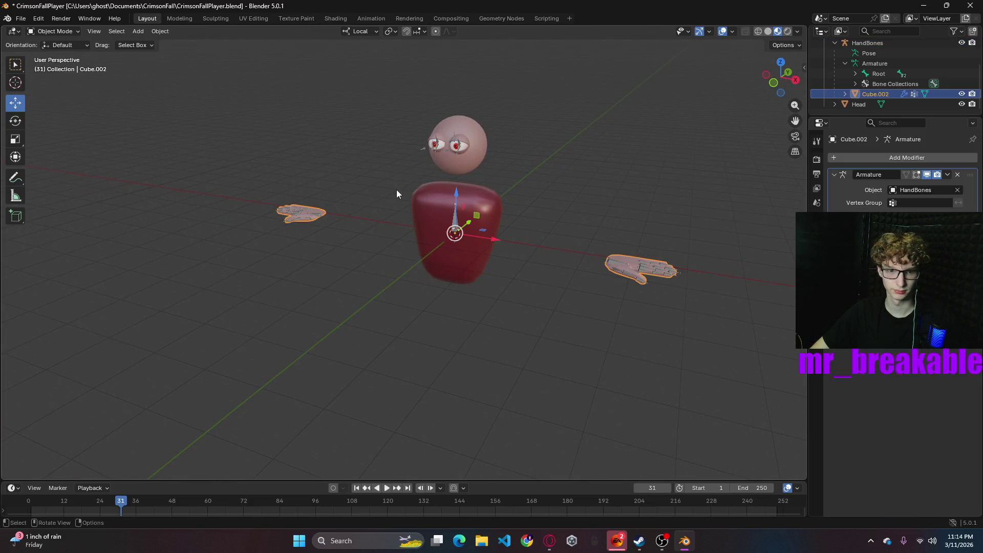
- With snapping on, lift the hand meshes 1 m up along Z
{"action": "key", "text": "shift+Tab"}
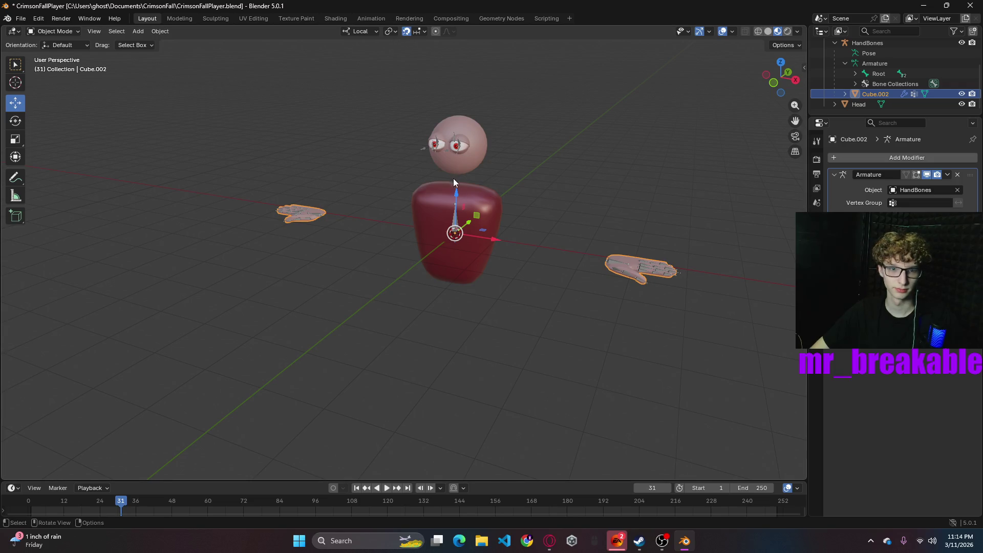
{"action": "left_click_drag", "start_coordinate": [457, 191], "coordinate": [459, 156]}
{"action": "mouse_move", "coordinate": [591, 261]}
{"action": "middle_mouse_down"}
{"action": "mouse_move", "coordinate": [671, 244]}
{"action": "mouse_move", "coordinate": [603, 245]}
{"action": "mouse_move", "coordinate": [619, 244]}
{"action": "middle_mouse_up"}
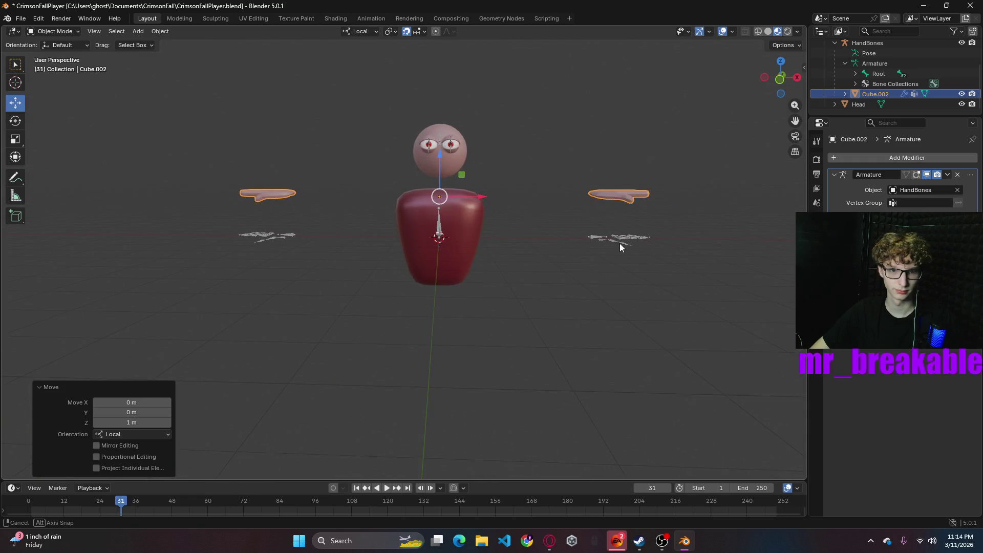
{"action": "left_click", "coordinate": [596, 238]}
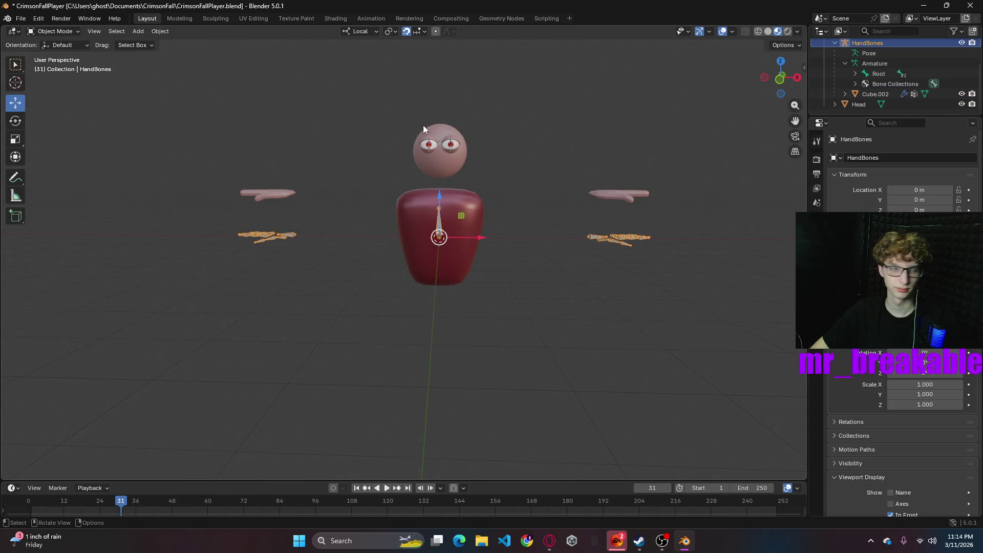
{"action": "left_click", "coordinate": [55, 31]}
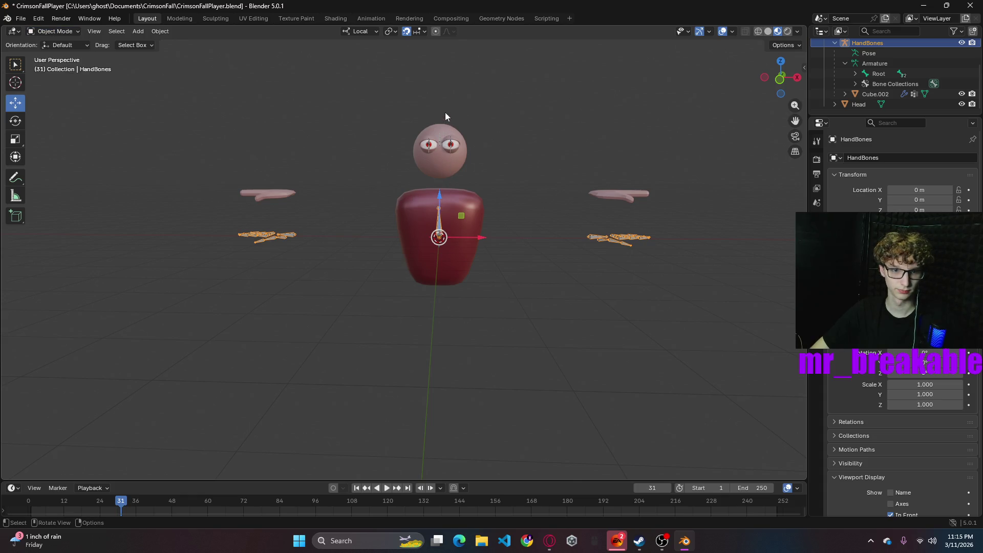
{"action": "mouse_move", "coordinate": [439, 198]}
{"action": "left_mouse_down"}
{"action": "mouse_move", "coordinate": [439, 156]}
{"action": "mouse_move", "coordinate": [440, 198]}
{"action": "left_mouse_up"}
{"action": "key", "text": "ctrl+z"}
{"action": "key", "text": "ctrl+z"}
{"action": "key", "text": "ctrl+z"}
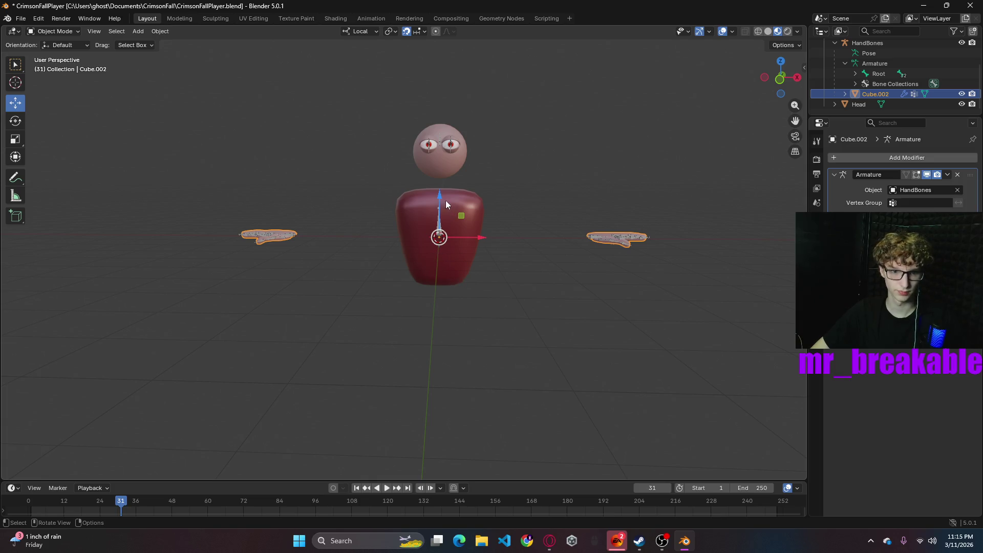
{"action": "left_click_drag", "start_coordinate": [438, 193], "coordinate": [439, 152]}
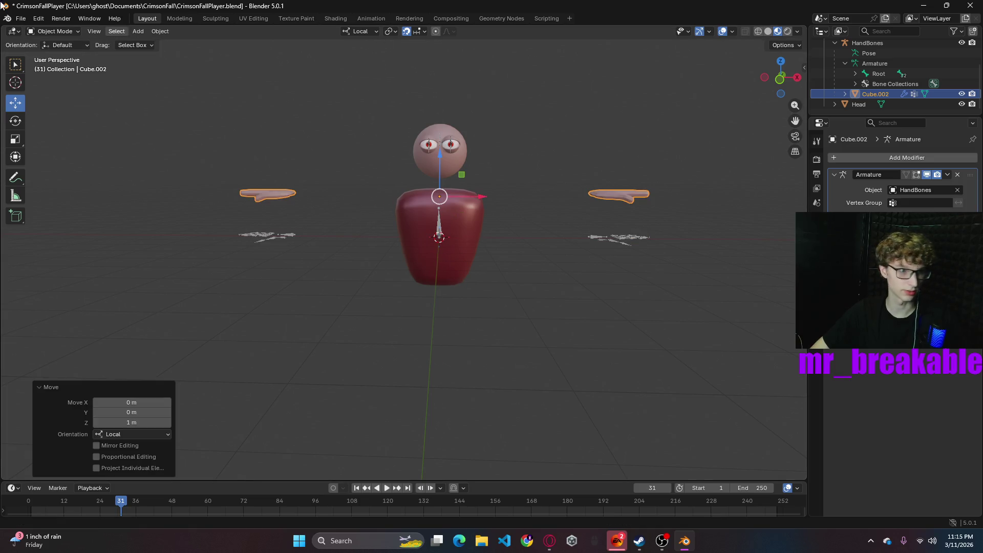
- Toggle the hand meshes through Edit Mode, then put HandBones into armature Edit Mode
{"action": "left_click", "coordinate": [51, 34]}
{"action": "left_click", "coordinate": [48, 55]}
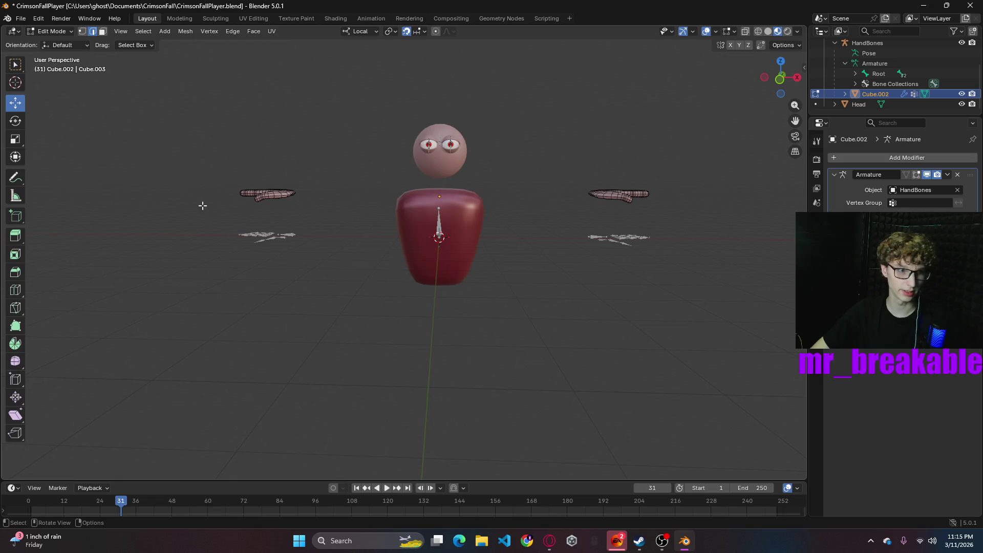
{"action": "left_click", "coordinate": [55, 30]}
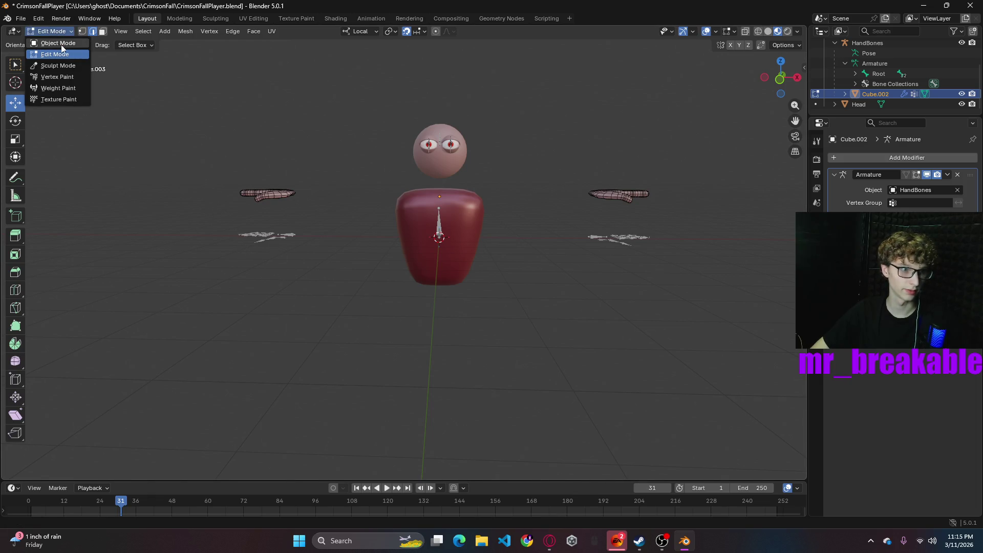
{"action": "left_click", "coordinate": [57, 43]}
{"action": "left_click", "coordinate": [268, 235]}
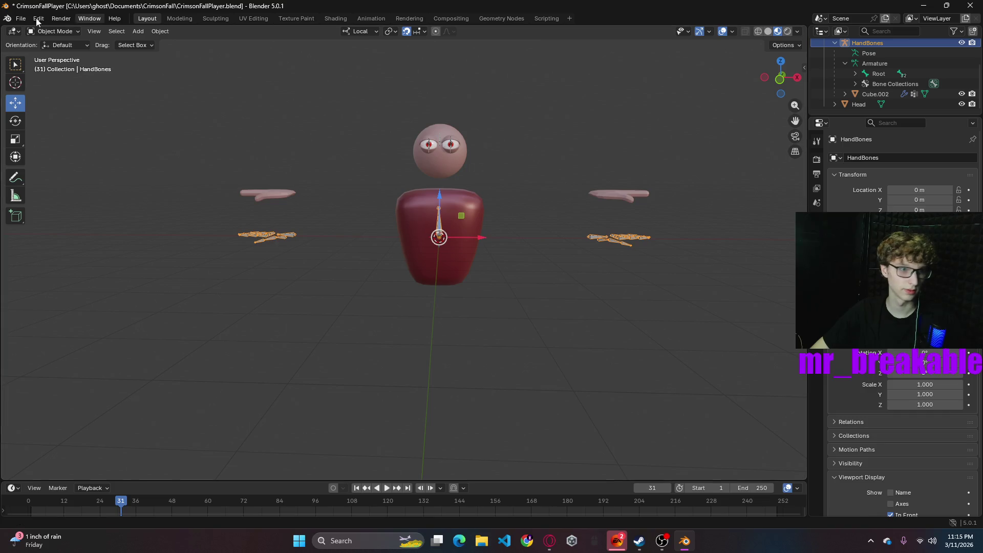
{"action": "key", "text": "Tab"}
- Box-select the bones of both hands and move them up into the hand meshes
{"action": "left_click_drag", "start_coordinate": [222, 221], "coordinate": [327, 270]}
{"action": "left_click_drag", "start_coordinate": [575, 213], "coordinate": [666, 282], "text": "ctrl"}
{"action": "left_click_drag", "start_coordinate": [542, 210], "coordinate": [783, 336], "text": "ctrl"}
{"action": "left_click_drag", "start_coordinate": [577, 209], "coordinate": [637, 268], "text": "shift"}
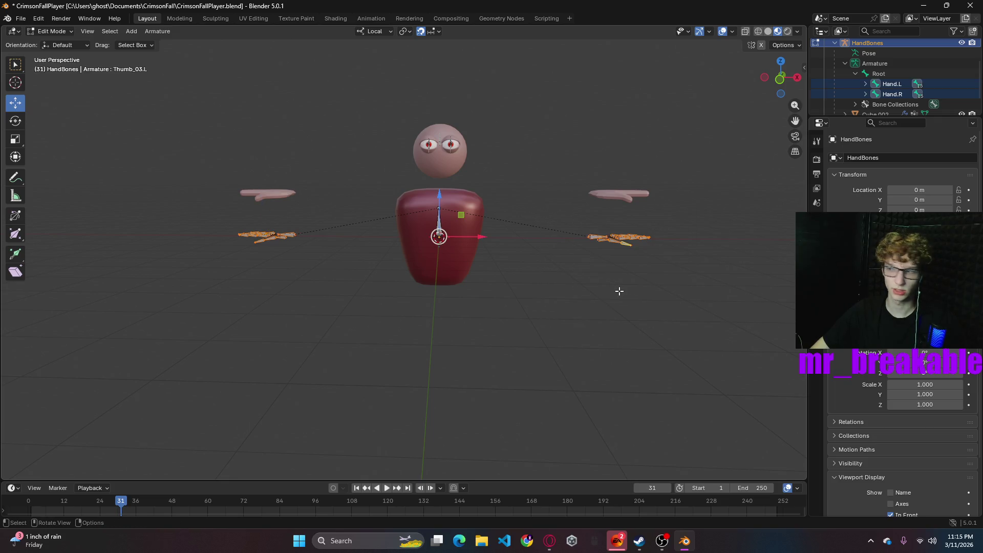
{"action": "left_click_drag", "start_coordinate": [439, 195], "coordinate": [436, 153]}
- Orbit to a side view of the character and make Hand.L the active bone
{"action": "left_click", "coordinate": [583, 324]}
{"action": "mouse_move", "coordinate": [584, 325]}
{"action": "middle_mouse_down"}
{"action": "mouse_move", "coordinate": [564, 314]}
{"action": "mouse_move", "coordinate": [432, 323]}
{"action": "mouse_move", "coordinate": [408, 288]}
{"action": "mouse_move", "coordinate": [568, 306]}
{"action": "mouse_move", "coordinate": [582, 326]}
{"action": "mouse_move", "coordinate": [593, 288]}
{"action": "mouse_move", "coordinate": [607, 276]}
{"action": "mouse_move", "coordinate": [606, 325]}
{"action": "middle_mouse_up"}
{"action": "mouse_move", "coordinate": [512, 247]}
{"action": "middle_mouse_down"}
{"action": "mouse_move", "coordinate": [579, 261]}
{"action": "mouse_move", "coordinate": [540, 261]}
{"action": "mouse_move", "coordinate": [463, 219]}
{"action": "mouse_move", "coordinate": [636, 241]}
{"action": "mouse_move", "coordinate": [492, 222]}
{"action": "mouse_move", "coordinate": [426, 286]}
{"action": "mouse_move", "coordinate": [381, 285]}
{"action": "mouse_move", "coordinate": [404, 290]}
{"action": "mouse_move", "coordinate": [454, 210]}
{"action": "mouse_move", "coordinate": [644, 202]}
{"action": "mouse_move", "coordinate": [625, 198]}
{"action": "mouse_move", "coordinate": [630, 191]}
{"action": "mouse_move", "coordinate": [527, 218]}
{"action": "middle_mouse_up"}
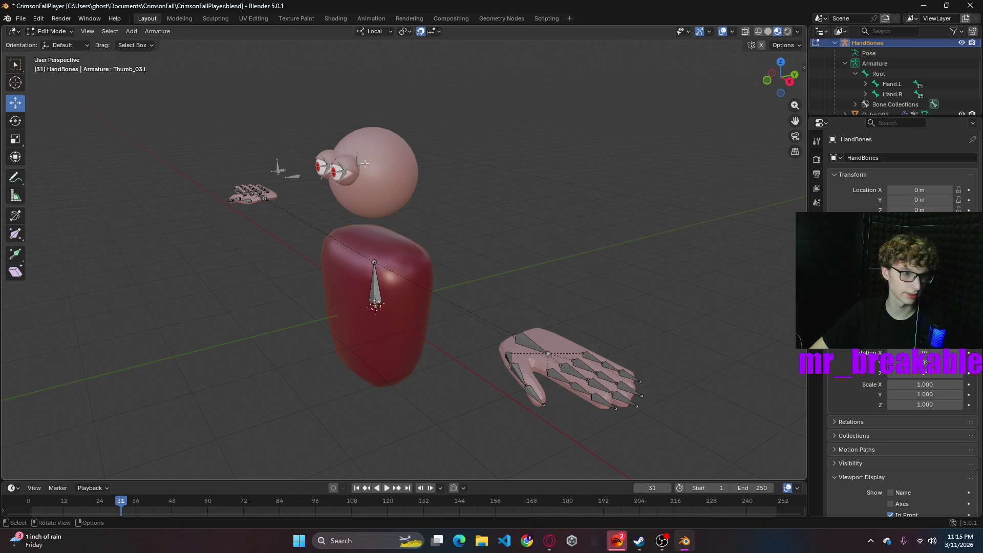
{"action": "left_click", "coordinate": [51, 32]}
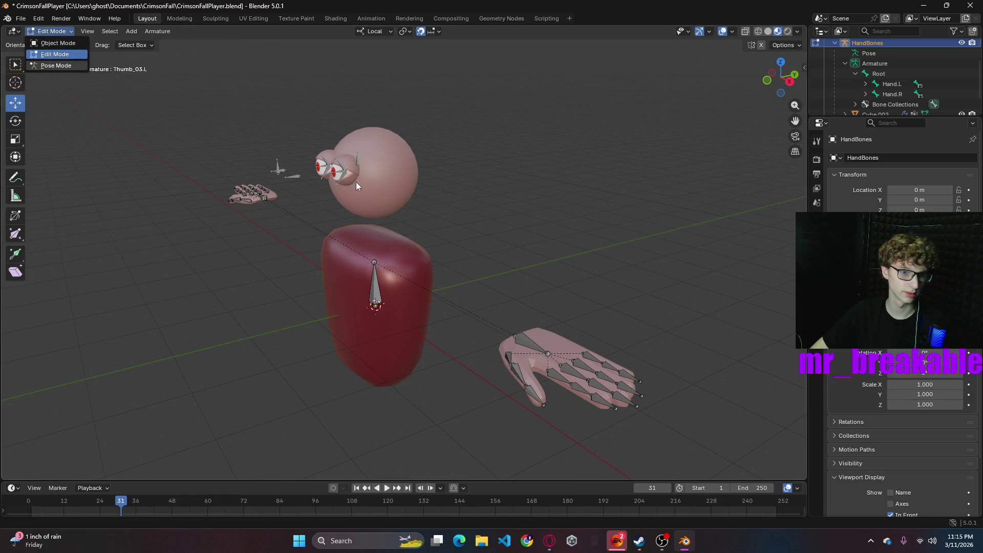
{"action": "left_click", "coordinate": [558, 353]}
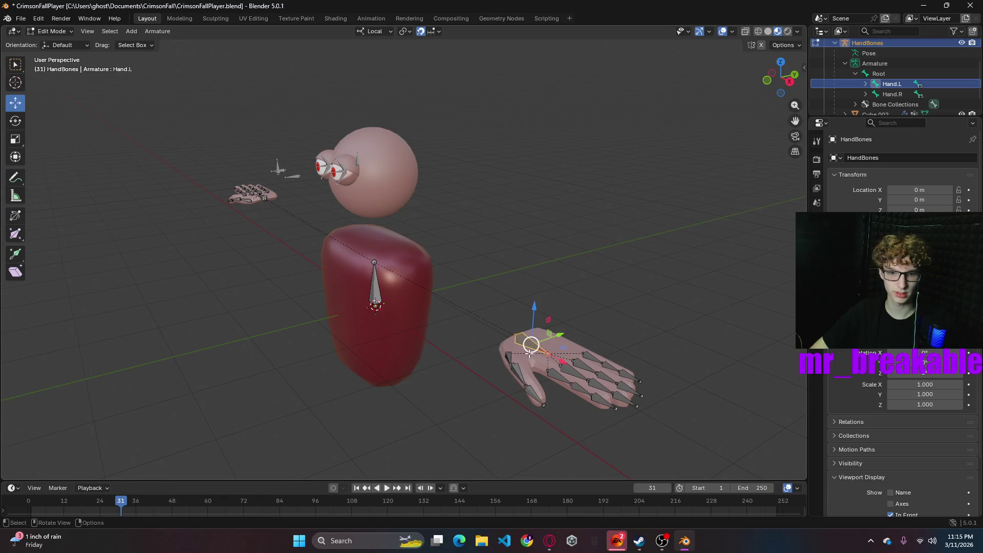
{"action": "left_click", "coordinate": [53, 33]}
{"action": "left_click", "coordinate": [54, 41]}
- Back in Object Mode, add EyeBones to the selection and join HandBones into it
{"action": "left_click", "coordinate": [54, 44]}
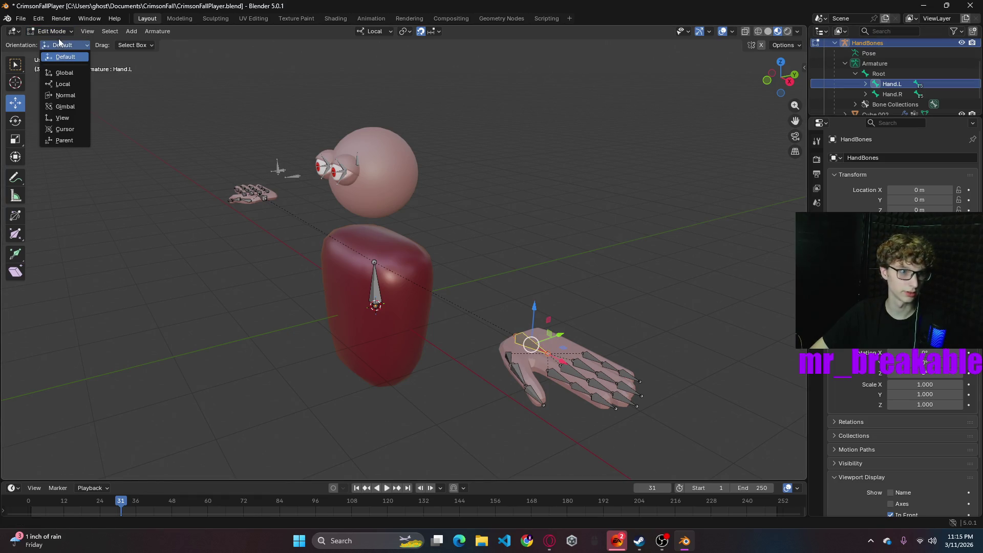
{"action": "left_click", "coordinate": [51, 31]}
{"action": "left_click", "coordinate": [48, 39]}
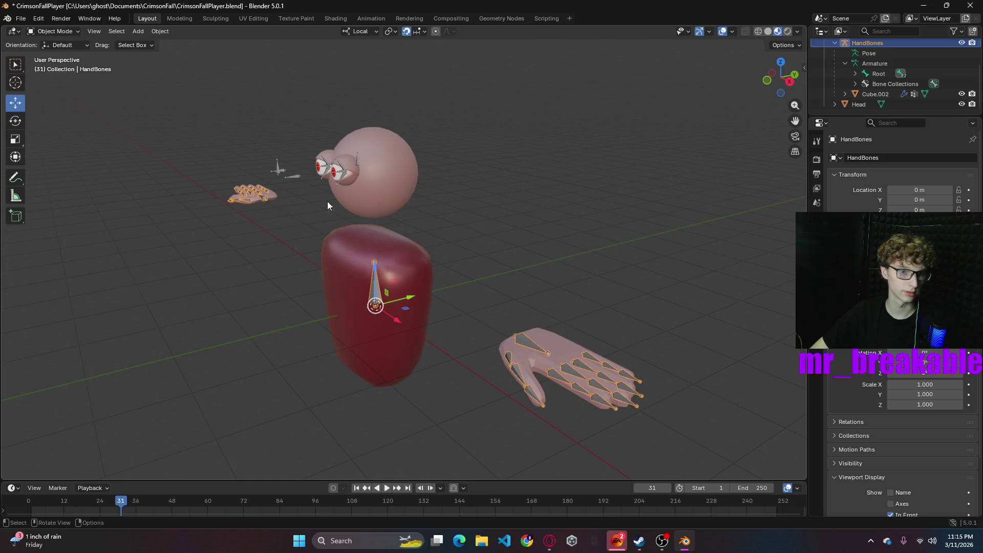
{"action": "left_click", "coordinate": [358, 164]}
{"action": "right_click", "coordinate": [381, 242]}
{"action": "left_click", "coordinate": [381, 241]}
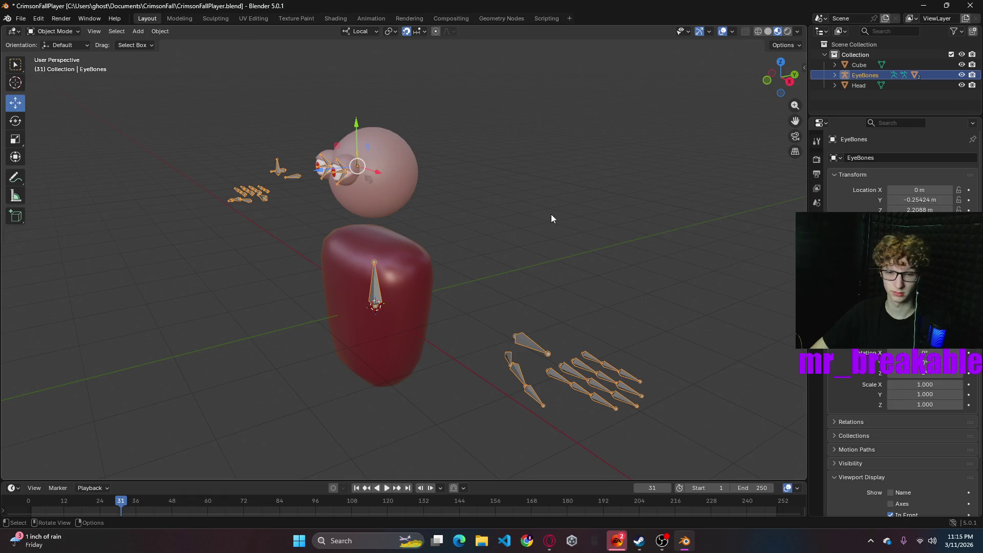
- Undo the join, put hand mesh Cube.002 into Edit Mode, and zoom close onto the hand
{"action": "key", "text": "ctrl+z"}
{"action": "key", "text": "ctrl+z"}
{"action": "key", "text": "ctrl+z"}
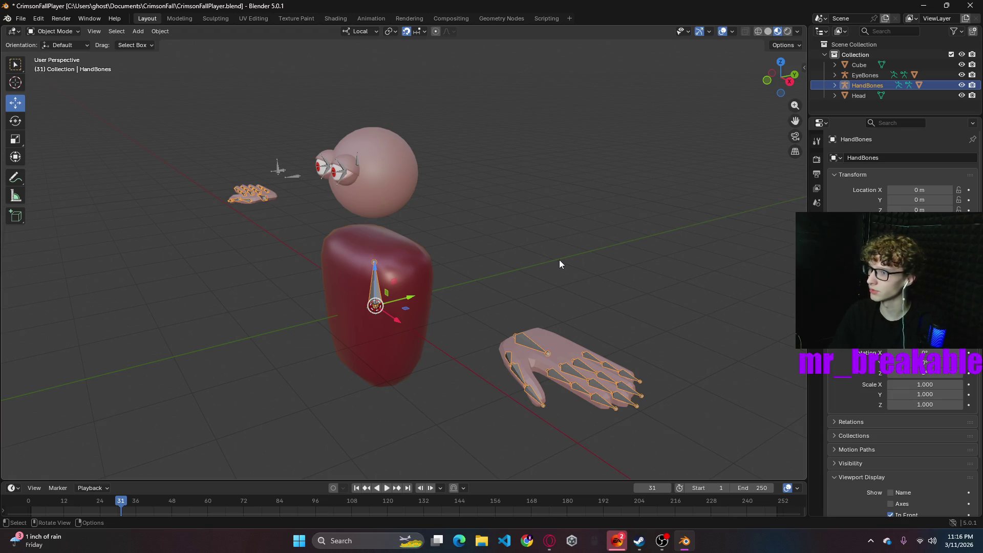
{"action": "left_click", "coordinate": [566, 346]}
{"action": "left_click", "coordinate": [54, 31]}
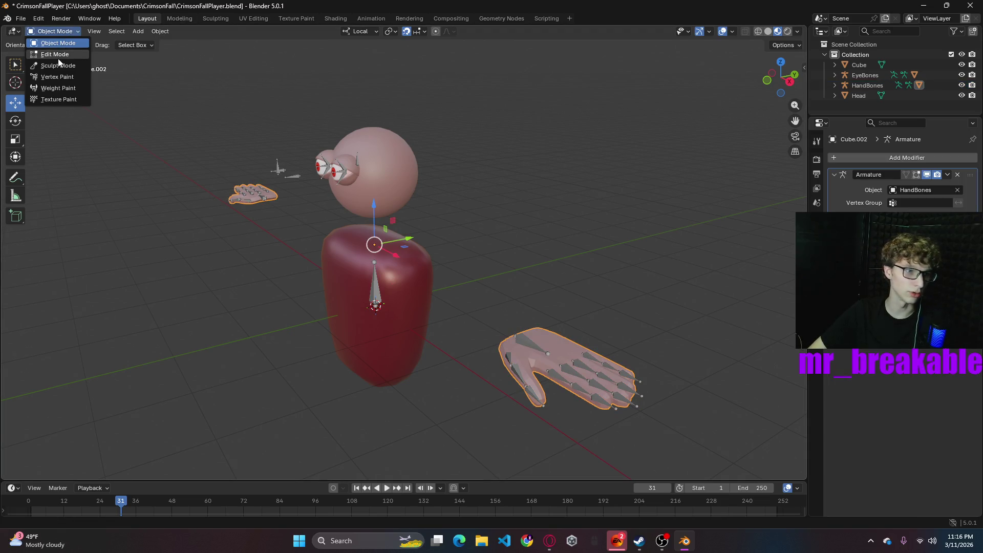
{"action": "left_click", "coordinate": [51, 54]}
{"action": "scroll", "coordinate": [646, 370], "scroll_direction": "up", "scroll_amount": 3}
{"action": "mouse_move", "coordinate": [698, 377]}
{"action": "middle_mouse_down", "text": "shift"}
{"action": "mouse_move", "coordinate": [375, 118]}
{"action": "mouse_move", "coordinate": [487, 303]}
{"action": "middle_mouse_up", "text": "shift"}
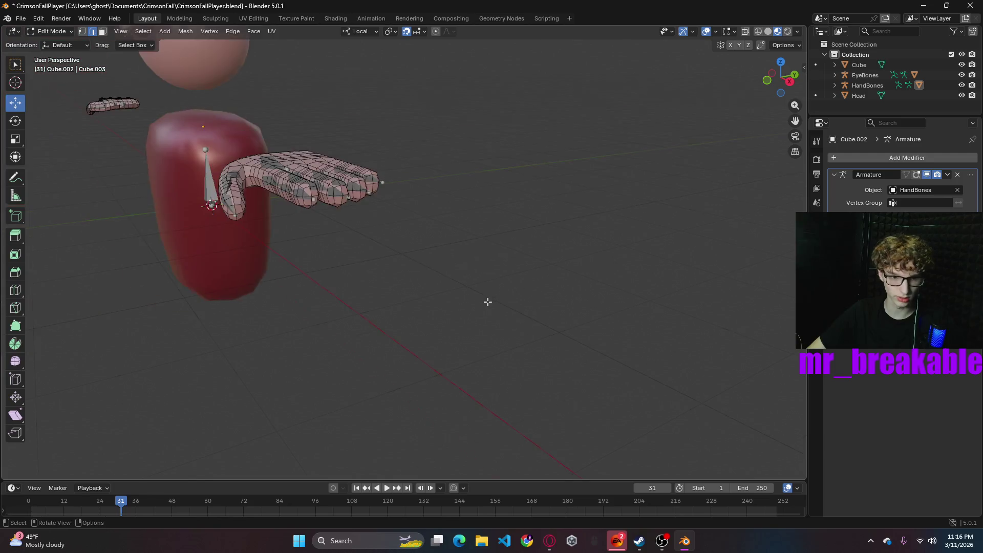
{"action": "scroll", "coordinate": [487, 303], "scroll_direction": "down", "scroll_amount": 3}
{"action": "mouse_move", "coordinate": [409, 210]}
{"action": "middle_mouse_down"}
{"action": "mouse_move", "coordinate": [468, 252]}
{"action": "mouse_move", "coordinate": [572, 246]}
{"action": "mouse_move", "coordinate": [283, 195]}
{"action": "mouse_move", "coordinate": [193, 158]}
{"action": "mouse_move", "coordinate": [535, 281]}
{"action": "middle_mouse_up"}
{"action": "scroll", "coordinate": [535, 281], "scroll_direction": "up", "scroll_amount": 6}
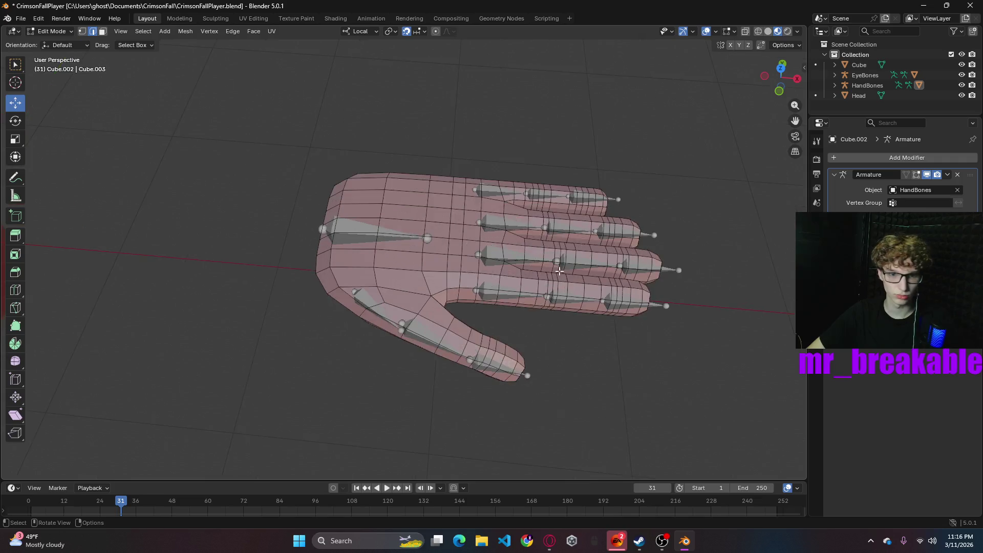
{"action": "scroll", "coordinate": [602, 274], "scroll_direction": "down", "scroll_amount": 5}
{"action": "scroll", "coordinate": [603, 274], "scroll_direction": "up", "scroll_amount": 1}
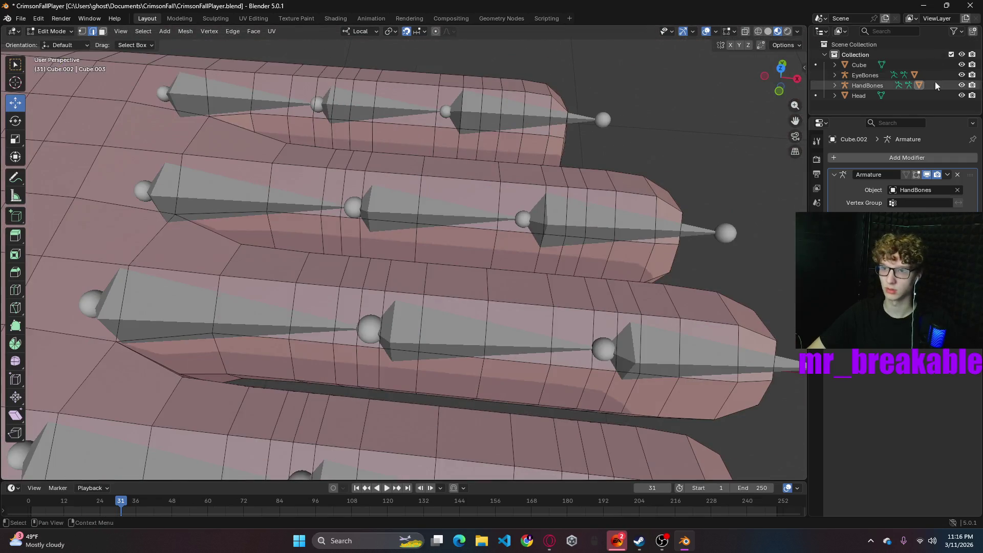
- Hide the HandBones and EyeBones armatures and turn snapping off
{"action": "left_click", "coordinate": [962, 74]}
{"action": "left_click", "coordinate": [962, 85]}
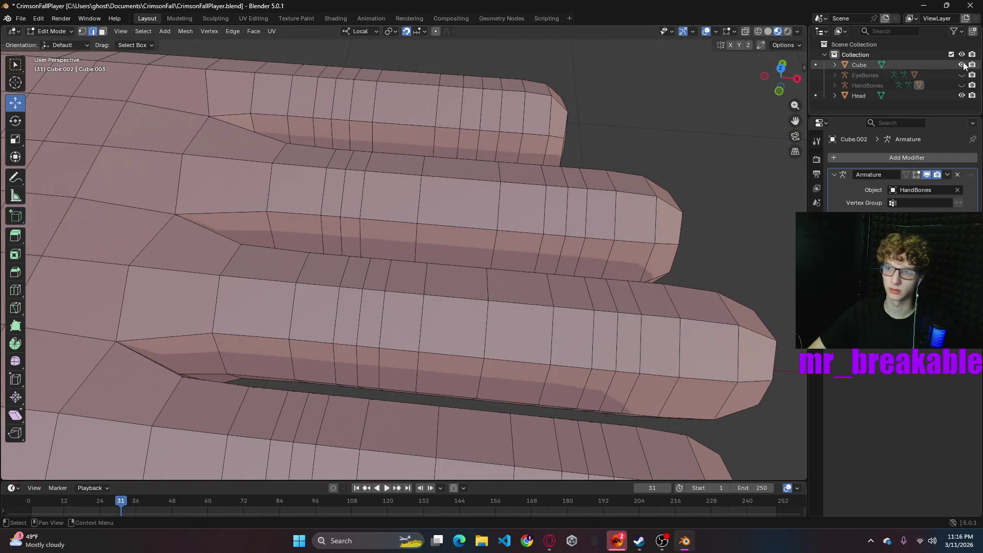
{"action": "left_click", "coordinate": [367, 180]}
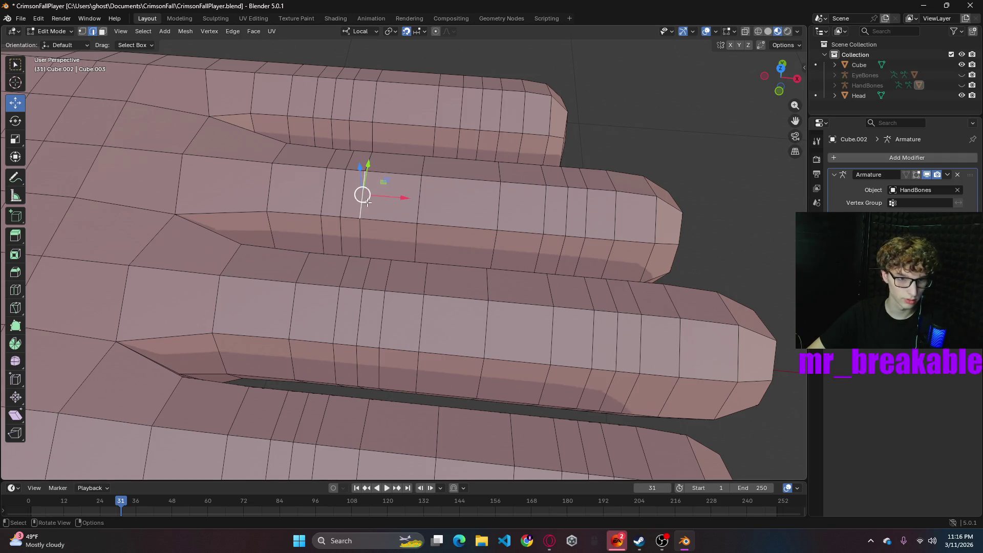
{"action": "left_click_drag", "start_coordinate": [407, 197], "coordinate": [430, 200]}
{"action": "key", "text": "shift+Tab"}
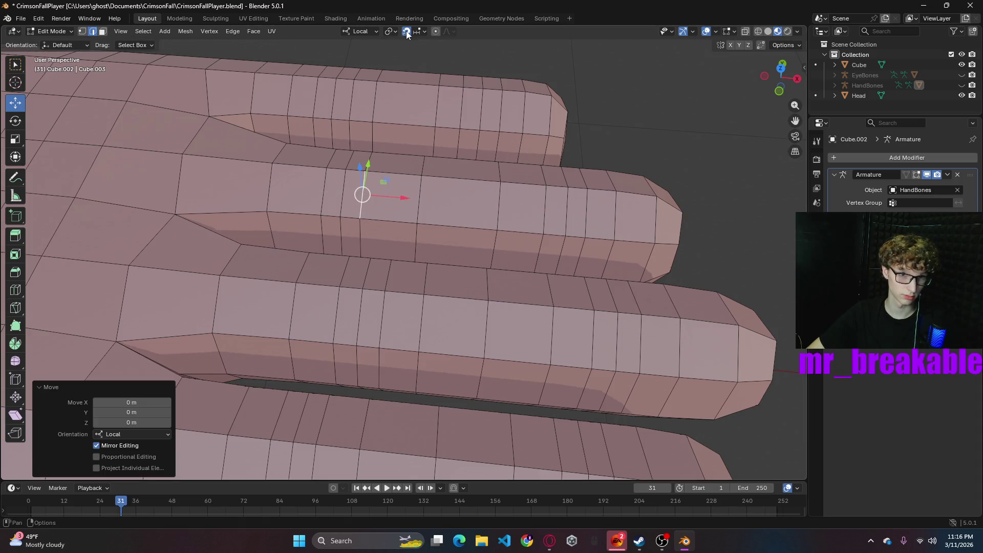
{"action": "mouse_move", "coordinate": [403, 198]}
{"action": "left_mouse_down"}
{"action": "mouse_move", "coordinate": [389, 200]}
{"action": "mouse_move", "coordinate": [453, 204]}
{"action": "left_mouse_up"}
{"action": "mouse_move", "coordinate": [452, 204]}
{"action": "middle_mouse_down", "text": "shift"}
{"action": "mouse_move", "coordinate": [425, 202]}
{"action": "mouse_move", "coordinate": [599, 288]}
{"action": "middle_mouse_up", "text": "shift"}
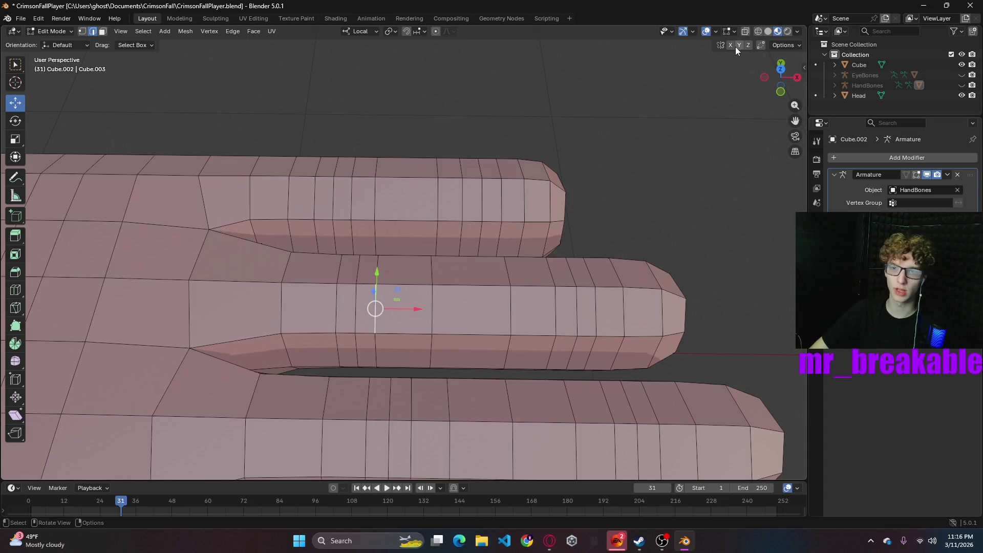
- Show the hand in Solid shading with X-Ray enabled
{"action": "left_click", "coordinate": [769, 32]}
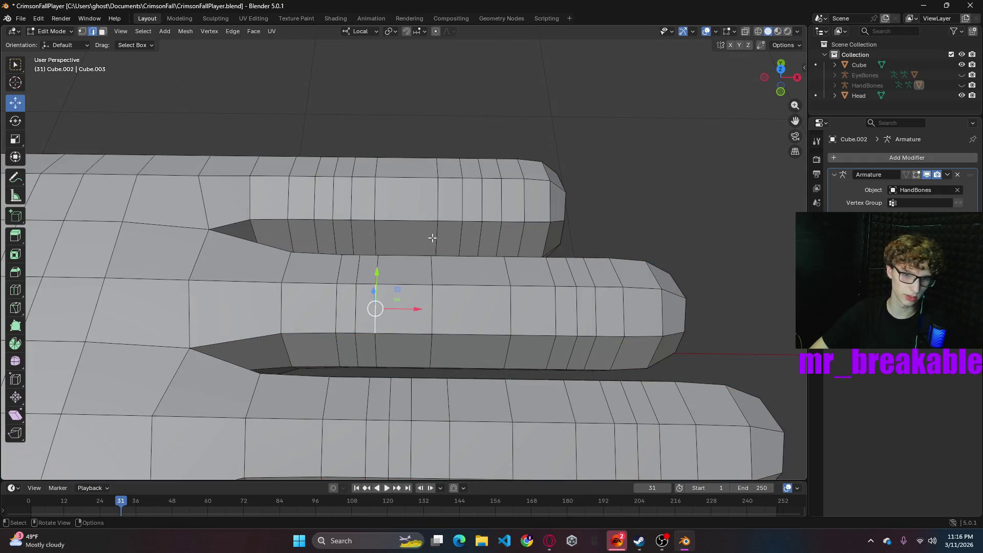
{"action": "left_click", "coordinate": [760, 31]}
{"action": "middle_click_drag", "start_coordinate": [509, 272], "coordinate": [567, 241]}
{"action": "scroll", "coordinate": [564, 246], "scroll_direction": "down", "scroll_amount": 5}
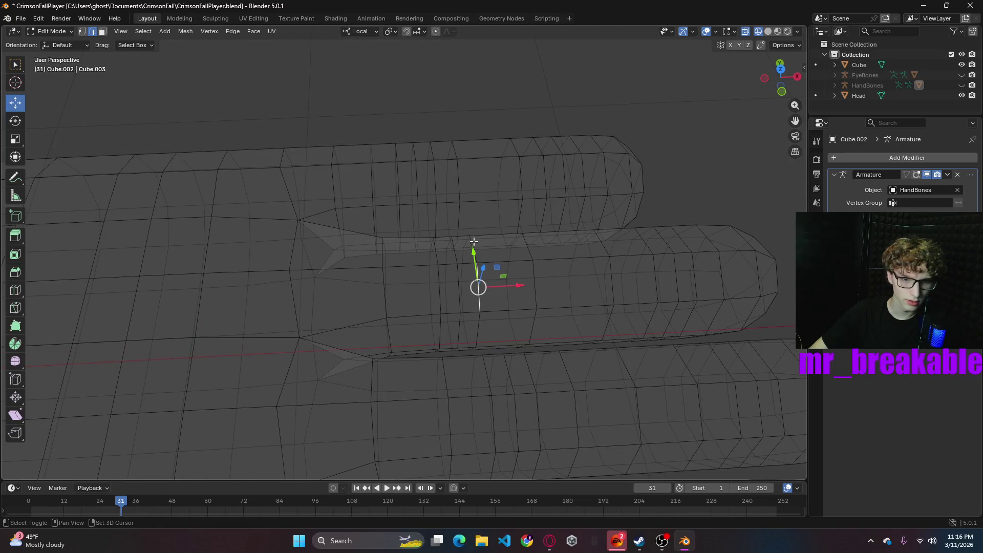
- Select the edge loop along the finger top and slide it slightly along X
{"action": "left_click", "coordinate": [475, 262], "text": "alt"}
{"action": "left_click", "coordinate": [476, 295], "text": "alt"}
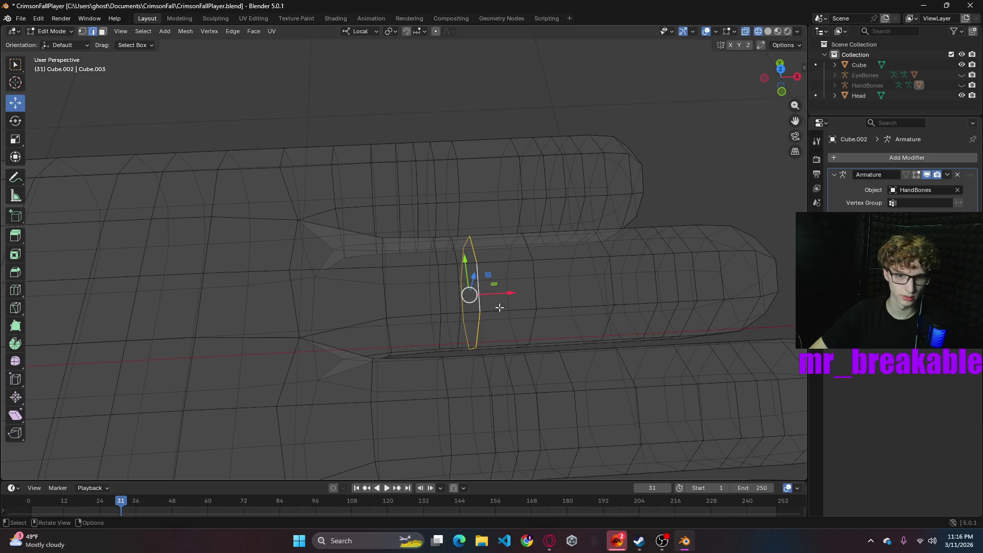
{"action": "mouse_move", "coordinate": [514, 293]}
{"action": "left_mouse_down"}
{"action": "mouse_move", "coordinate": [542, 292]}
{"action": "mouse_move", "coordinate": [542, 300]}
{"action": "mouse_move", "coordinate": [468, 293]}
{"action": "left_mouse_up"}
{"action": "left_click", "coordinate": [476, 285]}
{"action": "left_click", "coordinate": [480, 261]}
{"action": "left_click", "coordinate": [479, 265]}
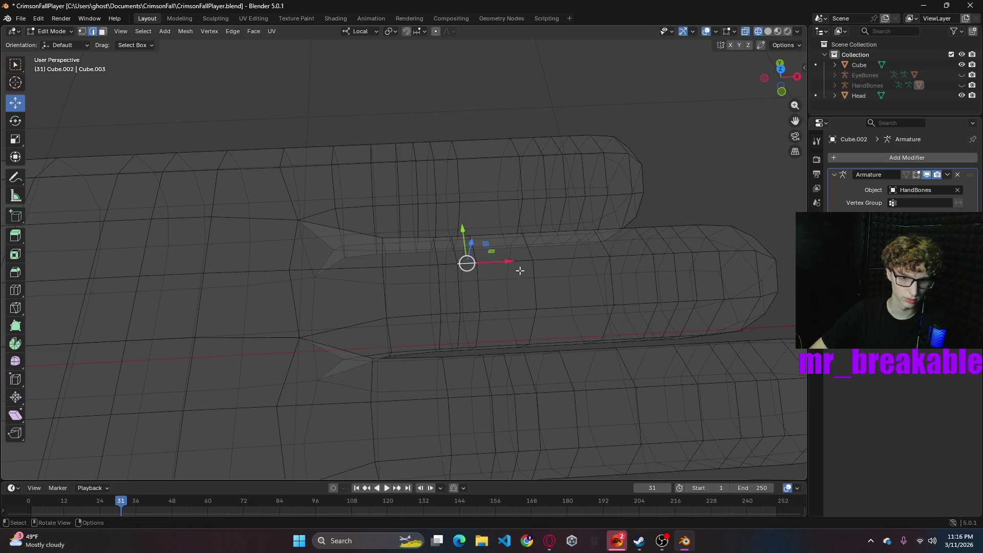
{"action": "left_click", "coordinate": [457, 276]}
{"action": "mouse_move", "coordinate": [495, 288]}
{"action": "left_mouse_down"}
{"action": "mouse_move", "coordinate": [516, 285]}
{"action": "mouse_move", "coordinate": [503, 287]}
{"action": "left_mouse_up"}
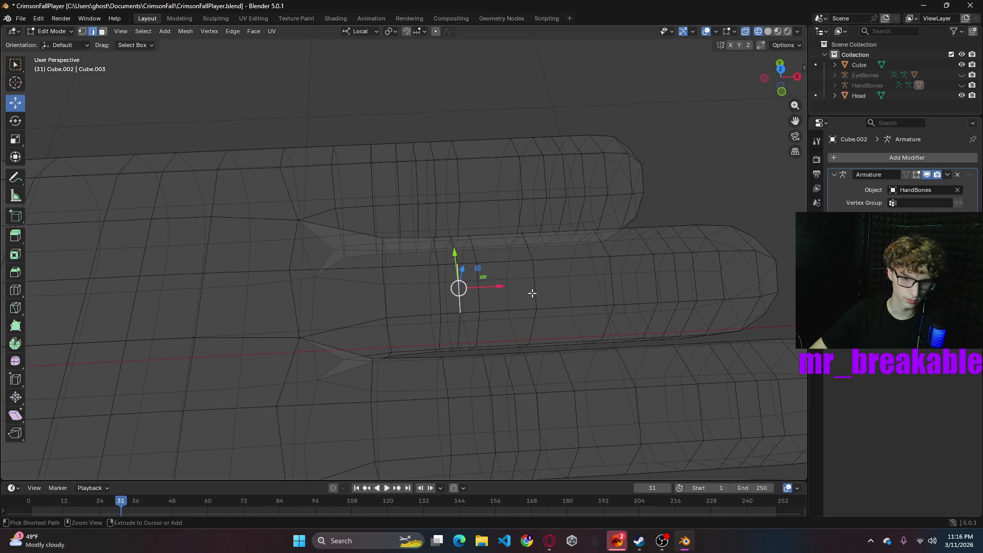
- Add another finger edge, inspect the hand from other angles, then clear the selection
{"action": "left_click", "coordinate": [438, 270], "text": "shift"}
{"action": "scroll", "coordinate": [520, 254], "scroll_direction": "down", "scroll_amount": 5}
{"action": "scroll", "coordinate": [521, 256], "scroll_direction": "up", "scroll_amount": 5}
{"action": "scroll", "coordinate": [523, 259], "scroll_direction": "down", "scroll_amount": 2}
{"action": "scroll", "coordinate": [523, 258], "scroll_direction": "down", "scroll_amount": 3}
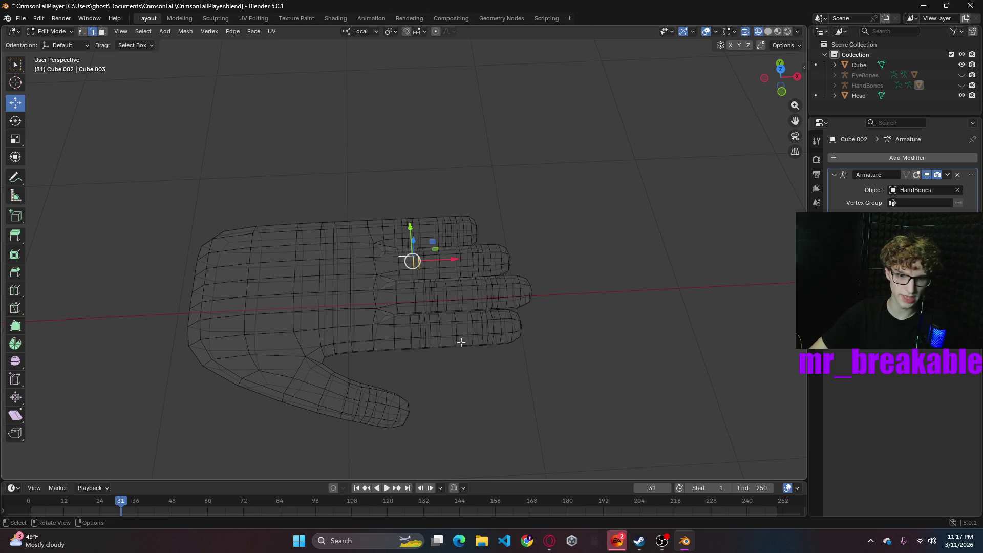
{"action": "mouse_move", "coordinate": [653, 355]}
{"action": "middle_mouse_down"}
{"action": "mouse_move", "coordinate": [633, 336]}
{"action": "mouse_move", "coordinate": [642, 340]}
{"action": "mouse_move", "coordinate": [566, 336]}
{"action": "middle_mouse_up"}
{"action": "scroll", "coordinate": [566, 336], "scroll_direction": "up", "scroll_amount": 5}
{"action": "scroll", "coordinate": [567, 336], "scroll_direction": "down", "scroll_amount": 5}
{"action": "left_click", "coordinate": [557, 309]}
{"action": "middle_click_drag", "start_coordinate": [571, 197], "coordinate": [593, 218], "text": "shift"}
{"action": "scroll", "coordinate": [489, 320], "scroll_direction": "up", "scroll_amount": 3}
{"action": "scroll", "coordinate": [498, 297], "scroll_direction": "down", "scroll_amount": 3}
{"action": "left_click", "coordinate": [524, 329]}
{"action": "left_click", "coordinate": [569, 344]}
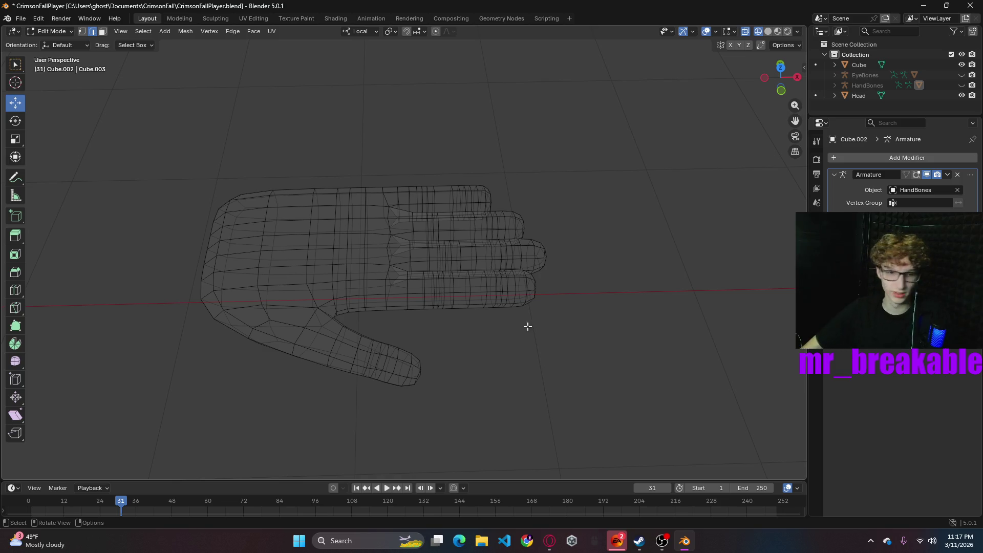
- Save CrimsonFallPlayer.blend and select the edge loop around a single finger
{"action": "key", "text": "ctrl+s"}
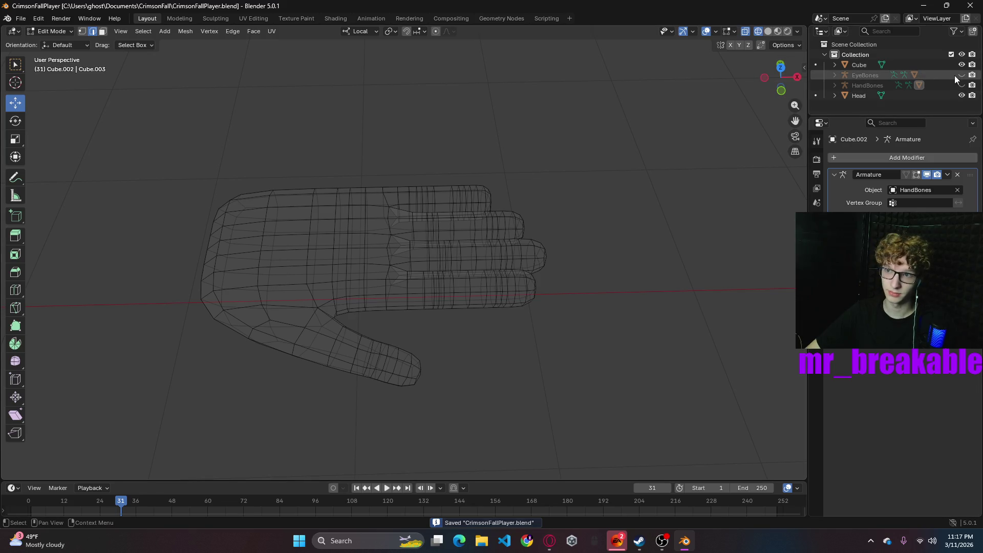
{"action": "scroll", "coordinate": [448, 244], "scroll_direction": "up", "scroll_amount": 7}
{"action": "mouse_move", "coordinate": [448, 243]}
{"action": "middle_mouse_down", "text": "shift"}
{"action": "mouse_move", "coordinate": [525, 220]}
{"action": "mouse_move", "coordinate": [424, 292]}
{"action": "middle_mouse_up", "text": "shift"}
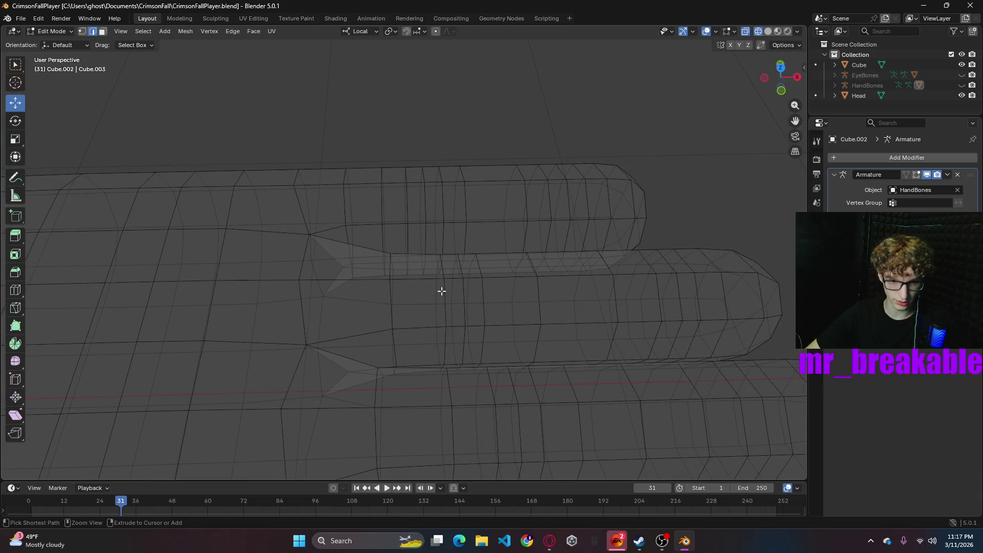
{"action": "key", "text": "ctrl+c"}
{"action": "left_click", "coordinate": [442, 290], "text": "ctrl"}
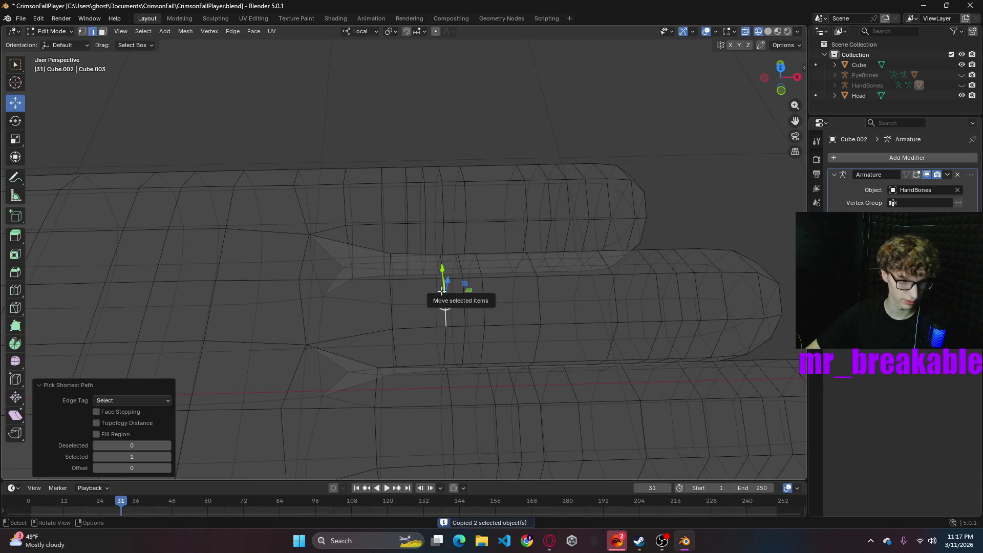
{"action": "left_click", "coordinate": [444, 271], "text": "alt"}
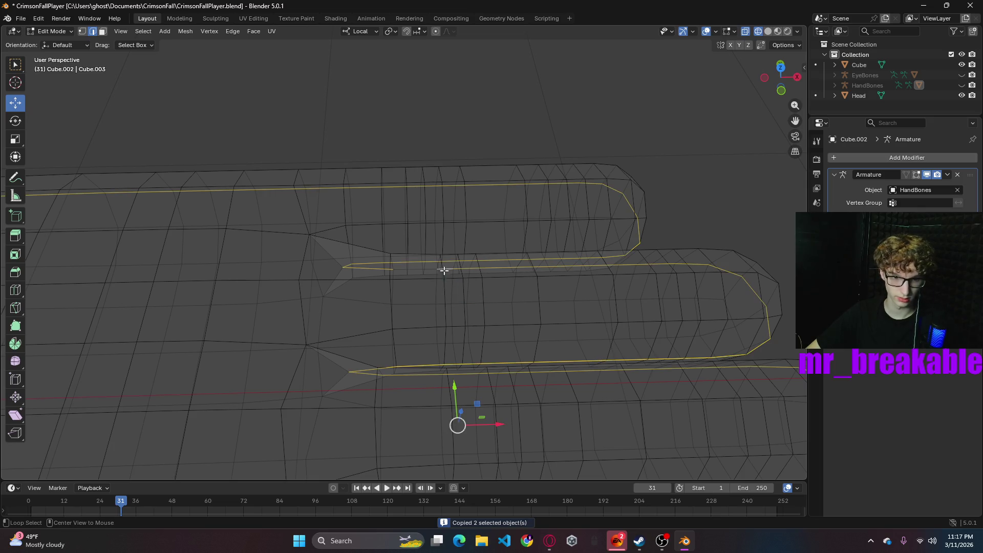
{"action": "left_click", "coordinate": [444, 291], "text": "alt"}
{"action": "middle_click_drag", "start_coordinate": [497, 308], "coordinate": [492, 299]}
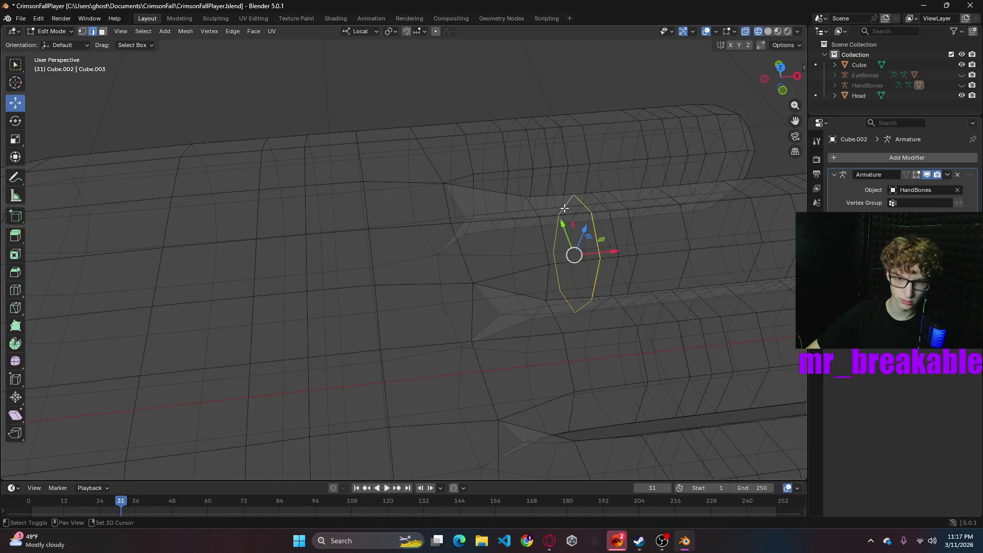
- Delete the edge loop at the finger base, then undo and inspect the fingertips
{"action": "left_click", "coordinate": [597, 237]}
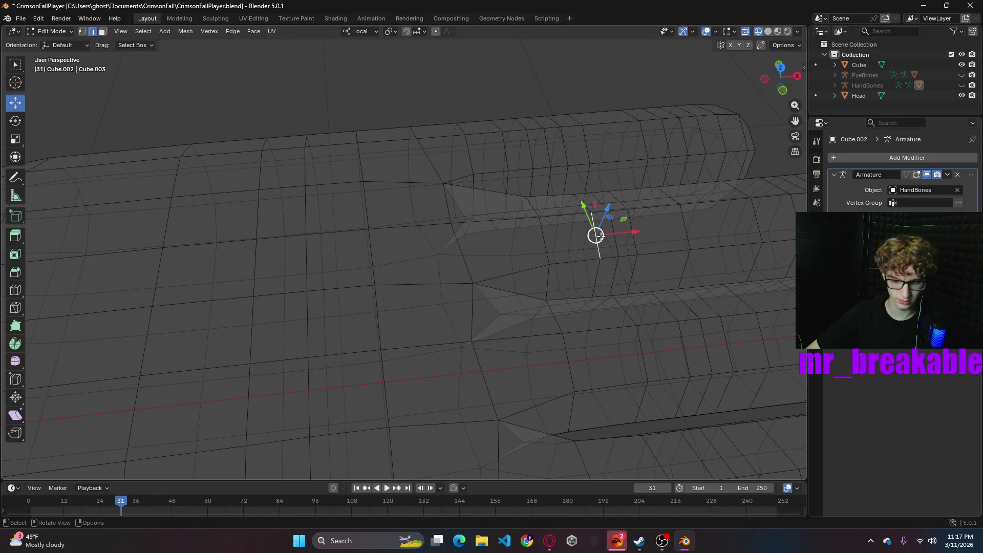
{"action": "left_click", "coordinate": [594, 231], "text": "alt"}
{"action": "left_click", "coordinate": [570, 198]}
{"action": "scroll", "coordinate": [608, 248], "scroll_direction": "down", "scroll_amount": 3}
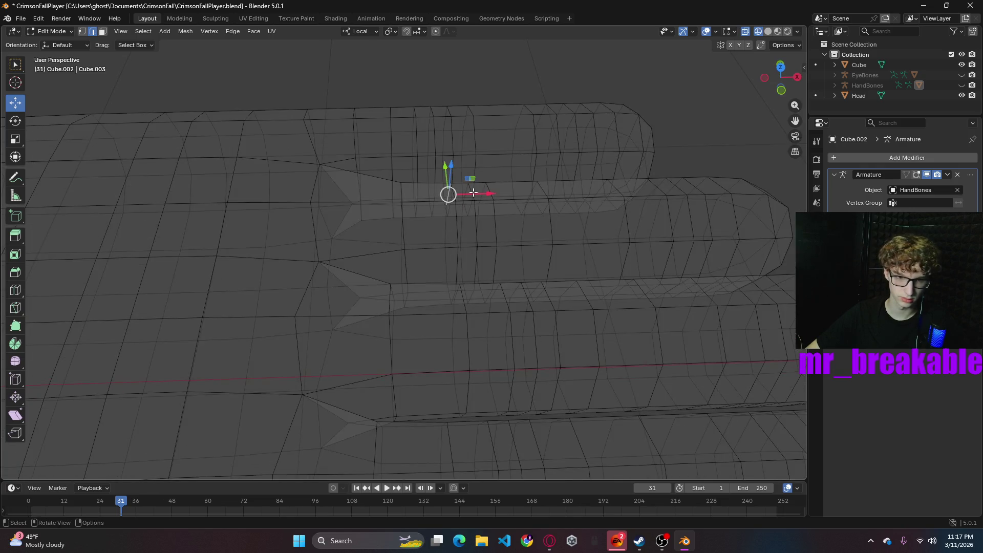
{"action": "key", "text": "x"}
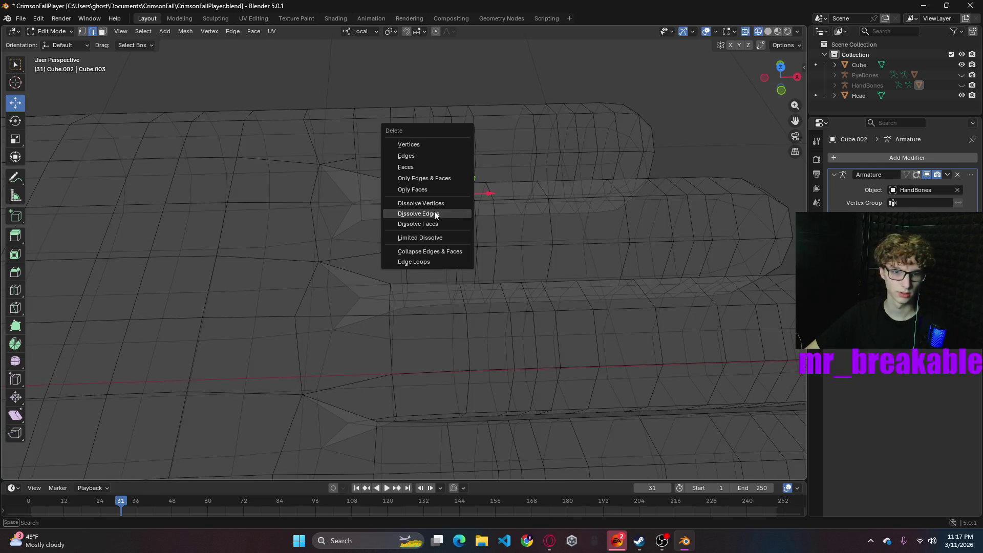
{"action": "left_click", "coordinate": [414, 156]}
{"action": "mouse_move", "coordinate": [573, 248]}
{"action": "middle_mouse_down"}
{"action": "mouse_move", "coordinate": [515, 234]}
{"action": "mouse_move", "coordinate": [544, 228]}
{"action": "mouse_move", "coordinate": [772, 93]}
{"action": "middle_mouse_up"}
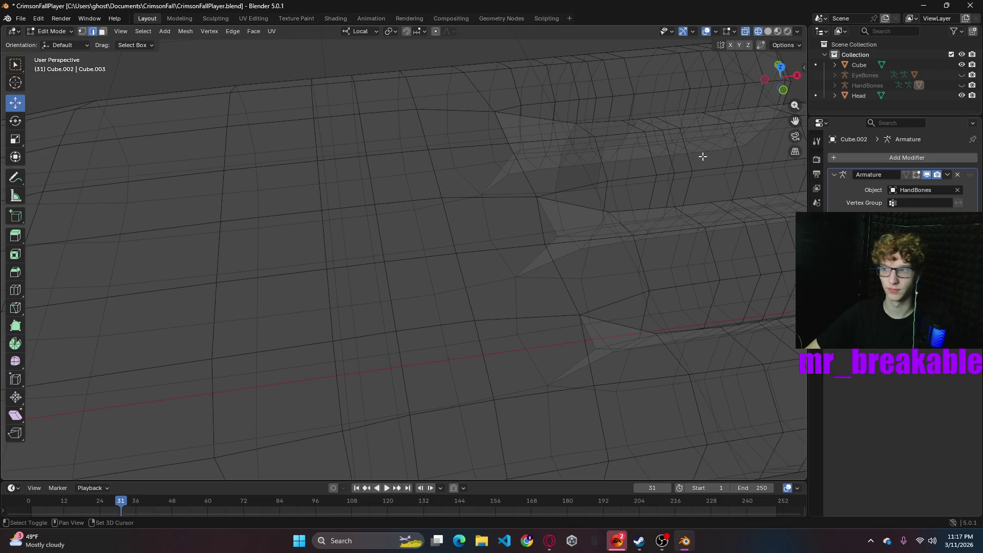
{"action": "scroll", "coordinate": [702, 156], "scroll_direction": "down", "scroll_amount": 6}
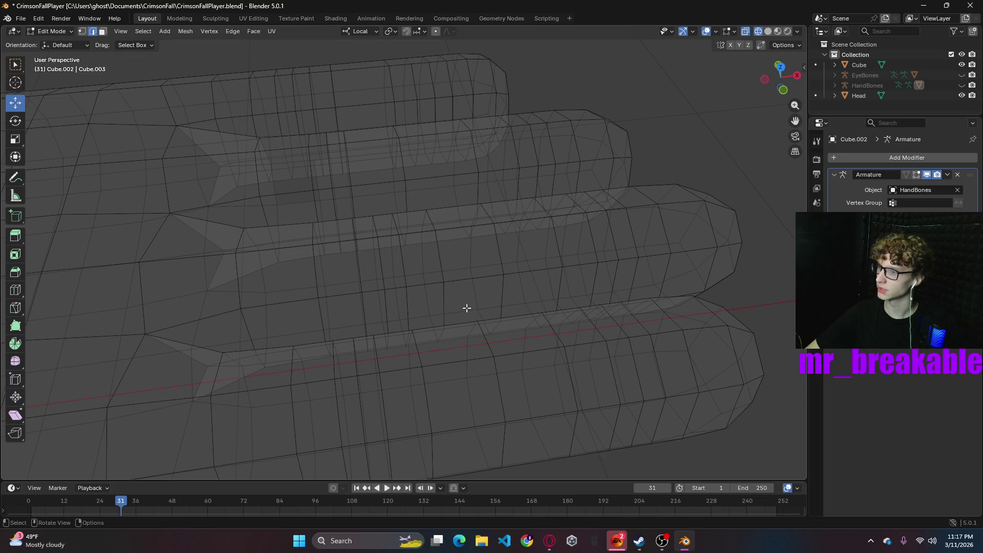
{"action": "key", "text": "ctrl+z"}
{"action": "mouse_move", "coordinate": [470, 304]}
{"action": "middle_mouse_down"}
{"action": "mouse_move", "coordinate": [450, 300]}
{"action": "mouse_move", "coordinate": [485, 303]}
{"action": "mouse_move", "coordinate": [538, 279]}
{"action": "mouse_move", "coordinate": [318, 272]}
{"action": "middle_mouse_up"}
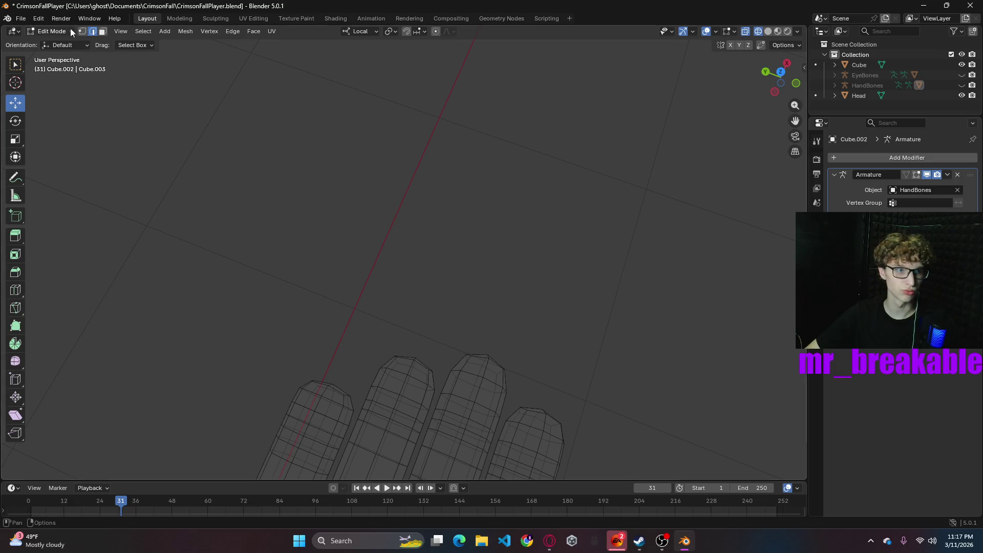
{"action": "mouse_move", "coordinate": [147, 123]}
{"action": "middle_mouse_down"}
{"action": "mouse_move", "coordinate": [415, 171]}
{"action": "mouse_move", "coordinate": [426, 122]}
{"action": "mouse_move", "coordinate": [505, 158]}
{"action": "mouse_move", "coordinate": [527, 148]}
{"action": "middle_mouse_up"}
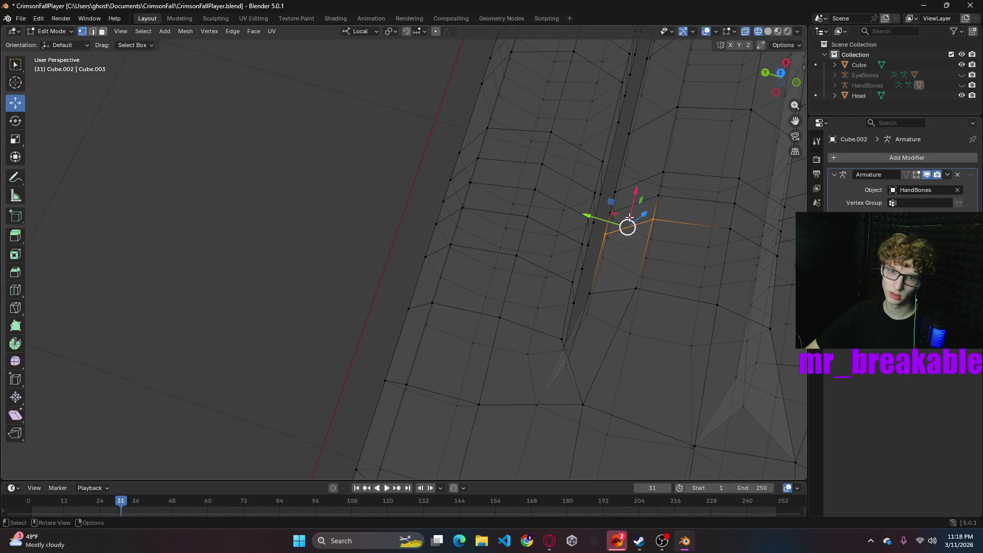
- Select the edge loop around the finger, stepping one ring up and back down
{"action": "left_click", "coordinate": [605, 235]}
{"action": "left_click", "coordinate": [654, 220]}
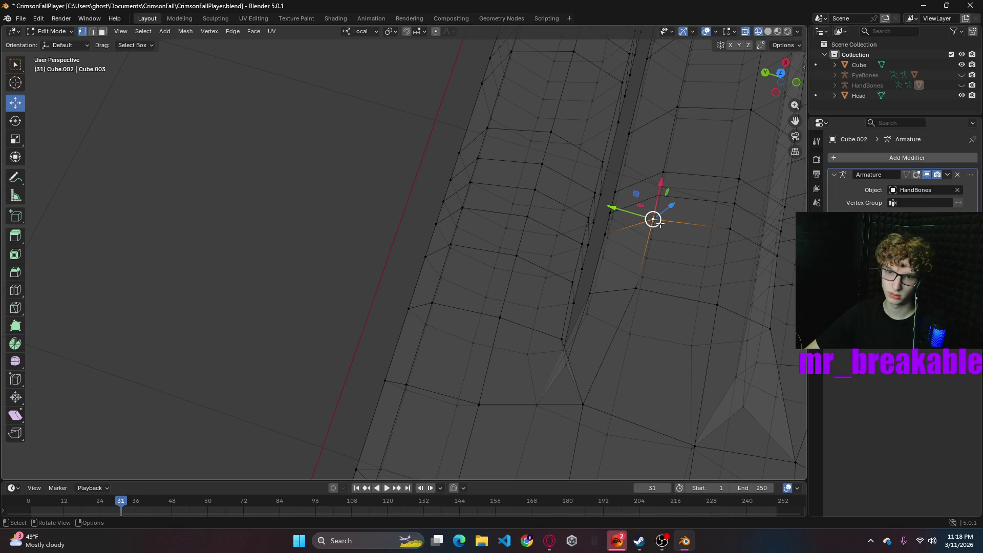
{"action": "left_click", "coordinate": [95, 32]}
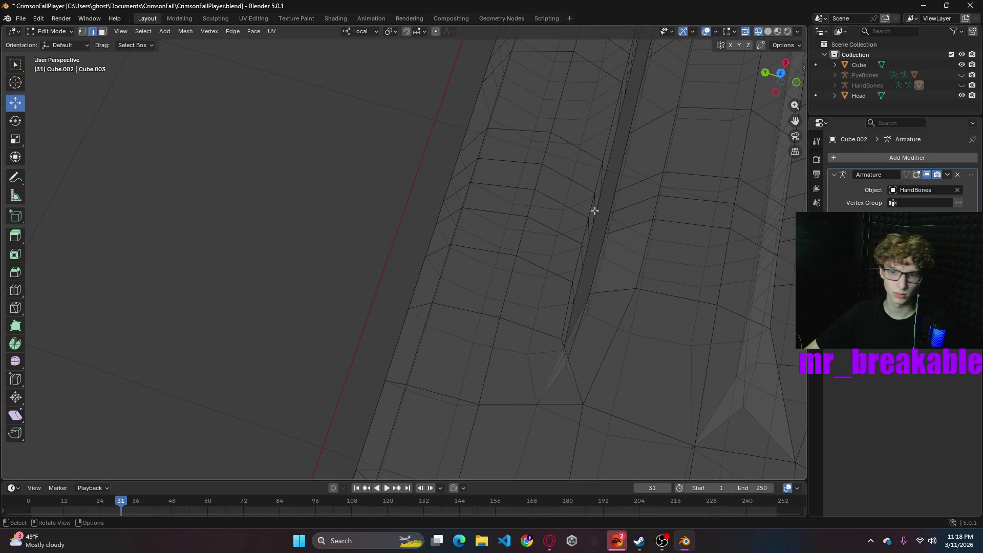
{"action": "left_click", "coordinate": [642, 220]}
{"action": "left_click", "coordinate": [690, 224]}
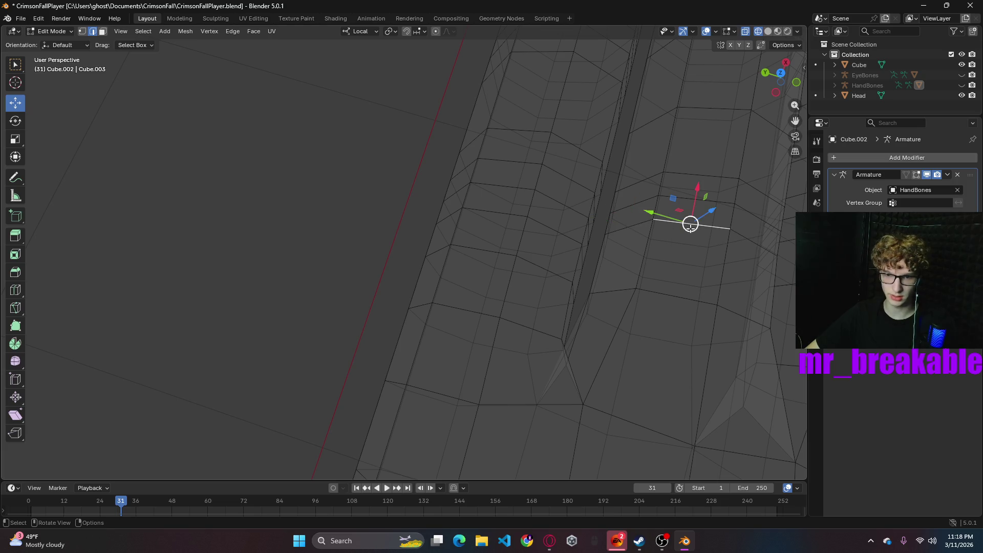
{"action": "left_click", "coordinate": [693, 223], "text": "alt"}
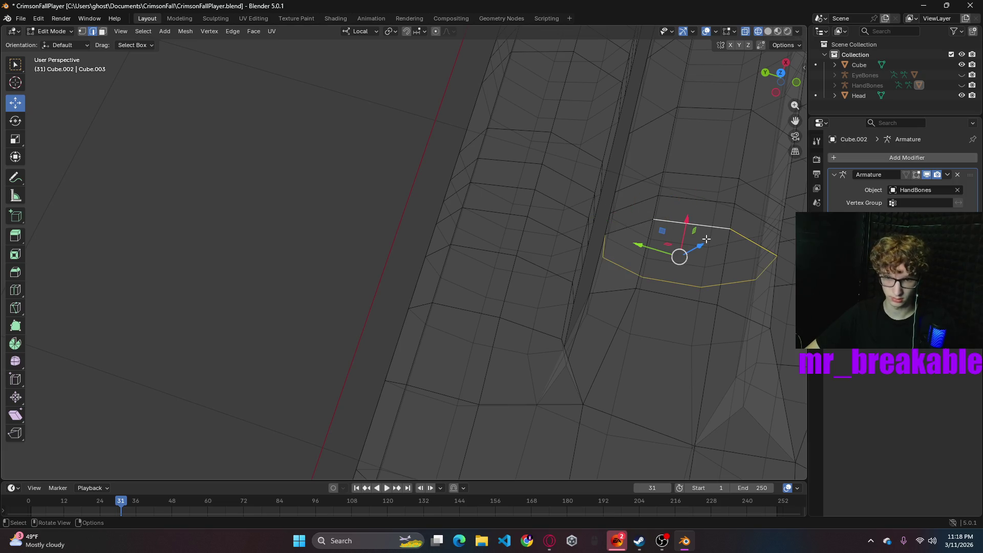
{"action": "middle_click_drag", "start_coordinate": [706, 239], "coordinate": [689, 239]}
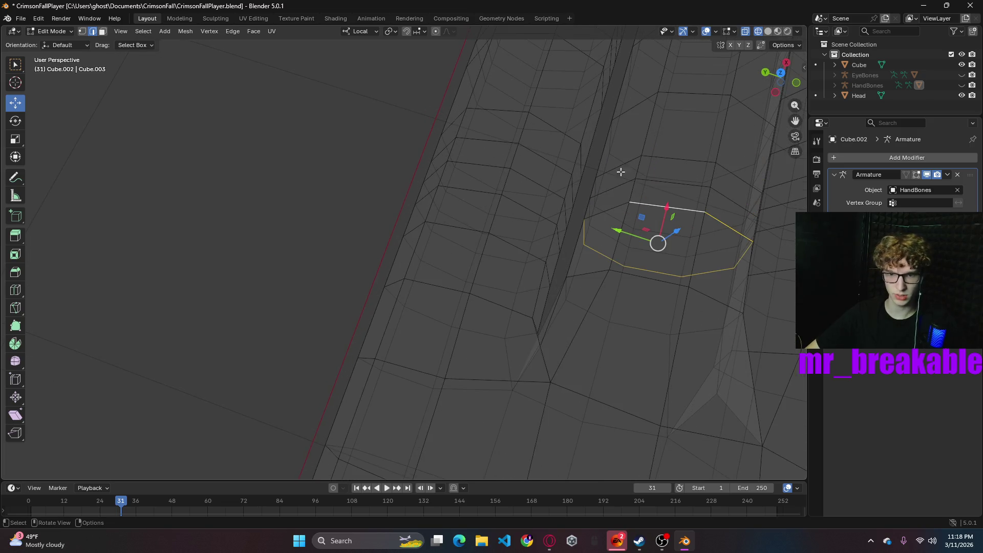
{"action": "left_click", "coordinate": [667, 184], "text": "alt"}
{"action": "left_click", "coordinate": [665, 159], "text": "alt"}
{"action": "left_click", "coordinate": [662, 209], "text": "alt"}
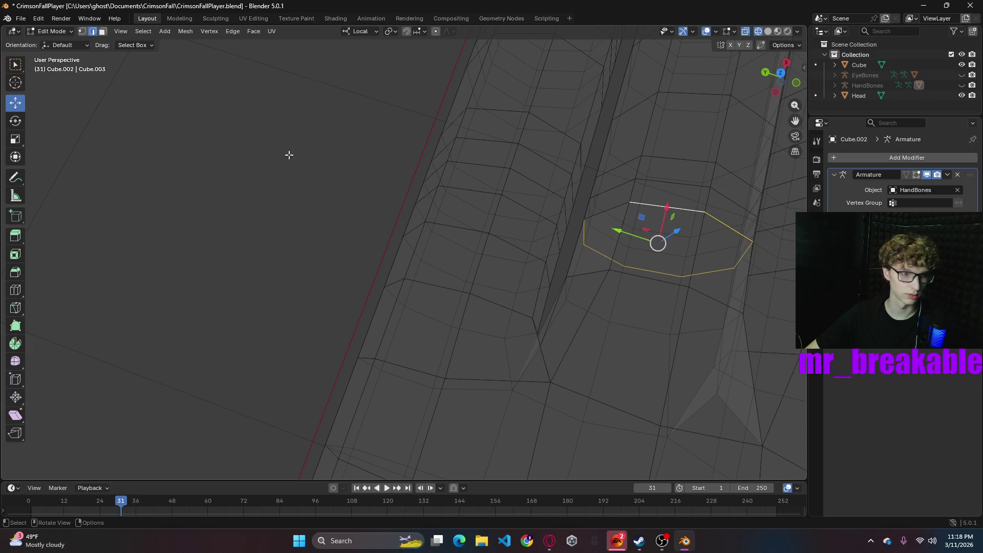
- Nudge a vertex, then an edge, beside the finger gap slightly along Y
{"action": "key", "text": "1"}
{"action": "left_click", "coordinate": [625, 204]}
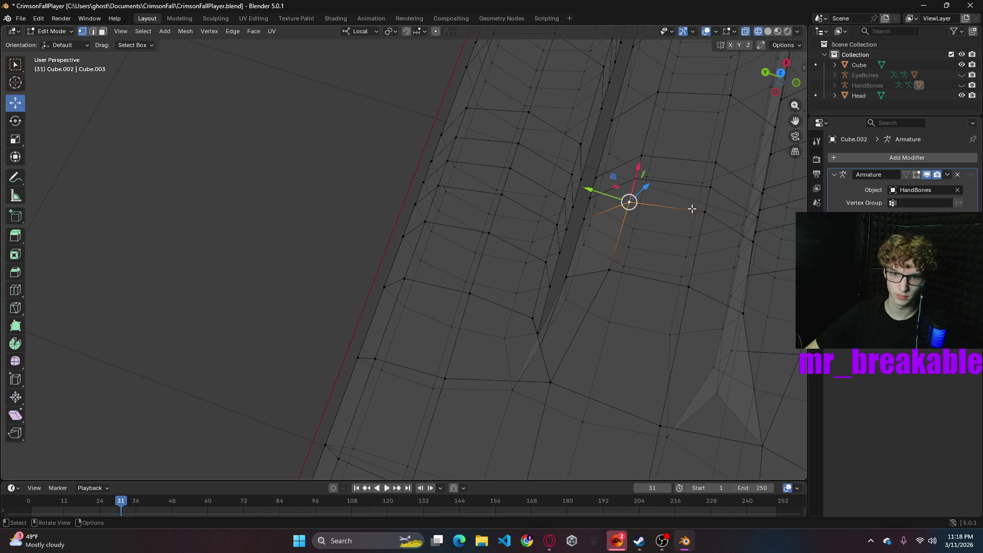
{"action": "left_click_drag", "start_coordinate": [608, 185], "coordinate": [569, 186]}
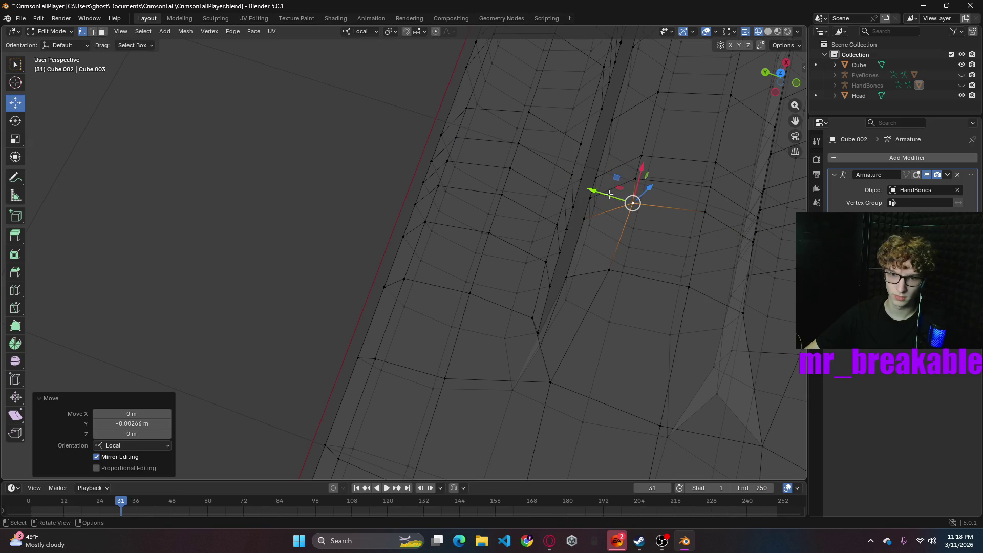
{"action": "left_click", "coordinate": [652, 215]}
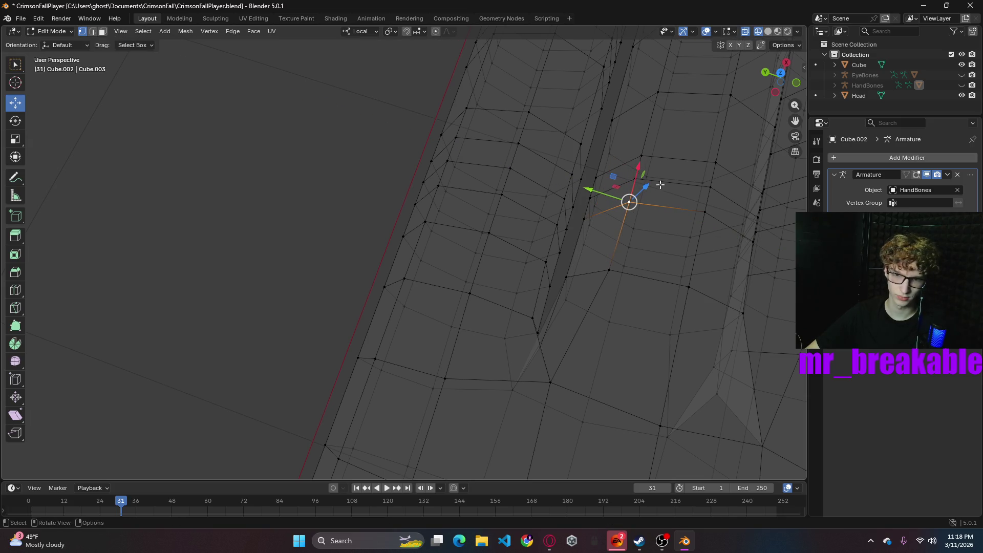
{"action": "left_click", "coordinate": [93, 31]}
{"action": "left_click", "coordinate": [634, 189]}
{"action": "left_click_drag", "start_coordinate": [590, 178], "coordinate": [602, 180]}
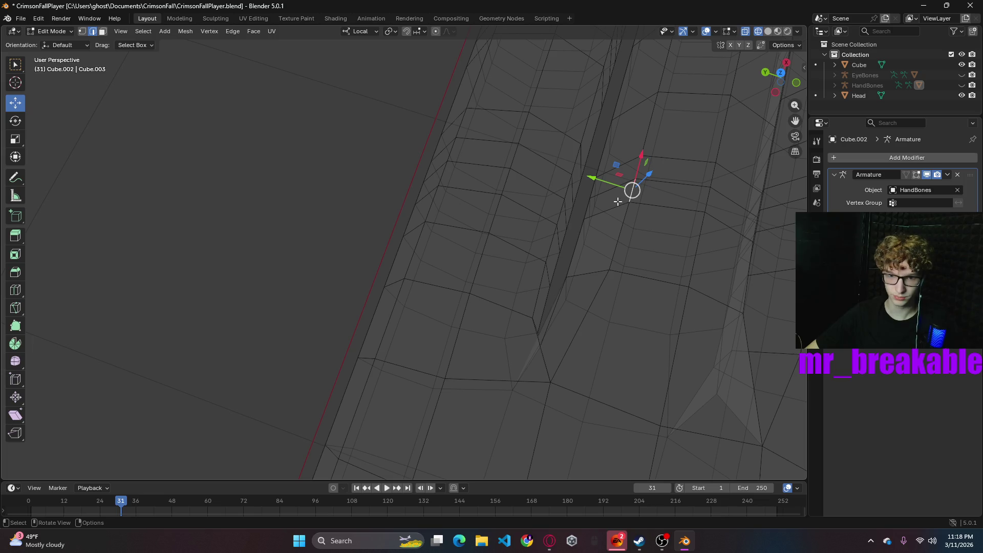
- Select the stray edge beside the gap and bring up the delete options
{"action": "left_click", "coordinate": [103, 31]}
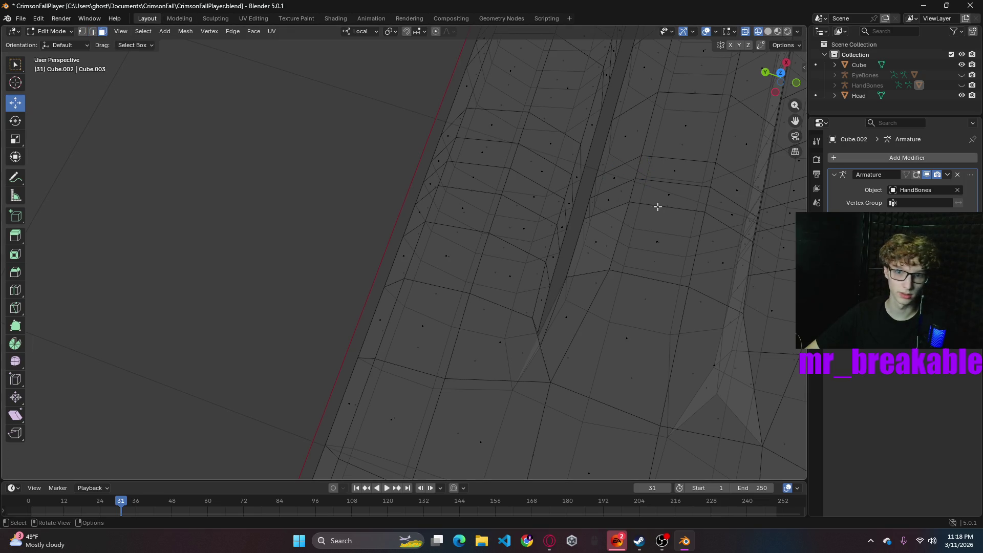
{"action": "left_click", "coordinate": [606, 202]}
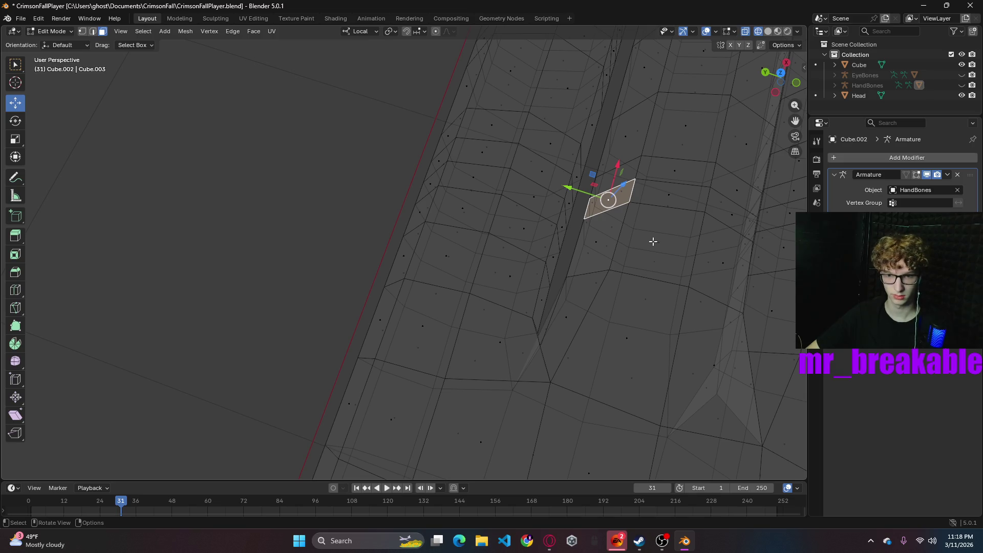
{"action": "left_click", "coordinate": [93, 31]}
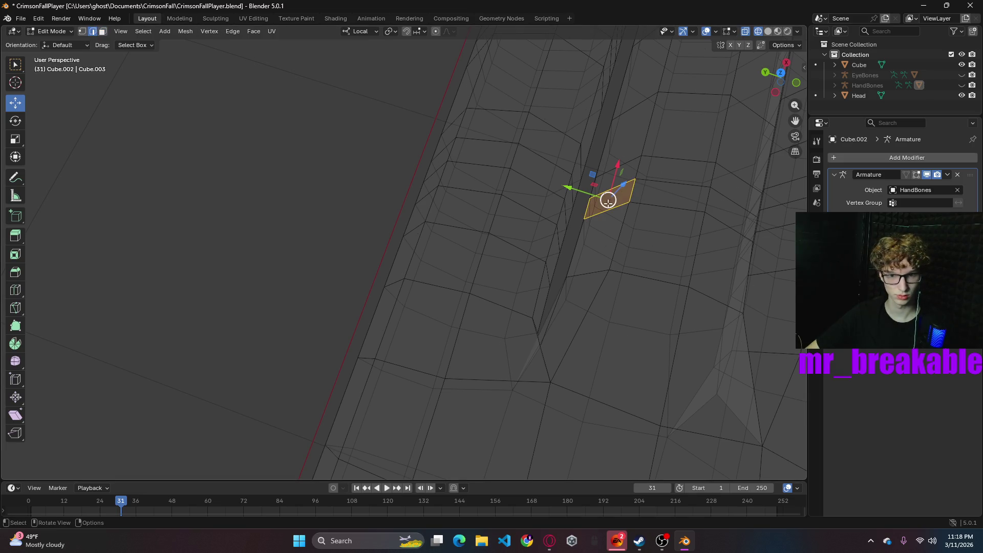
{"action": "left_click", "coordinate": [612, 214]}
{"action": "left_click", "coordinate": [608, 211]}
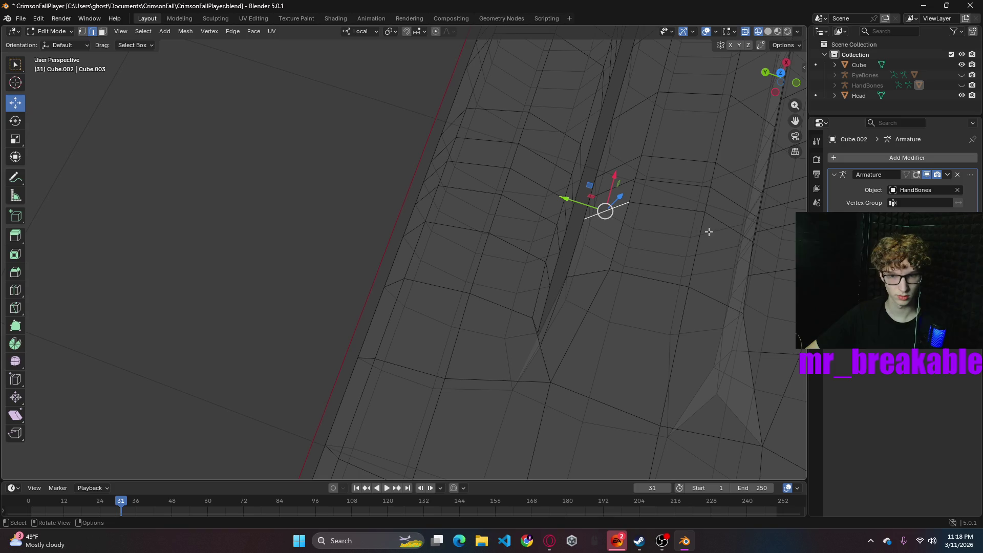
{"action": "key", "text": "x"}
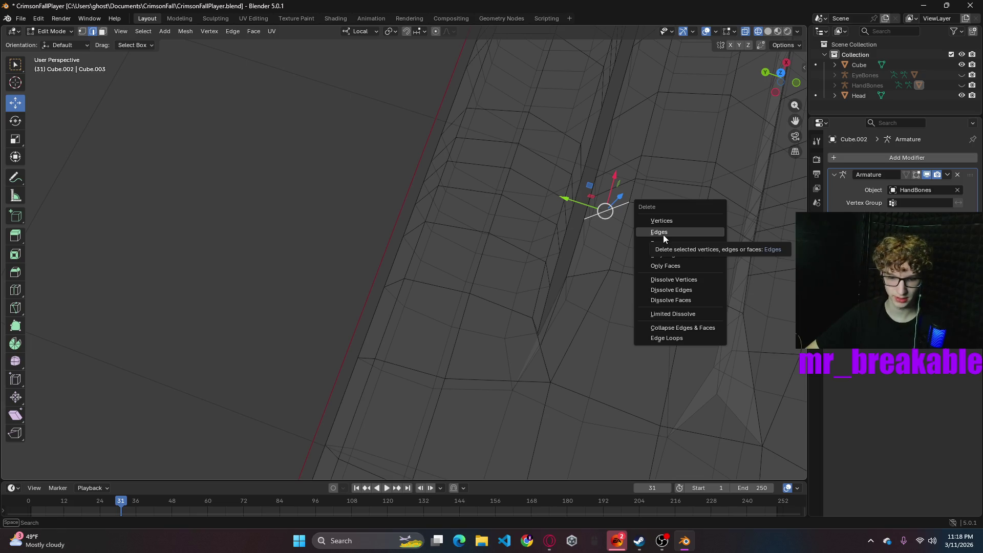
- Delete the stray edge and fill a new face between two vertices at the gap
{"action": "left_click", "coordinate": [693, 236]}
{"action": "key", "text": "1"}
{"action": "left_click", "coordinate": [629, 203]}
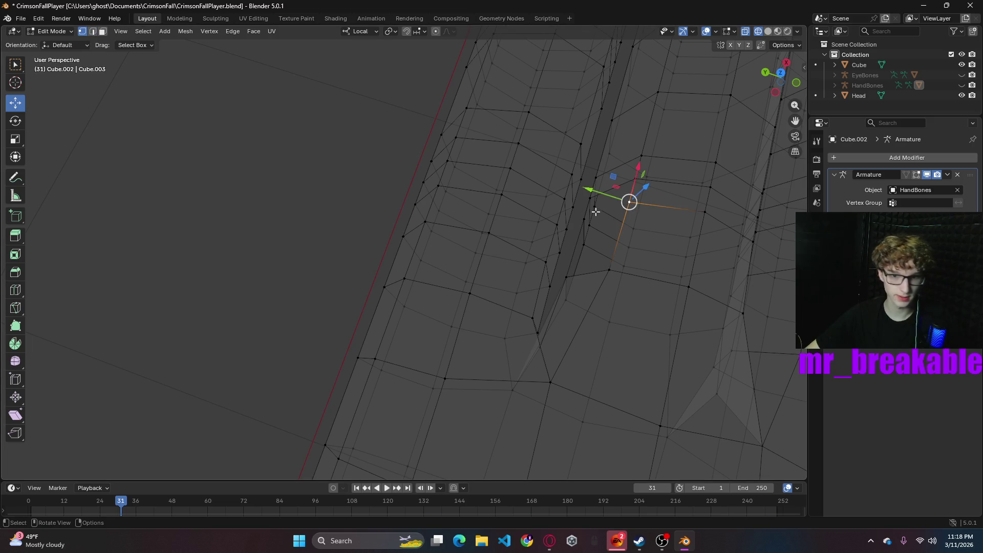
{"action": "left_click", "coordinate": [583, 219], "text": "shift"}
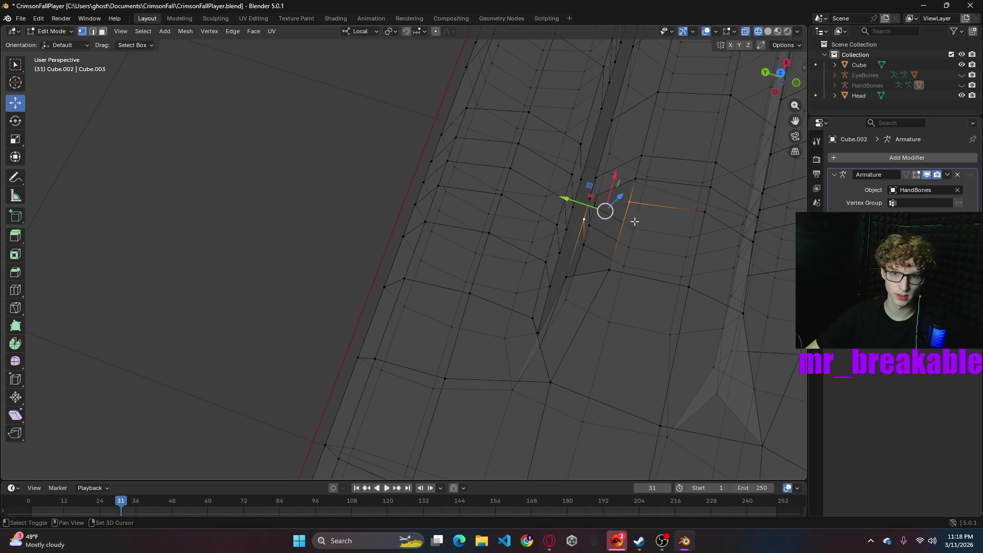
{"action": "right_click", "coordinate": [647, 174]}
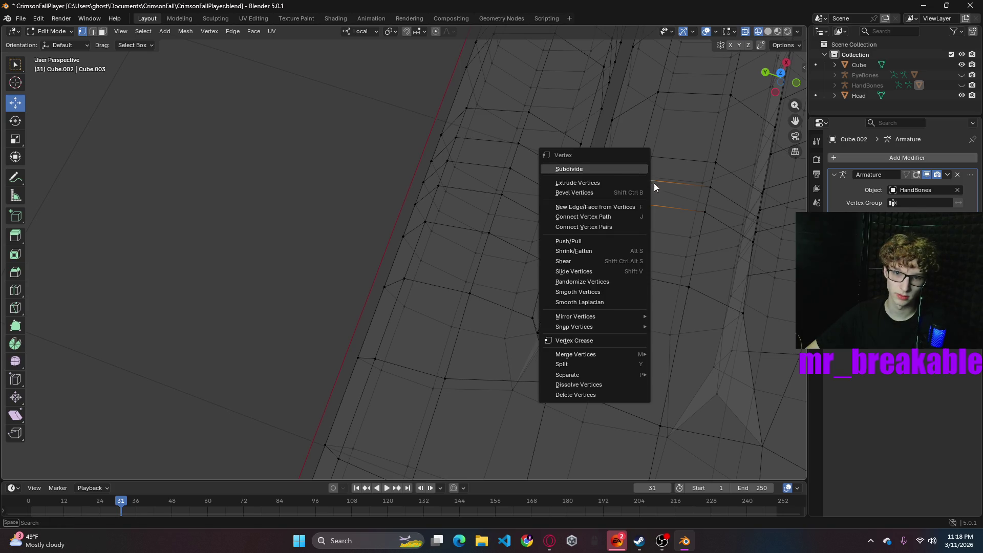
{"action": "left_click", "coordinate": [603, 210]}
- Fill a second new face from the vertex path across the gap
{"action": "left_click", "coordinate": [584, 217]}
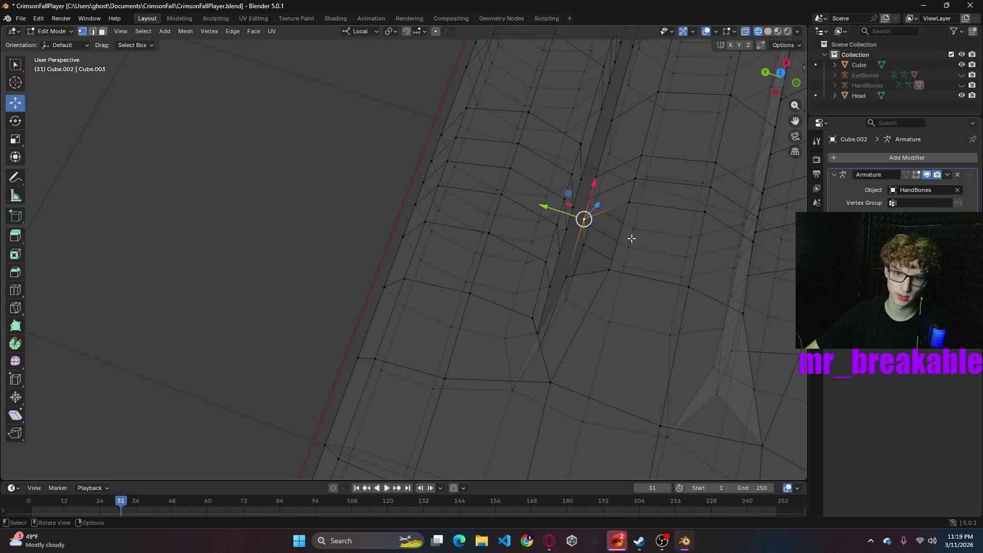
{"action": "left_click", "coordinate": [610, 269], "text": "ctrl"}
{"action": "left_click", "coordinate": [629, 203], "text": "ctrl"}
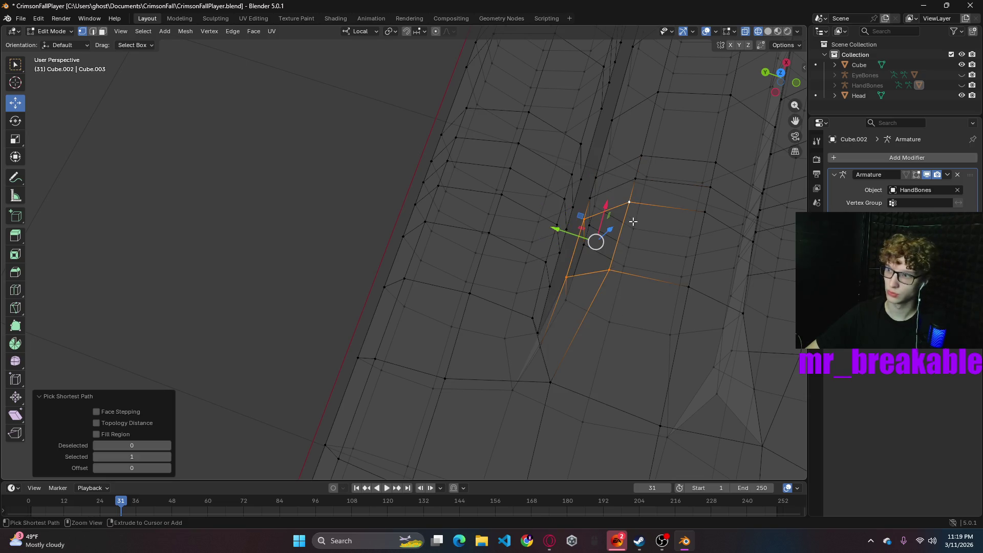
{"action": "right_click", "coordinate": [622, 216]}
{"action": "left_click", "coordinate": [581, 217]}
- Check the finger's vertical and horizontal edge loops row by row
{"action": "left_click", "coordinate": [692, 235]}
{"action": "mouse_move", "coordinate": [633, 255]}
{"action": "middle_mouse_down"}
{"action": "mouse_move", "coordinate": [651, 257]}
{"action": "mouse_move", "coordinate": [623, 248]}
{"action": "middle_mouse_up"}
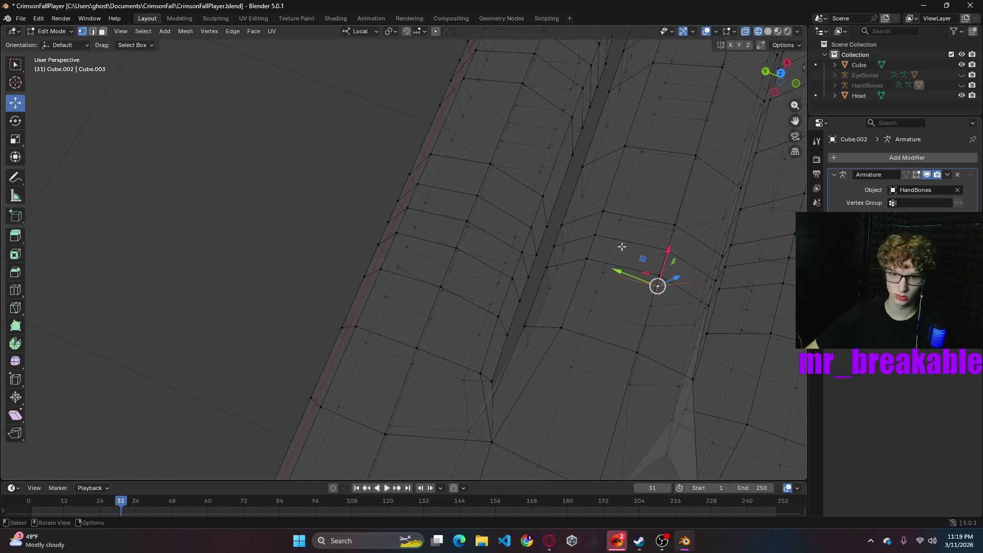
{"action": "left_click", "coordinate": [606, 262], "text": "alt"}
{"action": "left_click", "coordinate": [585, 259], "text": "alt"}
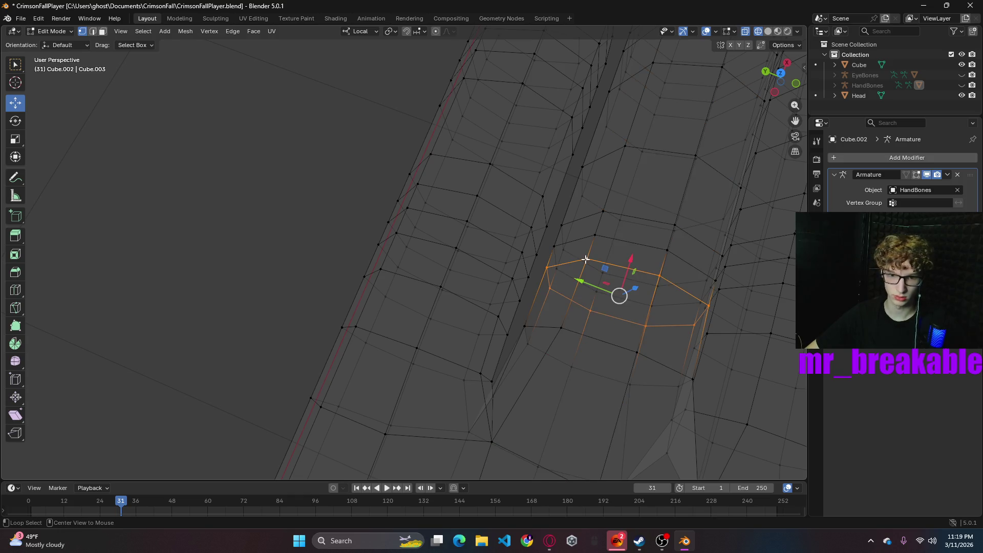
{"action": "left_click", "coordinate": [594, 232], "text": "alt"}
{"action": "left_click", "coordinate": [614, 238], "text": "alt"}
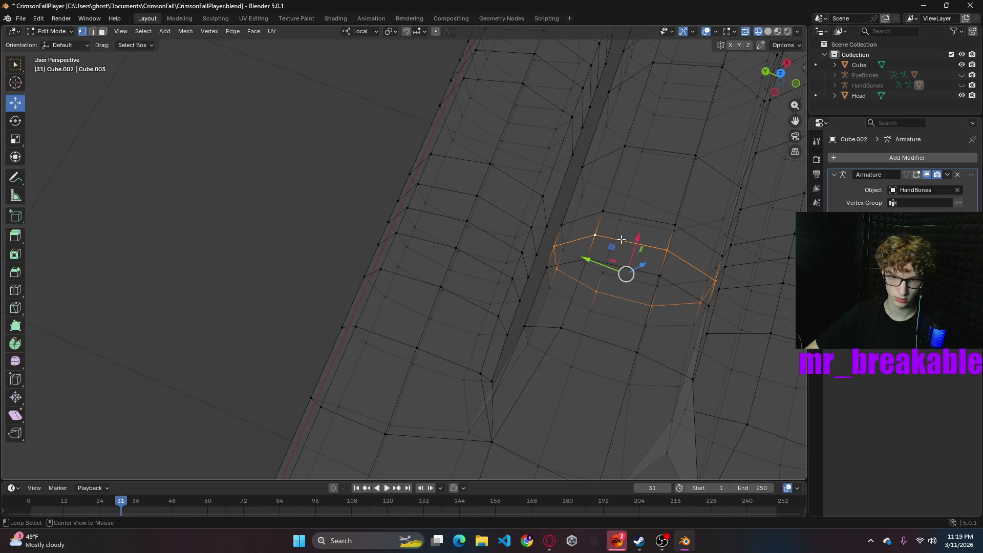
{"action": "left_click", "coordinate": [630, 217], "text": "alt"}
{"action": "left_click", "coordinate": [627, 262], "text": "alt"}
{"action": "left_click", "coordinate": [623, 270], "text": "alt"}
{"action": "middle_click_drag", "start_coordinate": [622, 270], "coordinate": [597, 238]}
{"action": "scroll", "coordinate": [596, 239], "scroll_direction": "down", "scroll_amount": 10}
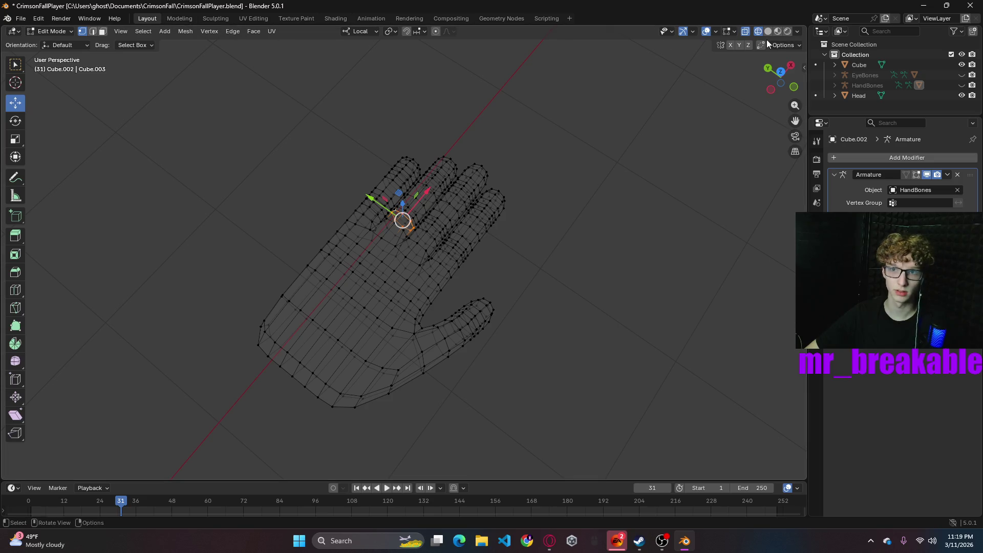
- Switch to Solid shading and Object Mode, then apply Shade Smooth to the hand
{"action": "left_click", "coordinate": [768, 31]}
{"action": "key", "text": "Tab"}
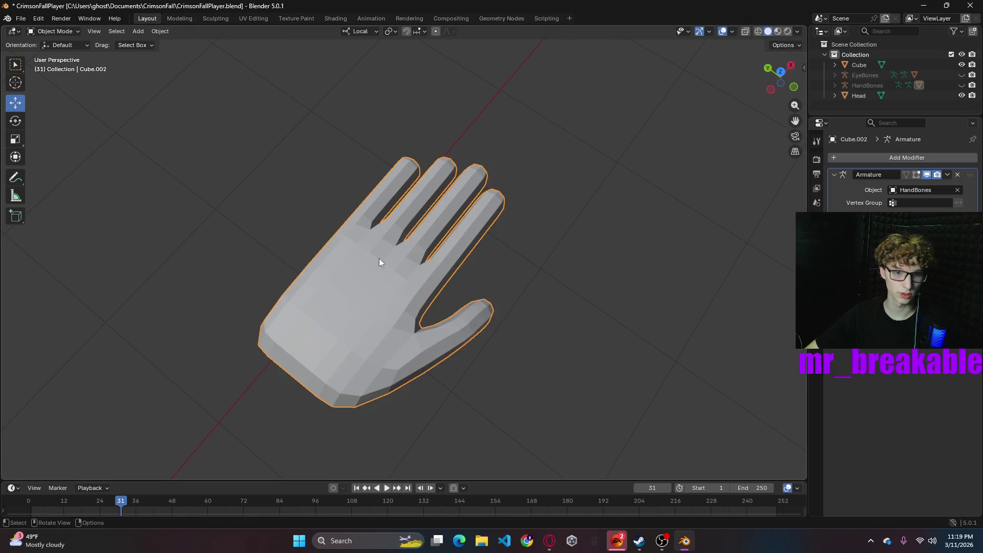
{"action": "right_click", "coordinate": [358, 280]}
{"action": "left_click", "coordinate": [340, 275]}
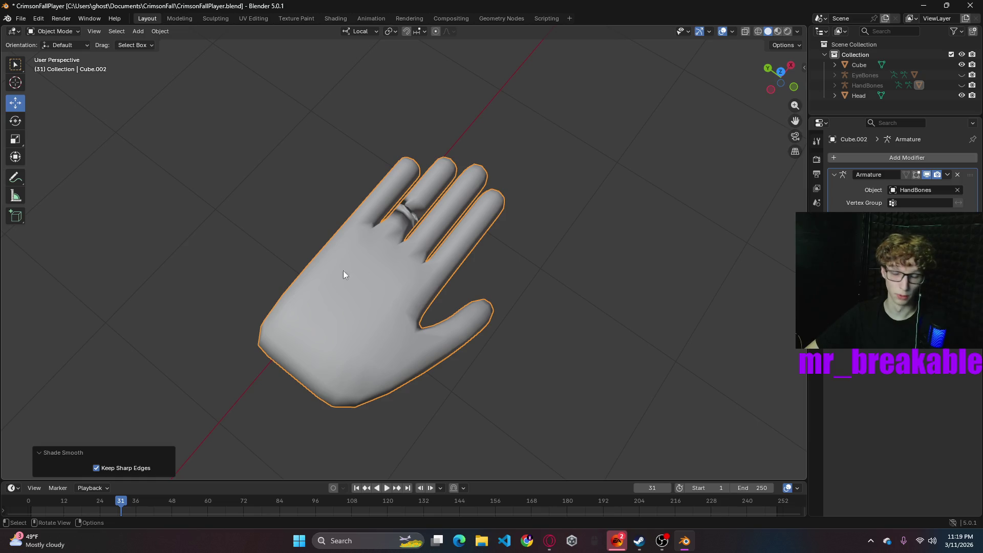
- Inspect the smooth-shaded hand, then undo back to flat shading
{"action": "mouse_move", "coordinate": [511, 249]}
{"action": "middle_mouse_down"}
{"action": "mouse_move", "coordinate": [475, 242]}
{"action": "mouse_move", "coordinate": [406, 167]}
{"action": "mouse_move", "coordinate": [544, 251]}
{"action": "mouse_move", "coordinate": [538, 243]}
{"action": "mouse_move", "coordinate": [555, 240]}
{"action": "middle_mouse_up"}
{"action": "scroll", "coordinate": [527, 219], "scroll_direction": "up", "scroll_amount": 8}
{"action": "scroll", "coordinate": [556, 214], "scroll_direction": "down", "scroll_amount": 5}
{"action": "scroll", "coordinate": [540, 233], "scroll_direction": "up", "scroll_amount": 4}
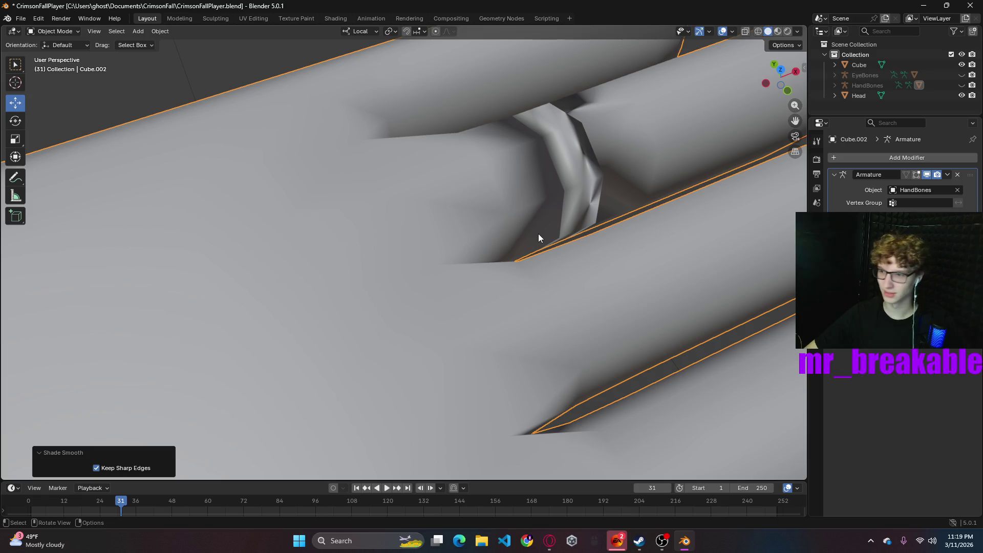
{"action": "scroll", "coordinate": [534, 239], "scroll_direction": "down", "scroll_amount": 5}
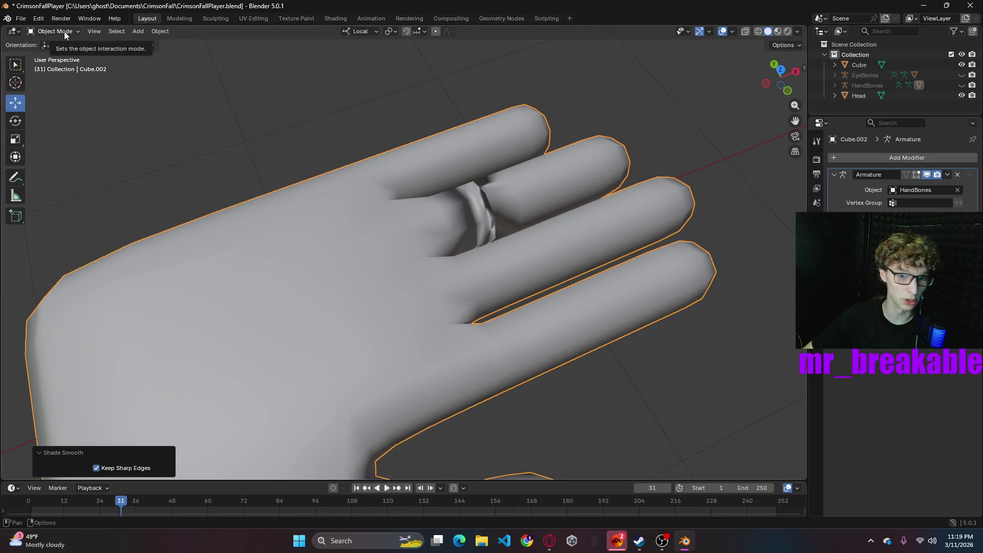
{"action": "key", "text": "ctrl+z"}
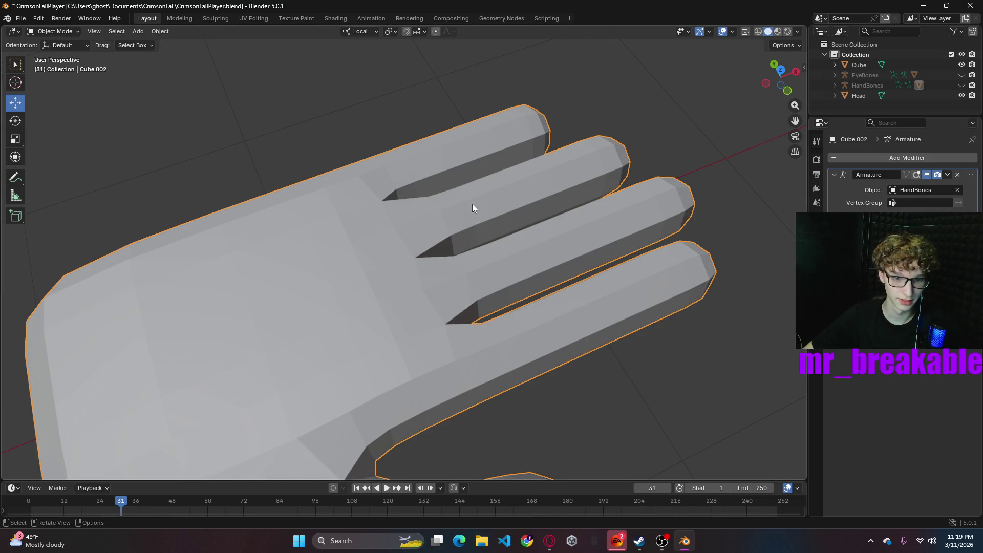
- Return the hand to Edit Mode and frame the finger joints
{"action": "left_click", "coordinate": [54, 31]}
{"action": "left_click", "coordinate": [56, 53]}
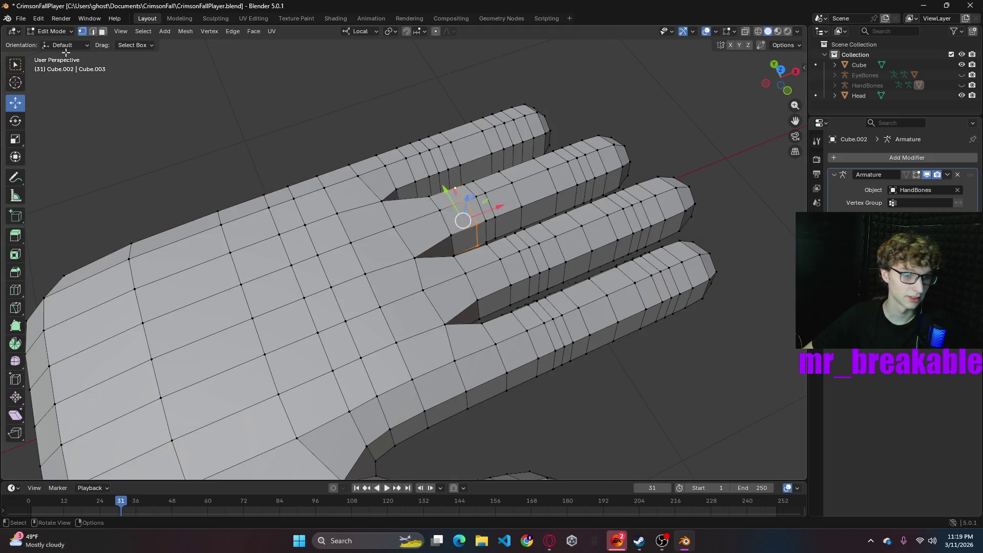
{"action": "middle_click_drag", "start_coordinate": [500, 213], "coordinate": [486, 215]}
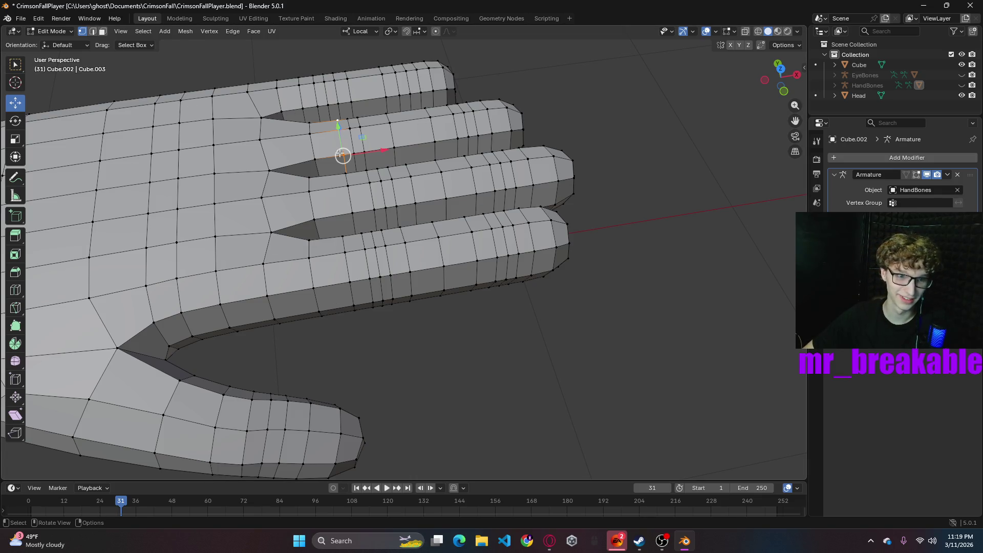
{"action": "scroll", "coordinate": [453, 312], "scroll_direction": "down", "scroll_amount": 2}
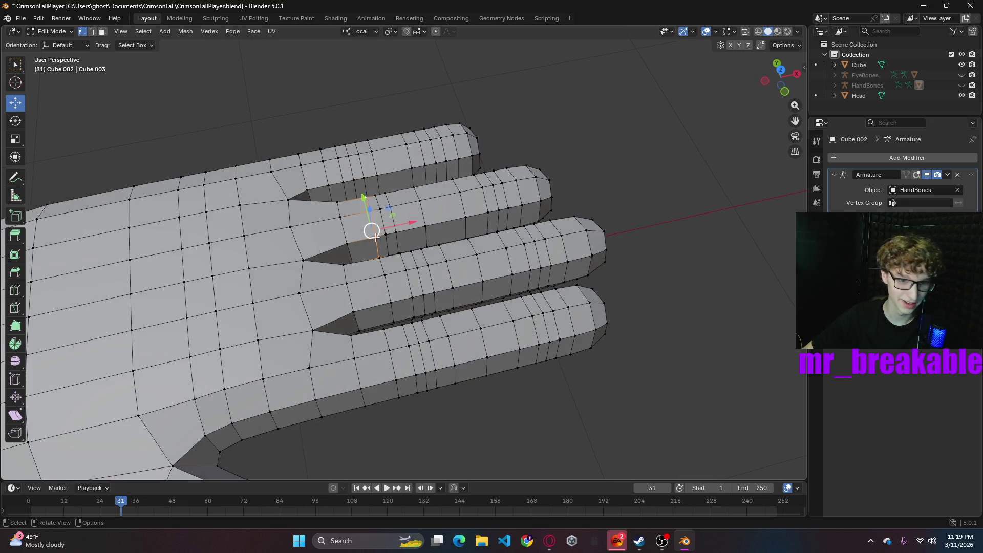
{"action": "scroll", "coordinate": [369, 233], "scroll_direction": "up", "scroll_amount": 6}
{"action": "middle_click_drag", "start_coordinate": [386, 199], "coordinate": [484, 294], "text": "shift"}
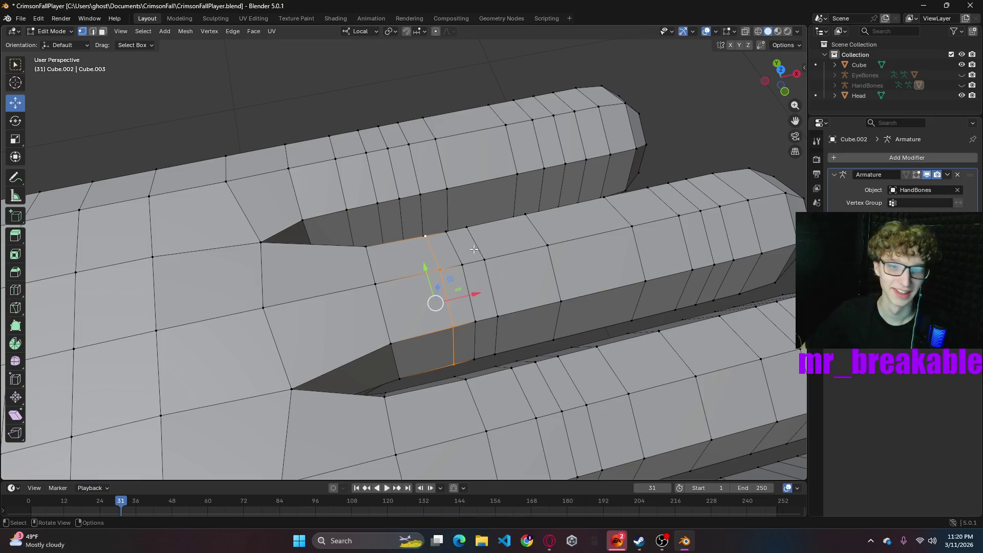
- Pick vertices at the finger base and lower edge, deselect all, then switch to Opera
{"action": "left_click", "coordinate": [463, 264]}
{"action": "left_click", "coordinate": [484, 259], "text": "shift"}
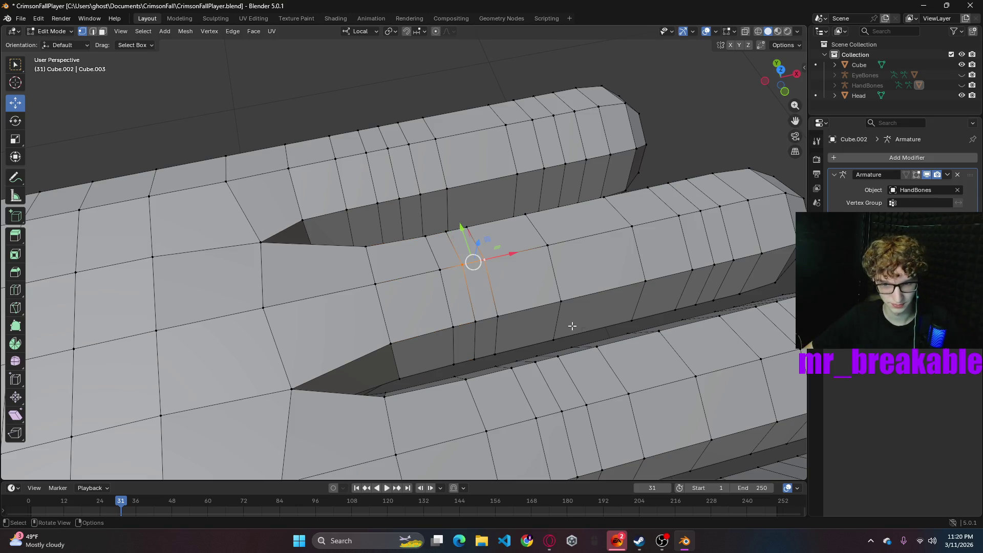
{"action": "left_click", "coordinate": [589, 338]}
{"action": "left_click", "coordinate": [615, 326], "text": "shift"}
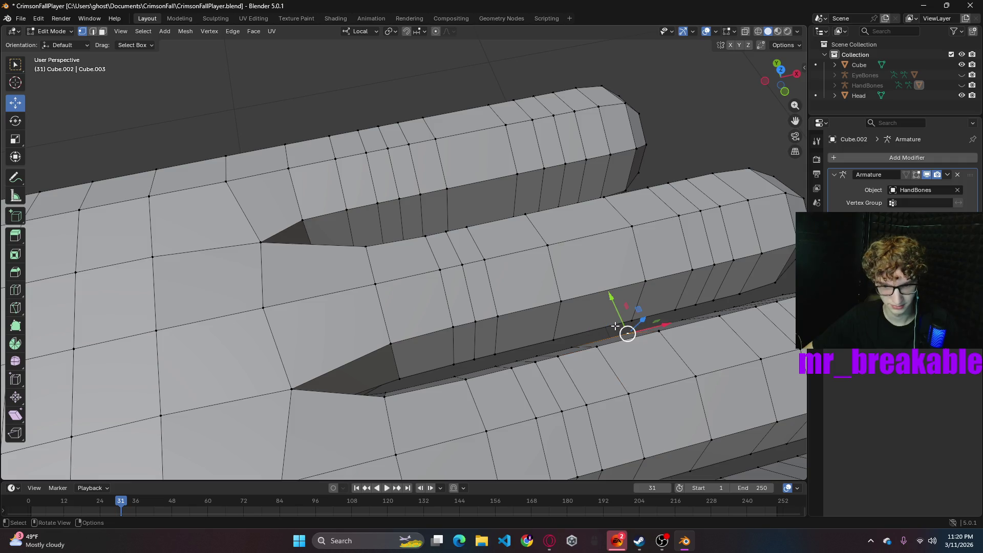
{"action": "key", "text": "alt+a"}
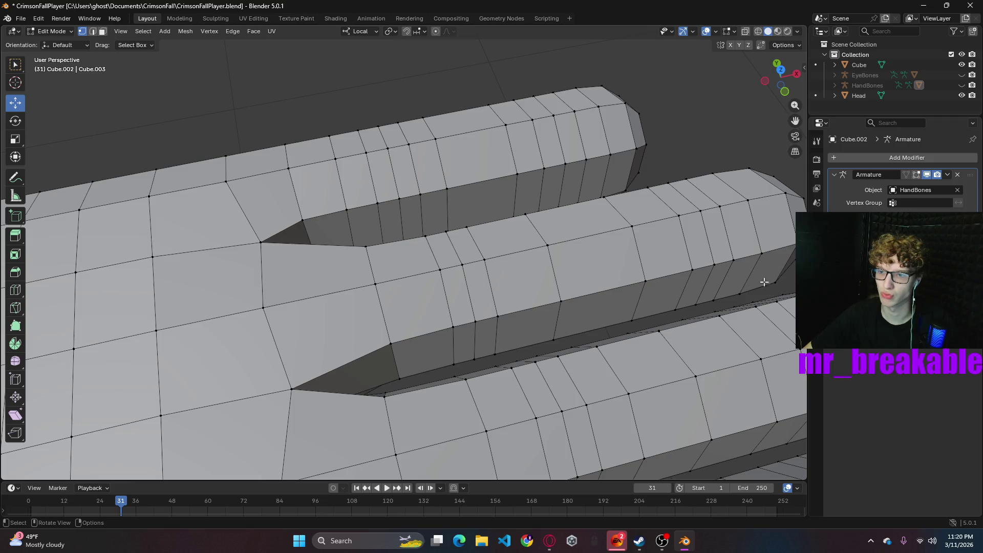
{"action": "scroll", "coordinate": [553, 268], "scroll_direction": "down", "scroll_amount": 5}
{"action": "mouse_move", "coordinate": [541, 309]}
{"action": "middle_mouse_down"}
{"action": "mouse_move", "coordinate": [509, 316]}
{"action": "mouse_move", "coordinate": [543, 319]}
{"action": "middle_mouse_up"}
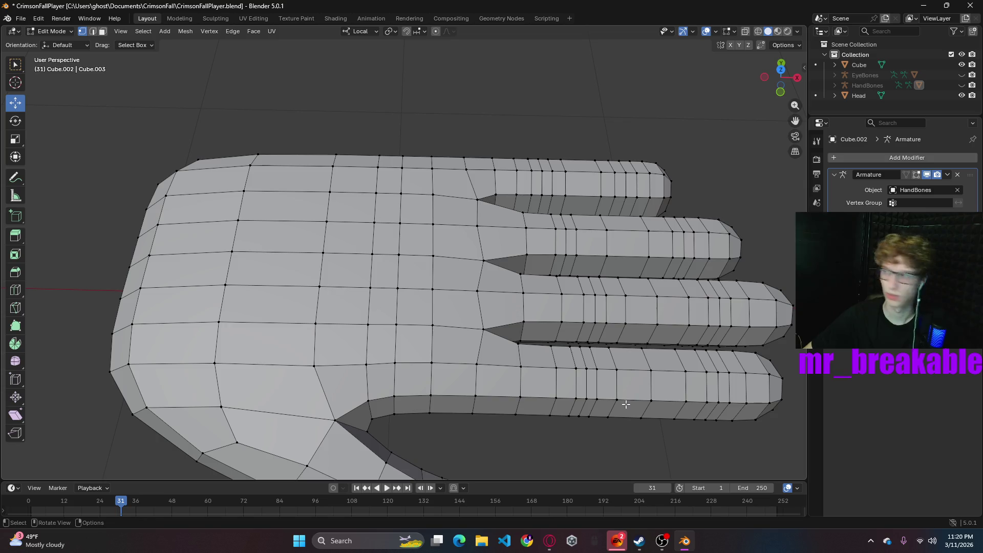
{"action": "left_click", "coordinate": [549, 541]}
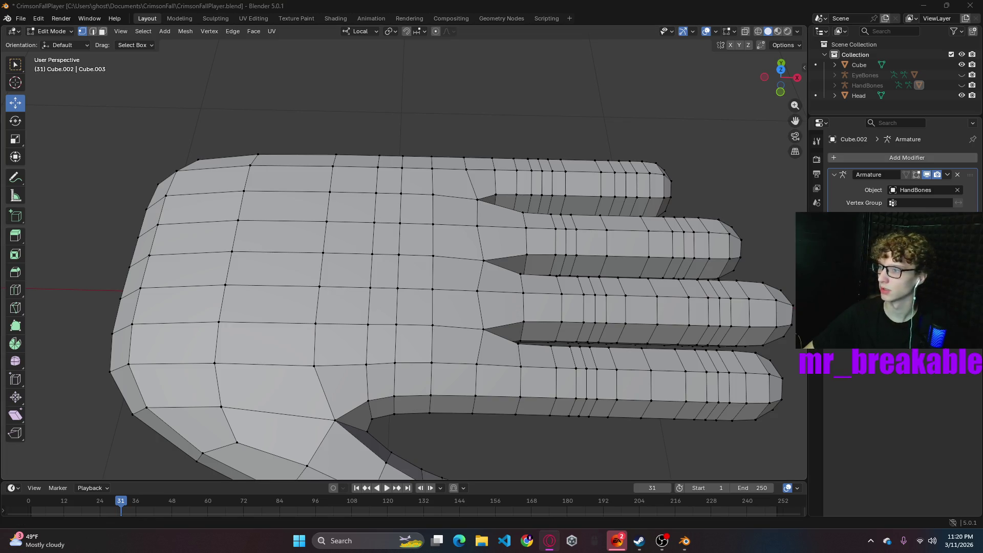
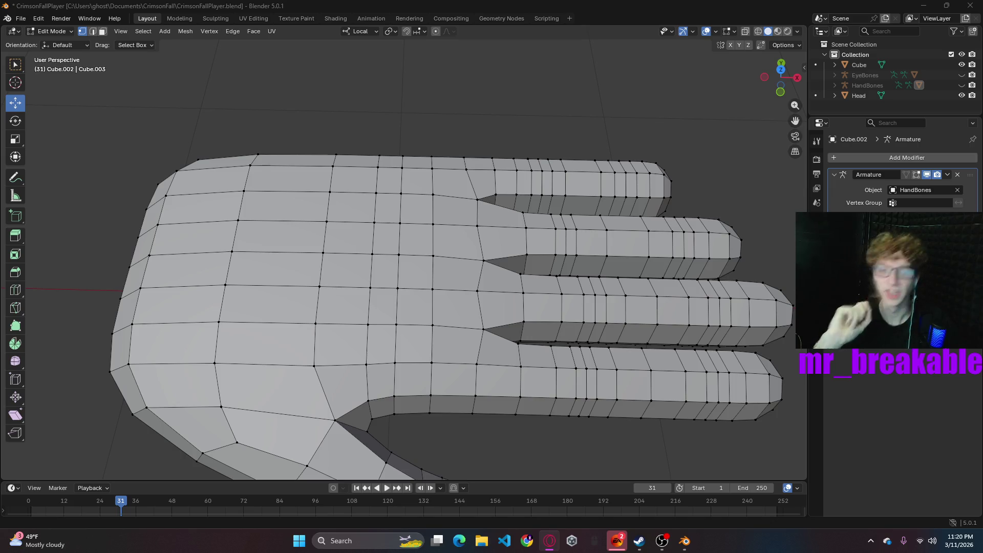
- Save CrimsonFallPlayer.blend and switch the hand mesh back to Object Mode
{"action": "mouse_move", "coordinate": [668, 249]}
{"action": "middle_mouse_down"}
{"action": "mouse_move", "coordinate": [681, 279]}
{"action": "mouse_move", "coordinate": [665, 268]}
{"action": "mouse_move", "coordinate": [678, 268]}
{"action": "mouse_move", "coordinate": [596, 275]}
{"action": "mouse_move", "coordinate": [603, 294]}
{"action": "middle_mouse_up"}
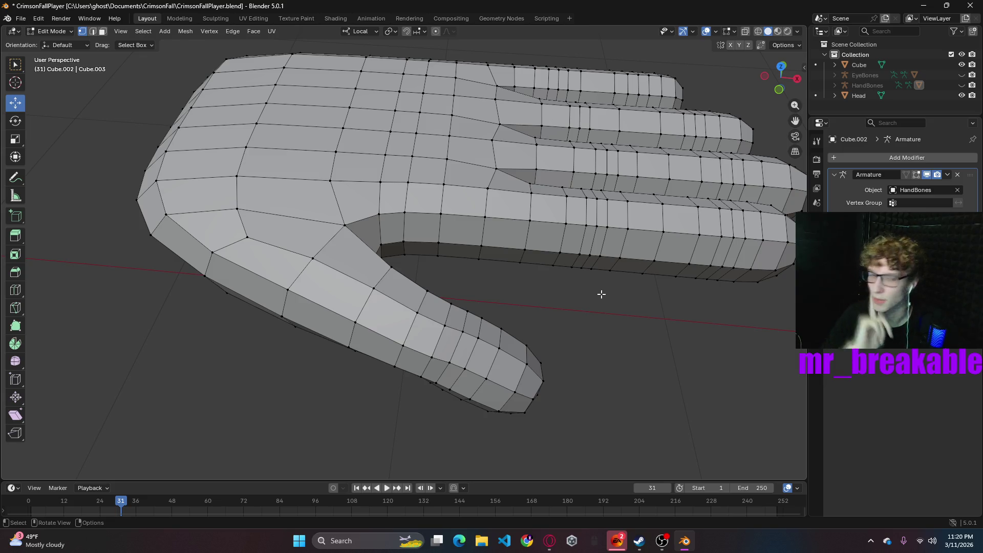
{"action": "key", "text": "ctrl+s"}
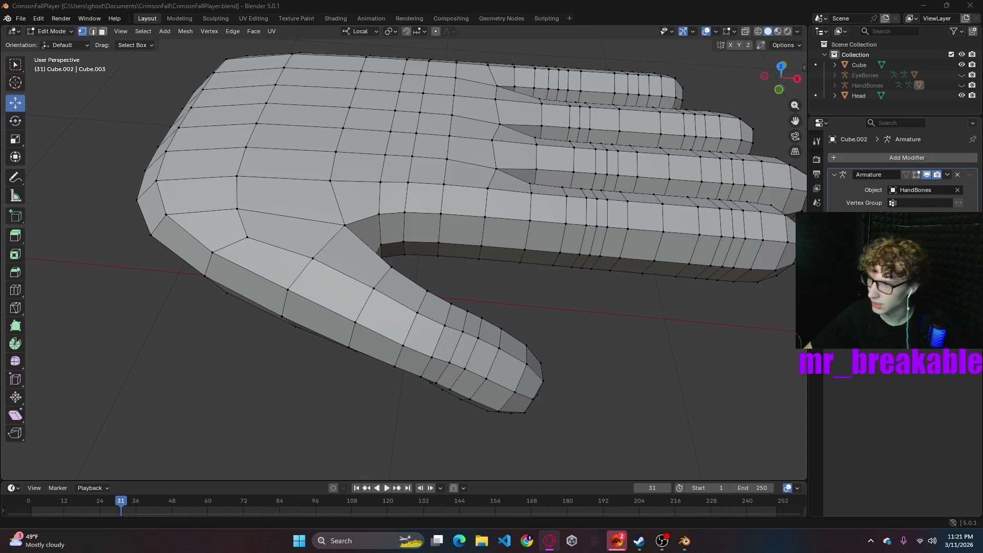
{"action": "left_click", "coordinate": [52, 32]}
{"action": "left_click", "coordinate": [48, 43]}
- Apply Shade Auto Smooth to the hand mesh
{"action": "right_click", "coordinate": [408, 155]}
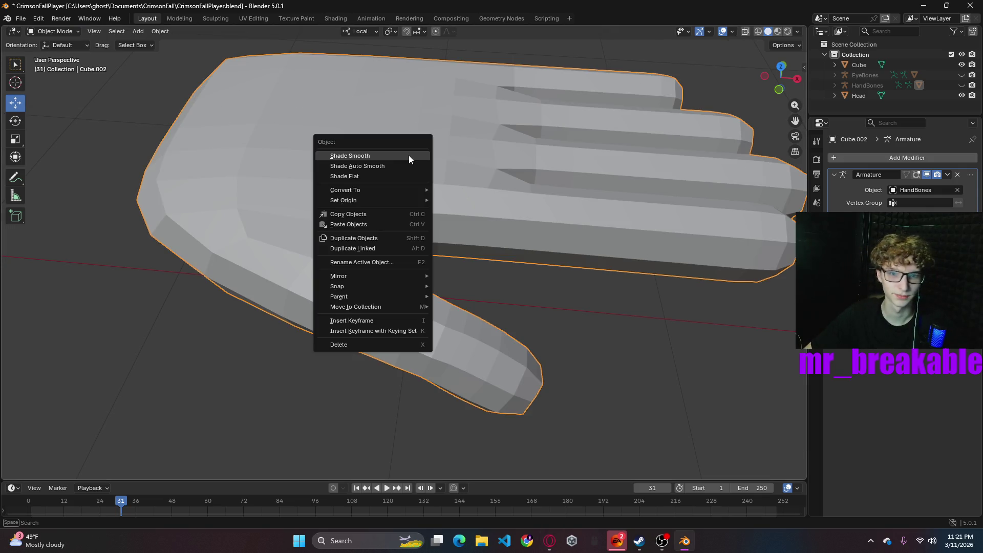
{"action": "left_click", "coordinate": [373, 164]}
{"action": "mouse_move", "coordinate": [604, 340]}
{"action": "middle_mouse_down"}
{"action": "mouse_move", "coordinate": [566, 344]}
{"action": "mouse_move", "coordinate": [560, 327]}
{"action": "mouse_move", "coordinate": [596, 343]}
{"action": "middle_mouse_up"}
{"action": "scroll", "coordinate": [598, 336], "scroll_direction": "down", "scroll_amount": 5}
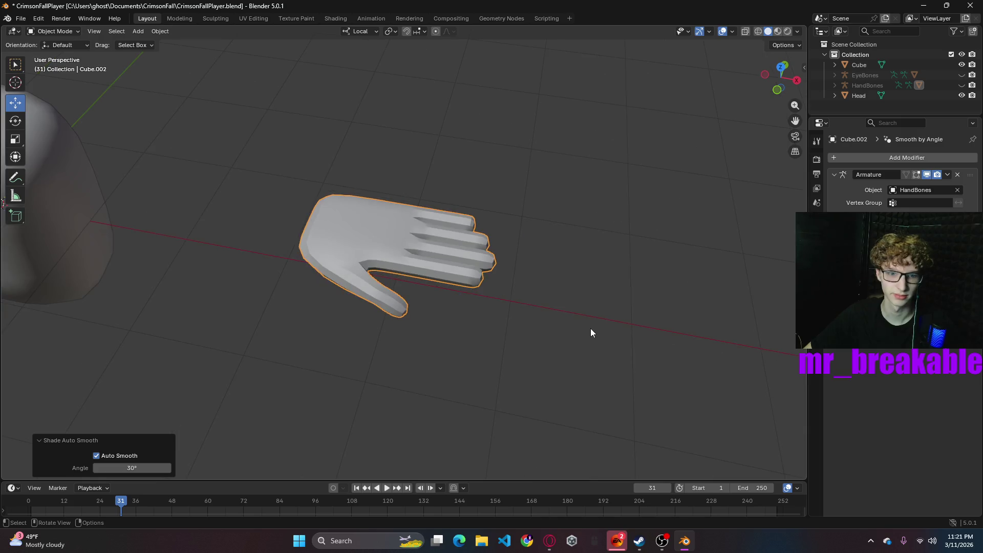
{"action": "mouse_move", "coordinate": [496, 328]}
{"action": "middle_mouse_down"}
{"action": "mouse_move", "coordinate": [524, 318]}
{"action": "mouse_move", "coordinate": [459, 229]}
{"action": "middle_mouse_up"}
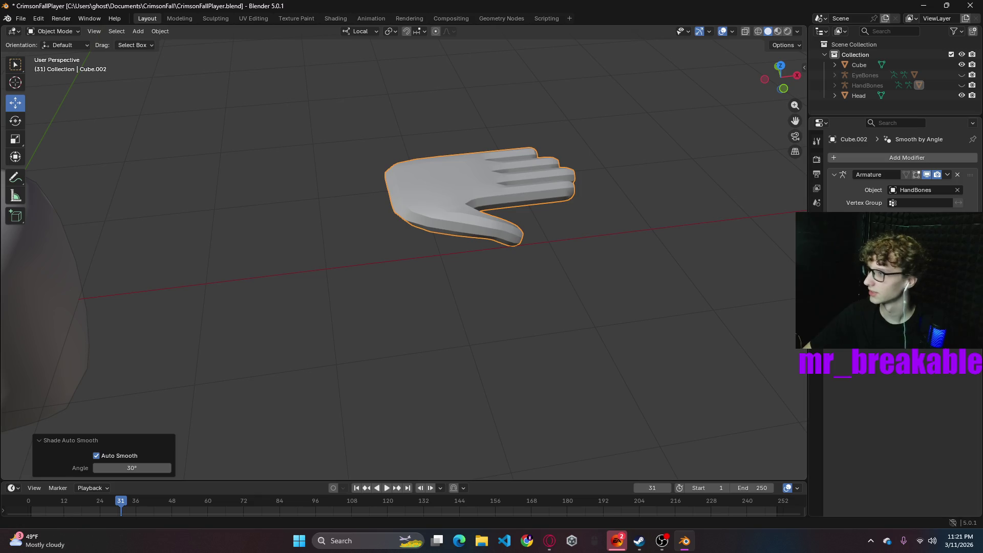
{"action": "middle_click_drag", "start_coordinate": [605, 260], "coordinate": [591, 264]}
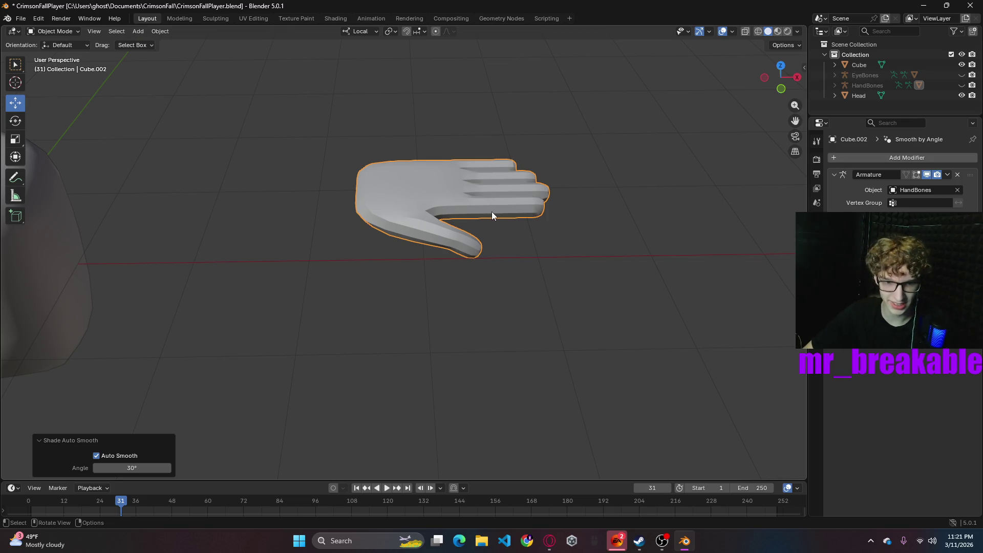
- Toggle the hand into Edit Mode and back, then switch the viewport to Material Preview
{"action": "left_click", "coordinate": [66, 31]}
{"action": "left_click", "coordinate": [64, 53]}
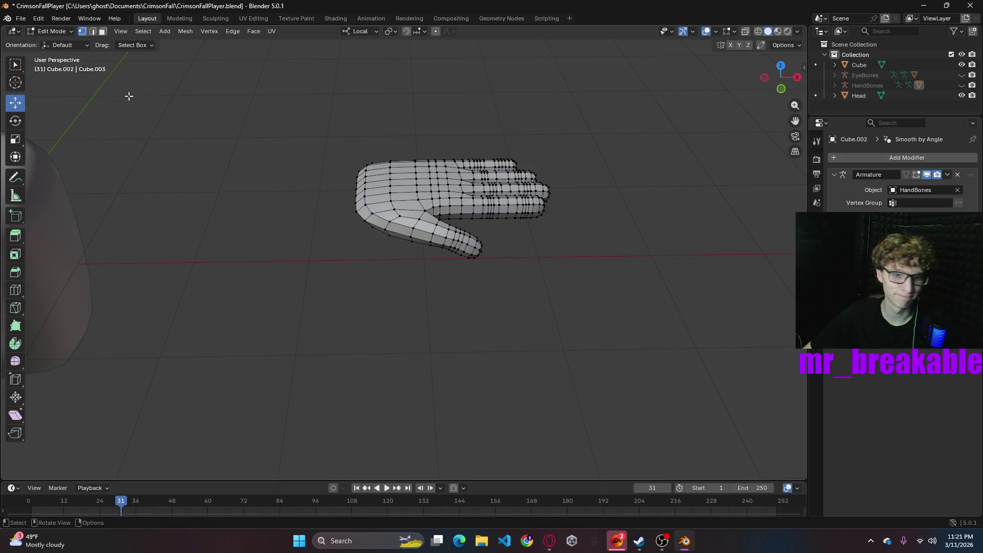
{"action": "left_click", "coordinate": [51, 32]}
{"action": "left_click", "coordinate": [47, 44]}
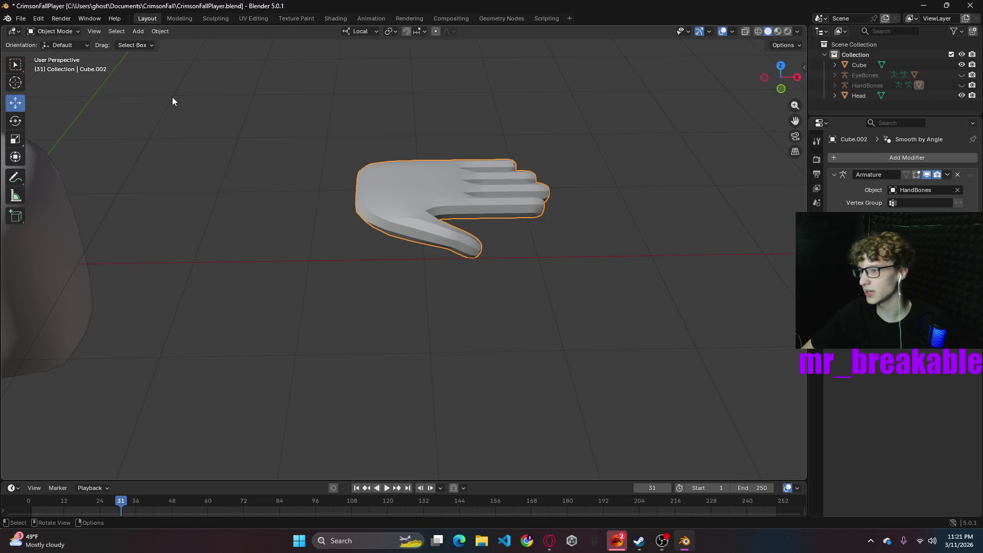
{"action": "left_click", "coordinate": [778, 31]}
{"action": "mouse_move", "coordinate": [608, 213]}
{"action": "middle_mouse_down"}
{"action": "mouse_move", "coordinate": [598, 190]}
{"action": "mouse_move", "coordinate": [434, 223]}
{"action": "mouse_move", "coordinate": [640, 169]}
{"action": "middle_mouse_up"}
- Unhide EyeBones, HandBones and Head in the outliner and frame the whole character
{"action": "left_click", "coordinate": [962, 75]}
{"action": "left_click", "coordinate": [962, 85]}
{"action": "left_click", "coordinate": [962, 96]}
{"action": "left_click", "coordinate": [962, 96]}
{"action": "key", "text": "Home"}
{"action": "scroll", "coordinate": [447, 143], "scroll_direction": "up", "scroll_amount": 2}
{"action": "mouse_move", "coordinate": [518, 222]}
{"action": "middle_mouse_down"}
{"action": "mouse_move", "coordinate": [527, 241]}
{"action": "mouse_move", "coordinate": [509, 241]}
{"action": "mouse_move", "coordinate": [583, 245]}
{"action": "mouse_move", "coordinate": [508, 244]}
{"action": "mouse_move", "coordinate": [517, 230]}
{"action": "middle_mouse_up"}
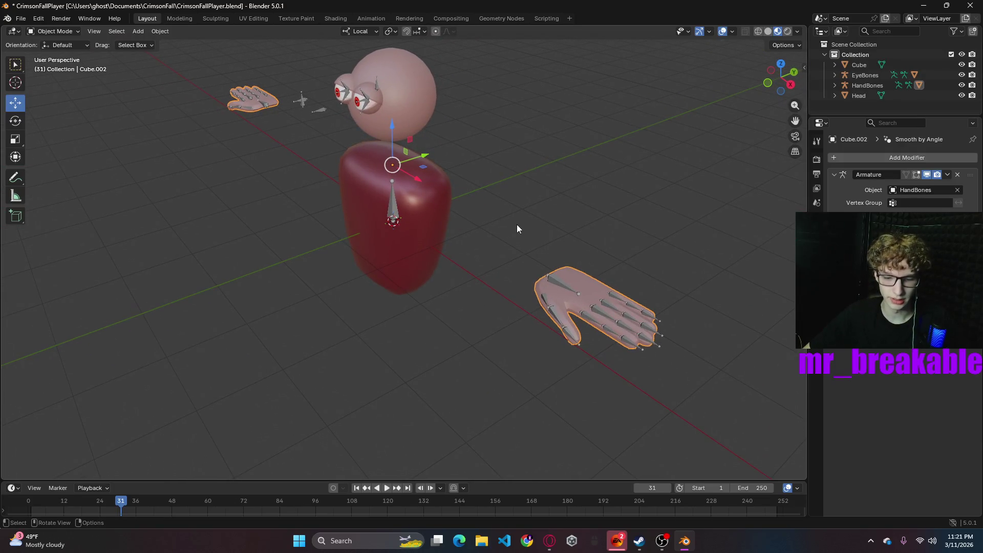
{"action": "middle_click_drag", "start_coordinate": [493, 223], "coordinate": [570, 210]}
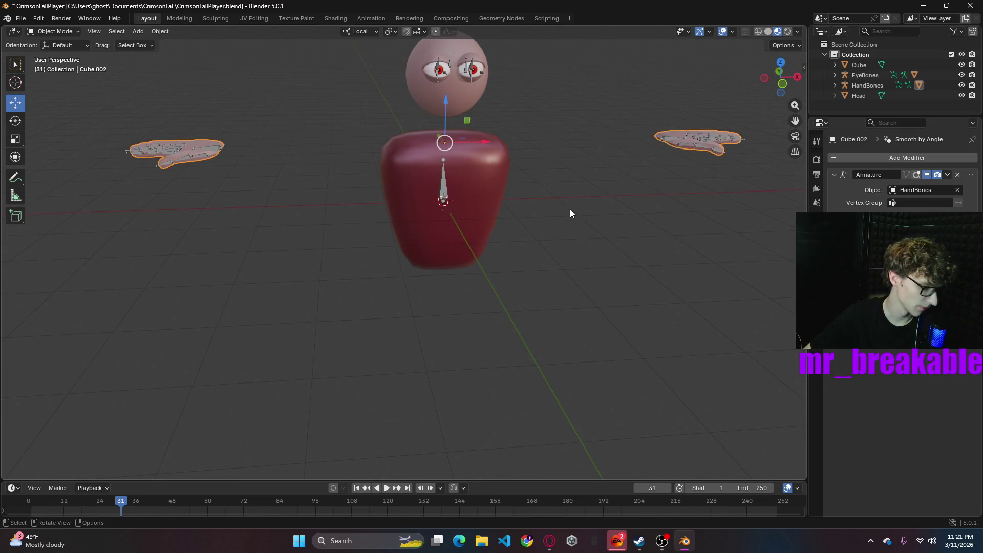
{"action": "mouse_move", "coordinate": [657, 212]}
{"action": "middle_mouse_down"}
{"action": "mouse_move", "coordinate": [579, 213]}
{"action": "mouse_move", "coordinate": [579, 221]}
{"action": "middle_mouse_up"}
{"action": "mouse_move", "coordinate": [516, 203]}
{"action": "middle_mouse_down"}
{"action": "mouse_move", "coordinate": [544, 173]}
{"action": "mouse_move", "coordinate": [622, 183]}
{"action": "mouse_move", "coordinate": [621, 161]}
{"action": "mouse_move", "coordinate": [492, 210]}
{"action": "mouse_move", "coordinate": [453, 199]}
{"action": "mouse_move", "coordinate": [441, 181]}
{"action": "mouse_move", "coordinate": [494, 180]}
{"action": "middle_mouse_up"}
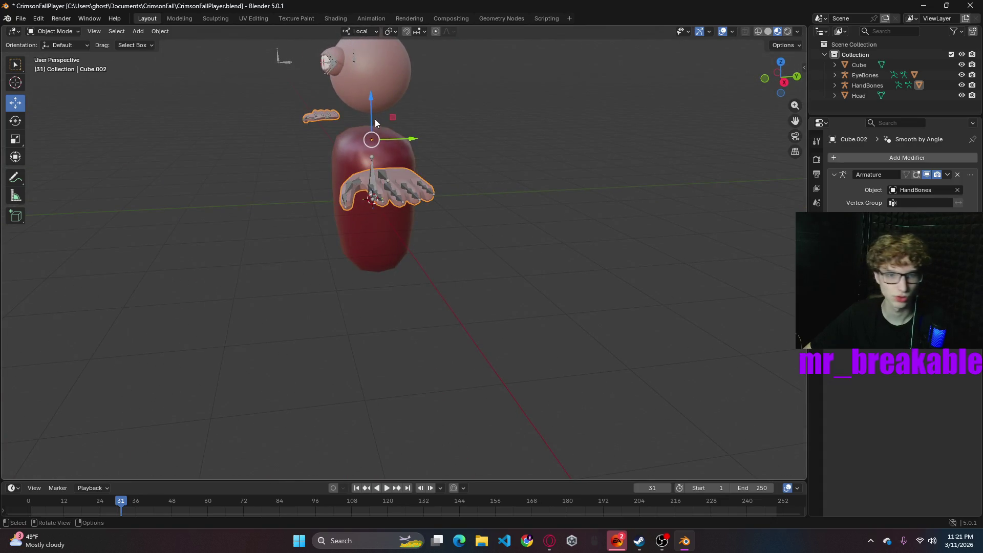
{"action": "mouse_move", "coordinate": [465, 119]}
{"action": "middle_mouse_down"}
{"action": "mouse_move", "coordinate": [435, 121]}
{"action": "mouse_move", "coordinate": [551, 124]}
{"action": "middle_mouse_up"}
{"action": "left_click", "coordinate": [559, 117]}
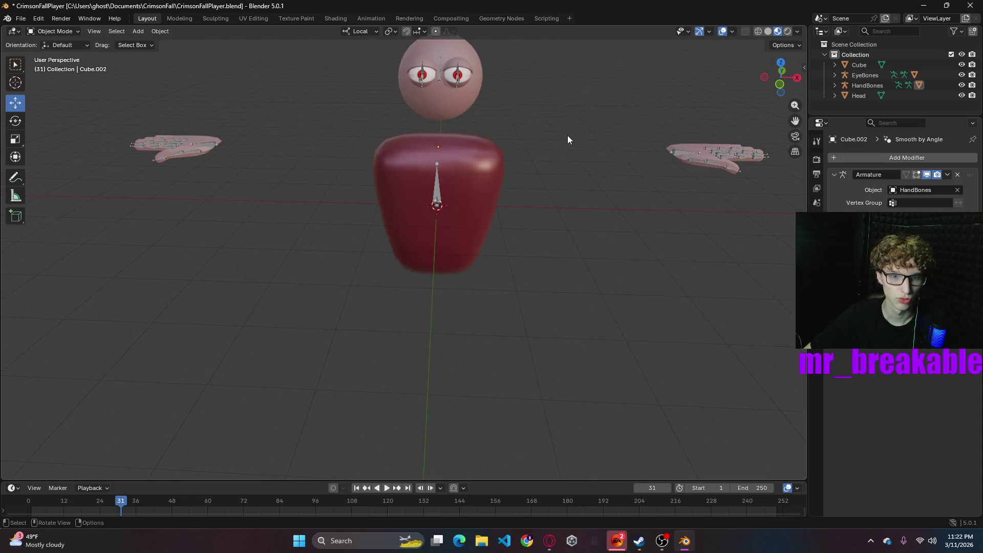
- Select the Head, EyeBones, body and HandBones objects in turn, placing the 3D cursor by the head
{"action": "left_click", "coordinate": [448, 88]}
{"action": "mouse_move", "coordinate": [444, 99]}
{"action": "middle_mouse_down"}
{"action": "mouse_move", "coordinate": [497, 124]}
{"action": "mouse_move", "coordinate": [536, 167]}
{"action": "middle_mouse_up"}
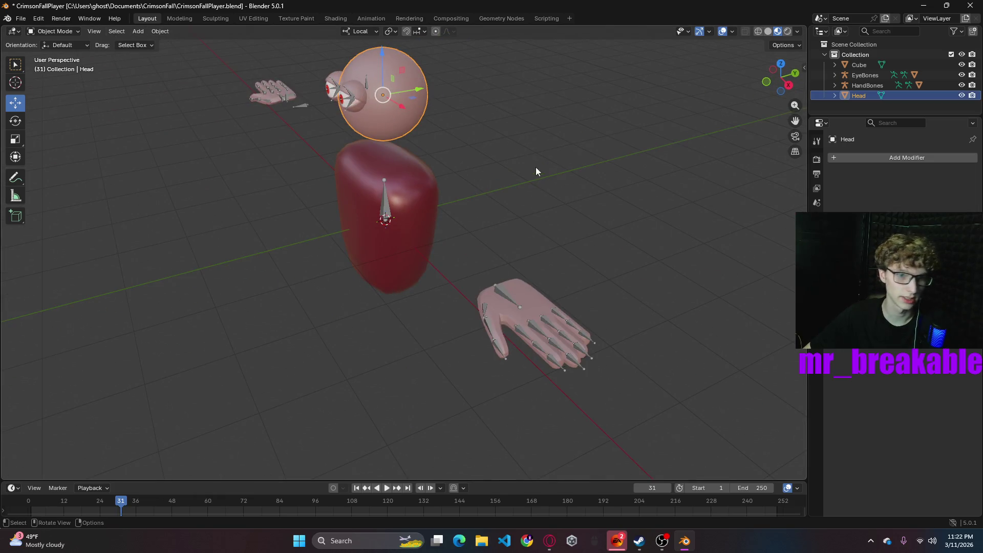
{"action": "left_click", "coordinate": [368, 89]}
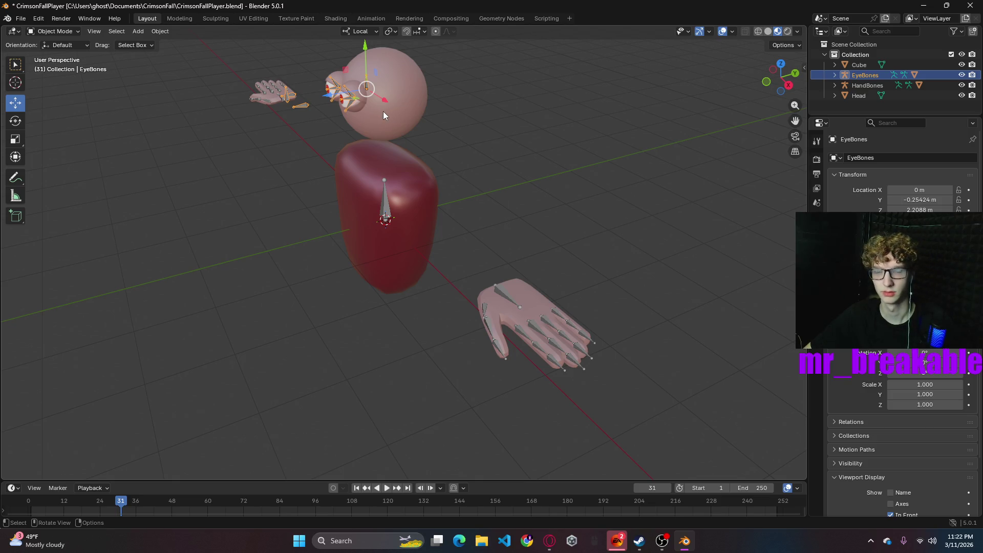
{"action": "left_click", "coordinate": [368, 100]}
{"action": "left_click", "coordinate": [385, 109]}
{"action": "right_click", "coordinate": [423, 112], "text": "shift"}
{"action": "left_click", "coordinate": [637, 102]}
{"action": "left_click", "coordinate": [404, 93]}
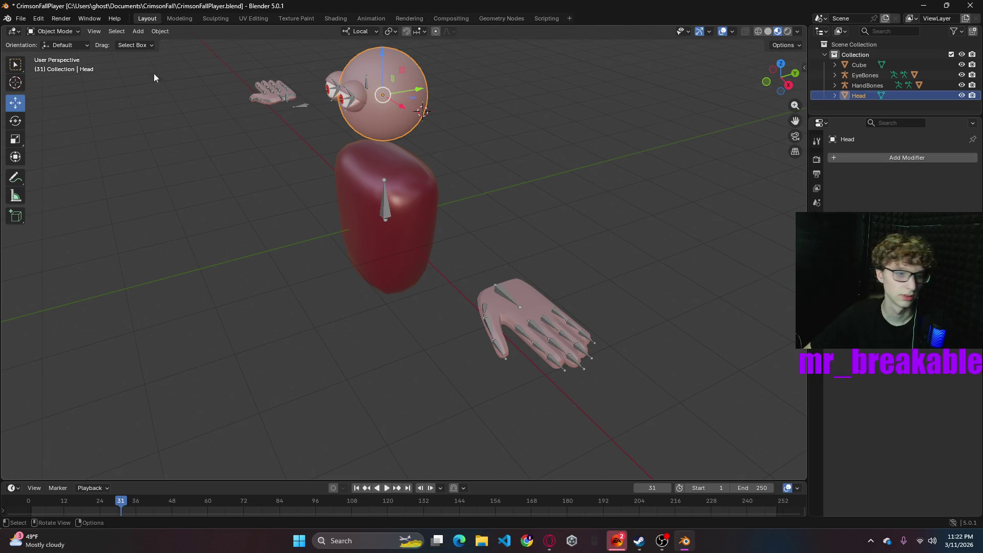
{"action": "left_click", "coordinate": [387, 208]}
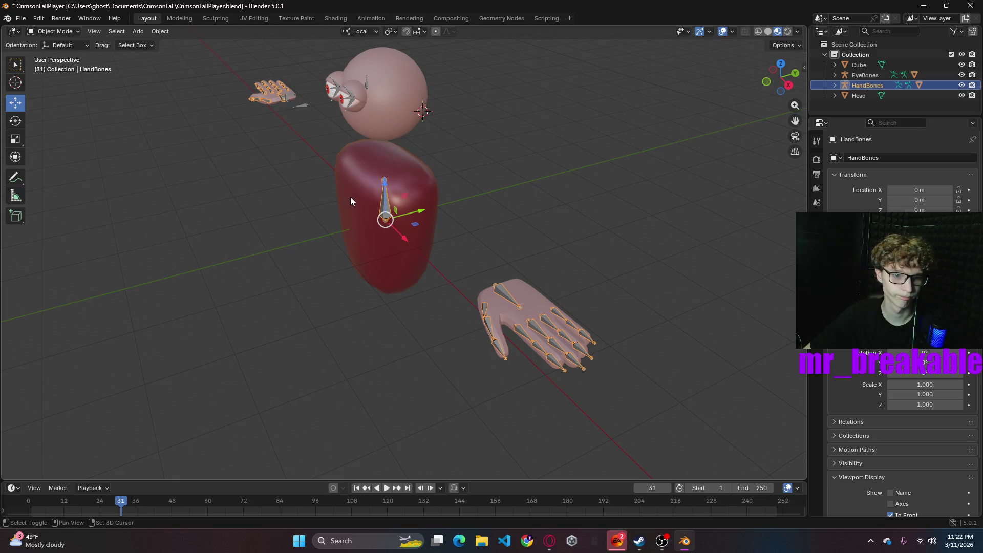
{"action": "left_click", "coordinate": [350, 197]}
{"action": "left_click", "coordinate": [386, 205]}
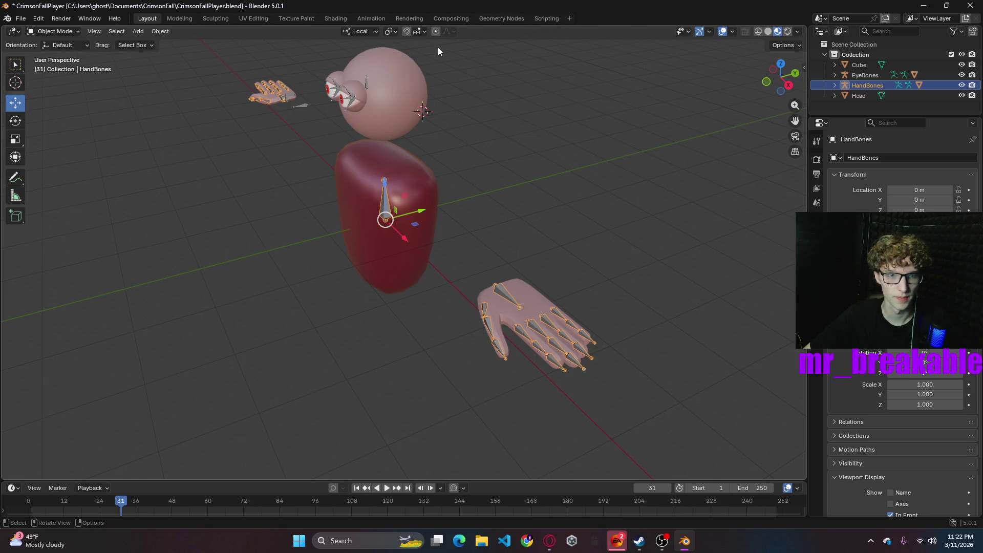
{"action": "left_click", "coordinate": [365, 125]}
- Select the HandBones armature and switch it into Edit Mode
{"action": "left_click", "coordinate": [54, 32]}
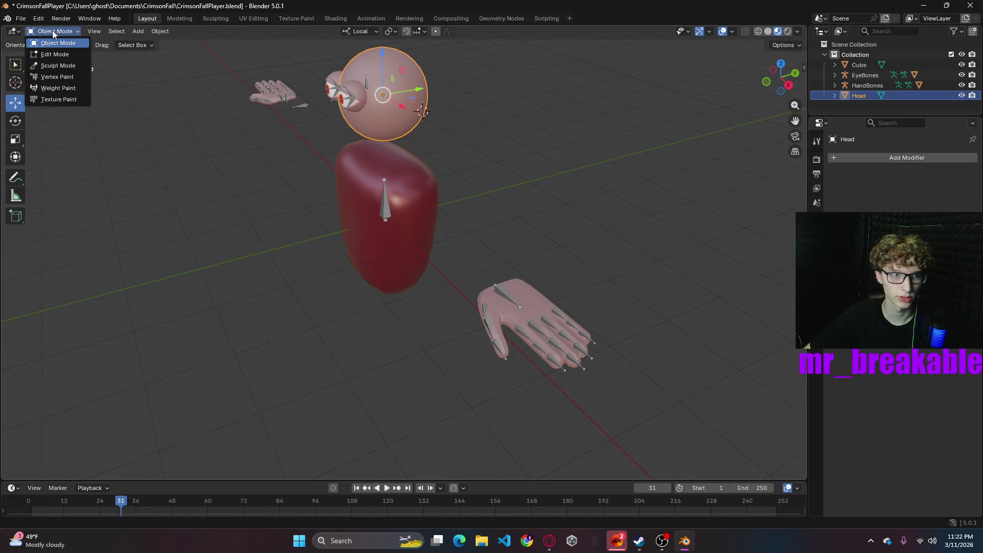
{"action": "left_click", "coordinate": [138, 32]}
{"action": "mouse_move", "coordinate": [146, 40]}
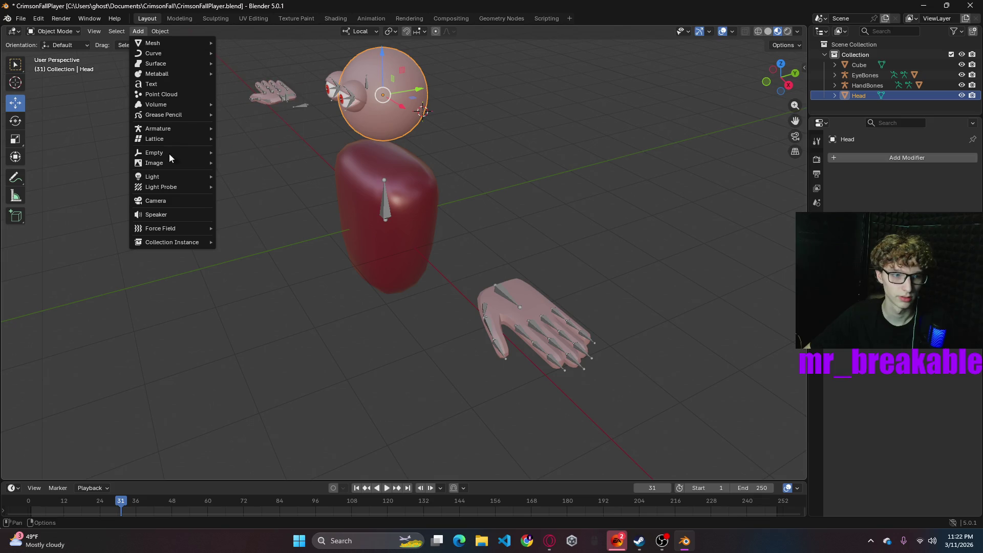
{"action": "mouse_move", "coordinate": [171, 129]}
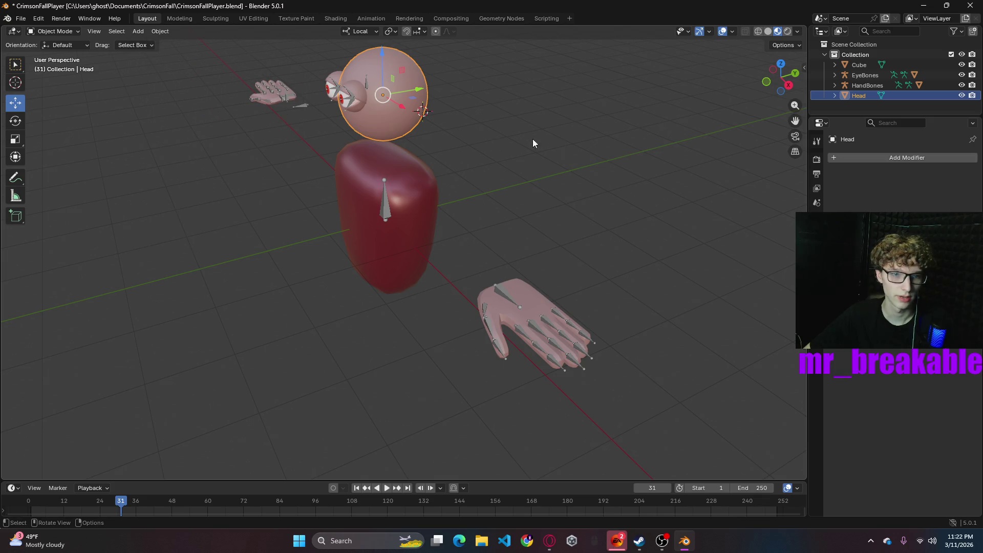
{"action": "left_click", "coordinate": [383, 204]}
{"action": "left_click", "coordinate": [51, 31]}
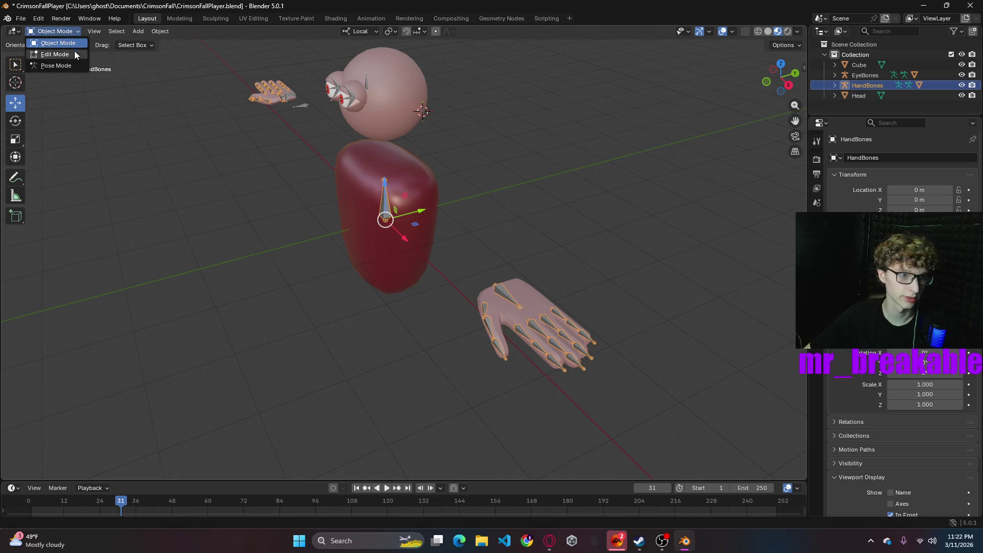
{"action": "left_click", "coordinate": [61, 55]}
- Duplicate the Root bone along its local Z axis up to the head, then undo it
{"action": "left_click", "coordinate": [384, 199]}
{"action": "mouse_move", "coordinate": [431, 168]}
{"action": "middle_mouse_down"}
{"action": "mouse_move", "coordinate": [599, 153]}
{"action": "mouse_move", "coordinate": [508, 156]}
{"action": "middle_mouse_up"}
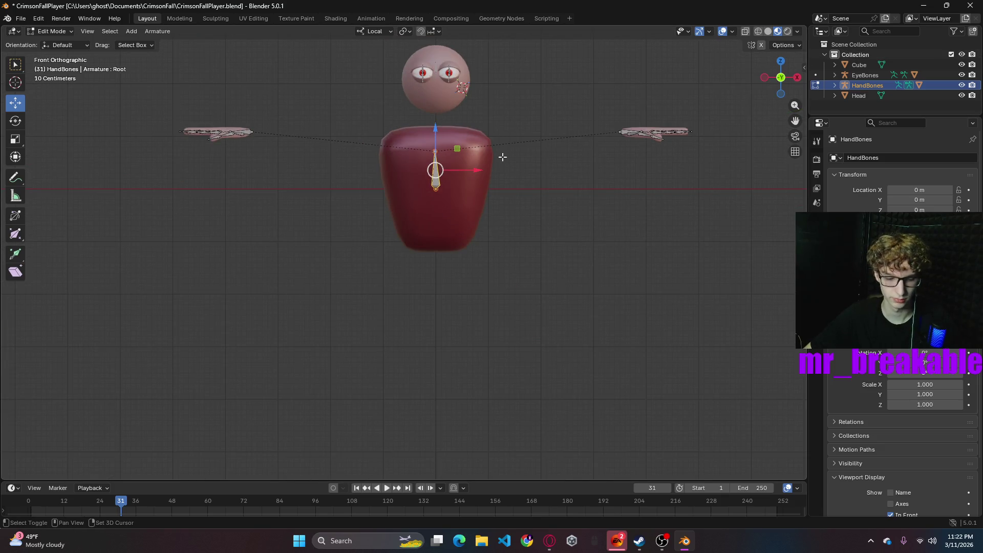
{"action": "key", "text": "shift+d"}
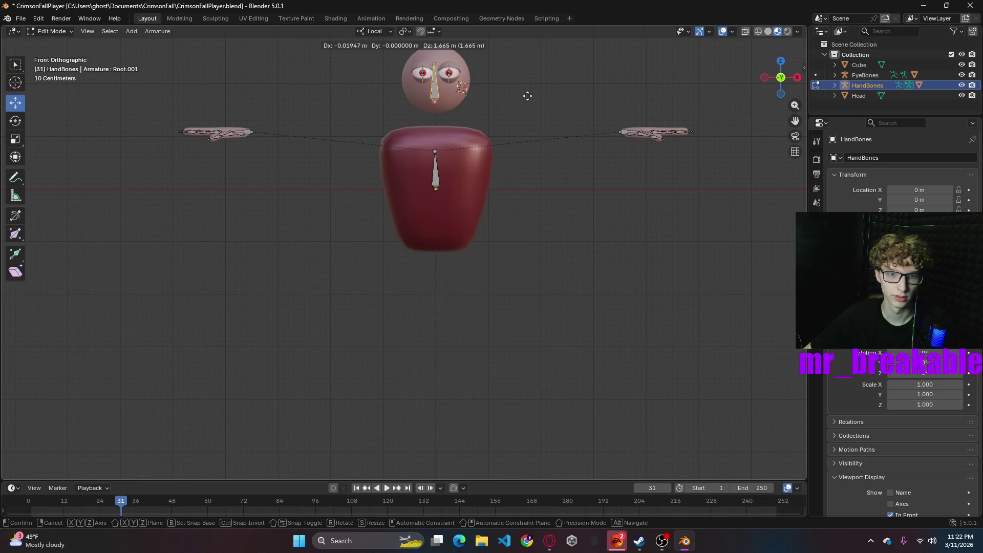
{"action": "key", "text": "z"}
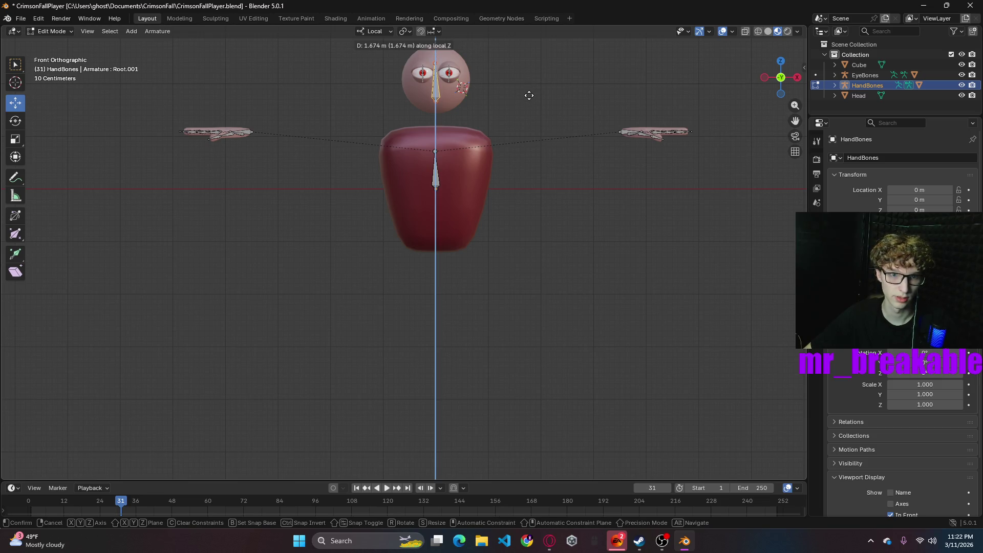
{"action": "left_click", "coordinate": [535, 93]}
{"action": "middle_click_drag", "start_coordinate": [547, 95], "coordinate": [387, 149]}
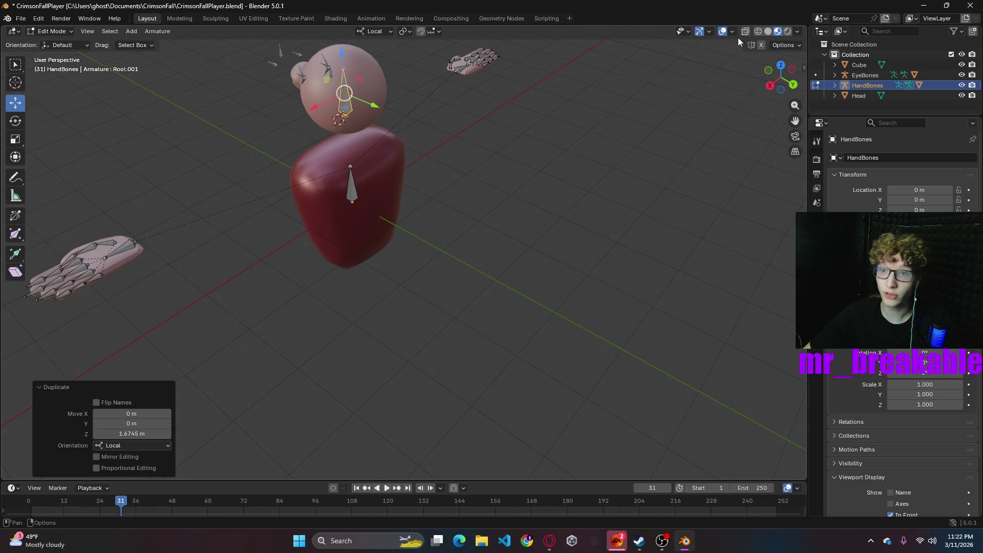
{"action": "key", "text": "ctrl+z"}
{"action": "mouse_move", "coordinate": [432, 242]}
{"action": "middle_mouse_down"}
{"action": "mouse_move", "coordinate": [531, 220]}
{"action": "mouse_move", "coordinate": [583, 241]}
{"action": "mouse_move", "coordinate": [382, 263]}
{"action": "mouse_move", "coordinate": [545, 214]}
{"action": "middle_mouse_up"}
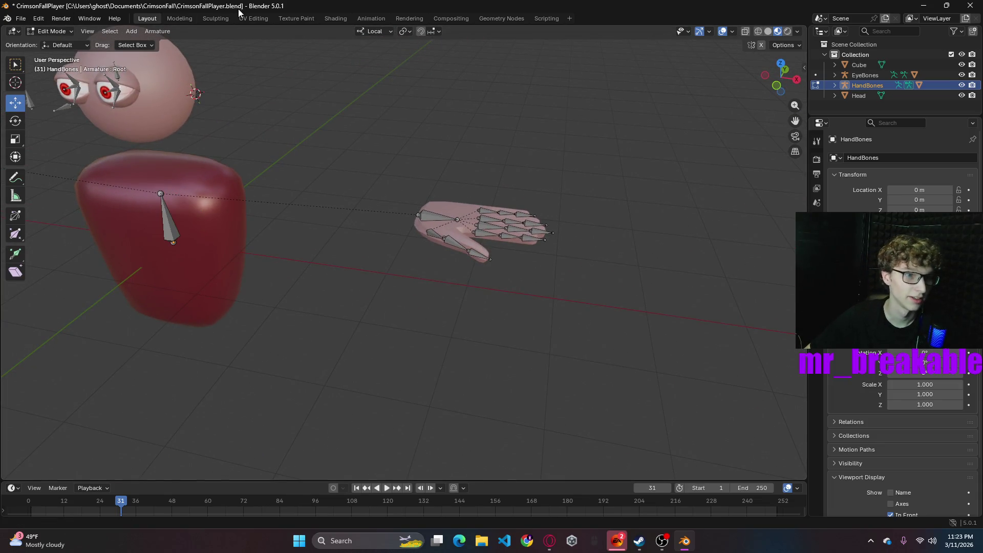
- In the modelling workspace, turn on the Face Orientation overlay
{"action": "left_click", "coordinate": [179, 19]}
{"action": "scroll", "coordinate": [362, 87], "scroll_direction": "down", "scroll_amount": 3}
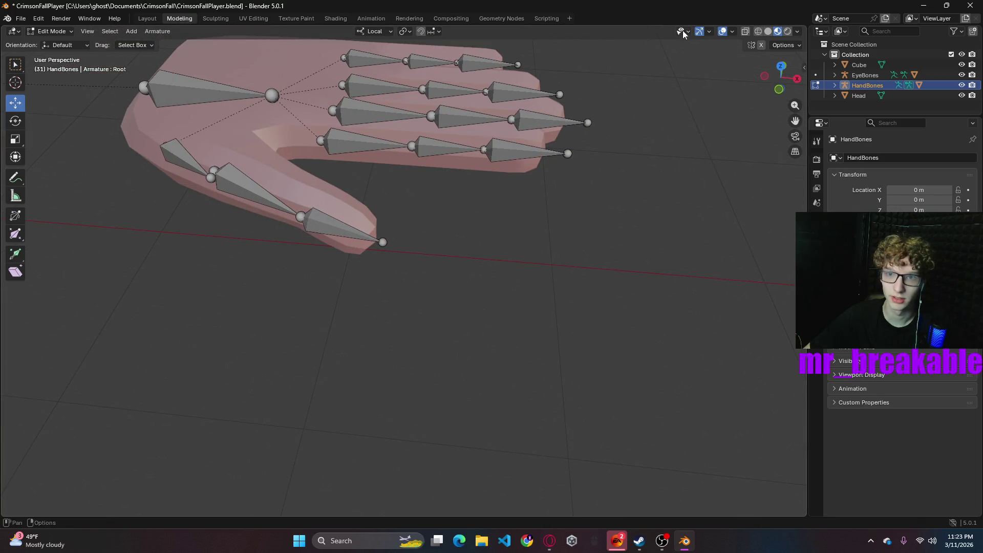
{"action": "left_click", "coordinate": [709, 31]}
{"action": "mouse_move", "coordinate": [711, 30]}
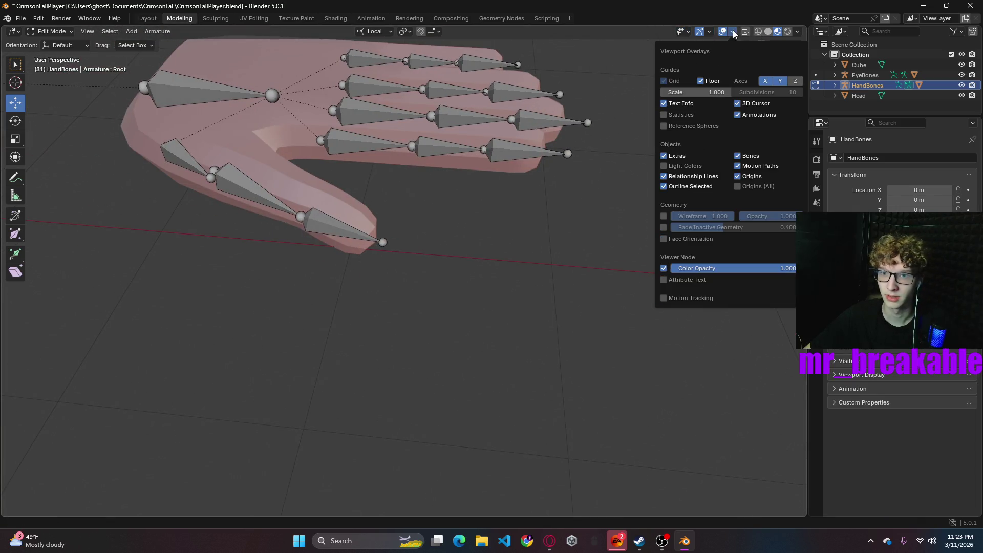
{"action": "left_click", "coordinate": [664, 239]}
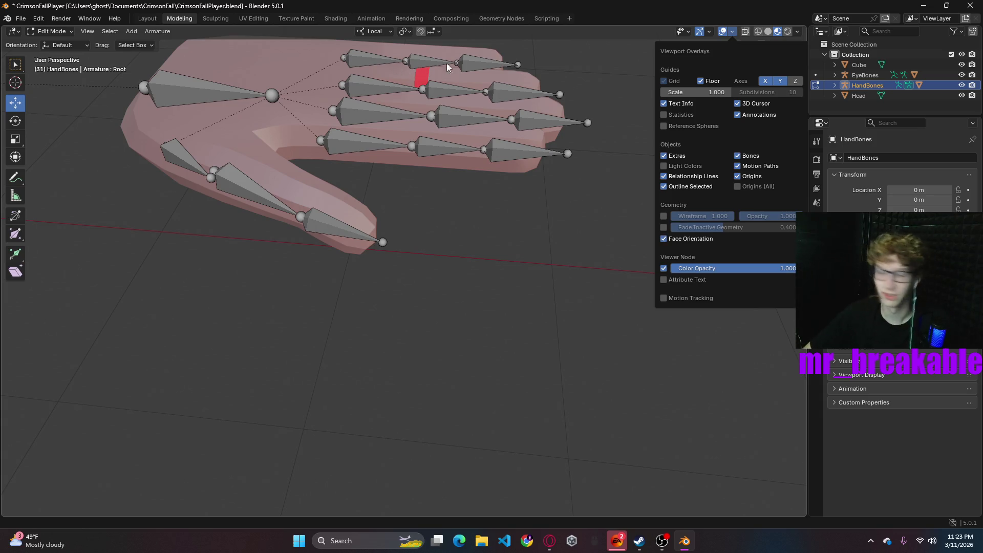
{"action": "left_click", "coordinate": [435, 88]}
- Select the hand mesh and open it in Edit Mode with face selection
{"action": "left_click", "coordinate": [52, 31]}
{"action": "left_click", "coordinate": [58, 43]}
{"action": "left_click", "coordinate": [287, 66]}
{"action": "left_click", "coordinate": [51, 31]}
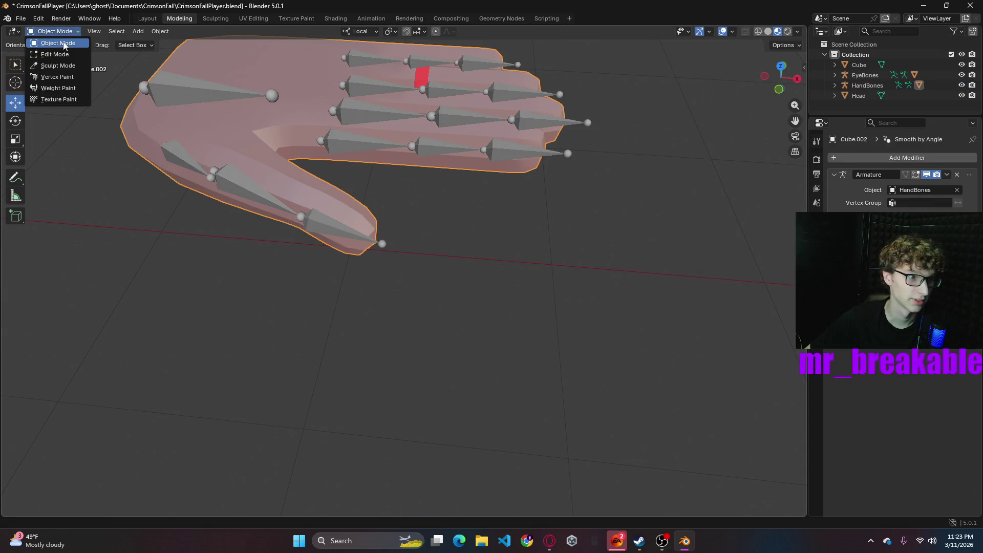
{"action": "left_click", "coordinate": [52, 54]}
{"action": "left_click", "coordinate": [418, 75]}
{"action": "left_click", "coordinate": [102, 31]}
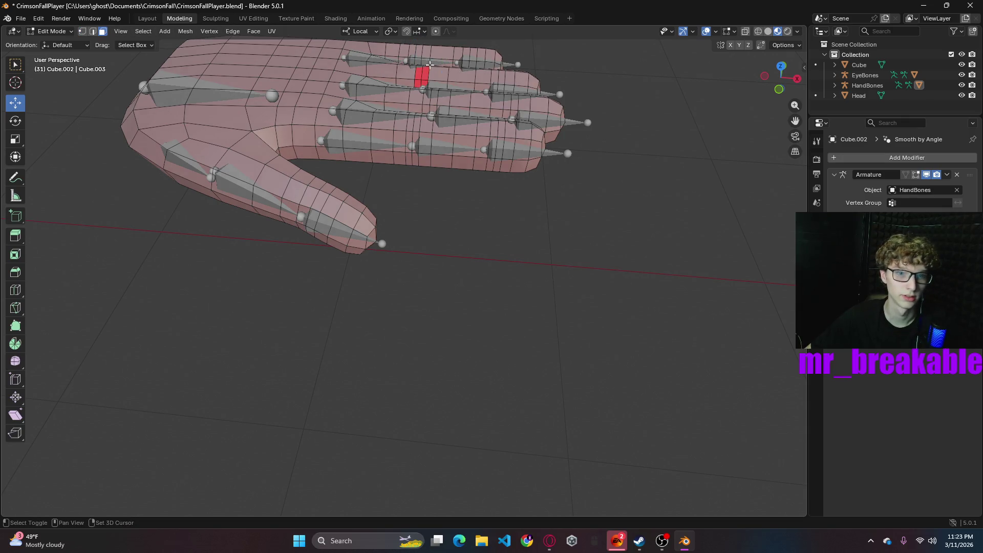
{"action": "left_click", "coordinate": [421, 76], "text": "alt"}
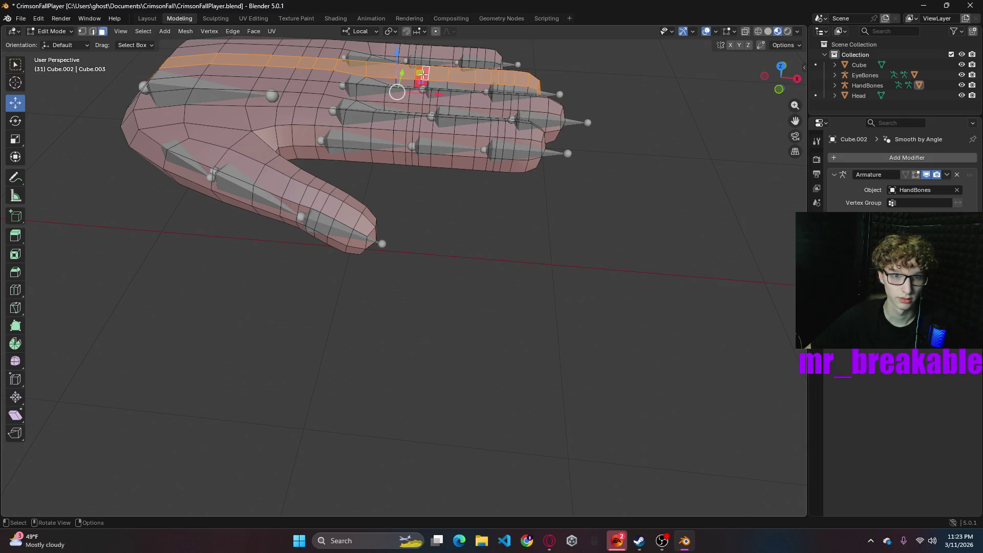
- Select the finger's face ring and flip its normals via Mesh > Normals > Flip, then return to Layout
{"action": "left_click", "coordinate": [645, 146]}
{"action": "mouse_move", "coordinate": [644, 146]}
{"action": "middle_mouse_down"}
{"action": "mouse_move", "coordinate": [659, 158]}
{"action": "mouse_move", "coordinate": [526, 283]}
{"action": "middle_mouse_up"}
{"action": "left_click", "coordinate": [525, 261], "text": "alt"}
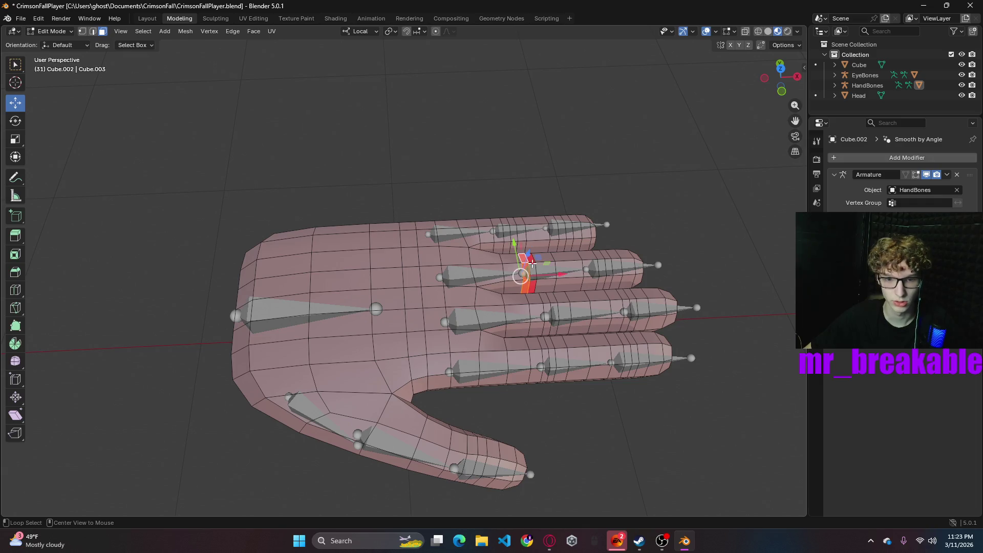
{"action": "right_click", "coordinate": [524, 271]}
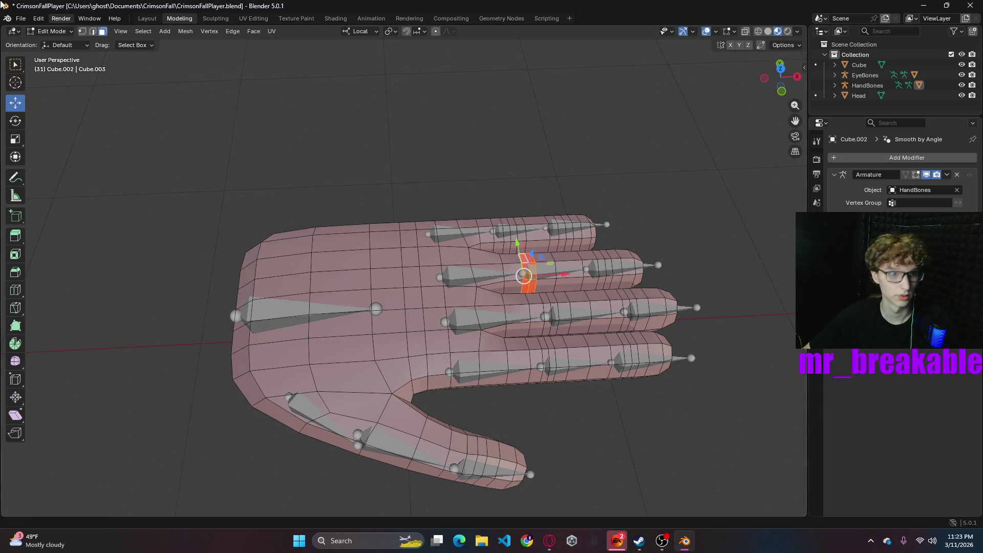
{"action": "left_click", "coordinate": [251, 30]}
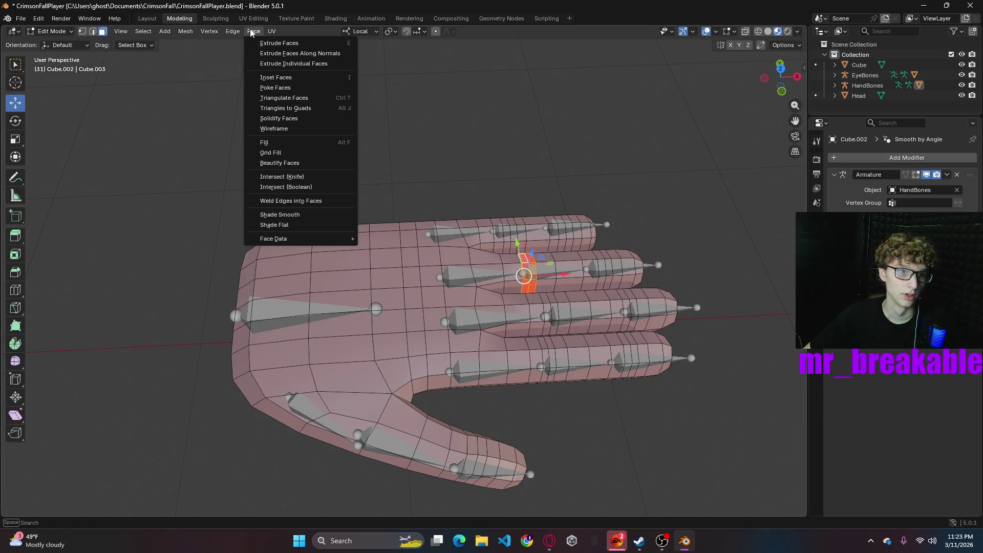
{"action": "mouse_move", "coordinate": [235, 32]}
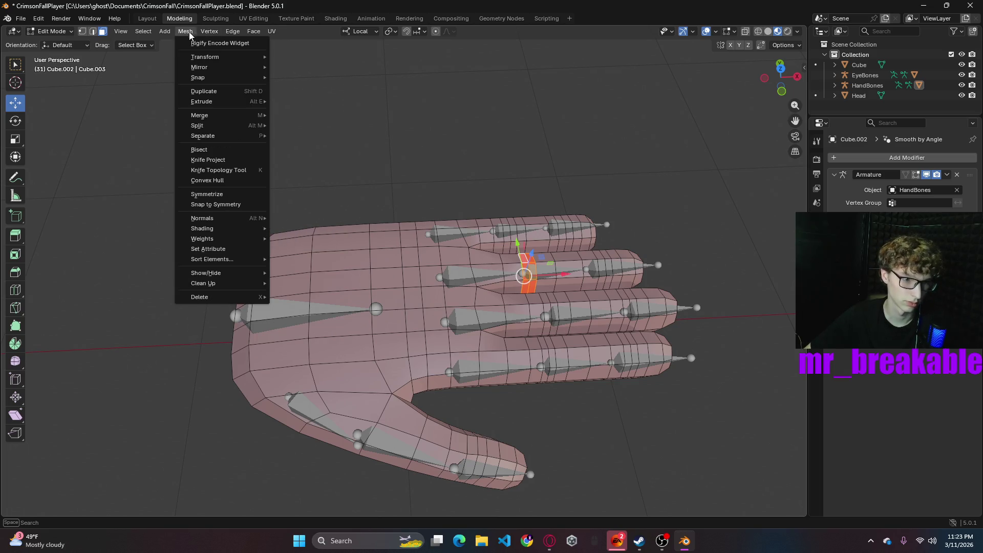
{"action": "mouse_move", "coordinate": [205, 224]}
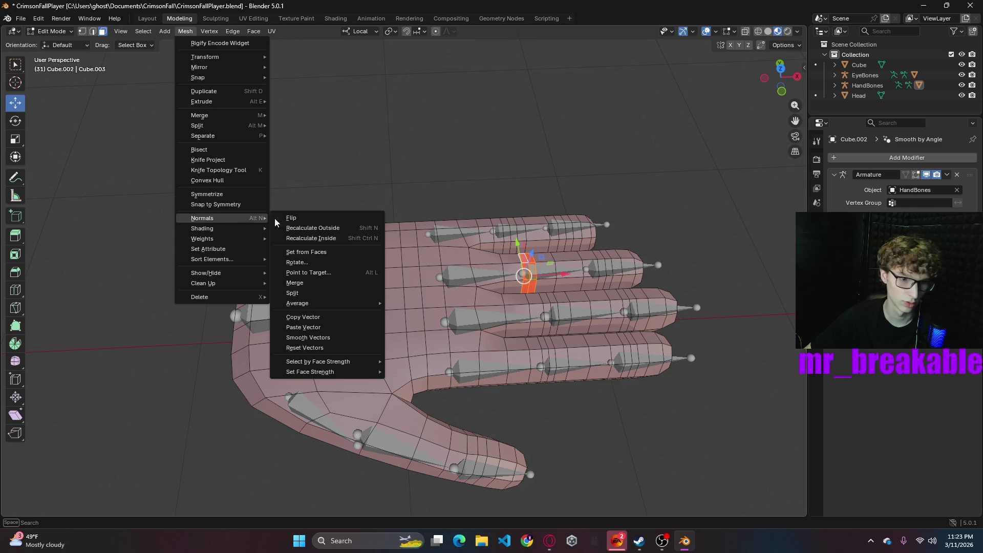
{"action": "left_click", "coordinate": [288, 217]}
{"action": "mouse_move", "coordinate": [671, 191]}
{"action": "middle_mouse_down"}
{"action": "mouse_move", "coordinate": [643, 184]}
{"action": "mouse_move", "coordinate": [634, 165]}
{"action": "mouse_move", "coordinate": [684, 194]}
{"action": "middle_mouse_up"}
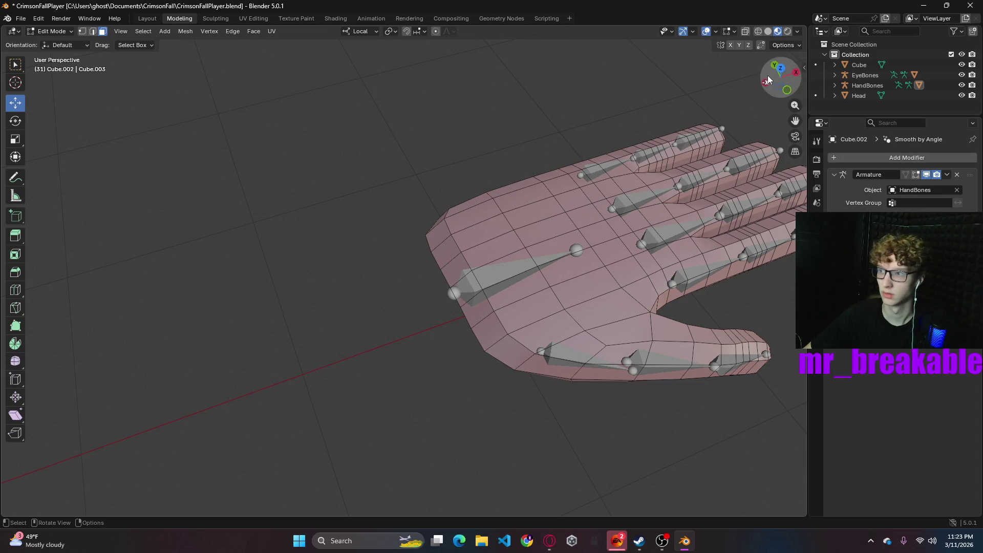
{"action": "middle_click_drag", "start_coordinate": [593, 121], "coordinate": [642, 125]}
{"action": "left_click", "coordinate": [154, 19]}
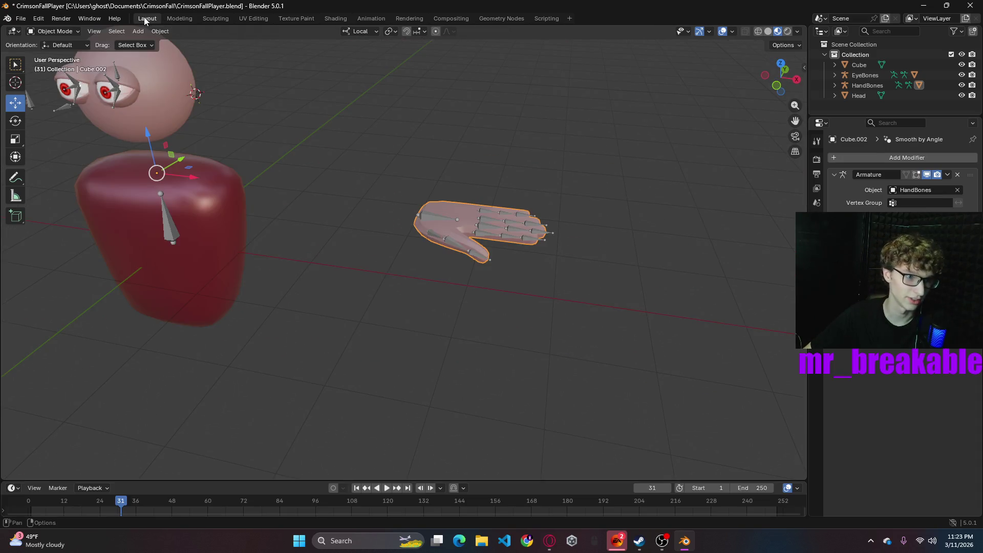
- Apply Shade Smooth to the hand mesh
{"action": "right_click", "coordinate": [445, 210]}
{"action": "left_click", "coordinate": [399, 206]}
{"action": "right_click", "coordinate": [486, 254]}
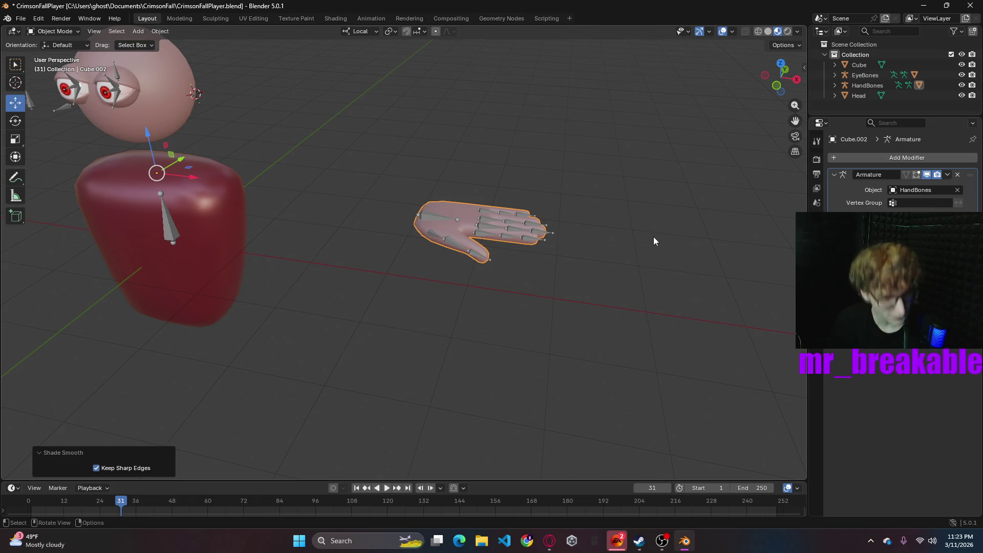
{"action": "scroll", "coordinate": [410, 251], "scroll_direction": "down", "scroll_amount": 3}
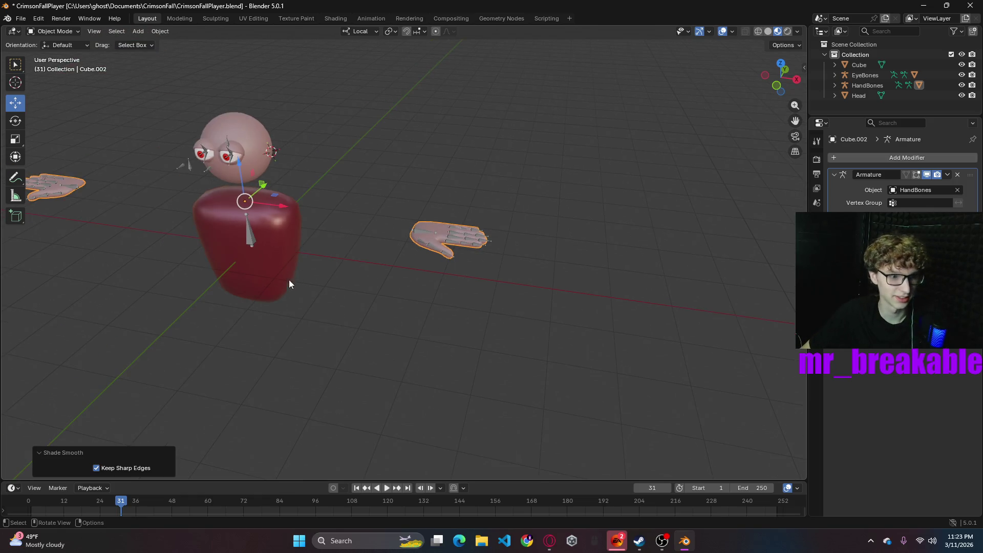
{"action": "mouse_move", "coordinate": [176, 298]}
{"action": "middle_mouse_down"}
{"action": "mouse_move", "coordinate": [424, 345]}
{"action": "mouse_move", "coordinate": [417, 325]}
{"action": "middle_mouse_up"}
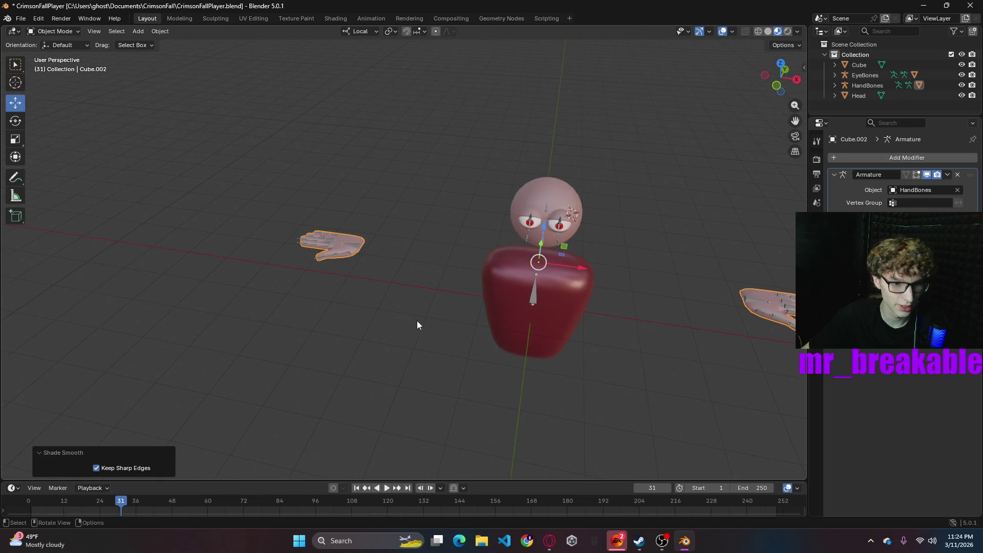
- Put the hand mesh into Edit Mode and zoom in on the left hand
{"action": "left_click", "coordinate": [63, 30]}
{"action": "left_click", "coordinate": [66, 53]}
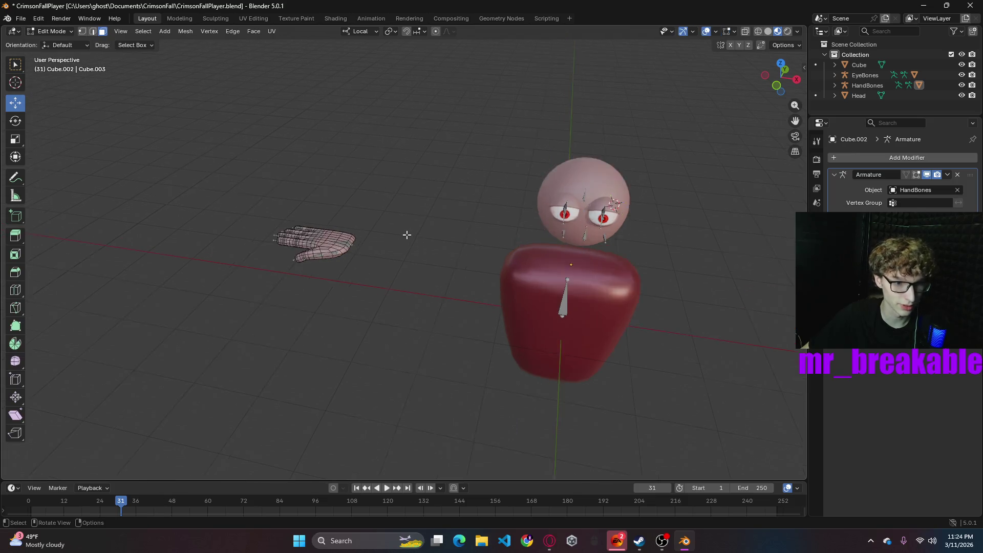
{"action": "scroll", "coordinate": [300, 248], "scroll_direction": "up", "scroll_amount": 4}
{"action": "mouse_move", "coordinate": [301, 248]}
{"action": "middle_mouse_down"}
{"action": "mouse_move", "coordinate": [491, 313]}
{"action": "mouse_move", "coordinate": [517, 302]}
{"action": "middle_mouse_up"}
{"action": "scroll", "coordinate": [517, 302], "scroll_direction": "up", "scroll_amount": 3}
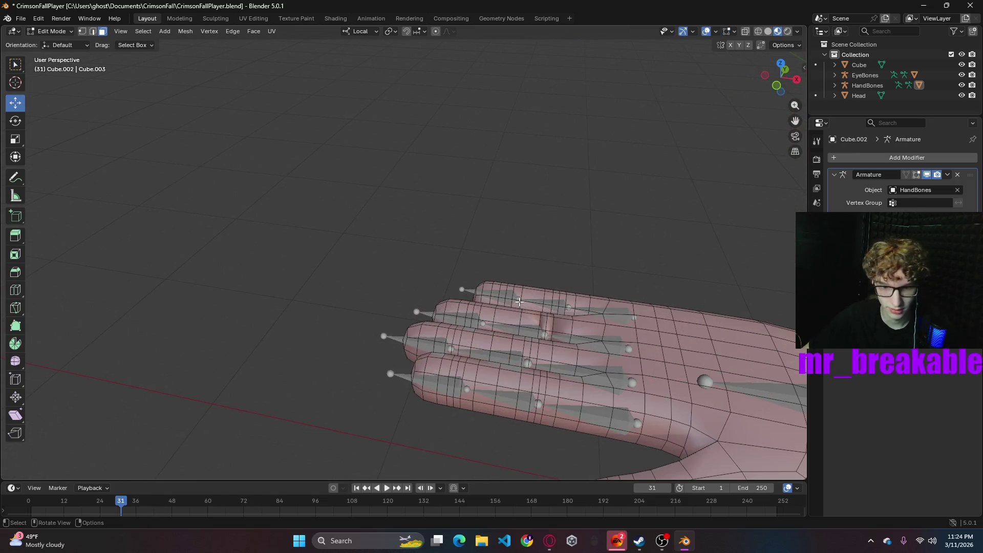
- Enable the Face Orientation overlay and select the red face ring between the fingers
{"action": "left_click", "coordinate": [717, 32]}
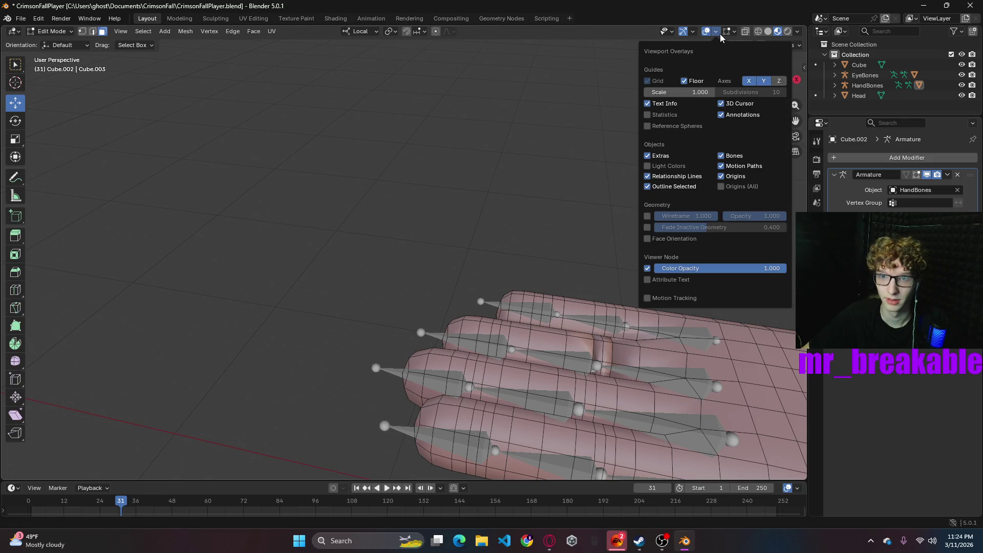
{"action": "left_click", "coordinate": [648, 239]}
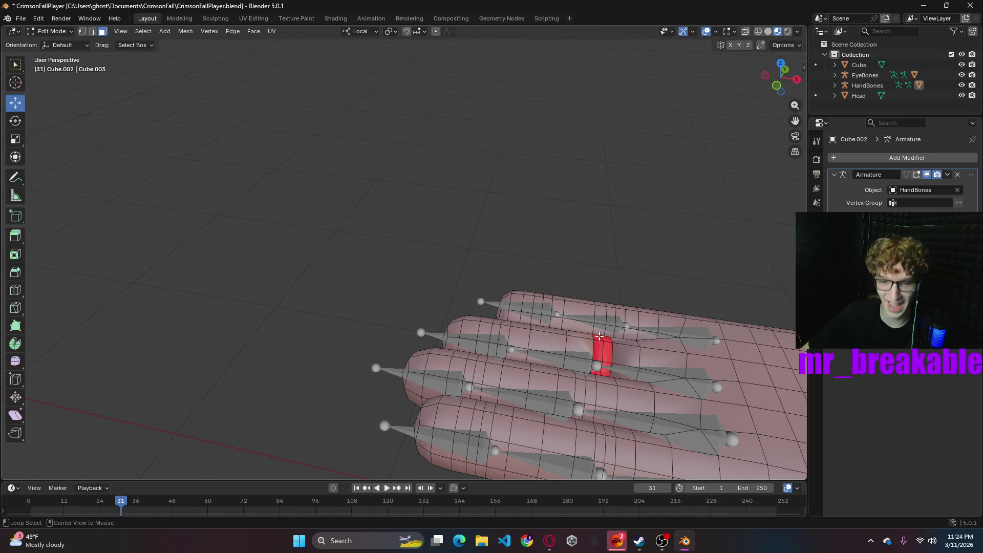
{"action": "left_click", "coordinate": [603, 339], "text": "alt"}
{"action": "left_click", "coordinate": [602, 340]}
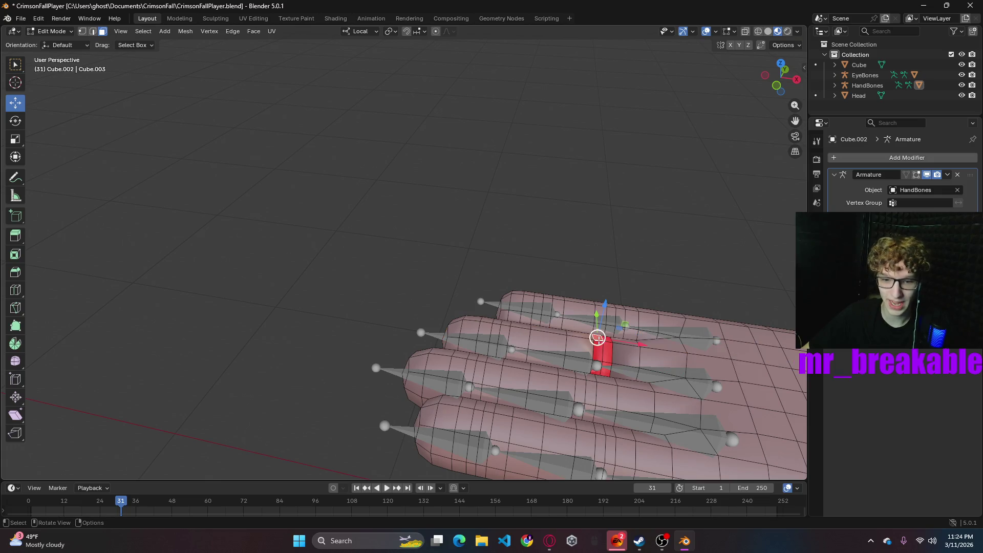
{"action": "left_click", "coordinate": [598, 341], "text": "alt"}
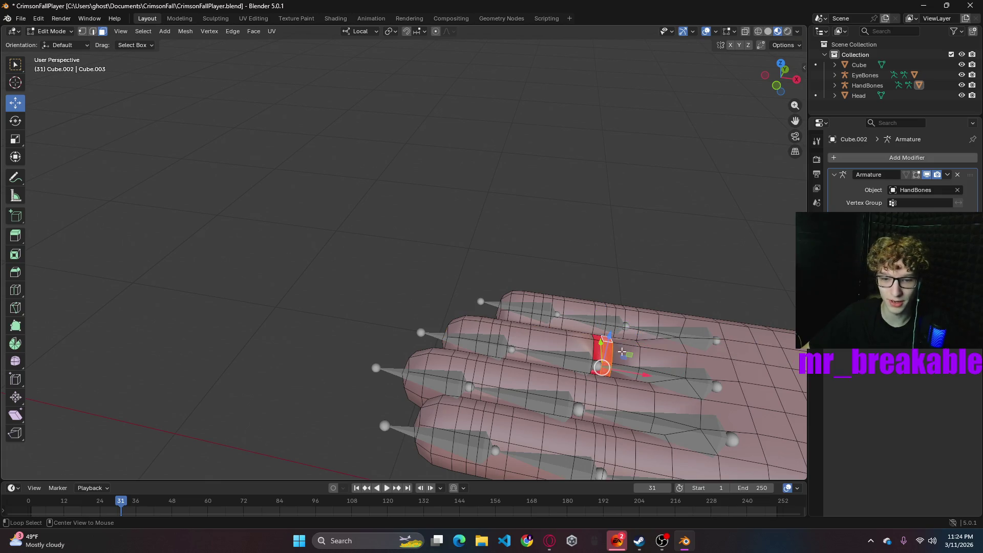
{"action": "left_click", "coordinate": [623, 354], "text": "alt"}
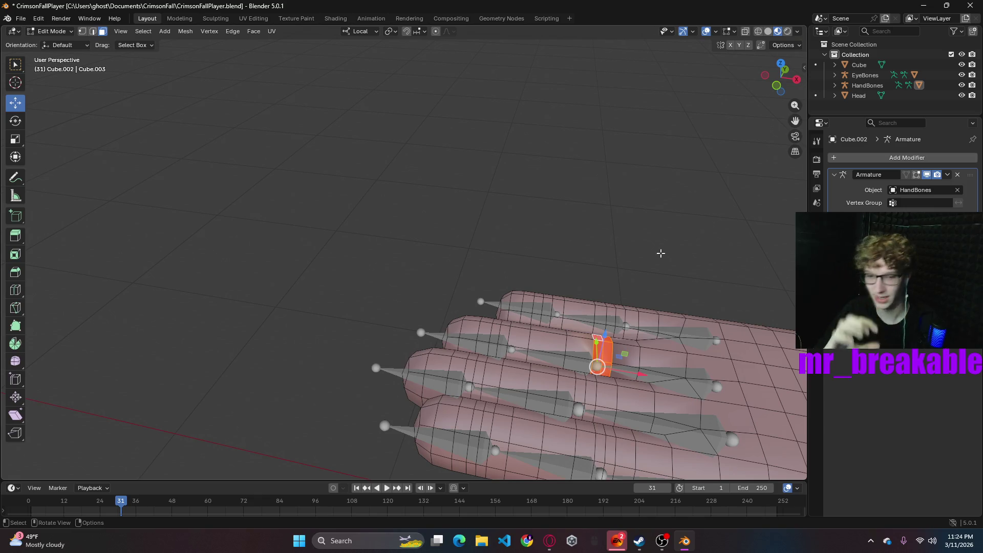
- Flip the selected ring's normals with Alt+N > Flip so it faces outward
{"action": "right_click", "coordinate": [595, 350]}
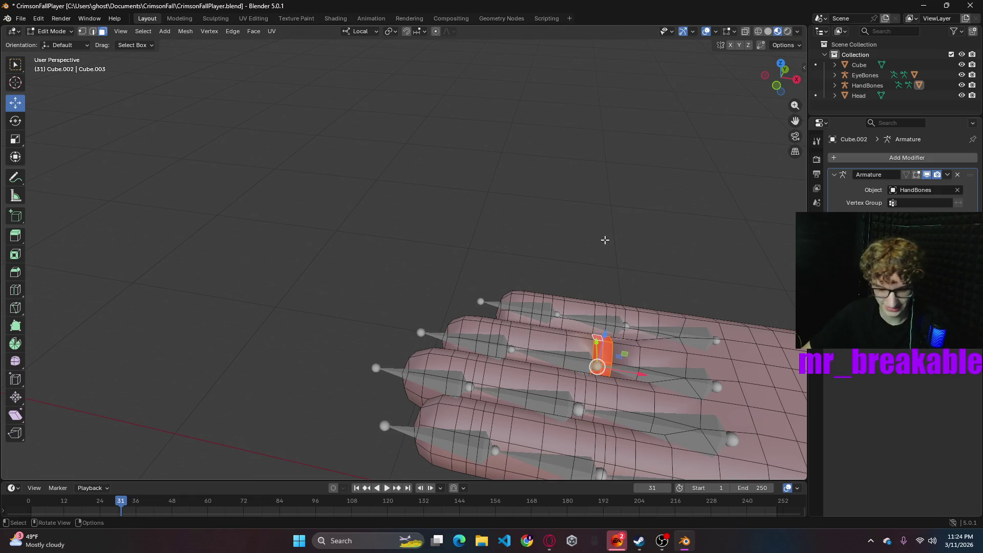
{"action": "key", "text": "ctrl"}
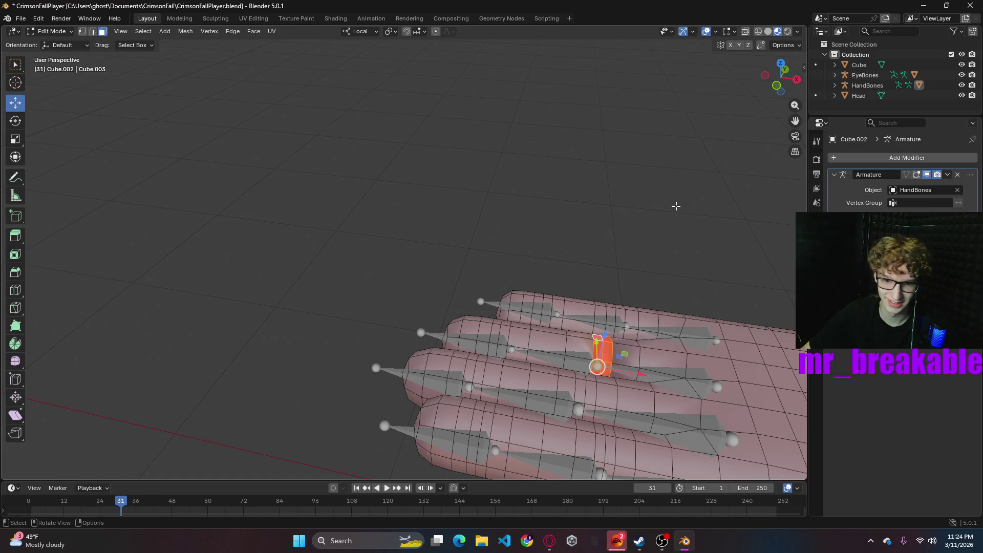
{"action": "key", "text": "n"}
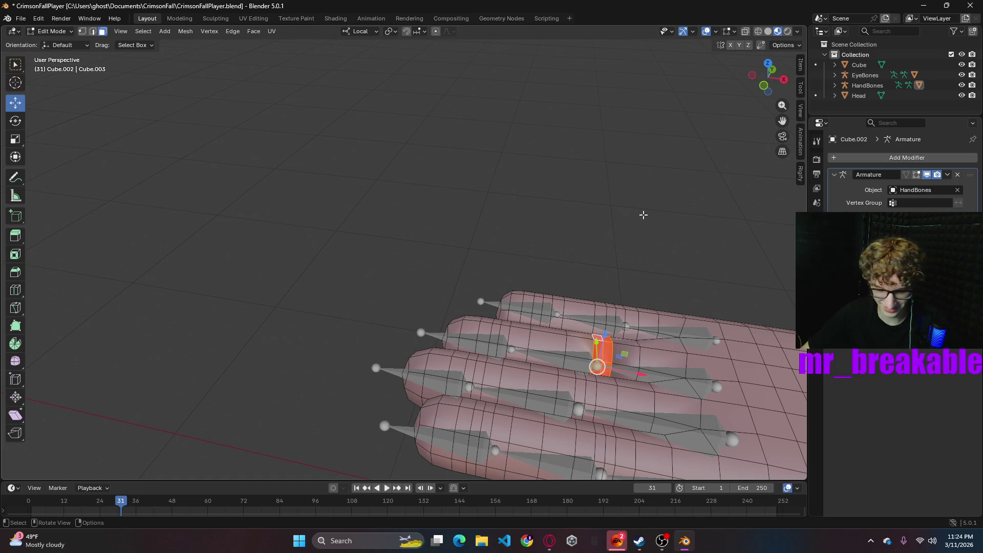
{"action": "key", "text": "alt+n"}
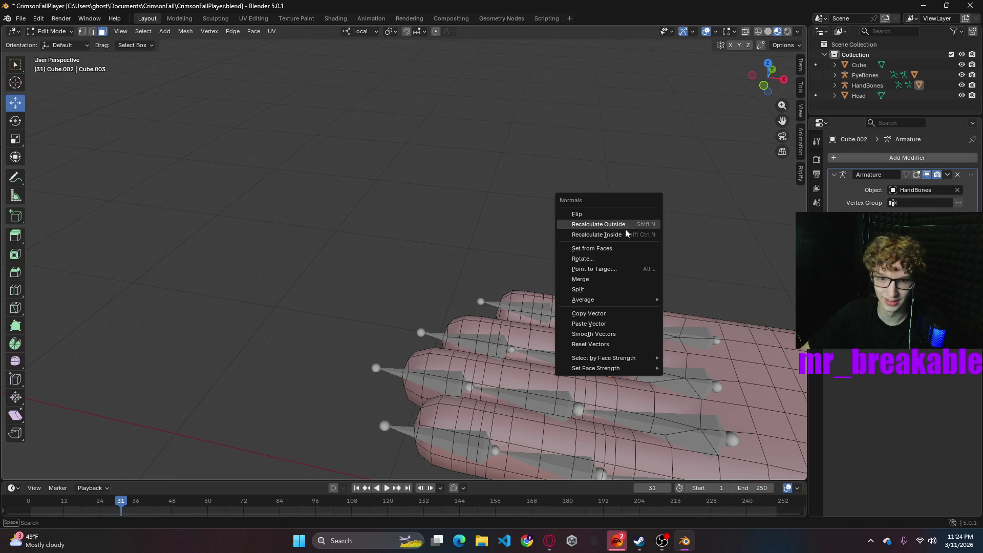
{"action": "left_click", "coordinate": [609, 215]}
{"action": "mouse_move", "coordinate": [654, 215]}
{"action": "middle_mouse_down"}
{"action": "mouse_move", "coordinate": [630, 164]}
{"action": "mouse_move", "coordinate": [676, 219]}
{"action": "mouse_move", "coordinate": [670, 304]}
{"action": "mouse_move", "coordinate": [443, 309]}
{"action": "mouse_move", "coordinate": [474, 285]}
{"action": "mouse_move", "coordinate": [520, 296]}
{"action": "middle_mouse_up"}
{"action": "scroll", "coordinate": [351, 299], "scroll_direction": "up", "scroll_amount": 3}
{"action": "scroll", "coordinate": [351, 299], "scroll_direction": "down", "scroll_amount": 3}
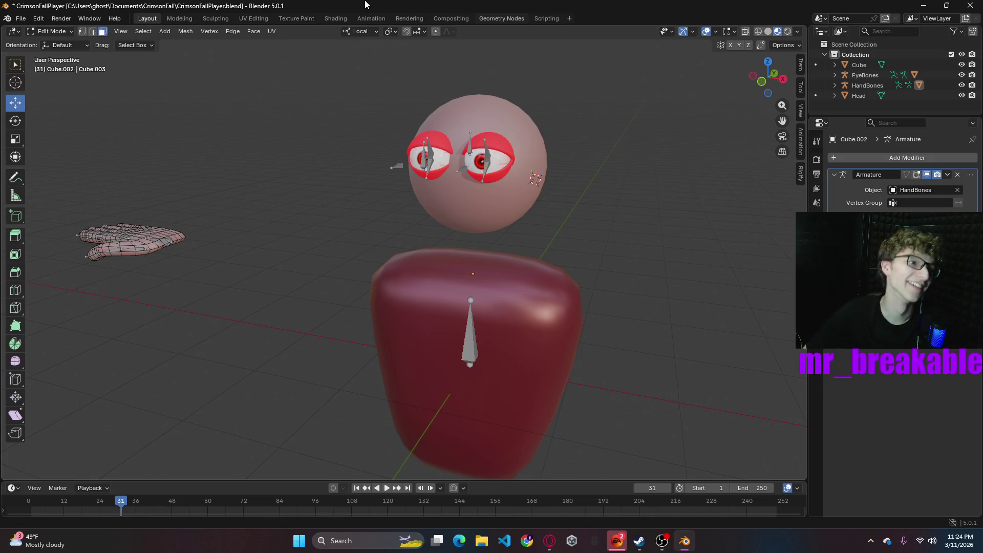
- Return the hand to Object Mode, then select the Eyes object and open it in Edit Mode
{"action": "left_click", "coordinate": [51, 31]}
{"action": "left_click", "coordinate": [59, 43]}
{"action": "left_click", "coordinate": [487, 137]}
{"action": "left_click", "coordinate": [510, 137]}
{"action": "left_click", "coordinate": [66, 32]}
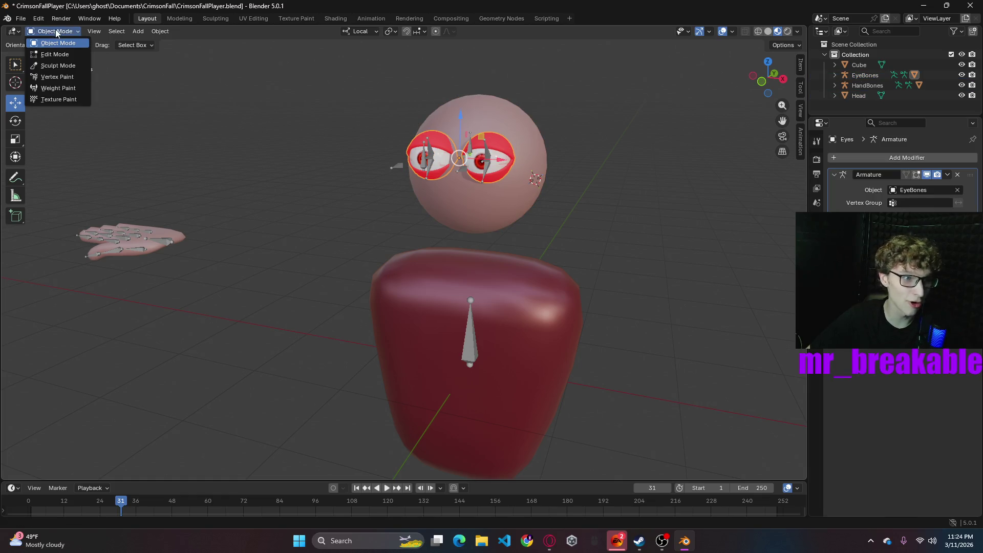
{"action": "left_click", "coordinate": [62, 55]}
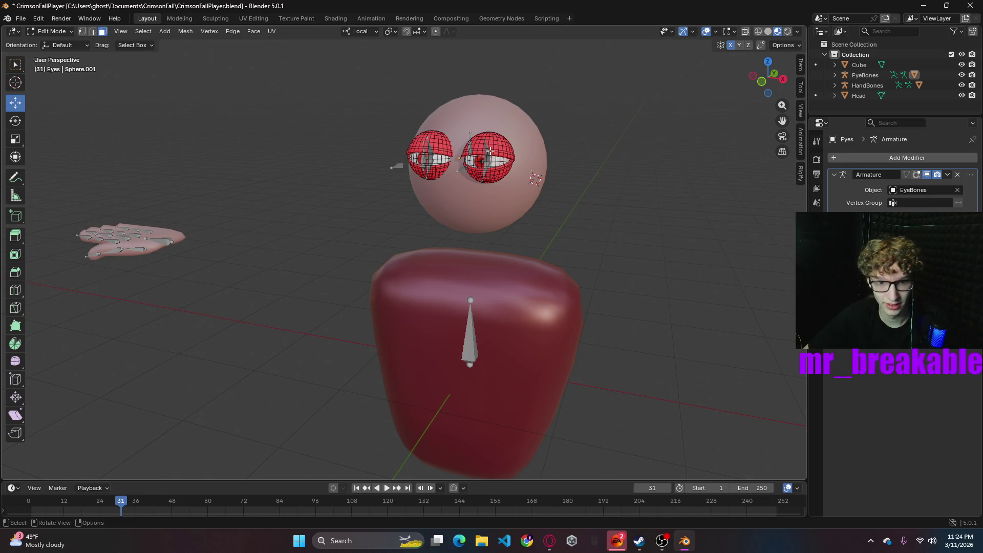
- Select both eye meshes, flip their normals, then Recalculate Outside
{"action": "key", "text": "l"}
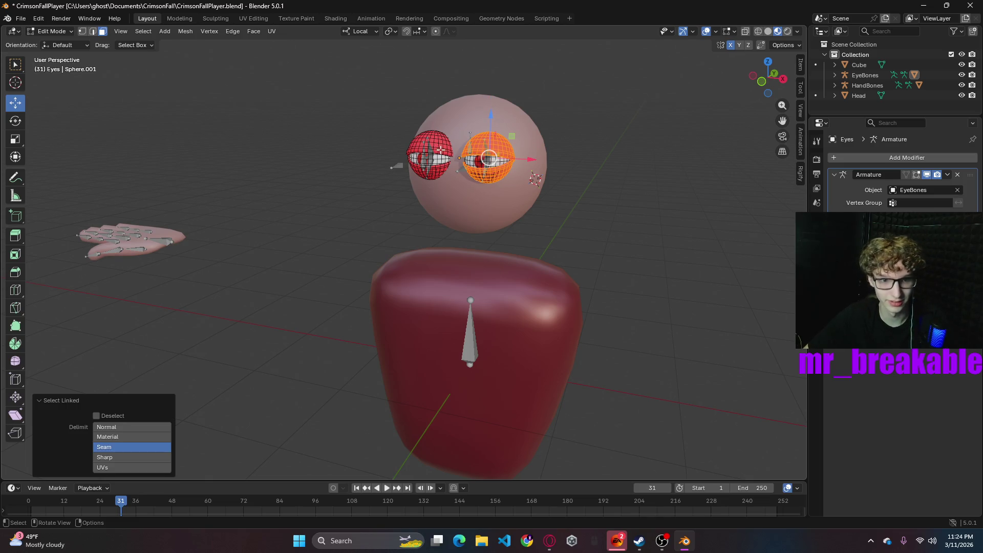
{"action": "key", "text": "l"}
{"action": "key", "text": "ctrl+n"}
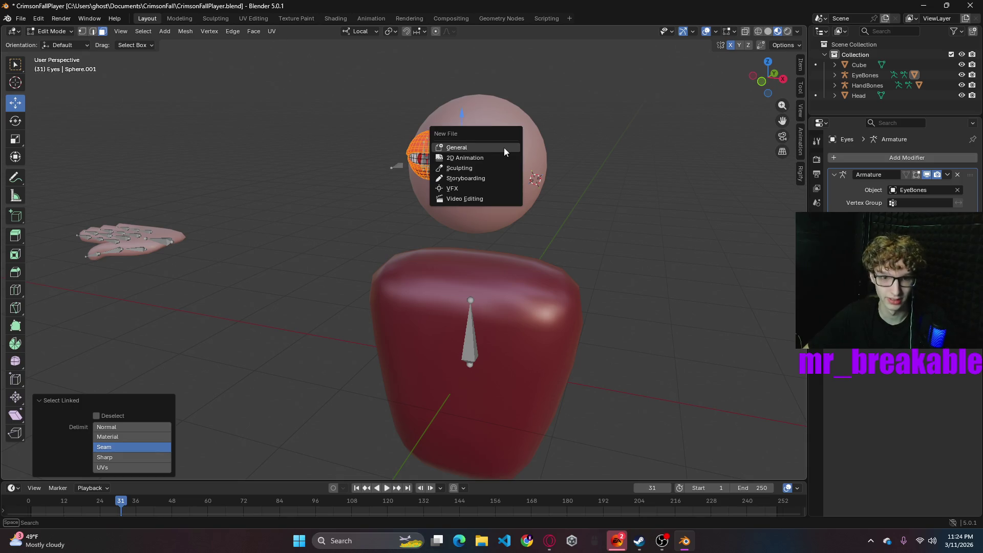
{"action": "key", "text": "Escape"}
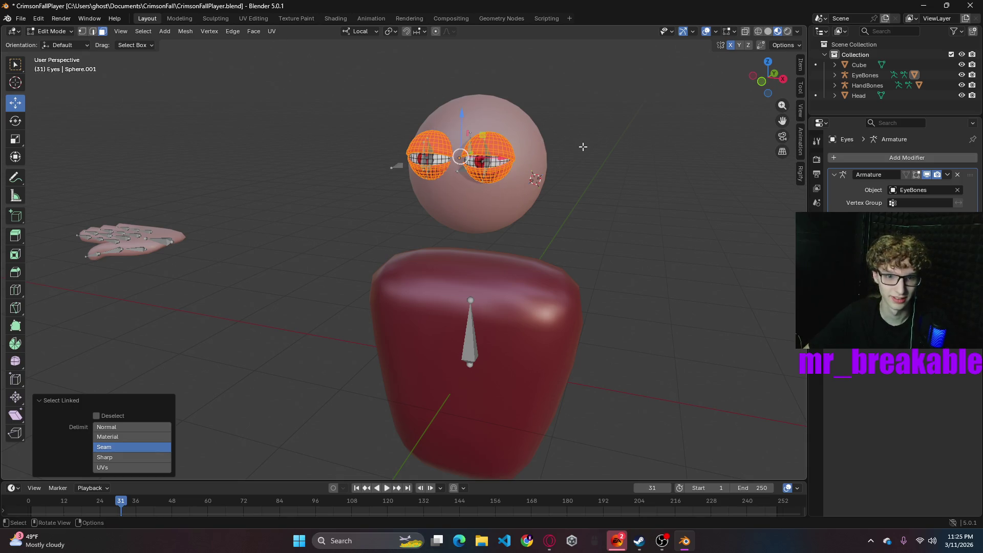
{"action": "key", "text": "alt+n"}
{"action": "left_click", "coordinate": [540, 150]}
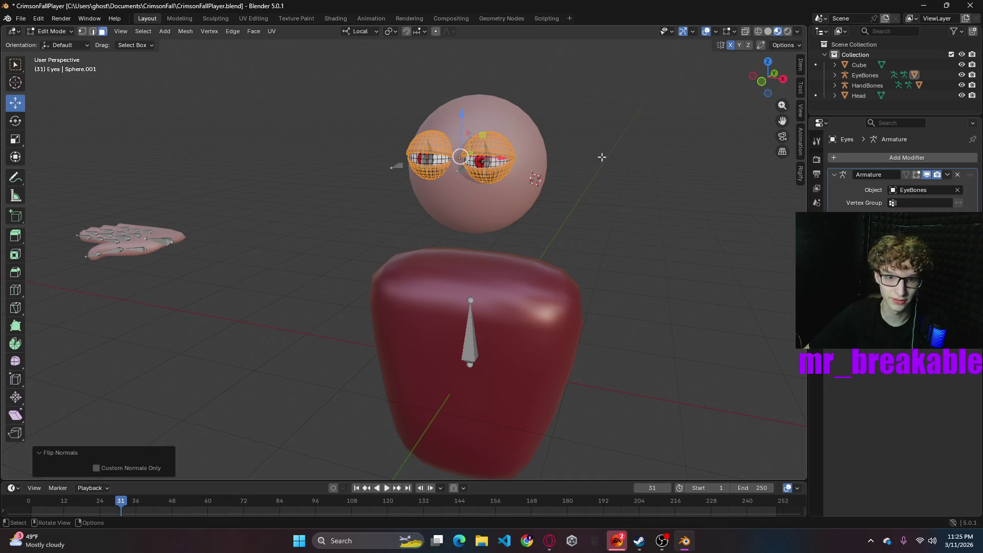
{"action": "key", "text": "alt+n"}
{"action": "left_click", "coordinate": [511, 160]}
{"action": "left_click", "coordinate": [620, 180]}
- Check the eyes from the side and switch back to Object Mode
{"action": "mouse_move", "coordinate": [625, 182]}
{"action": "middle_mouse_down"}
{"action": "mouse_move", "coordinate": [522, 158]}
{"action": "mouse_move", "coordinate": [505, 204]}
{"action": "mouse_move", "coordinate": [625, 185]}
{"action": "middle_mouse_up"}
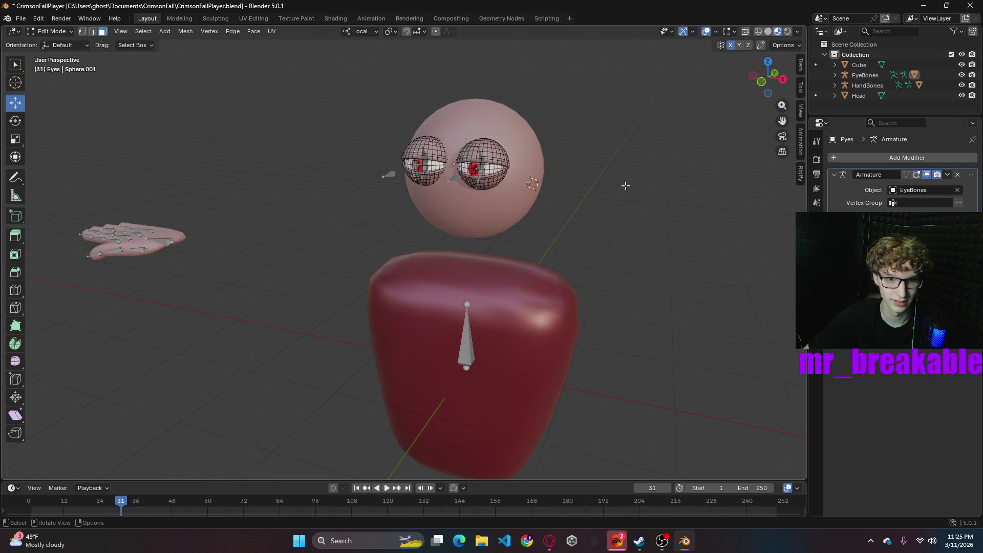
{"action": "scroll", "coordinate": [590, 199], "scroll_direction": "up", "scroll_amount": 2}
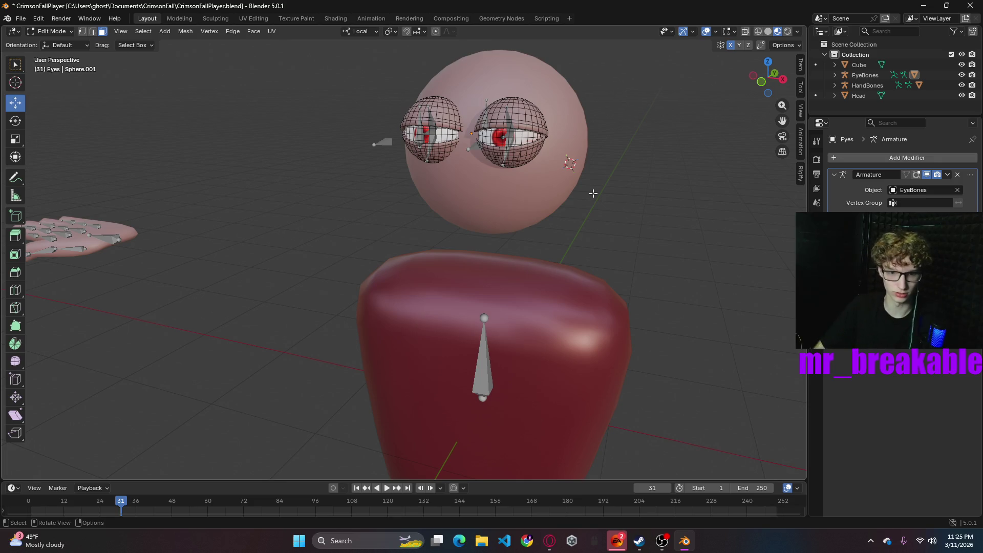
{"action": "mouse_move", "coordinate": [577, 148]}
{"action": "middle_mouse_down"}
{"action": "mouse_move", "coordinate": [593, 213]}
{"action": "mouse_move", "coordinate": [527, 213]}
{"action": "mouse_move", "coordinate": [700, 199]}
{"action": "mouse_move", "coordinate": [665, 219]}
{"action": "middle_mouse_up"}
{"action": "scroll", "coordinate": [660, 220], "scroll_direction": "down", "scroll_amount": 3}
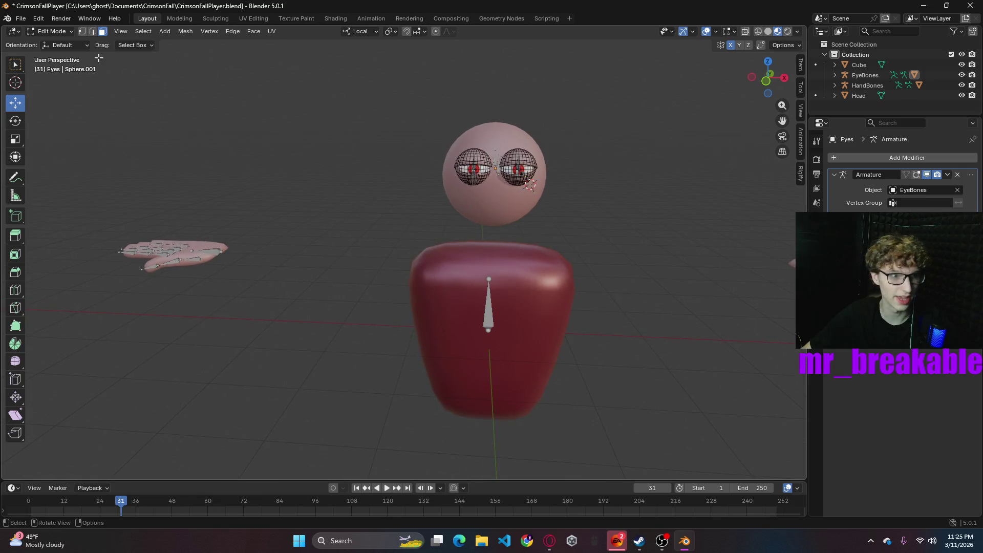
{"action": "left_click", "coordinate": [61, 31]}
{"action": "left_click", "coordinate": [48, 44]}
{"action": "mouse_move", "coordinate": [632, 251]}
{"action": "middle_mouse_down"}
{"action": "mouse_move", "coordinate": [554, 241]}
{"action": "mouse_move", "coordinate": [448, 247]}
{"action": "mouse_move", "coordinate": [417, 213]}
{"action": "mouse_move", "coordinate": [647, 252]}
{"action": "mouse_move", "coordinate": [624, 266]}
{"action": "middle_mouse_up"}
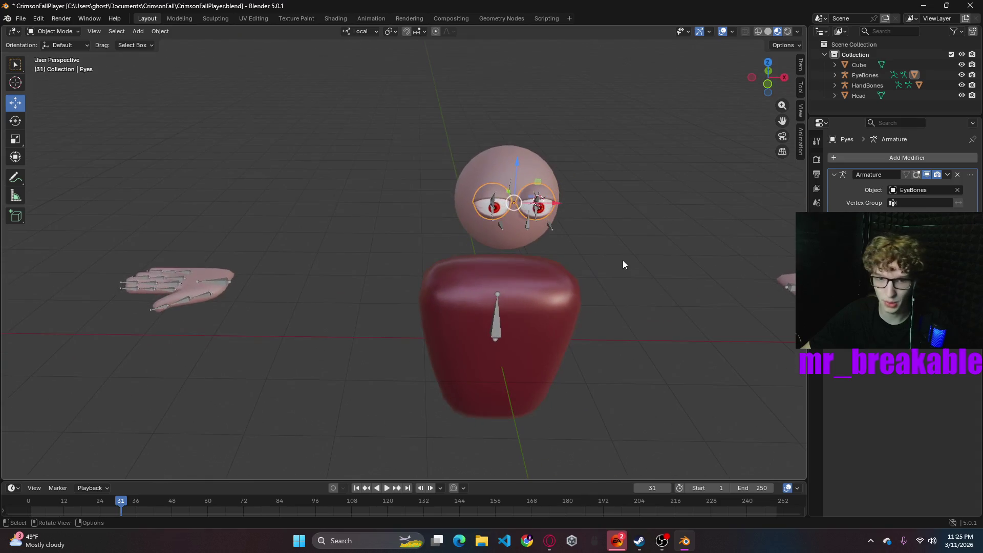
- Select the red body and, in Shading, set its material Metallic to 0 and Roughness to 1
{"action": "middle_click_drag", "start_coordinate": [700, 300], "coordinate": [610, 293], "text": "shift"}
{"action": "left_click", "coordinate": [733, 31]}
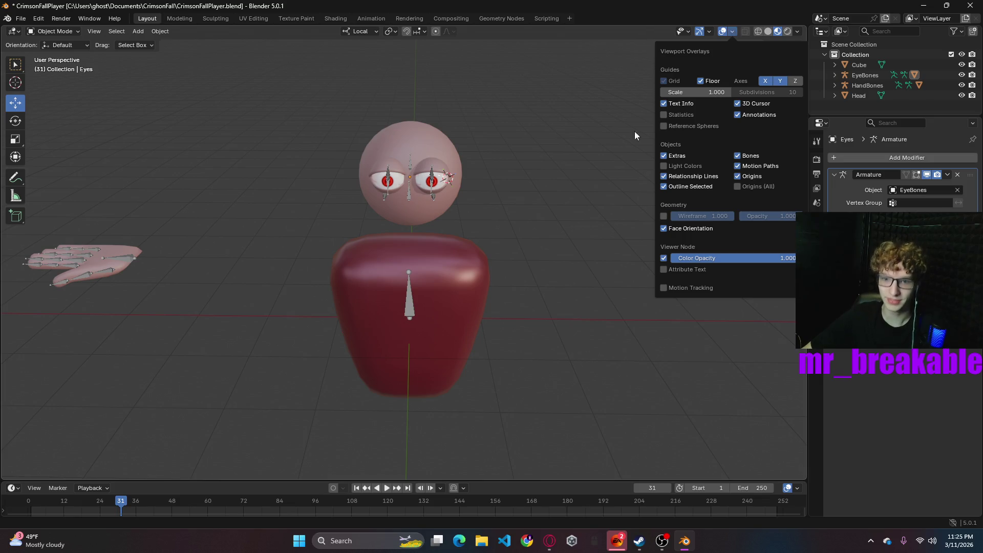
{"action": "mouse_move", "coordinate": [551, 254]}
{"action": "middle_mouse_down"}
{"action": "mouse_move", "coordinate": [537, 266]}
{"action": "mouse_move", "coordinate": [548, 275]}
{"action": "mouse_move", "coordinate": [514, 295]}
{"action": "middle_mouse_up"}
{"action": "left_click", "coordinate": [460, 284]}
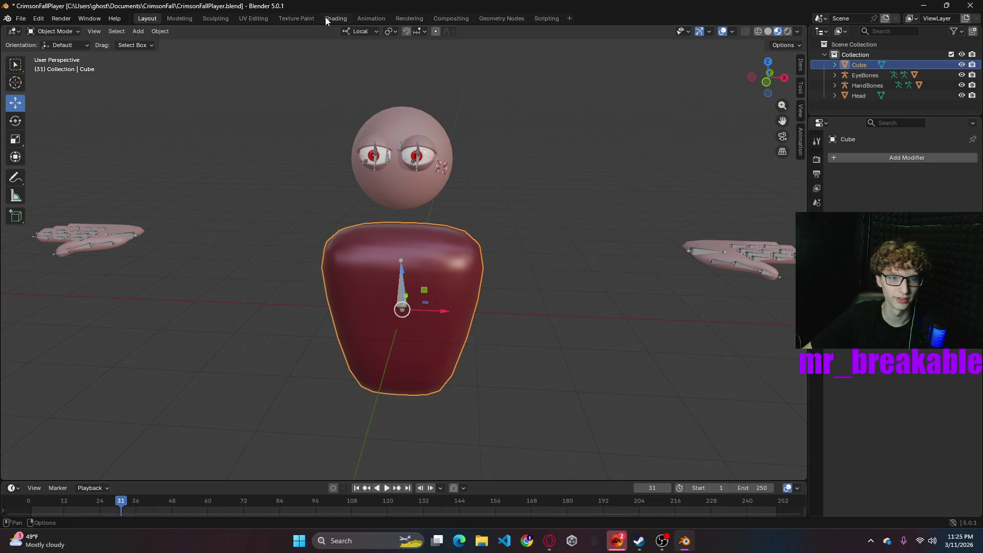
{"action": "left_click", "coordinate": [324, 18]}
{"action": "mouse_move", "coordinate": [512, 344]}
{"action": "left_mouse_down"}
{"action": "mouse_move", "coordinate": [486, 345]}
{"action": "mouse_move", "coordinate": [553, 347]}
{"action": "left_mouse_up"}
{"action": "left_click", "coordinate": [447, 177]}
{"action": "middle_click_drag", "start_coordinate": [447, 179], "coordinate": [504, 206]}
{"action": "scroll", "coordinate": [527, 208], "scroll_direction": "up", "scroll_amount": 3}
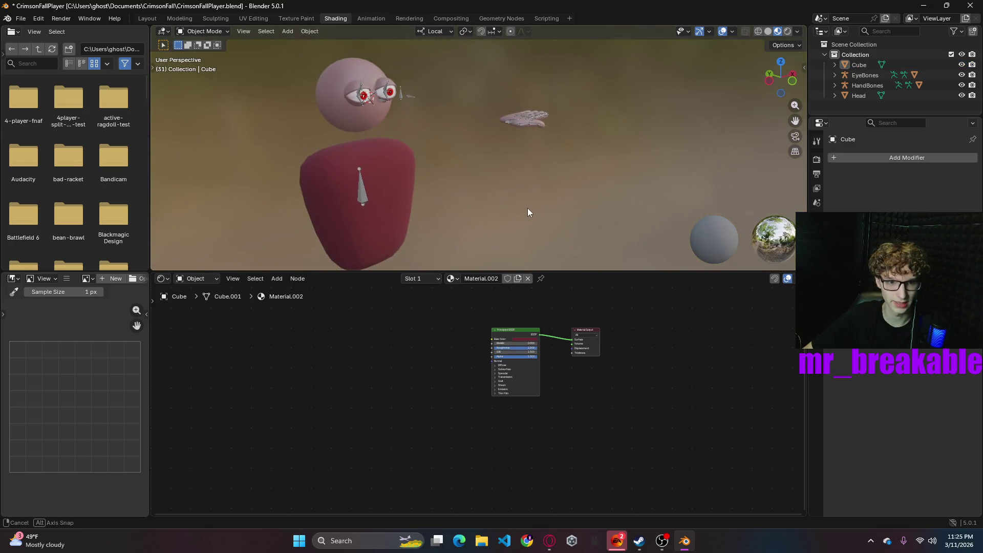
{"action": "left_click_drag", "start_coordinate": [515, 342], "coordinate": [522, 343]}
- Return to the Layout workspace and save CrimsonFallPlayer.blend
{"action": "left_click", "coordinate": [148, 18]}
{"action": "mouse_move", "coordinate": [589, 315]}
{"action": "middle_mouse_down"}
{"action": "mouse_move", "coordinate": [491, 290]}
{"action": "mouse_move", "coordinate": [642, 301]}
{"action": "middle_mouse_up"}
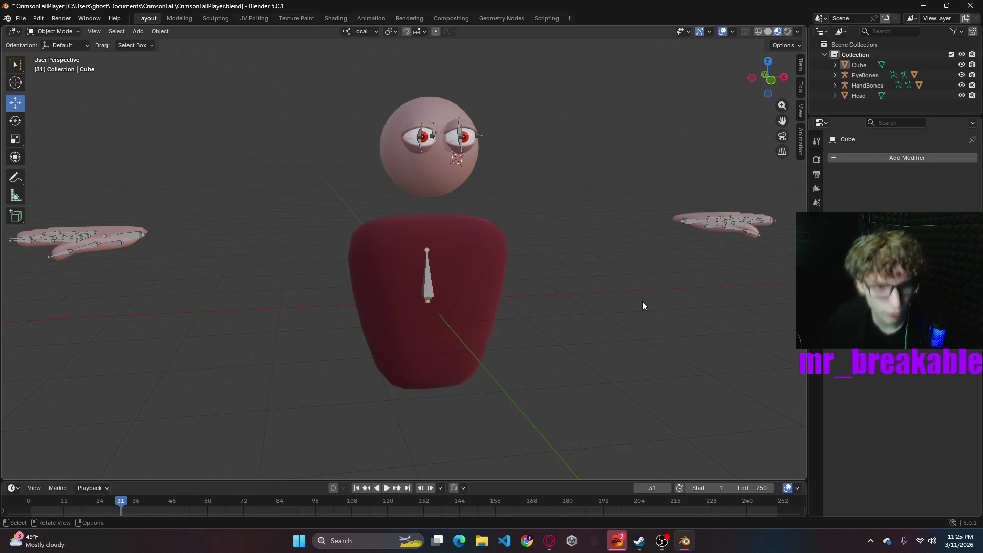
{"action": "key", "text": "ctrl+s"}
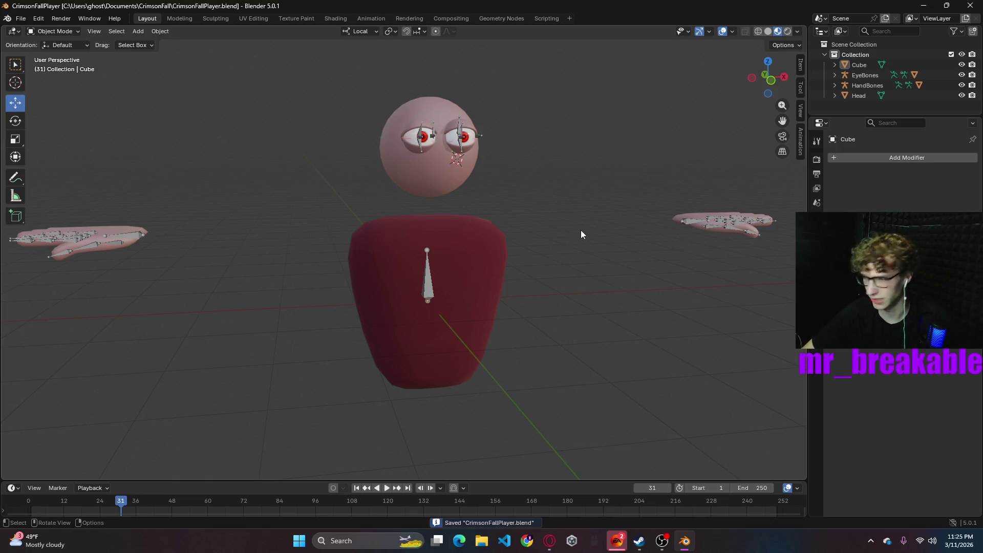
{"action": "left_click", "coordinate": [445, 183]}
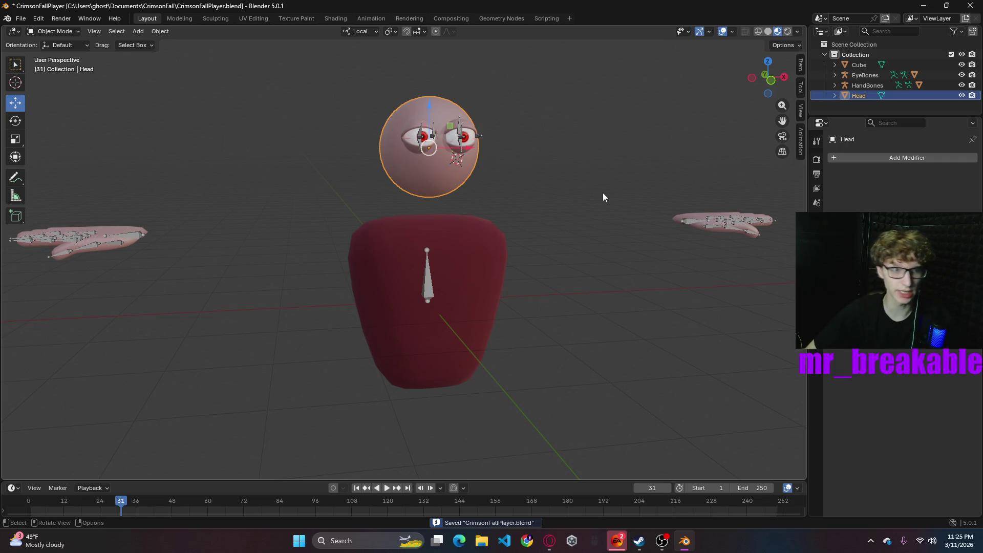
- Inspect the head's Principled BSDF material nodes in the Shading workspace
{"action": "left_click", "coordinate": [335, 18]}
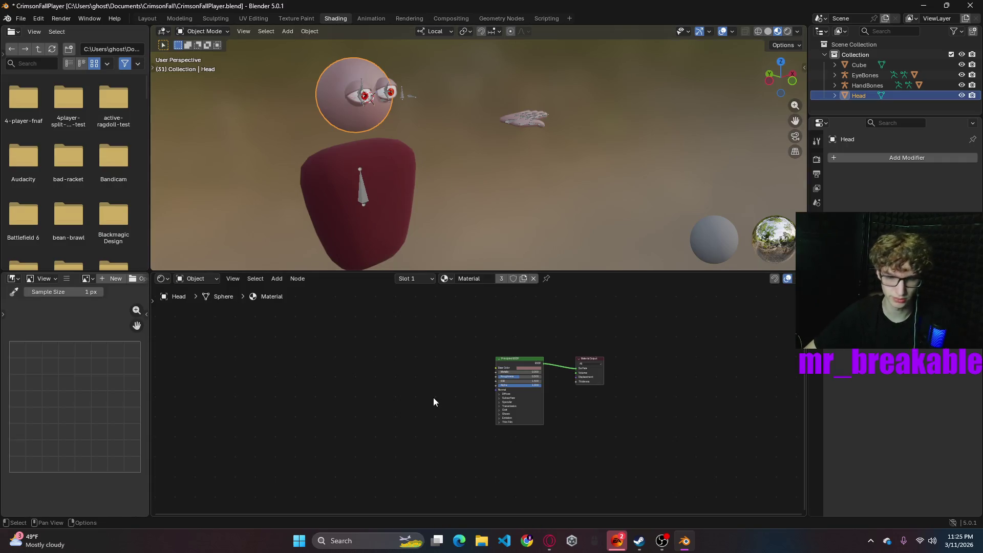
{"action": "scroll", "coordinate": [451, 382], "scroll_direction": "up", "scroll_amount": 3}
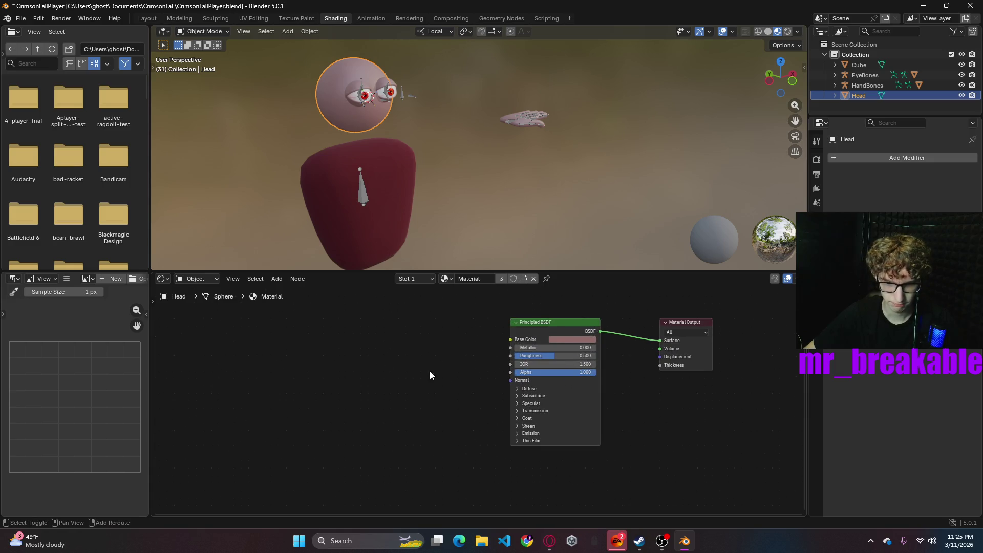
{"action": "middle_click_drag", "start_coordinate": [429, 371], "coordinate": [555, 382]}
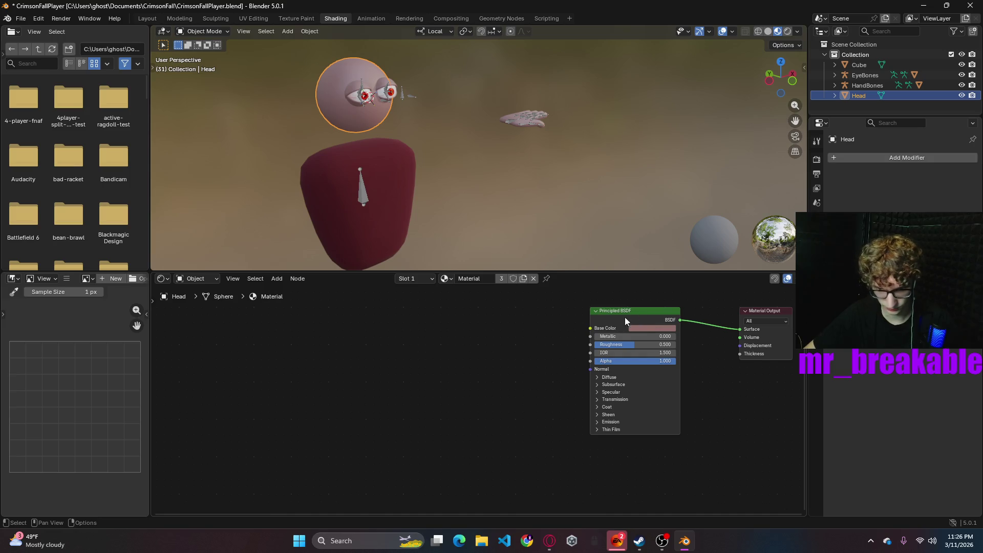
{"action": "key", "text": "shift+a"}
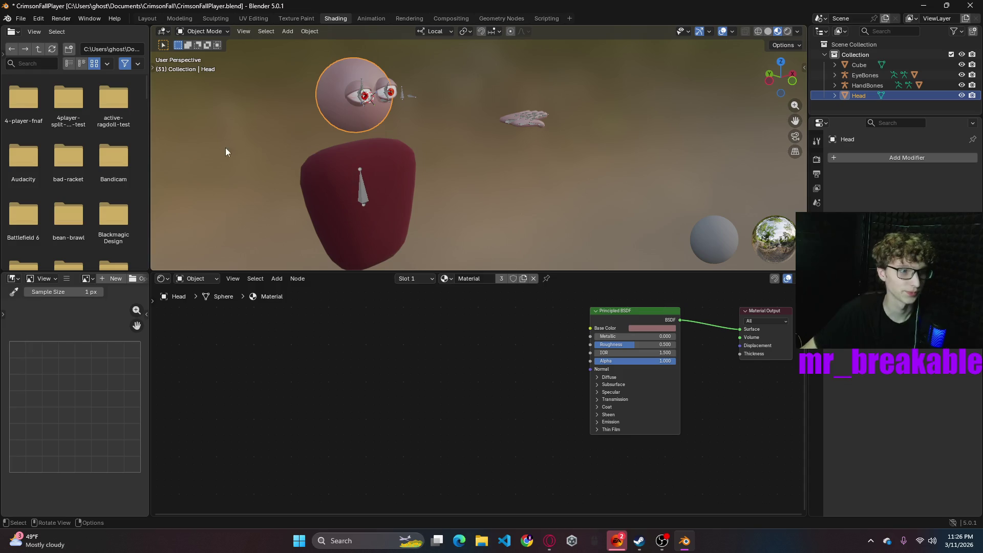
- Save CrimsonFallPlayer.blend and return to the Layout view of the character
{"action": "key", "text": "ctrl+s"}
{"action": "left_click", "coordinate": [147, 18]}
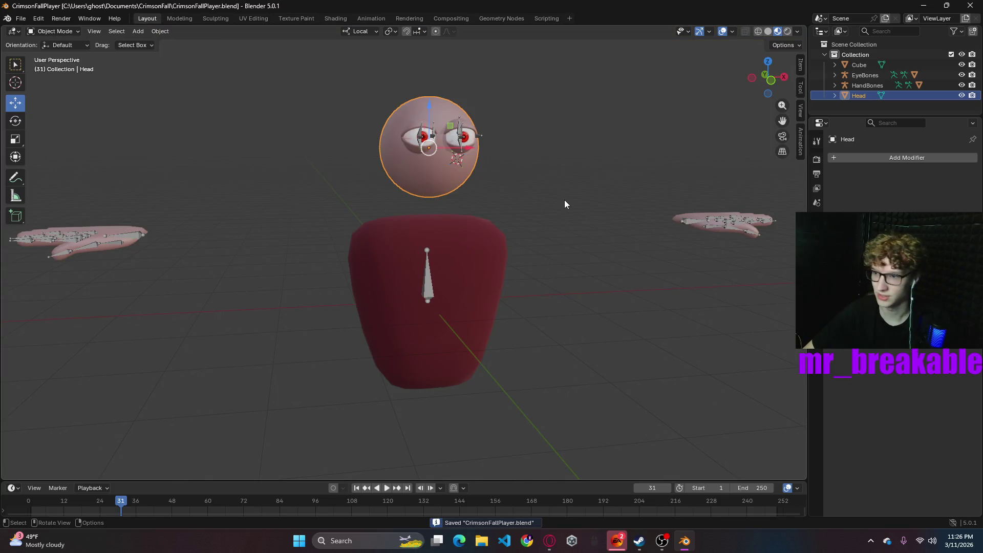
{"action": "mouse_move", "coordinate": [578, 285]}
{"action": "middle_mouse_down"}
{"action": "mouse_move", "coordinate": [577, 316]}
{"action": "mouse_move", "coordinate": [481, 320]}
{"action": "mouse_move", "coordinate": [557, 321]}
{"action": "mouse_move", "coordinate": [556, 310]}
{"action": "mouse_move", "coordinate": [533, 306]}
{"action": "mouse_move", "coordinate": [485, 318]}
{"action": "mouse_move", "coordinate": [485, 299]}
{"action": "mouse_move", "coordinate": [625, 296]}
{"action": "mouse_move", "coordinate": [582, 197]}
{"action": "mouse_move", "coordinate": [546, 302]}
{"action": "mouse_move", "coordinate": [531, 278]}
{"action": "mouse_move", "coordinate": [446, 276]}
{"action": "mouse_move", "coordinate": [544, 300]}
{"action": "mouse_move", "coordinate": [444, 308]}
{"action": "mouse_move", "coordinate": [556, 313]}
{"action": "middle_mouse_up"}
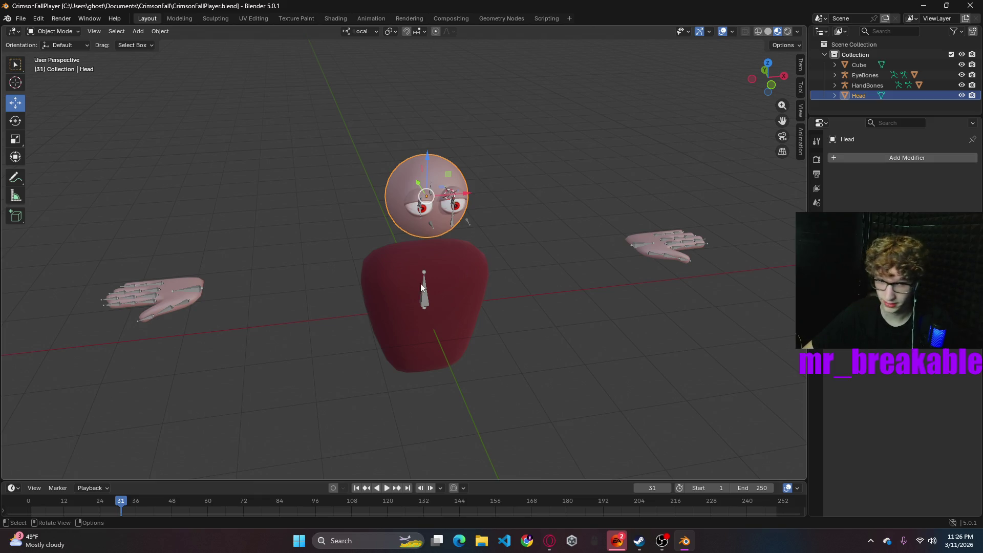
- Add a cylinder for the hat, then undo it because it was misplaced
{"action": "left_click", "coordinate": [138, 32]}
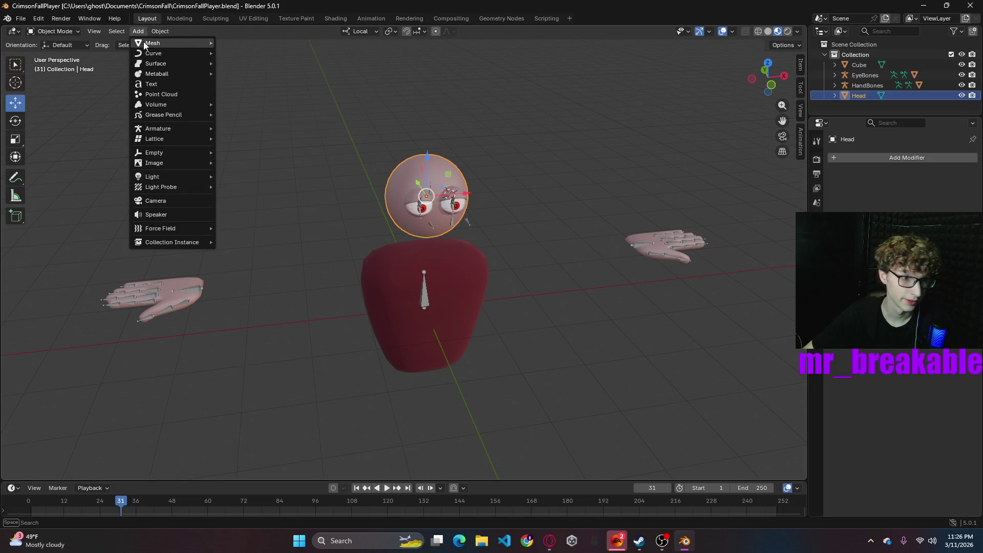
{"action": "mouse_move", "coordinate": [169, 43]}
{"action": "left_click", "coordinate": [236, 95]}
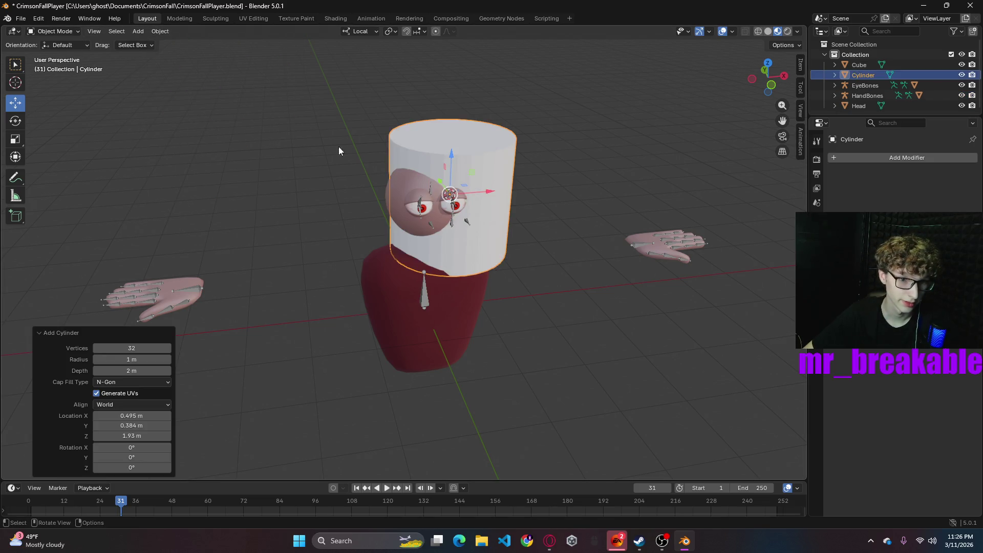
{"action": "middle_click_drag", "start_coordinate": [591, 188], "coordinate": [561, 173]}
{"action": "key", "text": "ctrl+z"}
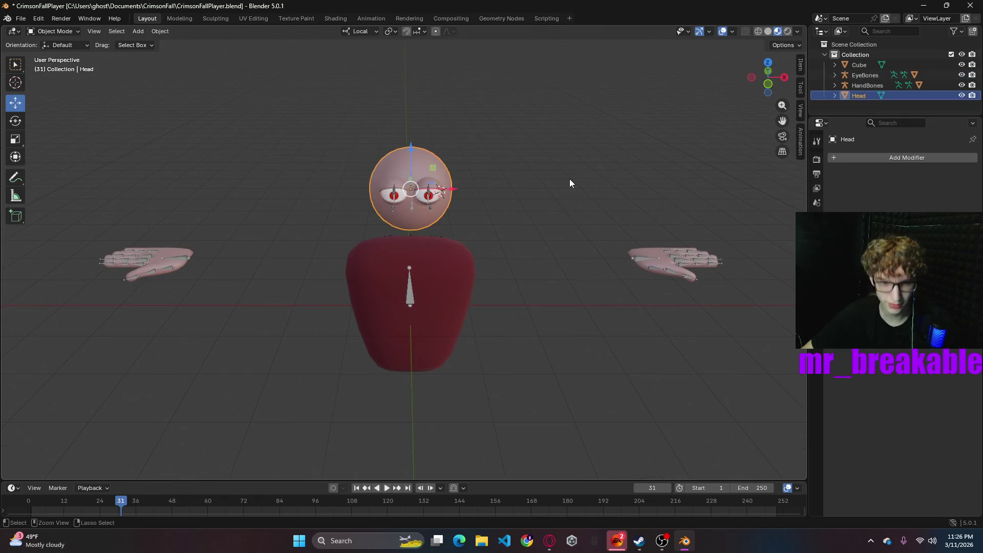
- Reset the 3D cursor to the world origin
{"action": "right_click", "coordinate": [565, 201]}
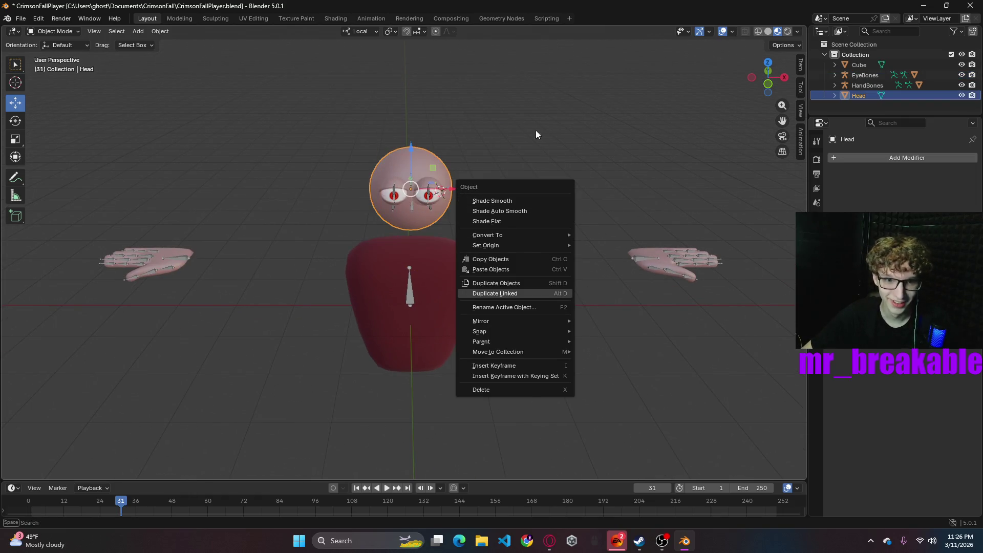
{"action": "right_click", "coordinate": [518, 186]}
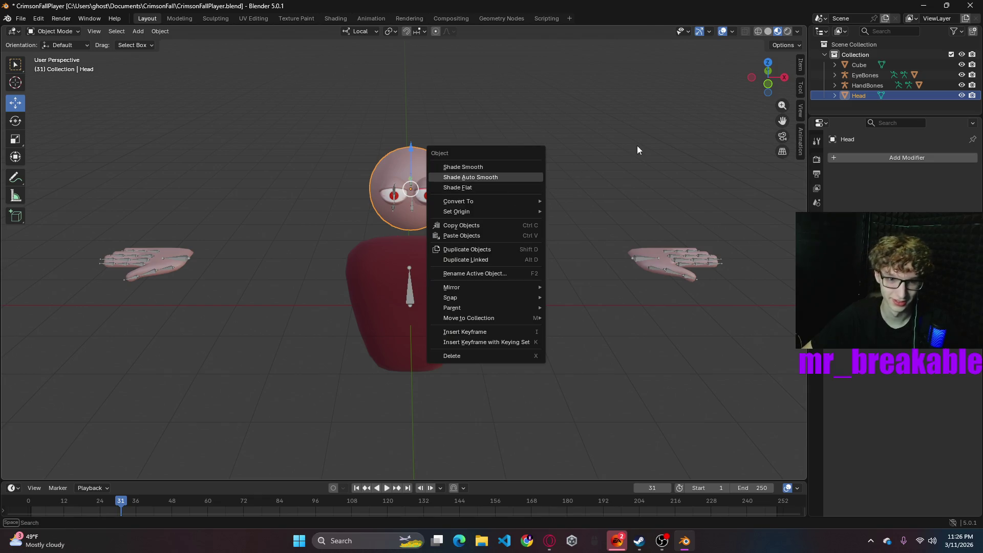
{"action": "right_click", "coordinate": [504, 216]}
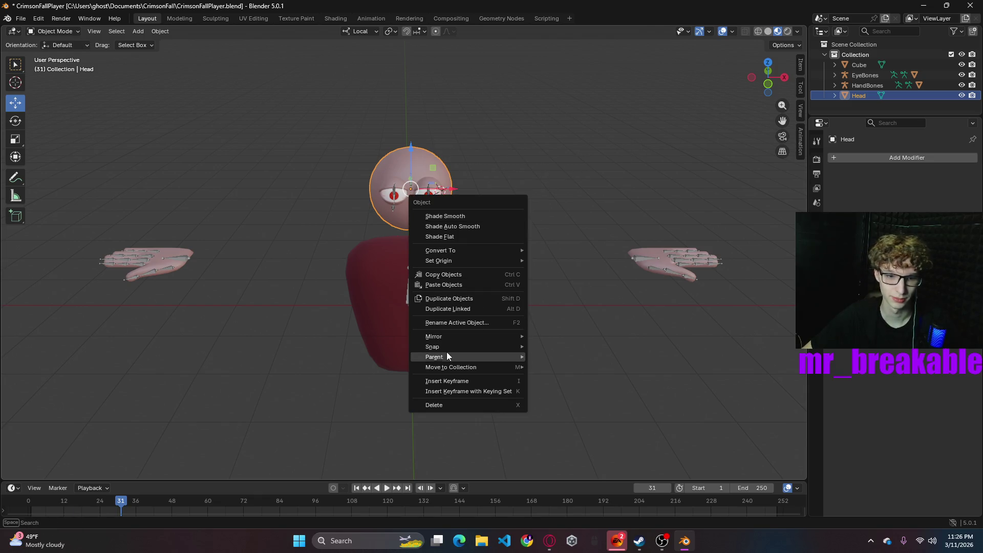
{"action": "mouse_move", "coordinate": [454, 345]}
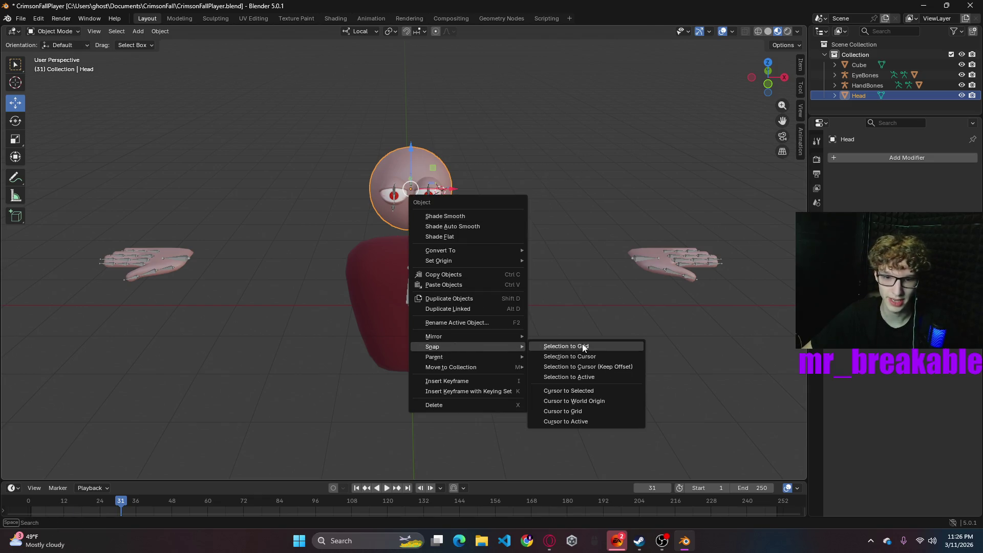
{"action": "left_click", "coordinate": [565, 400]}
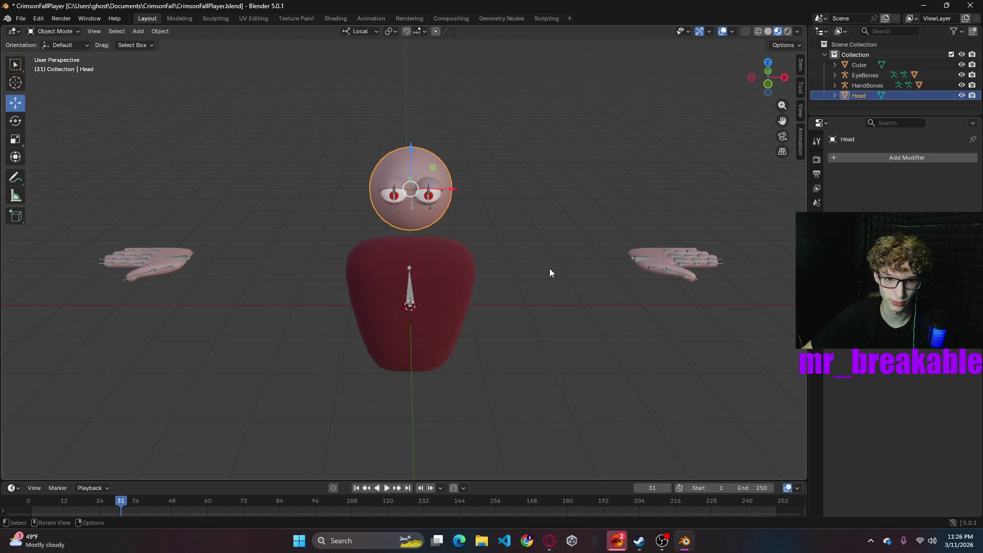
- Add a cylinder at the origin, scale it to 0.293, and raise it onto the head
{"action": "left_click", "coordinate": [138, 31]}
{"action": "mouse_move", "coordinate": [159, 46]}
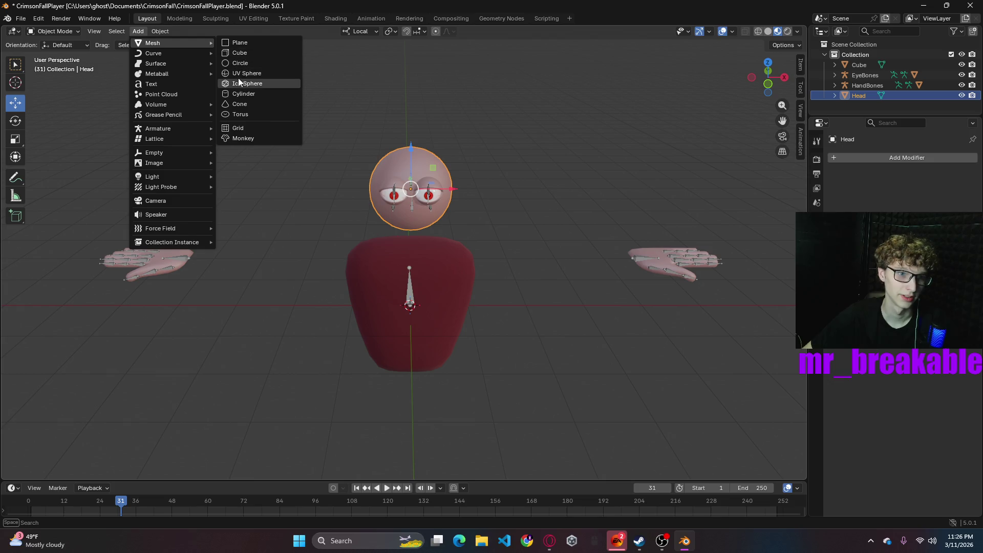
{"action": "left_click", "coordinate": [244, 94]}
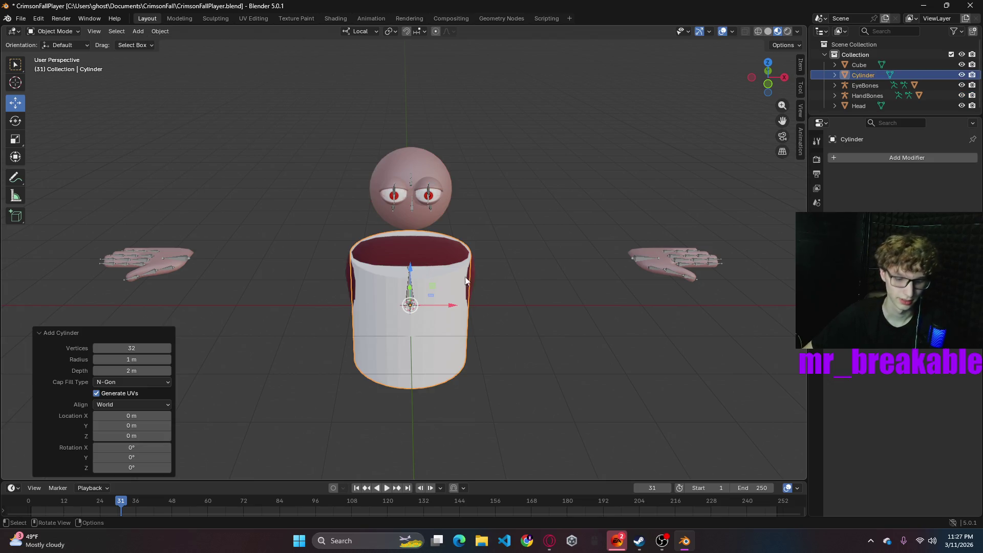
{"action": "key", "text": "s"}
{"action": "left_click", "coordinate": [463, 311]}
{"action": "left_click_drag", "start_coordinate": [410, 269], "coordinate": [429, 95]}
{"action": "mouse_move", "coordinate": [515, 137]}
{"action": "middle_mouse_down"}
{"action": "mouse_move", "coordinate": [644, 143]}
{"action": "mouse_move", "coordinate": [628, 126]}
{"action": "mouse_move", "coordinate": [579, 109]}
{"action": "mouse_move", "coordinate": [552, 116]}
{"action": "mouse_move", "coordinate": [533, 275]}
{"action": "middle_mouse_up"}
{"action": "scroll", "coordinate": [552, 116], "scroll_direction": "up", "scroll_amount": 3}
- Tilt the cylinder about local X by about -17.8° and slide it along local Y
{"action": "key", "text": "r"}
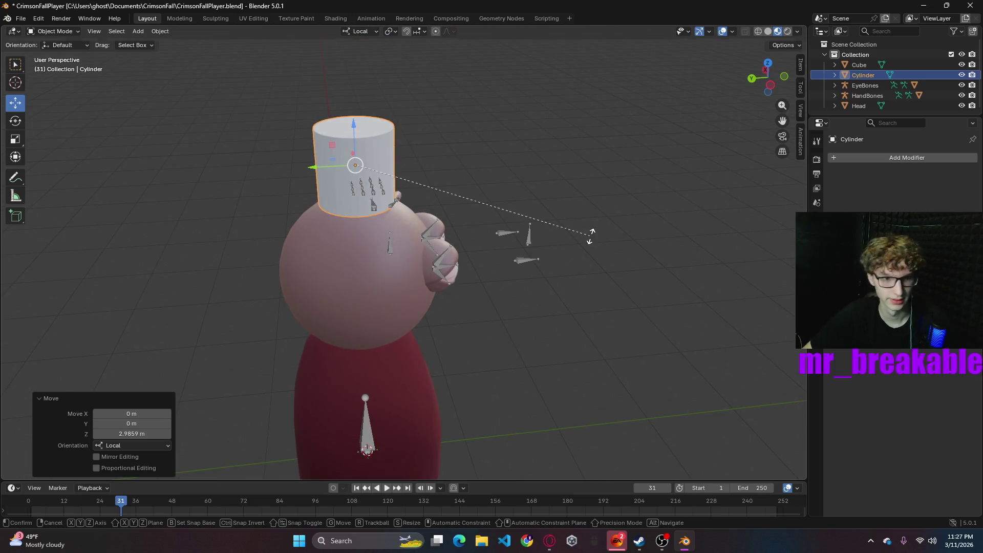
{"action": "key", "text": "x"}
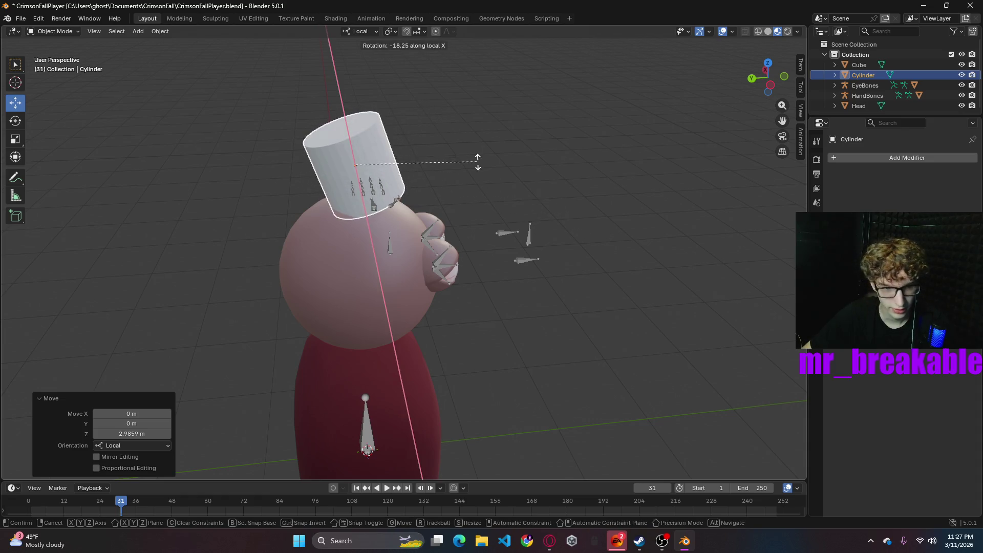
{"action": "left_click", "coordinate": [439, 158]}
{"action": "left_click_drag", "start_coordinate": [320, 182], "coordinate": [283, 192]}
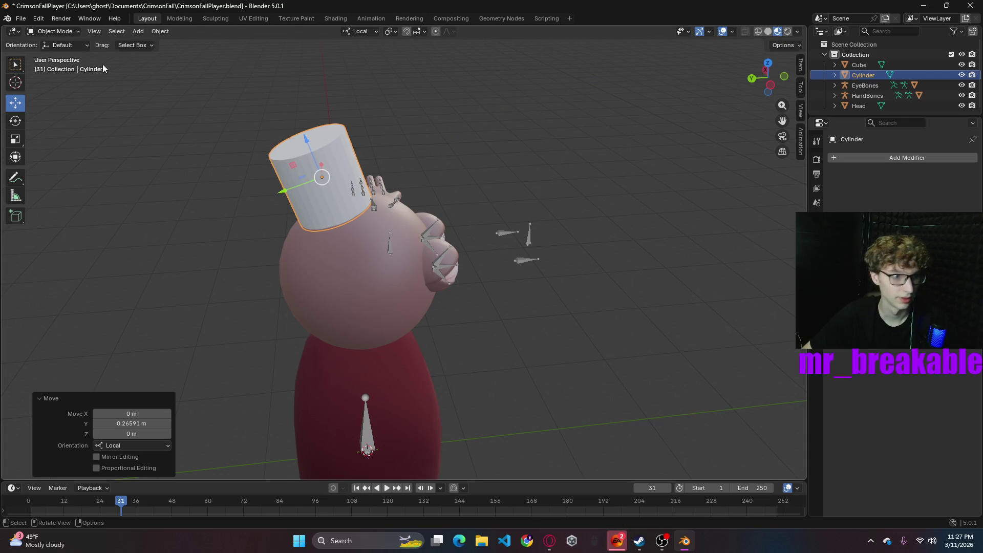
{"action": "key", "text": "Tab"}
- Extrude the cylinder's bottom face ring and scale it by 1.562 into a wide brim
{"action": "key", "text": "ctrl+r"}
{"action": "left_click", "coordinate": [337, 180]}
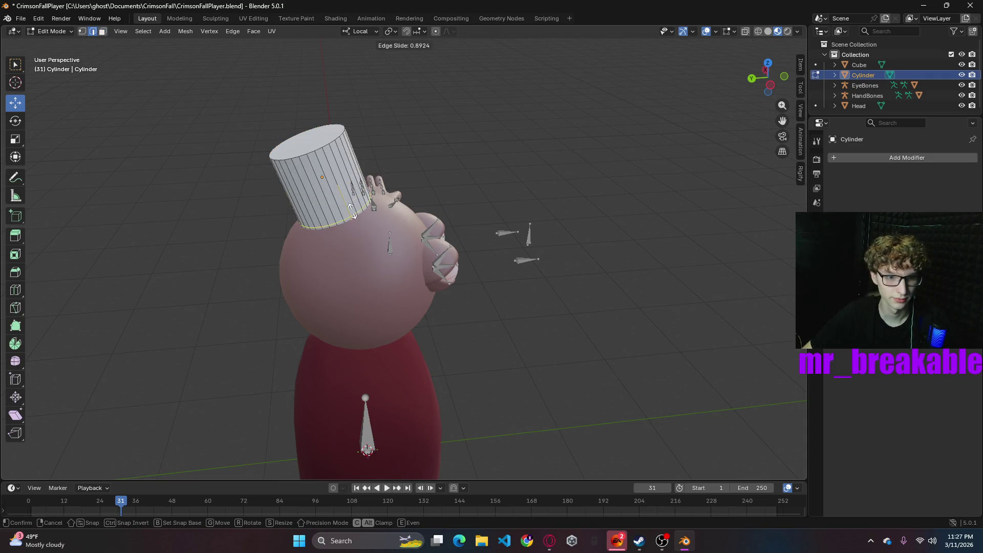
{"action": "left_click", "coordinate": [357, 216]}
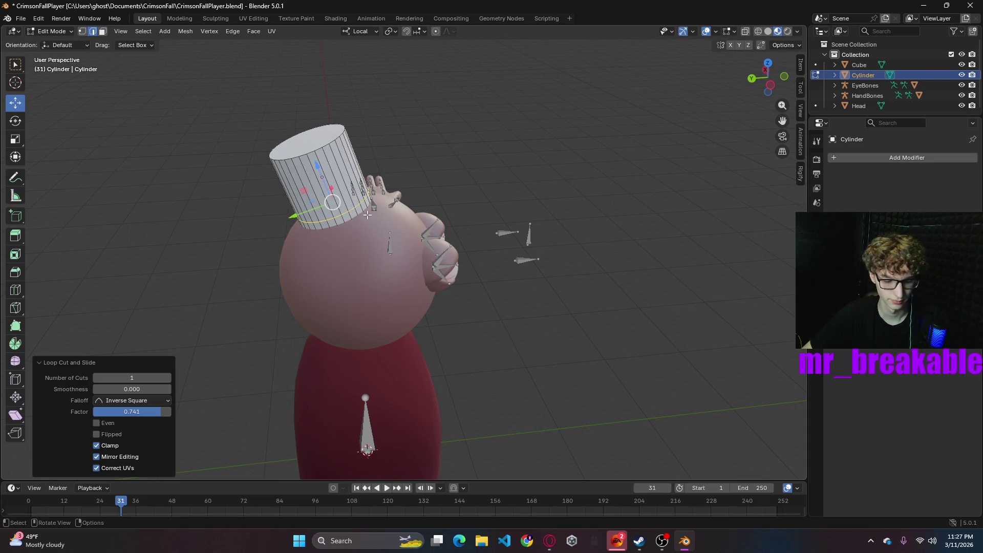
{"action": "key", "text": "ctrl+z"}
{"action": "left_click", "coordinate": [102, 31]}
{"action": "left_click", "coordinate": [342, 225], "text": "alt"}
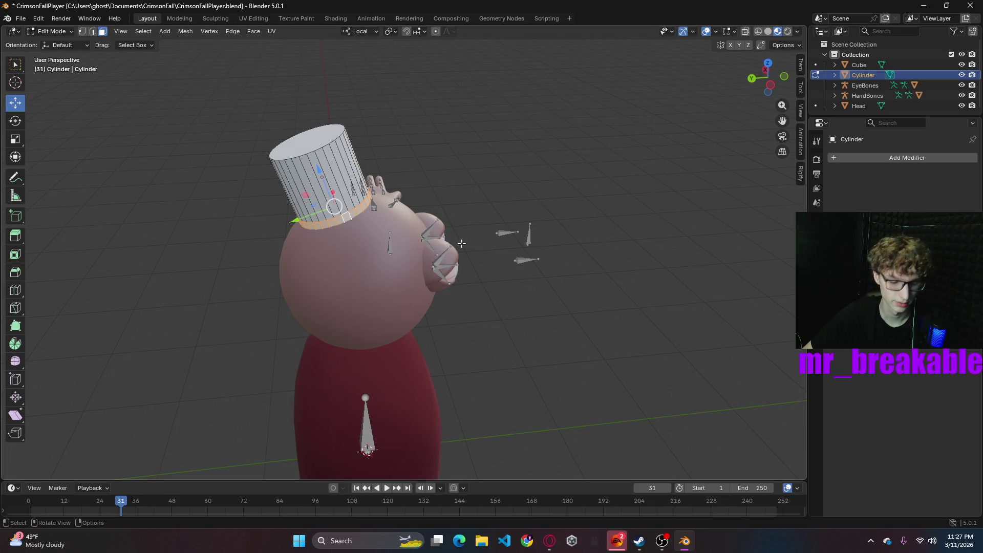
{"action": "key", "text": "e"}
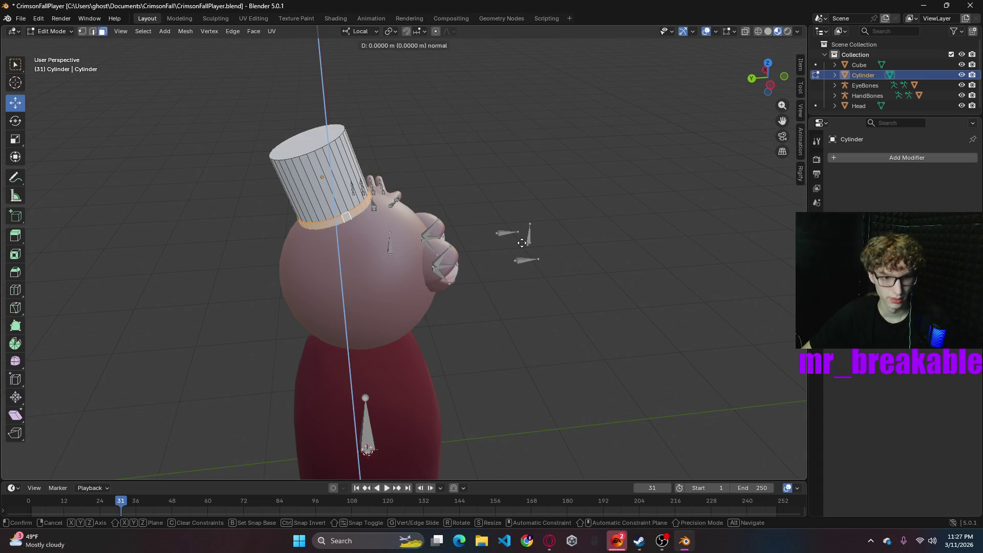
{"action": "key", "text": "s"}
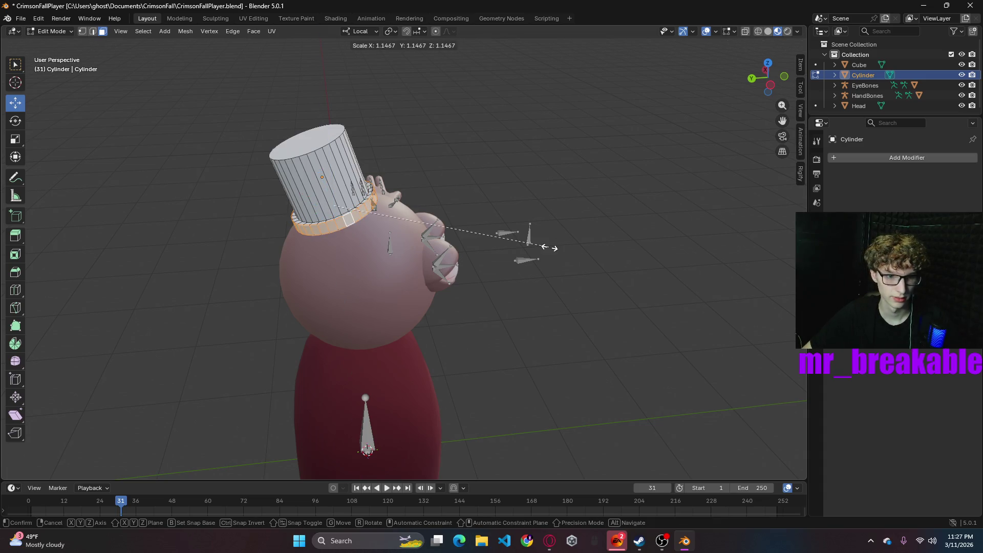
{"action": "left_click", "coordinate": [629, 257]}
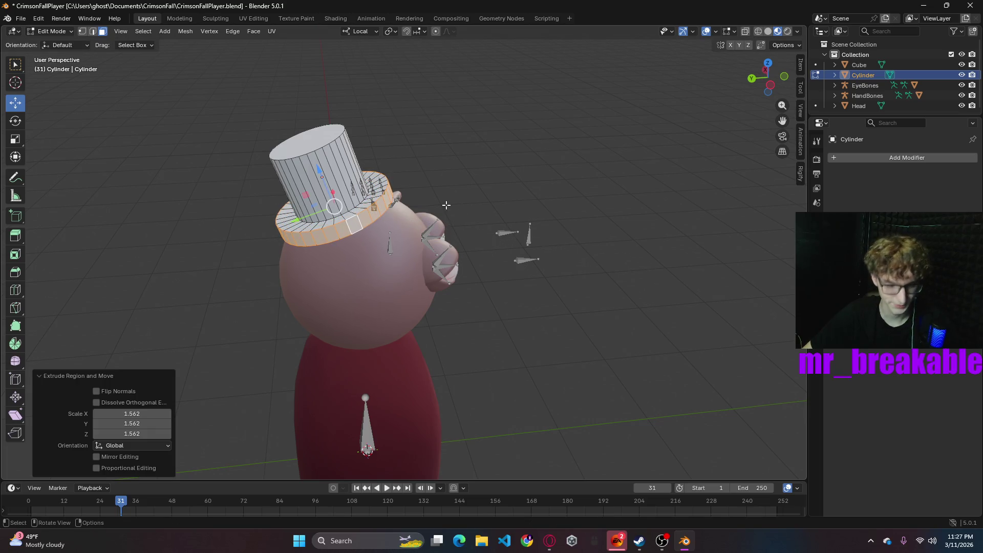
{"action": "left_click", "coordinate": [475, 182]}
{"action": "mouse_move", "coordinate": [530, 206]}
{"action": "middle_mouse_down"}
{"action": "mouse_move", "coordinate": [401, 189]}
{"action": "mouse_move", "coordinate": [516, 206]}
{"action": "middle_mouse_up"}
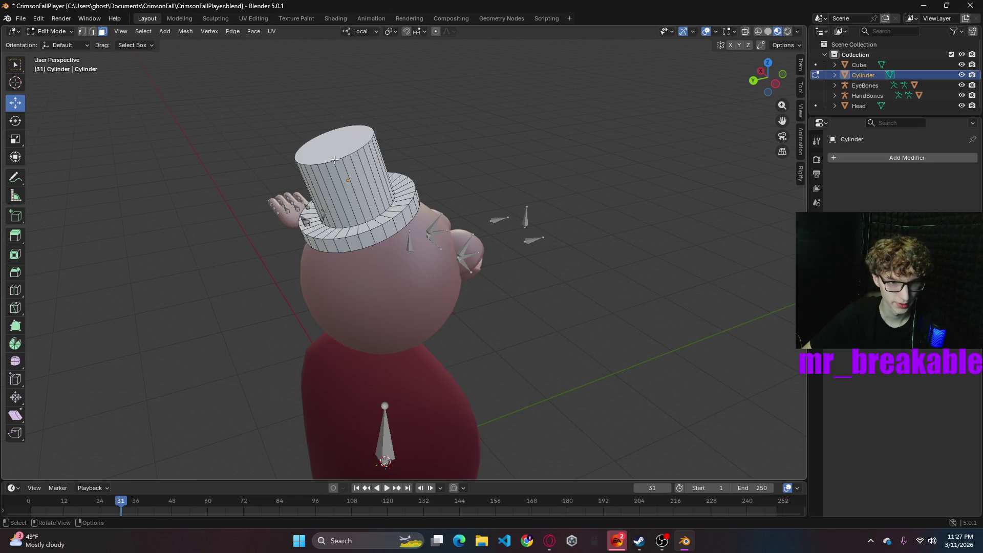
- Add a loop cut on the crown and narrow the hat's top loop to 0.847
{"action": "key", "text": "ctrl+r"}
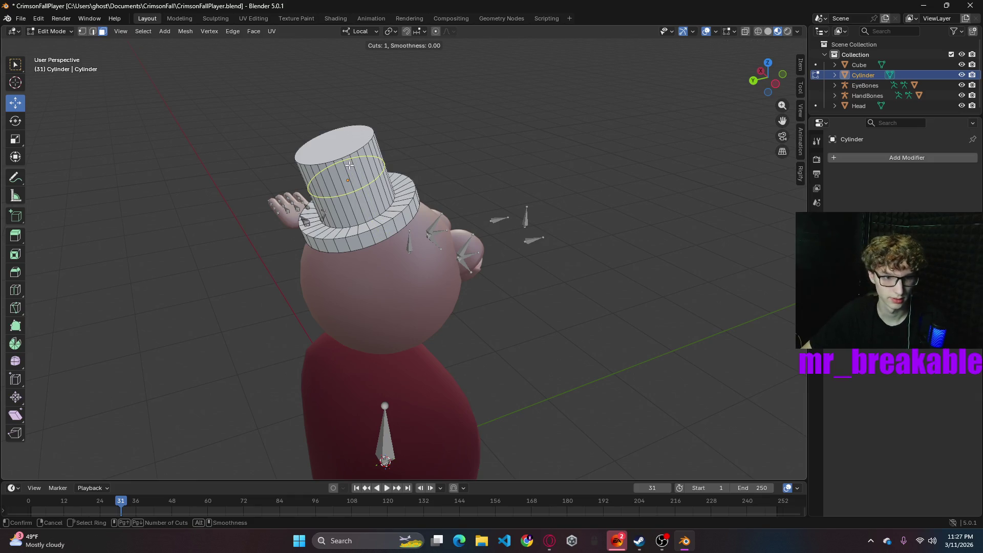
{"action": "left_click", "coordinate": [350, 165]}
{"action": "left_click", "coordinate": [348, 148]}
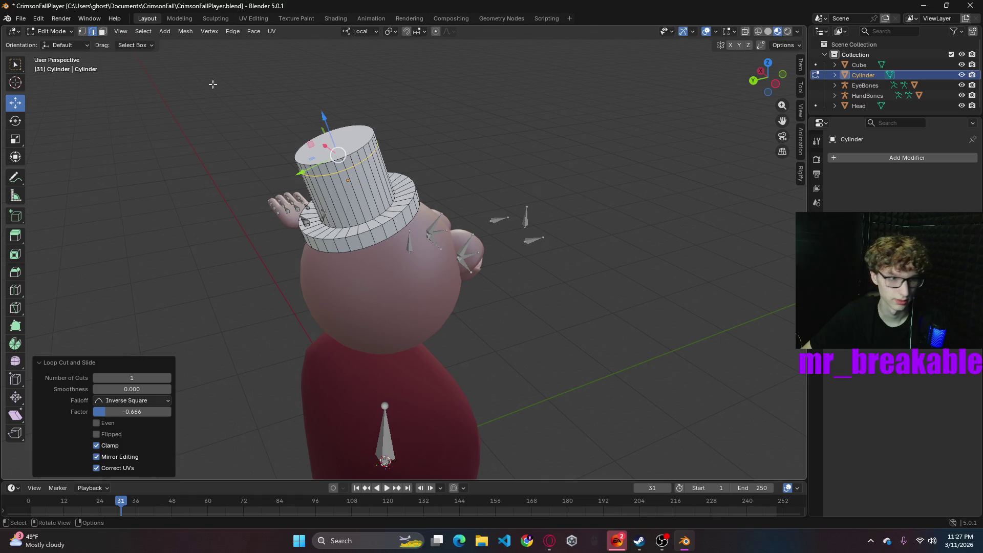
{"action": "left_click", "coordinate": [361, 148]}
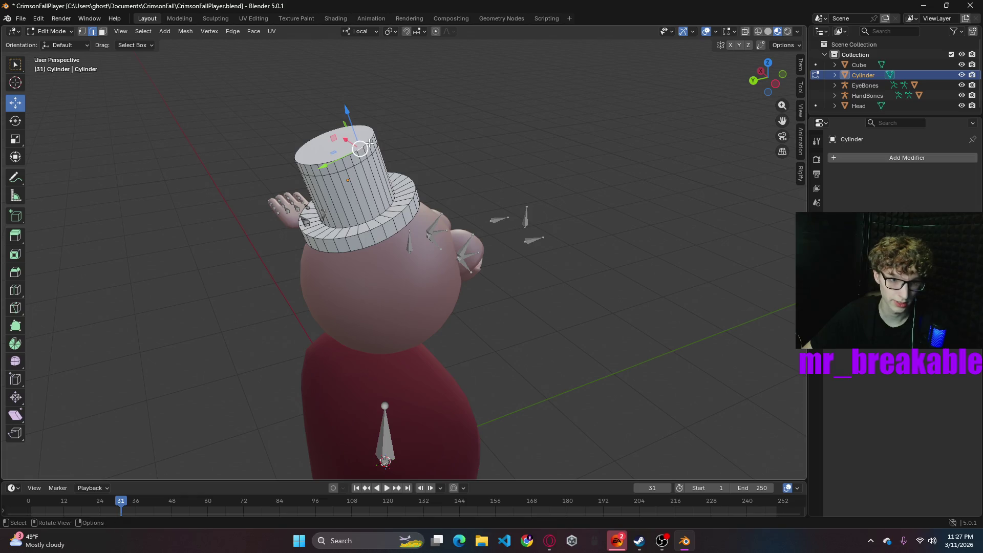
{"action": "left_click", "coordinate": [370, 144], "text": "alt"}
{"action": "key", "text": "s"}
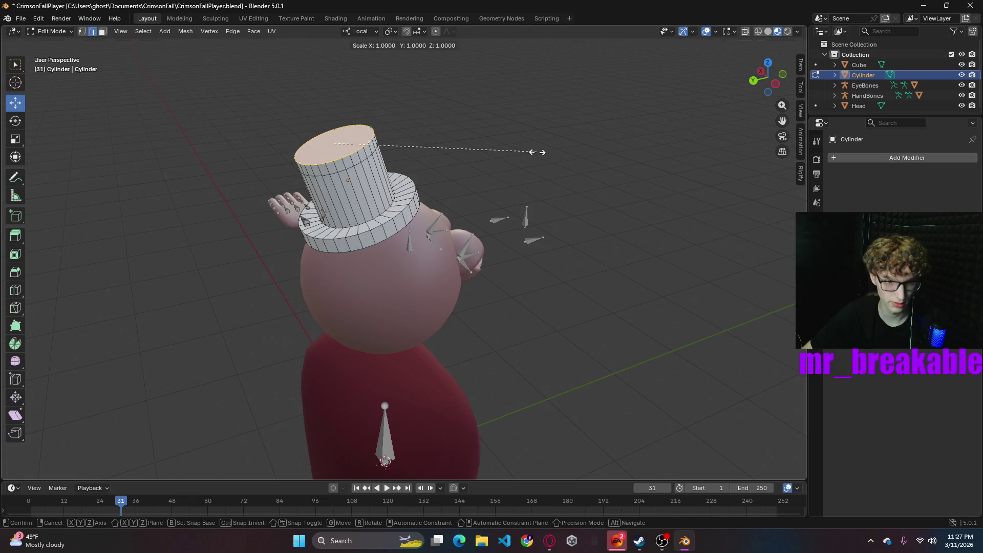
{"action": "left_click", "coordinate": [506, 154]}
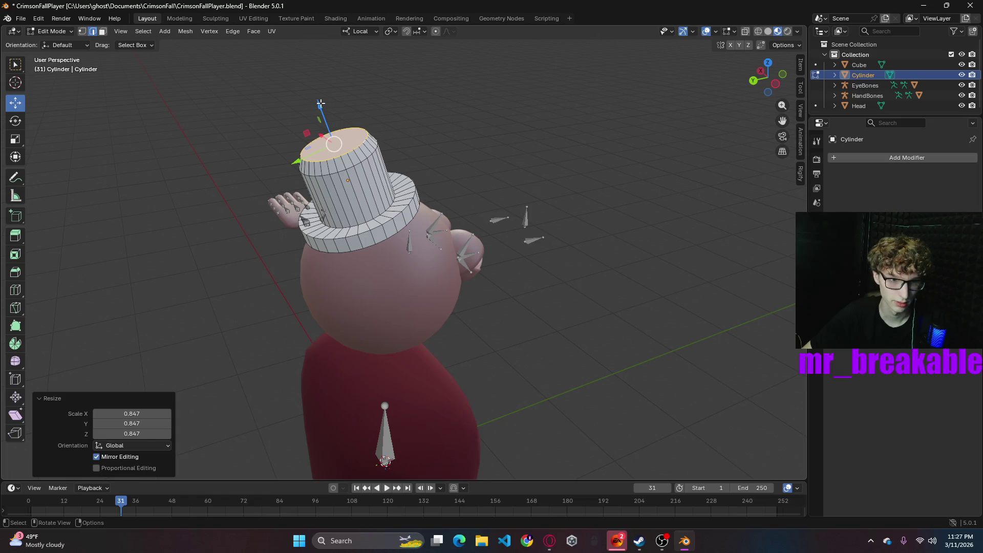
{"action": "left_click", "coordinate": [459, 138]}
{"action": "mouse_move", "coordinate": [500, 190]}
{"action": "middle_mouse_down"}
{"action": "mouse_move", "coordinate": [474, 247]}
{"action": "mouse_move", "coordinate": [430, 215]}
{"action": "mouse_move", "coordinate": [480, 201]}
{"action": "middle_mouse_up"}
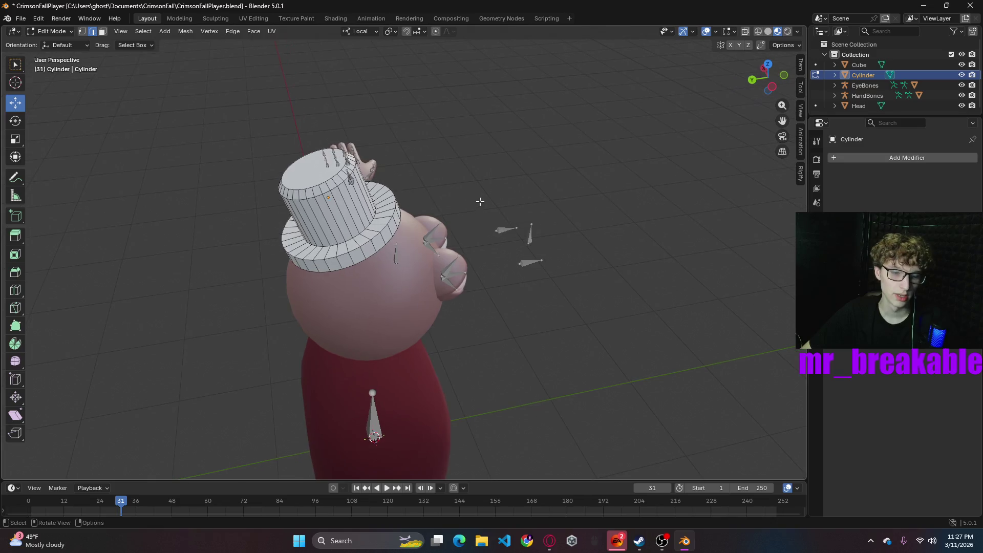
- Add an edge loop near the hat's base and select the band faces above the brim
{"action": "left_click", "coordinate": [367, 225], "text": "alt"}
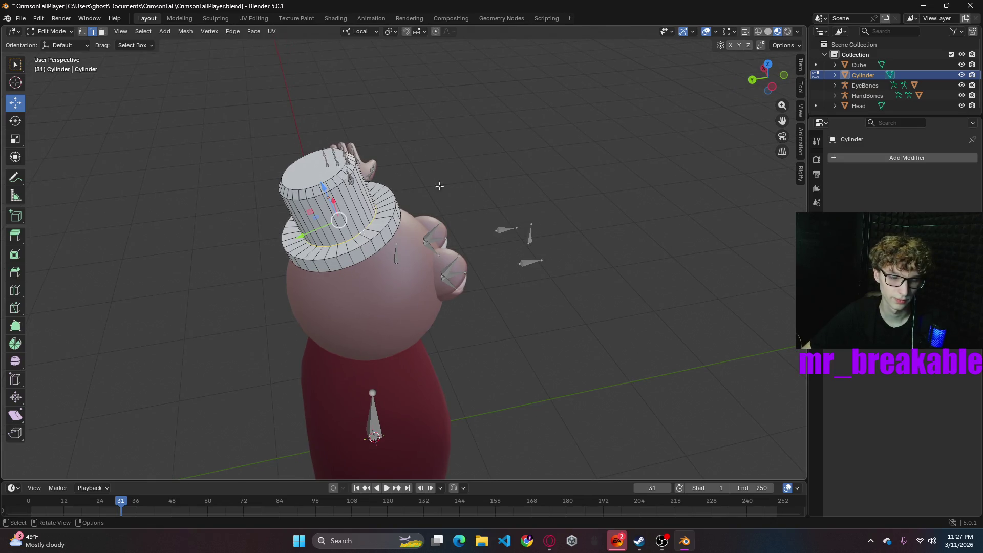
{"action": "left_click", "coordinate": [424, 189]}
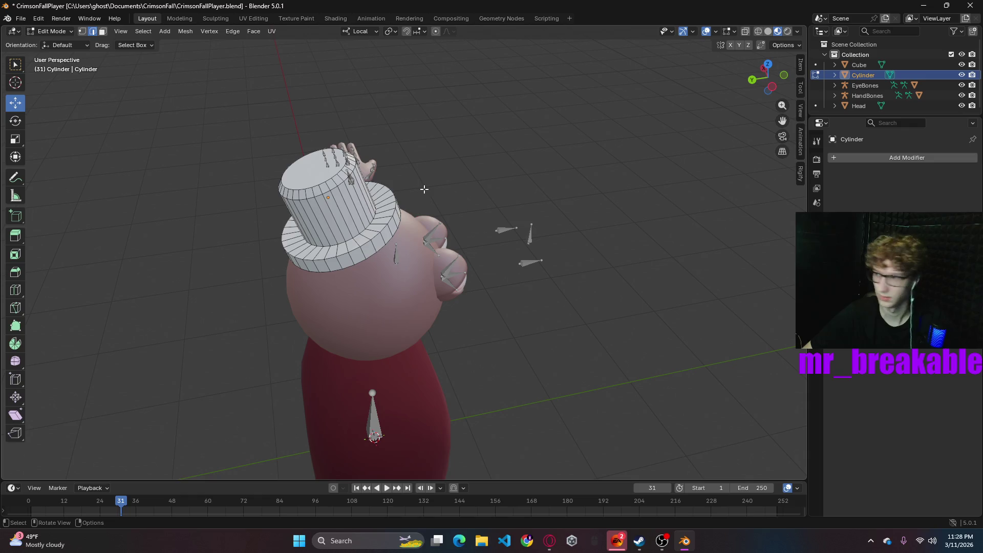
{"action": "key", "text": "ctrl+r"}
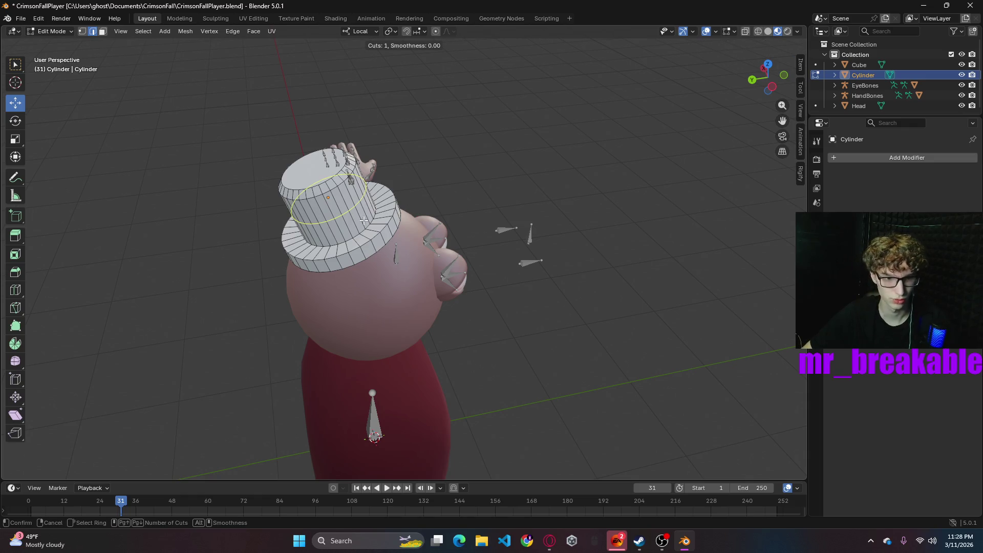
{"action": "left_click", "coordinate": [360, 214]}
{"action": "left_click", "coordinate": [362, 220]}
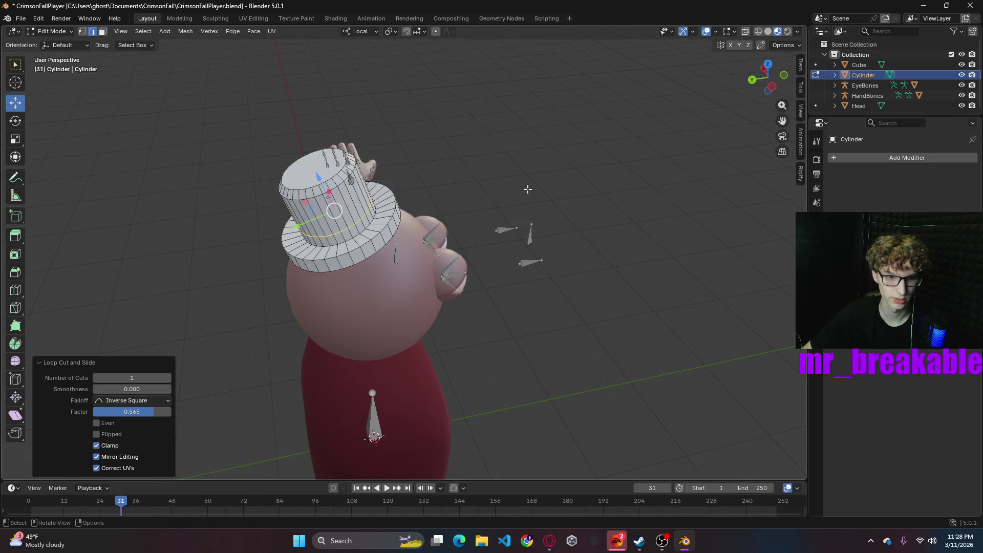
{"action": "left_click", "coordinate": [578, 211]}
{"action": "left_click", "coordinate": [102, 31]}
{"action": "left_click", "coordinate": [358, 225], "text": "alt"}
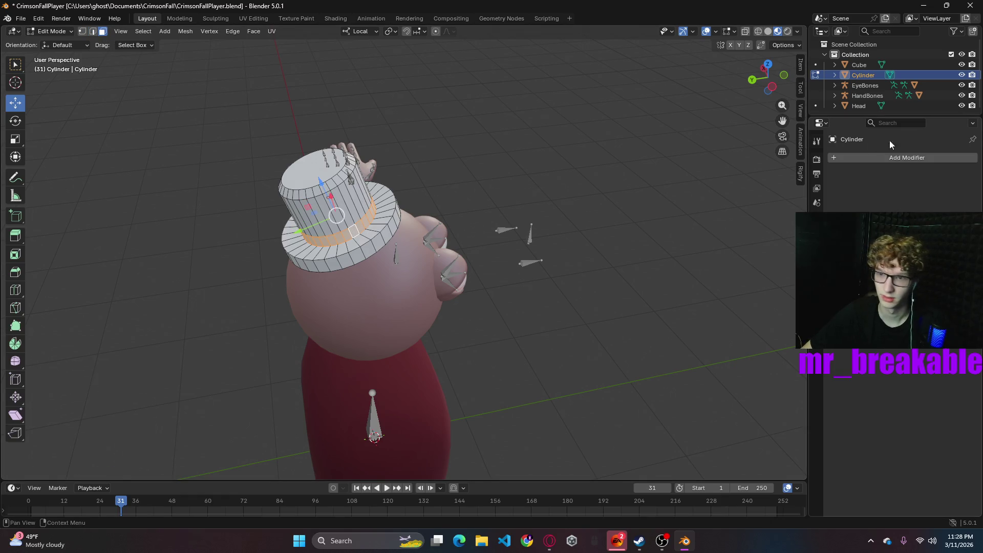
- Make the hat material red and add a second material slot coloured black
{"action": "left_click", "coordinate": [906, 158]}
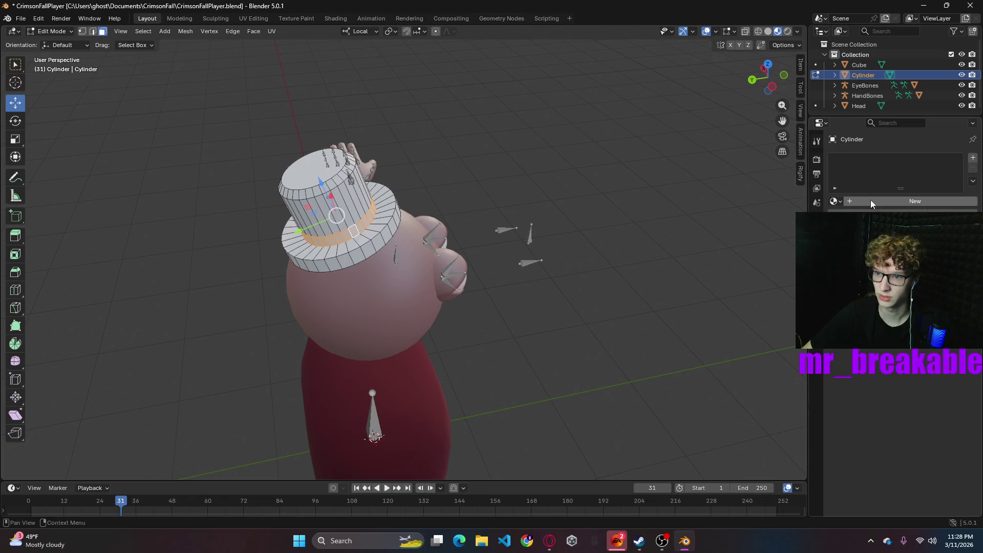
{"action": "left_click", "coordinate": [817, 340]}
{"action": "left_click", "coordinate": [909, 218]}
{"action": "left_click_drag", "start_coordinate": [904, 138], "coordinate": [915, 183]}
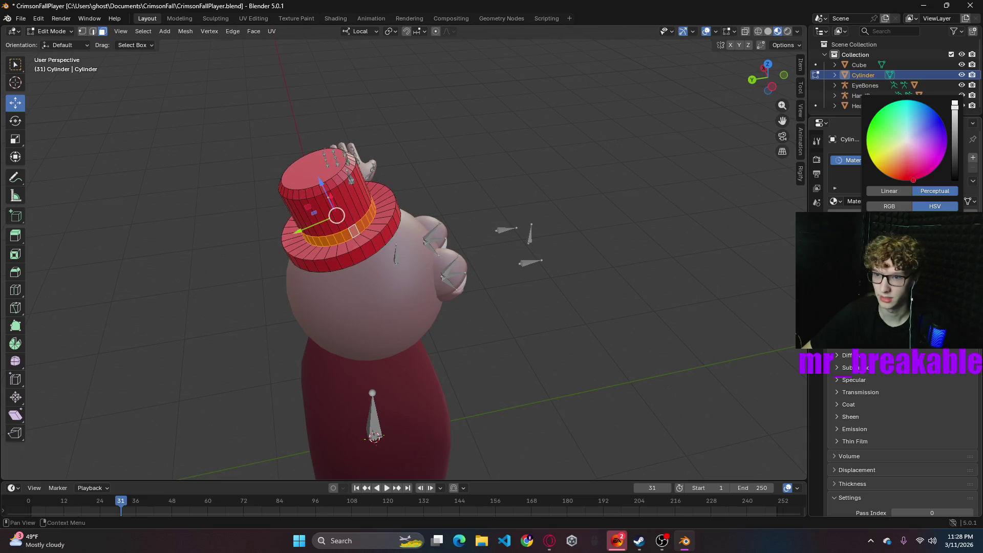
{"action": "left_click", "coordinate": [973, 160]}
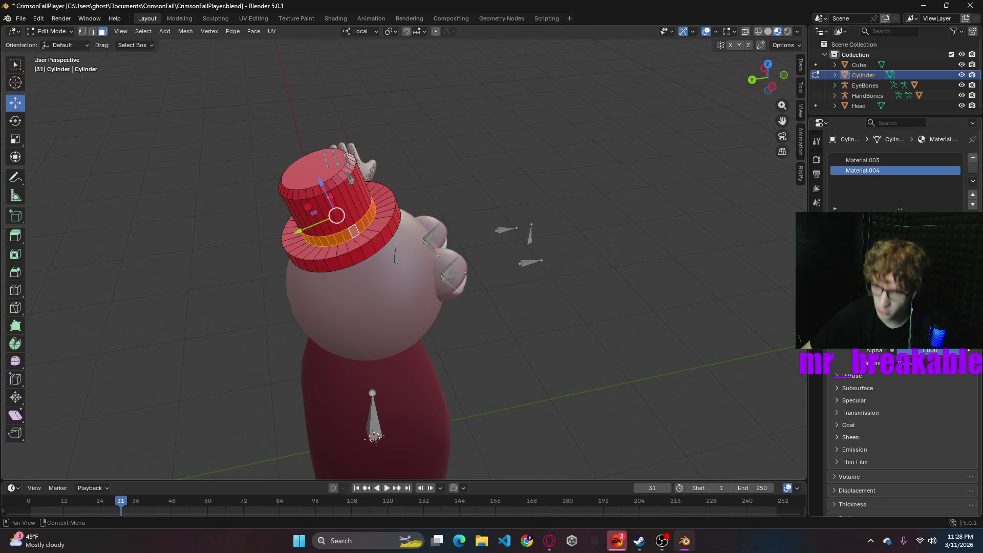
{"action": "left_click", "coordinate": [917, 302]}
{"action": "left_click_drag", "start_coordinate": [955, 140], "coordinate": [955, 185]}
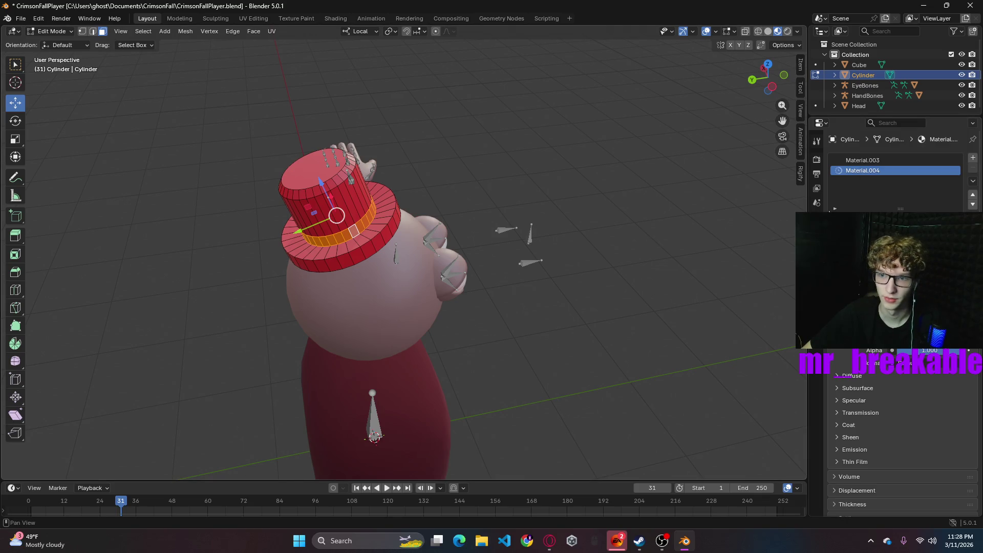
- Assign black Material.004 to the whole hat and red Material.003 to the band loop
{"action": "left_click", "coordinate": [866, 160]}
{"action": "key", "text": "shift"}
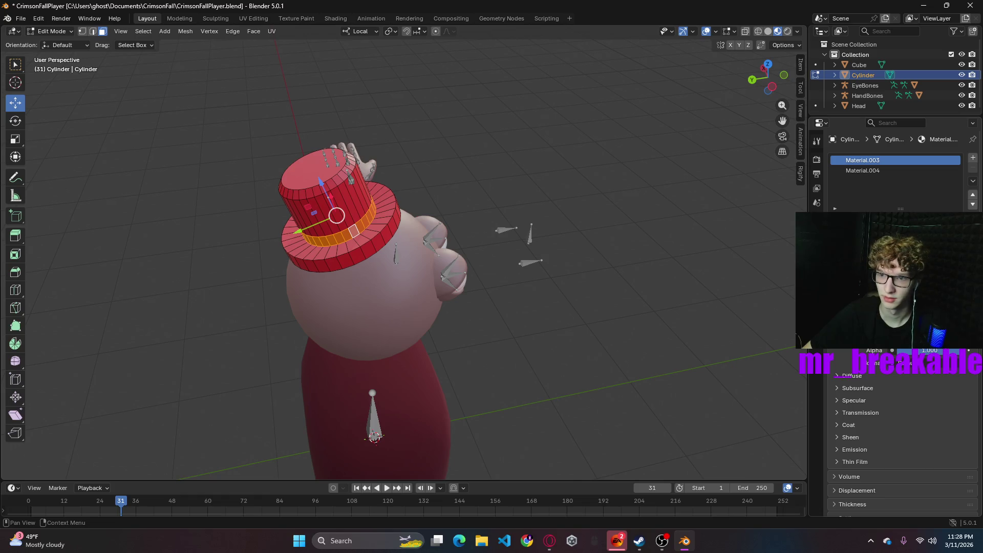
{"action": "left_click", "coordinate": [865, 170]}
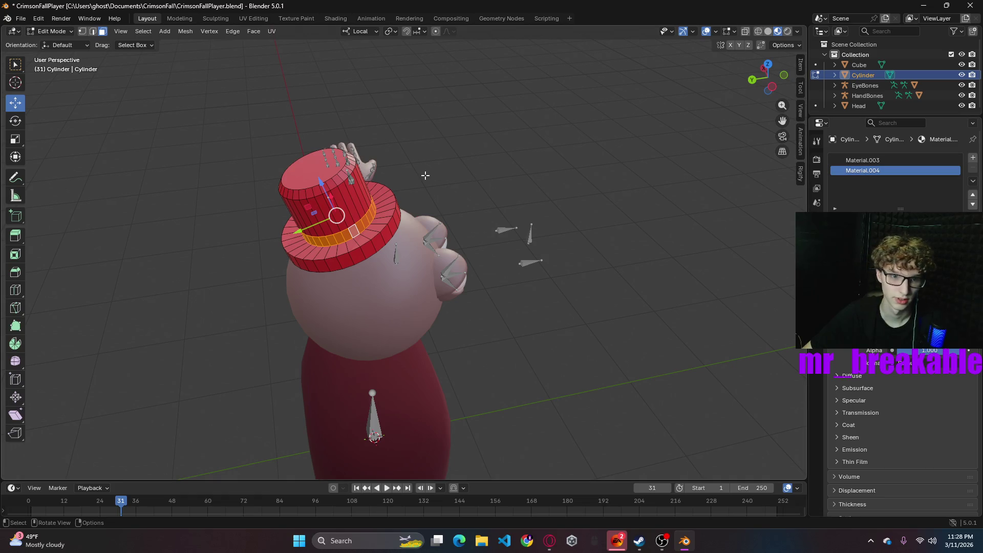
{"action": "key", "text": "a"}
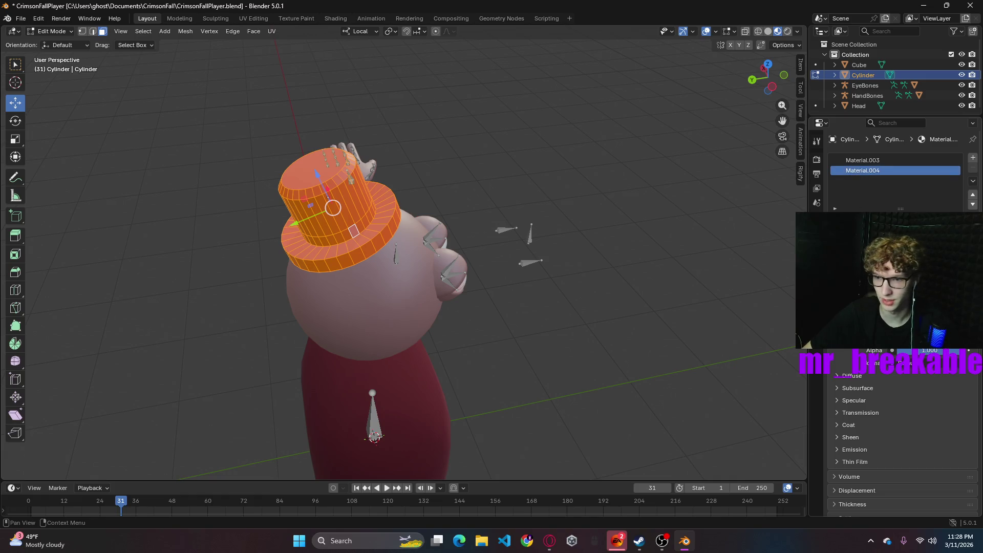
{"action": "left_click", "coordinate": [853, 220]}
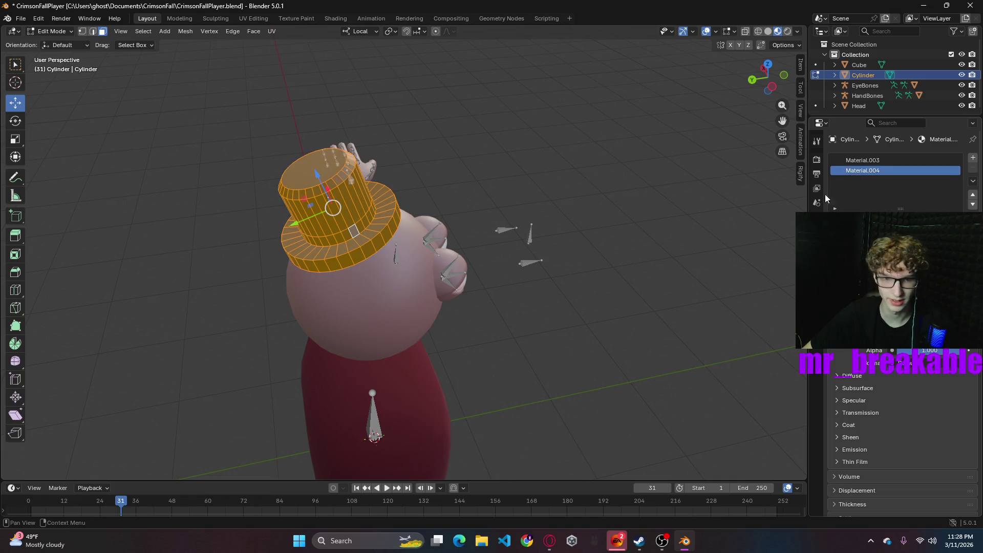
{"action": "key", "text": "alt+a"}
{"action": "left_click", "coordinate": [360, 226], "text": "alt"}
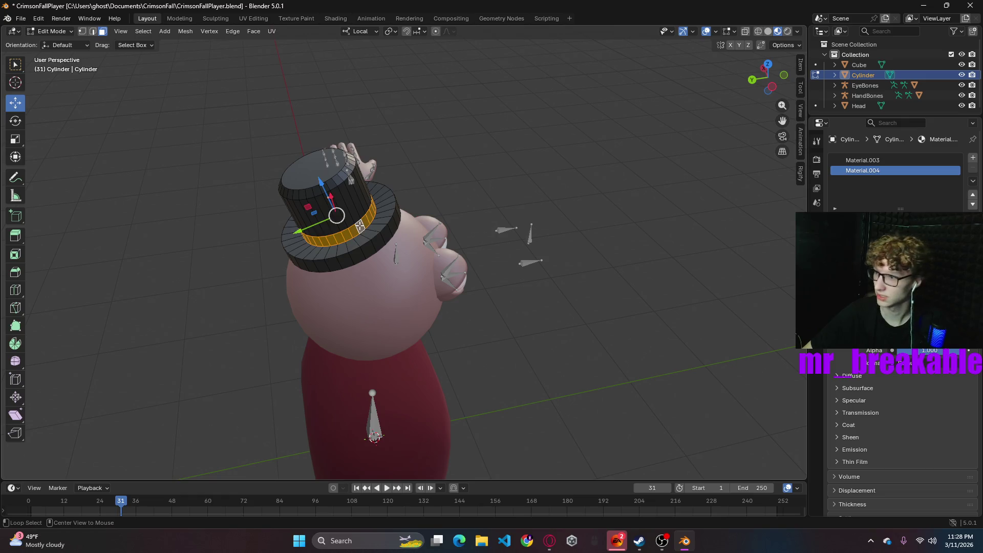
{"action": "left_click", "coordinate": [866, 160]}
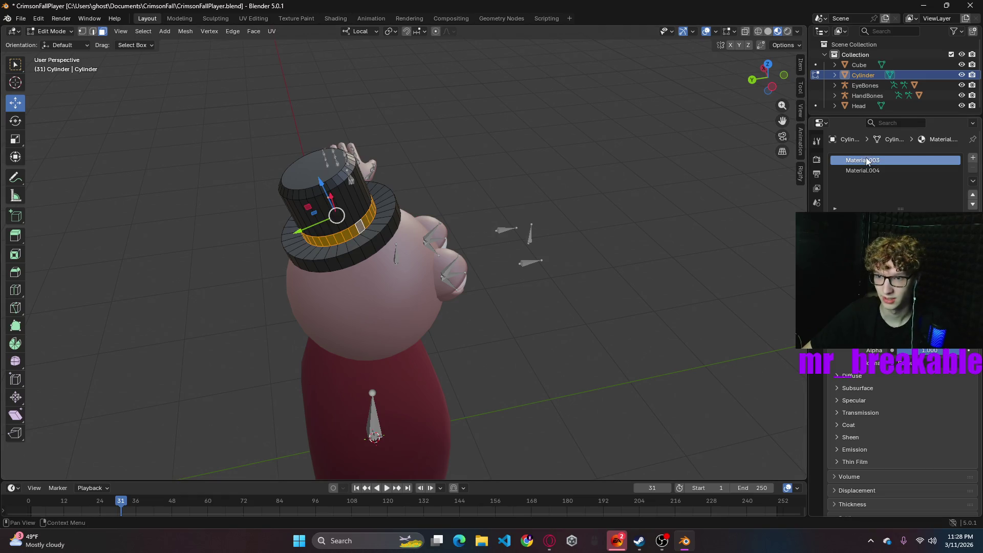
{"action": "left_click", "coordinate": [853, 220]}
- Select the brim's edge loop and lower it slightly along Z
{"action": "mouse_move", "coordinate": [588, 249]}
{"action": "middle_mouse_down"}
{"action": "mouse_move", "coordinate": [455, 232]}
{"action": "mouse_move", "coordinate": [569, 222]}
{"action": "mouse_move", "coordinate": [428, 206]}
{"action": "middle_mouse_up"}
{"action": "left_click", "coordinate": [428, 206]}
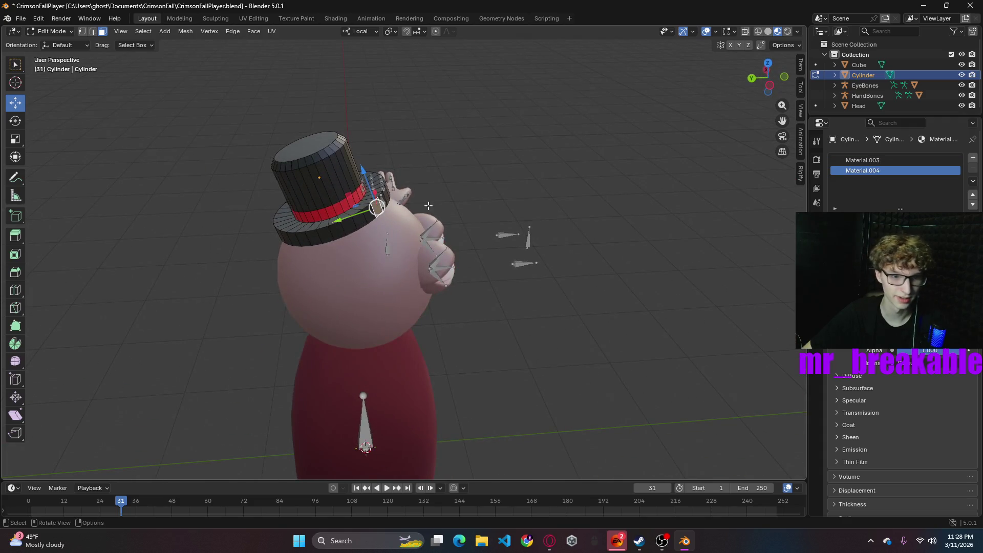
{"action": "left_click", "coordinate": [367, 205], "text": "alt"}
{"action": "left_click", "coordinate": [94, 33]}
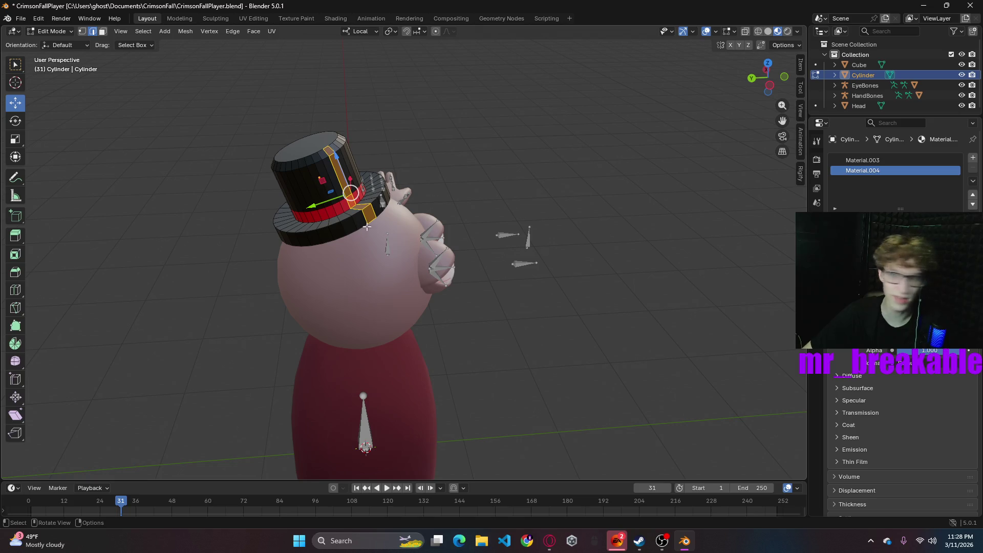
{"action": "left_click", "coordinate": [287, 228], "text": "alt"}
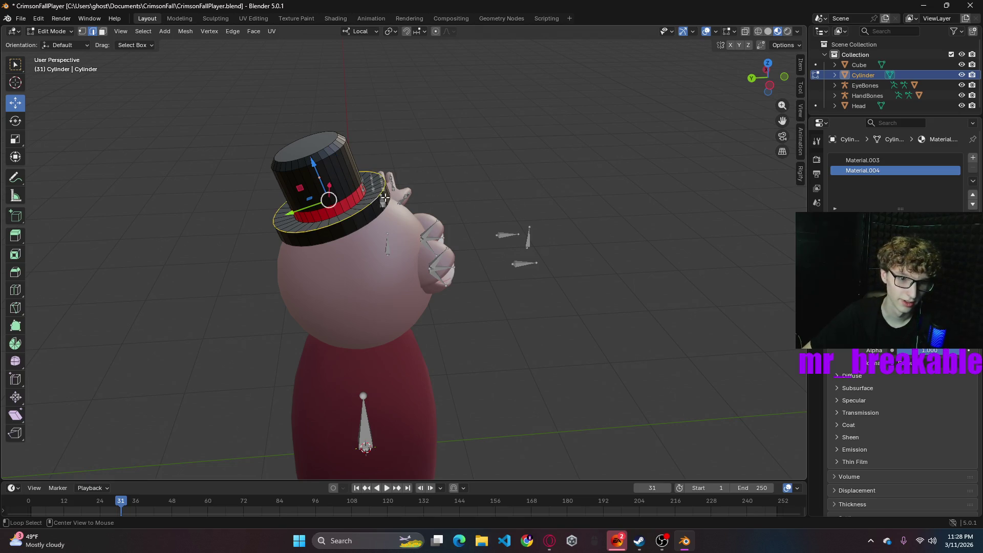
{"action": "key", "text": "g"}
{"action": "key", "text": "z"}
{"action": "left_click", "coordinate": [327, 169]}
- Orbit around the character to inspect the top hat from several angles
{"action": "middle_click_drag", "start_coordinate": [531, 178], "coordinate": [395, 158]}
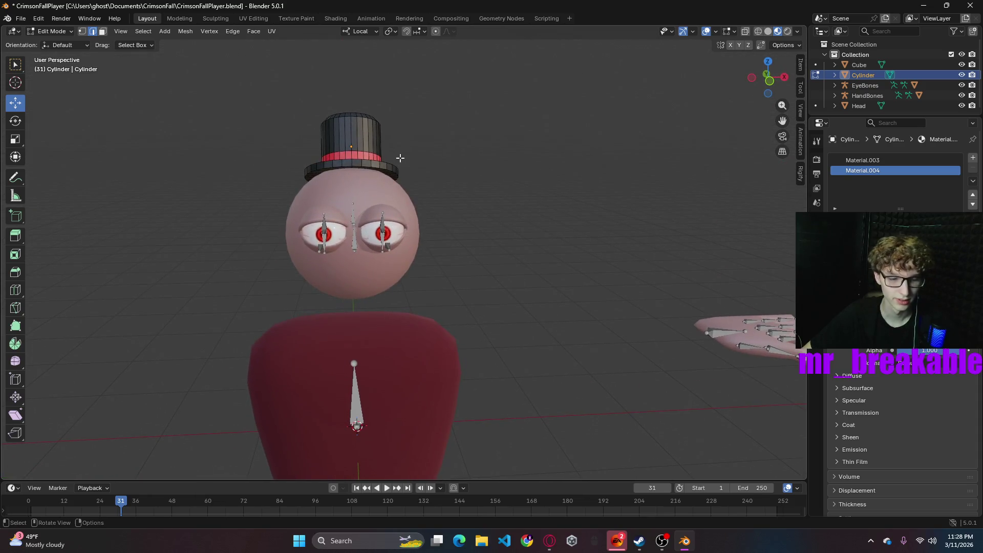
{"action": "middle_click_drag", "start_coordinate": [560, 292], "coordinate": [590, 230]}
{"action": "scroll", "coordinate": [571, 222], "scroll_direction": "down", "scroll_amount": 3}
{"action": "scroll", "coordinate": [570, 222], "scroll_direction": "up", "scroll_amount": 2}
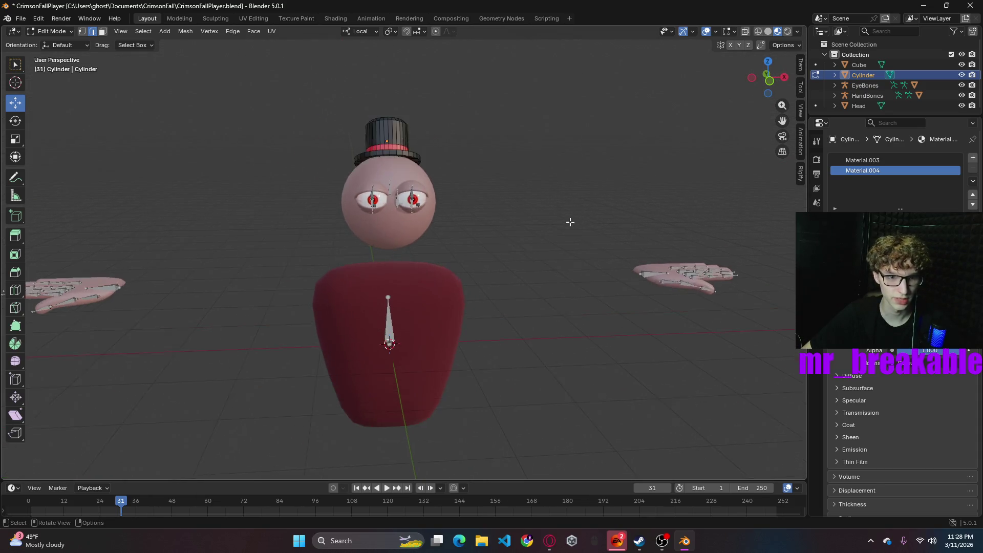
{"action": "key", "text": "ctrl+e"}
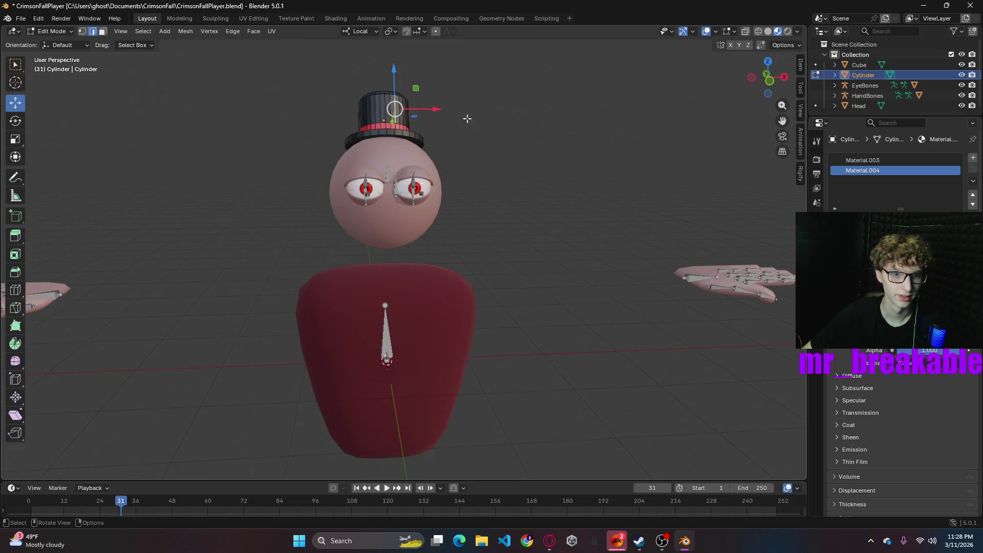
{"action": "mouse_move", "coordinate": [496, 136]}
{"action": "middle_mouse_down"}
{"action": "mouse_move", "coordinate": [534, 160]}
{"action": "mouse_move", "coordinate": [538, 177]}
{"action": "middle_mouse_up"}
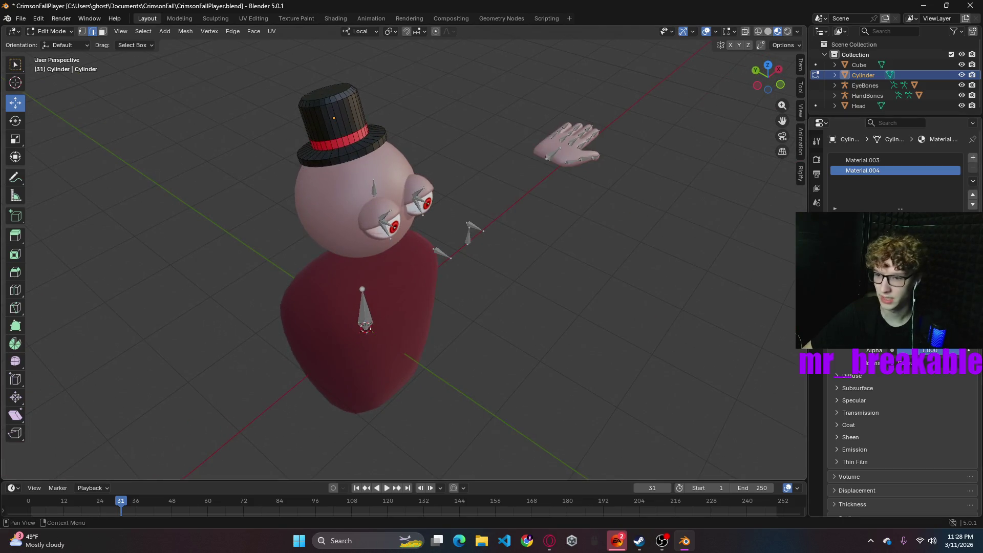
{"action": "middle_click_drag", "start_coordinate": [601, 178], "coordinate": [601, 177]}
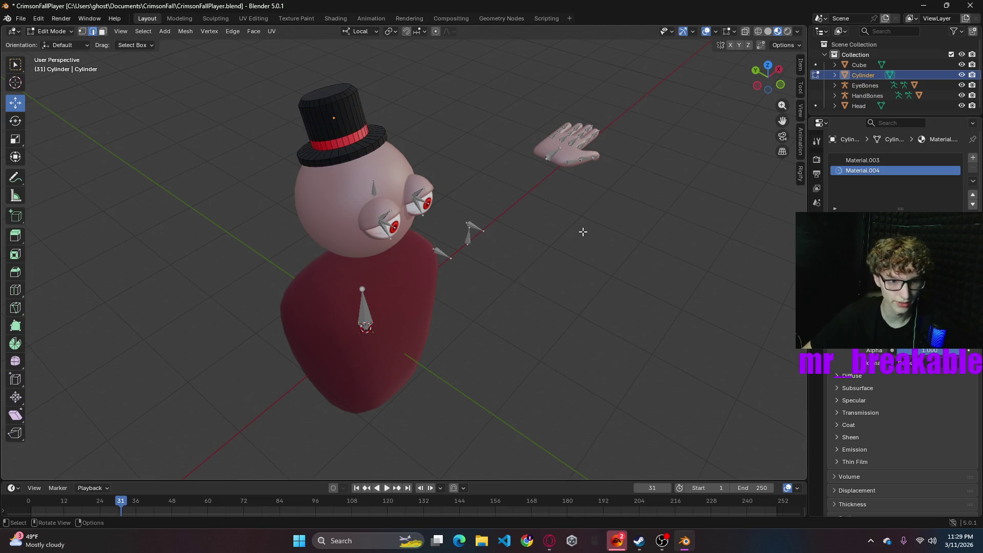
{"action": "mouse_move", "coordinate": [612, 215]}
{"action": "middle_mouse_down"}
{"action": "mouse_move", "coordinate": [558, 198]}
{"action": "mouse_move", "coordinate": [394, 186]}
{"action": "mouse_move", "coordinate": [540, 191]}
{"action": "middle_mouse_up"}
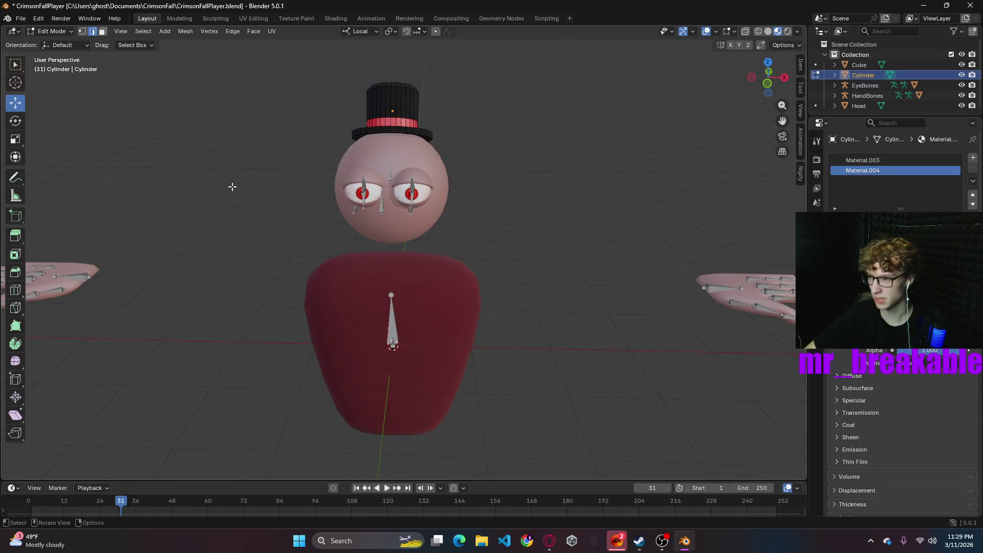
{"action": "mouse_move", "coordinate": [560, 216]}
{"action": "middle_mouse_down"}
{"action": "mouse_move", "coordinate": [499, 222]}
{"action": "mouse_move", "coordinate": [523, 221]}
{"action": "mouse_move", "coordinate": [505, 211]}
{"action": "mouse_move", "coordinate": [601, 204]}
{"action": "middle_mouse_up"}
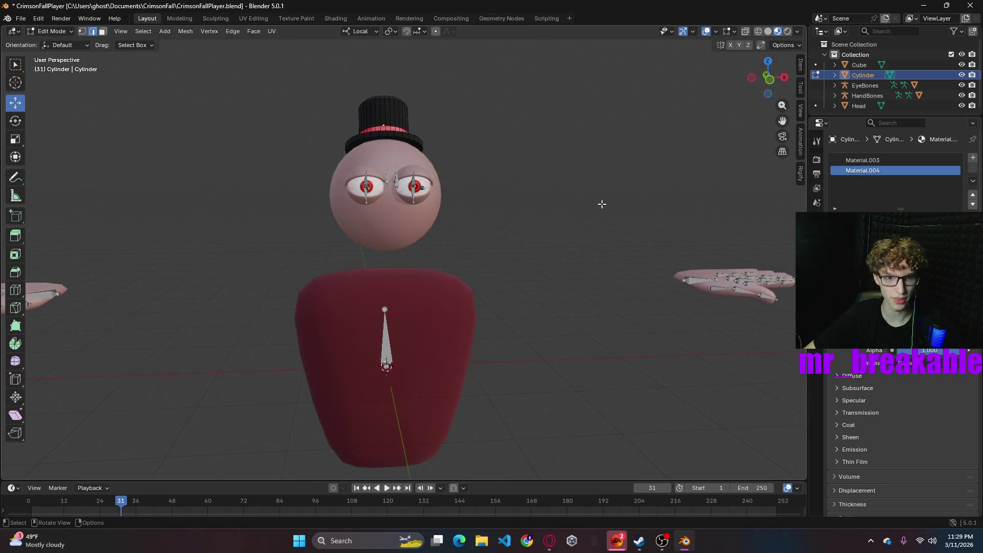
{"action": "mouse_move", "coordinate": [541, 216]}
{"action": "middle_mouse_down"}
{"action": "mouse_move", "coordinate": [518, 235]}
{"action": "mouse_move", "coordinate": [495, 134]}
{"action": "middle_mouse_up"}
- Save the file, return to Object Mode, and apply Shade Smooth to the hat
{"action": "key", "text": "a"}
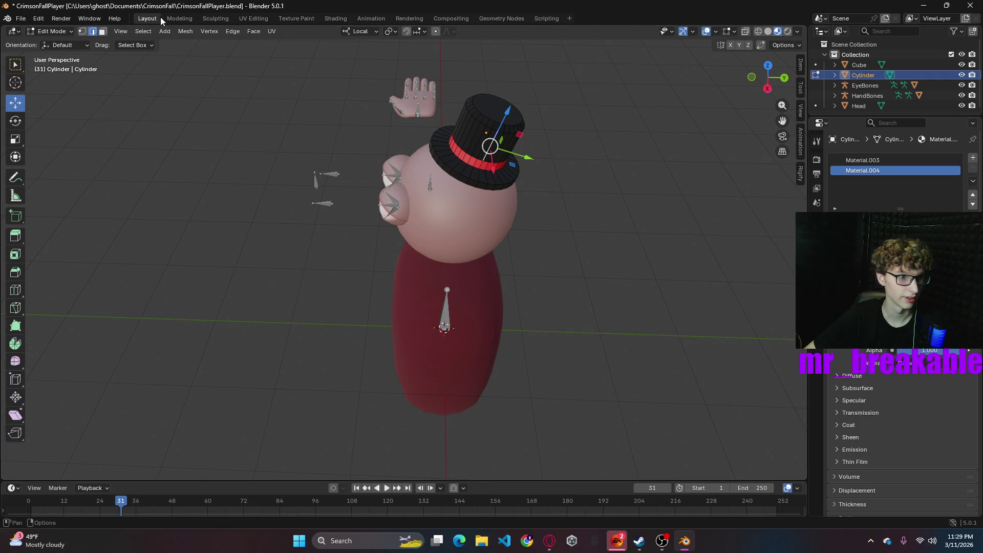
{"action": "key", "text": "ctrl+s"}
{"action": "key", "text": "alt+a"}
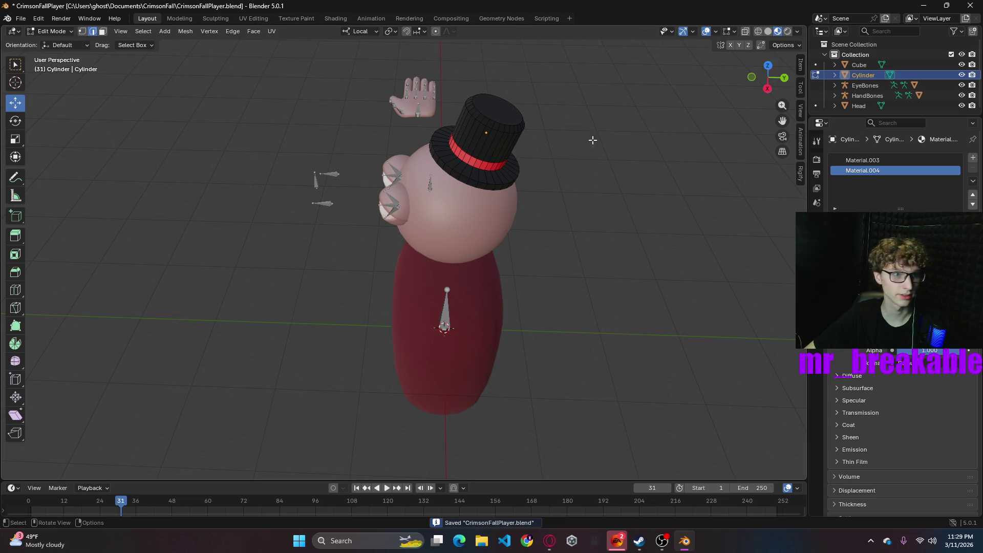
{"action": "key", "text": "Tab"}
{"action": "right_click", "coordinate": [501, 135]}
{"action": "left_click", "coordinate": [464, 44]}
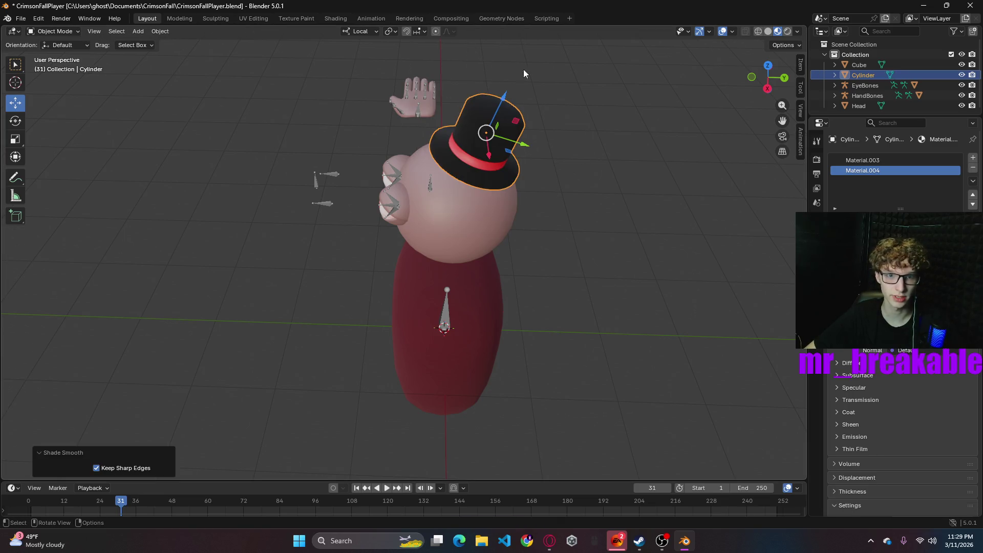
- Deselect the hat and check the viewport overlay settings while orbiting the character
{"action": "left_click", "coordinate": [603, 205]}
{"action": "mouse_move", "coordinate": [604, 205]}
{"action": "middle_mouse_down"}
{"action": "mouse_move", "coordinate": [785, 165]}
{"action": "mouse_move", "coordinate": [804, 171]}
{"action": "middle_mouse_up"}
{"action": "left_click", "coordinate": [733, 31]}
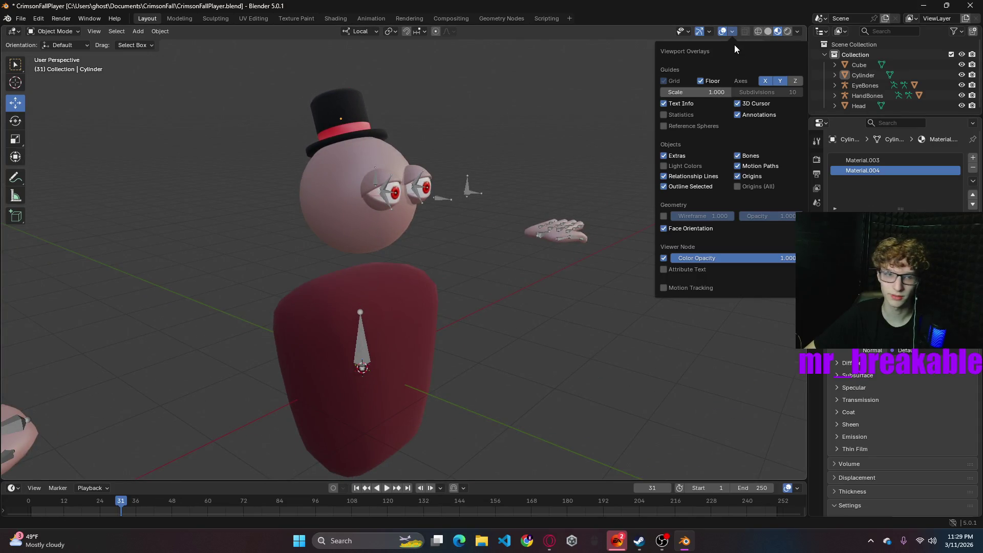
{"action": "mouse_move", "coordinate": [555, 167]}
{"action": "middle_mouse_down"}
{"action": "mouse_move", "coordinate": [666, 202]}
{"action": "mouse_move", "coordinate": [735, 150]}
{"action": "mouse_move", "coordinate": [70, 176]}
{"action": "mouse_move", "coordinate": [146, 169]}
{"action": "middle_mouse_up"}
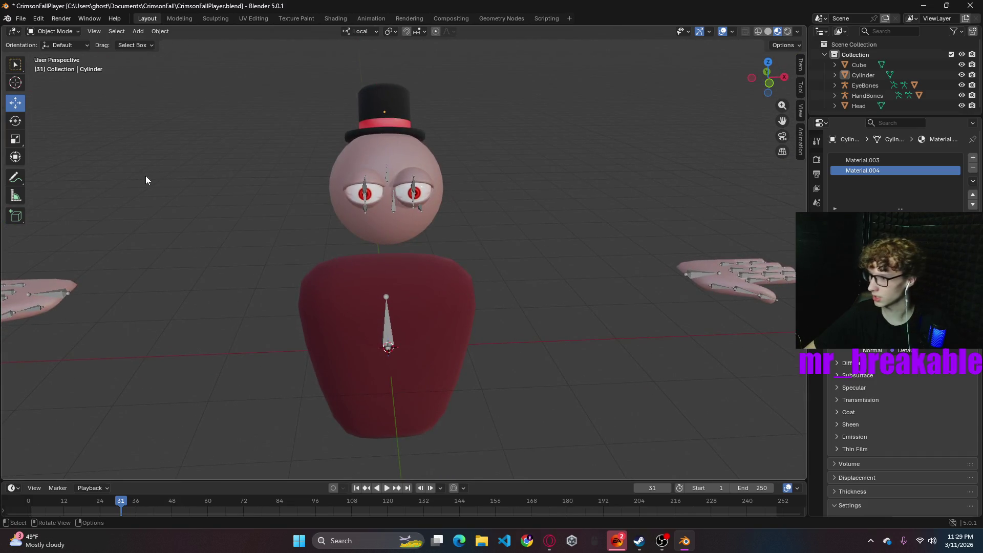
- Add a new cylinder mesh at the origin around the torso
{"action": "mouse_move", "coordinate": [536, 351]}
{"action": "middle_mouse_down"}
{"action": "mouse_move", "coordinate": [527, 397]}
{"action": "mouse_move", "coordinate": [497, 378]}
{"action": "mouse_move", "coordinate": [546, 346]}
{"action": "mouse_move", "coordinate": [522, 327]}
{"action": "mouse_move", "coordinate": [500, 351]}
{"action": "mouse_move", "coordinate": [475, 336]}
{"action": "middle_mouse_up"}
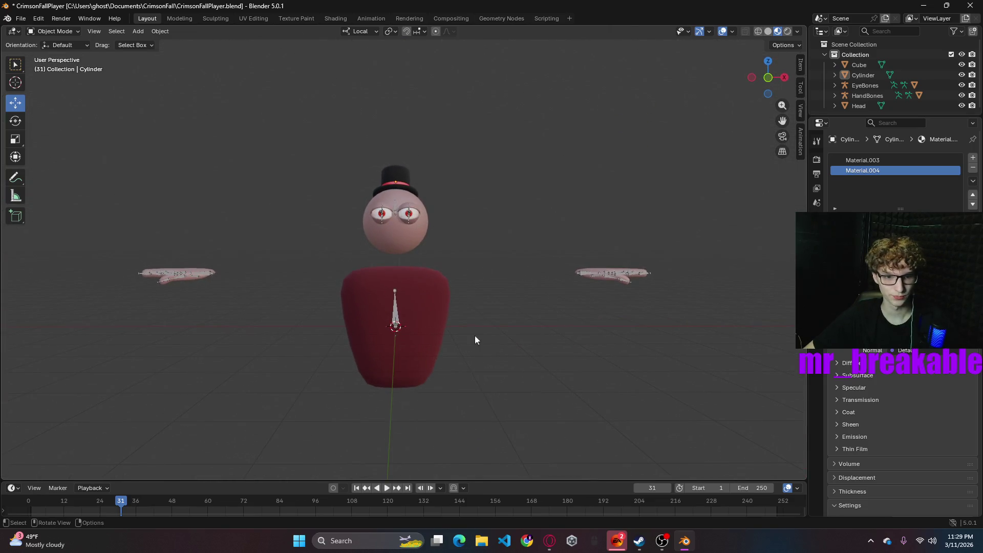
{"action": "left_click", "coordinate": [138, 31]}
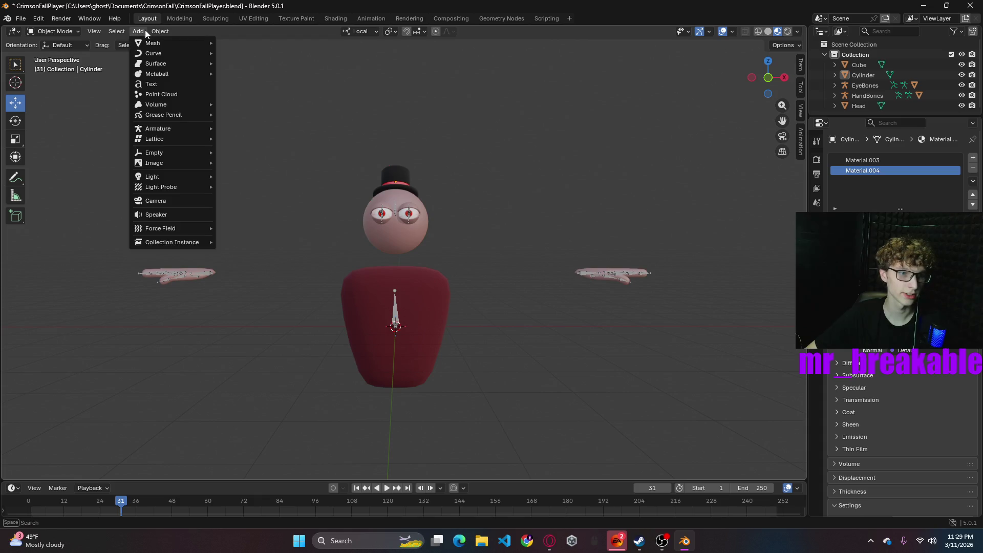
{"action": "mouse_move", "coordinate": [153, 45]}
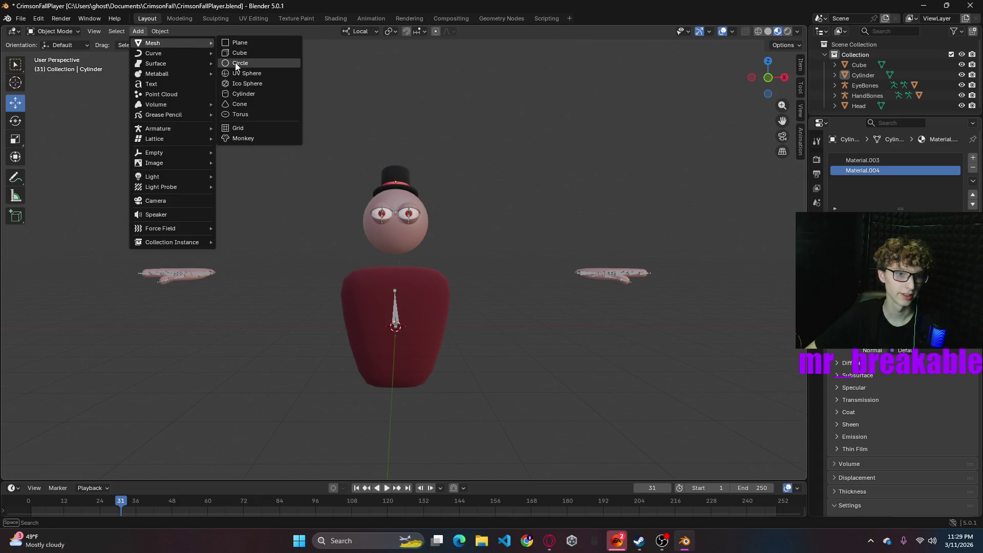
{"action": "left_click", "coordinate": [241, 95]}
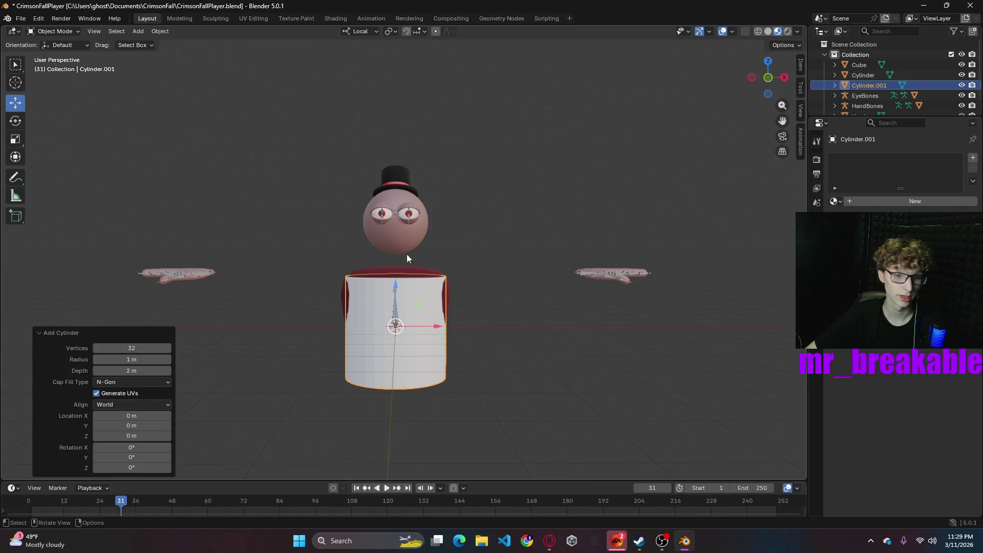
- Join the top hat into the Head object
{"action": "mouse_move", "coordinate": [595, 291]}
{"action": "middle_mouse_down"}
{"action": "mouse_move", "coordinate": [495, 323]}
{"action": "mouse_move", "coordinate": [450, 213]}
{"action": "middle_mouse_up"}
{"action": "left_click", "coordinate": [446, 191]}
{"action": "left_click", "coordinate": [435, 228]}
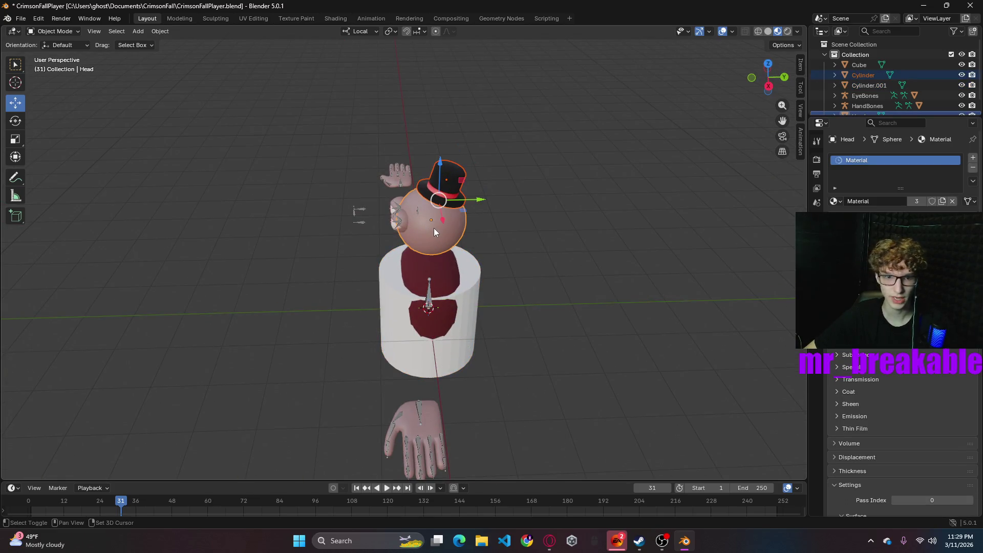
{"action": "right_click", "coordinate": [424, 237]}
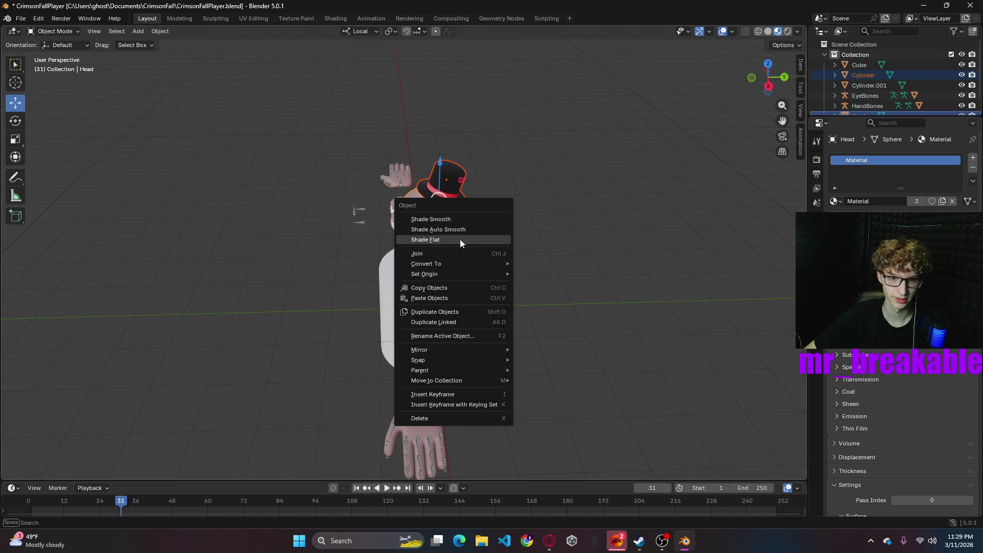
{"action": "left_click", "coordinate": [426, 254]}
{"action": "mouse_move", "coordinate": [565, 231]}
{"action": "middle_mouse_down"}
{"action": "mouse_move", "coordinate": [677, 208]}
{"action": "mouse_move", "coordinate": [403, 325]}
{"action": "middle_mouse_up"}
- Sort out the selection and end with the new body cylinder selected
{"action": "left_click", "coordinate": [404, 324]}
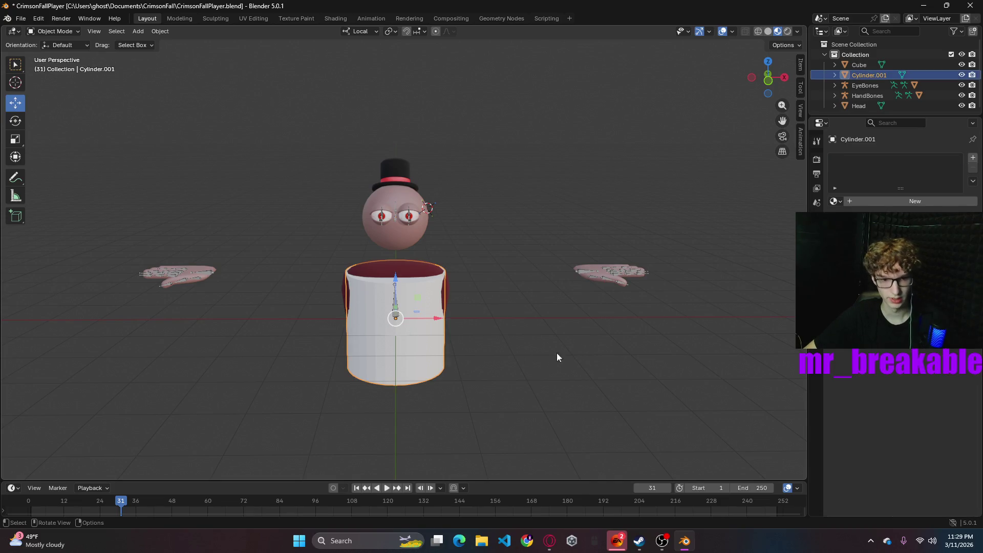
{"action": "left_click", "coordinate": [865, 64]}
{"action": "left_click", "coordinate": [856, 107]}
{"action": "left_click", "coordinate": [632, 198]}
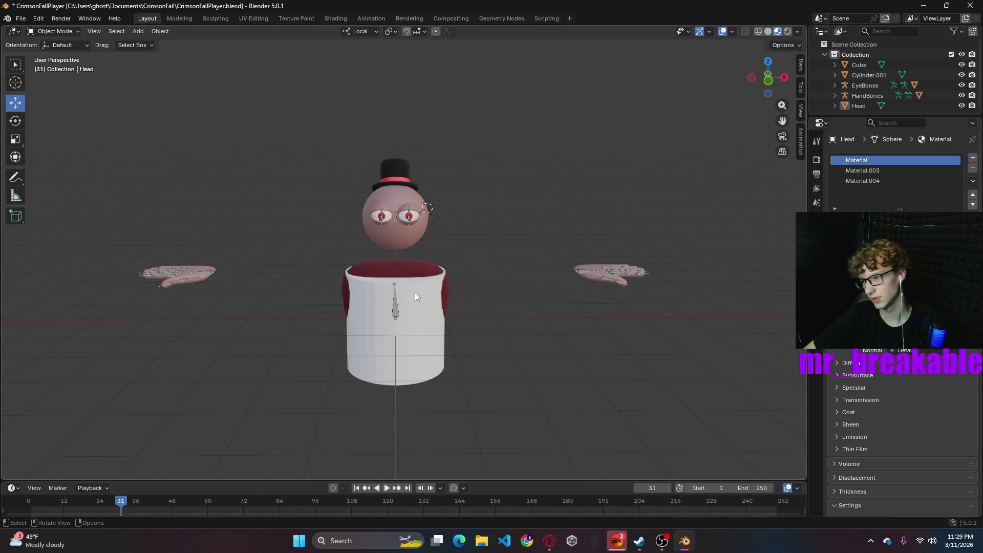
{"action": "left_click", "coordinate": [402, 190]}
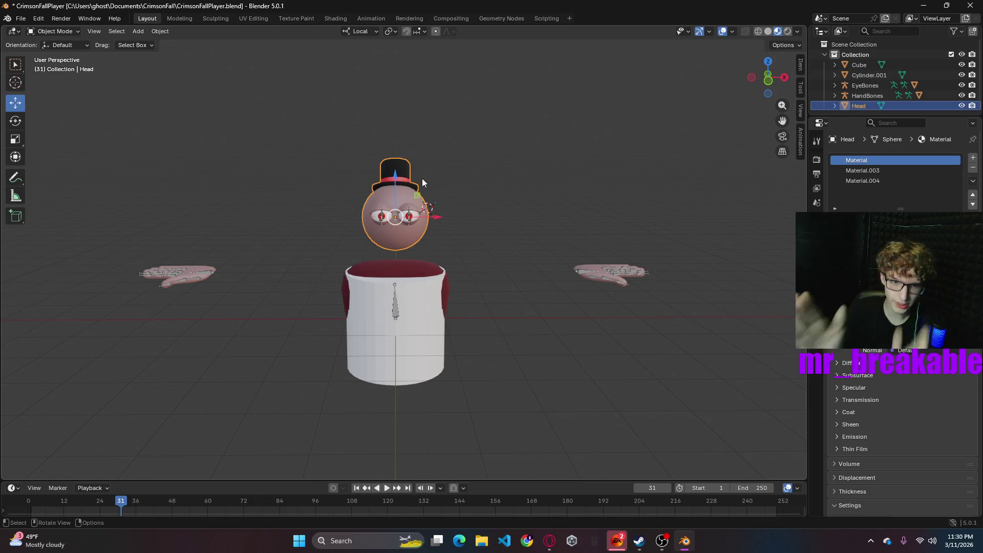
{"action": "key", "text": "ctrl+z"}
{"action": "key", "text": "ctrl+z"}
{"action": "key", "text": "ctrl+z"}
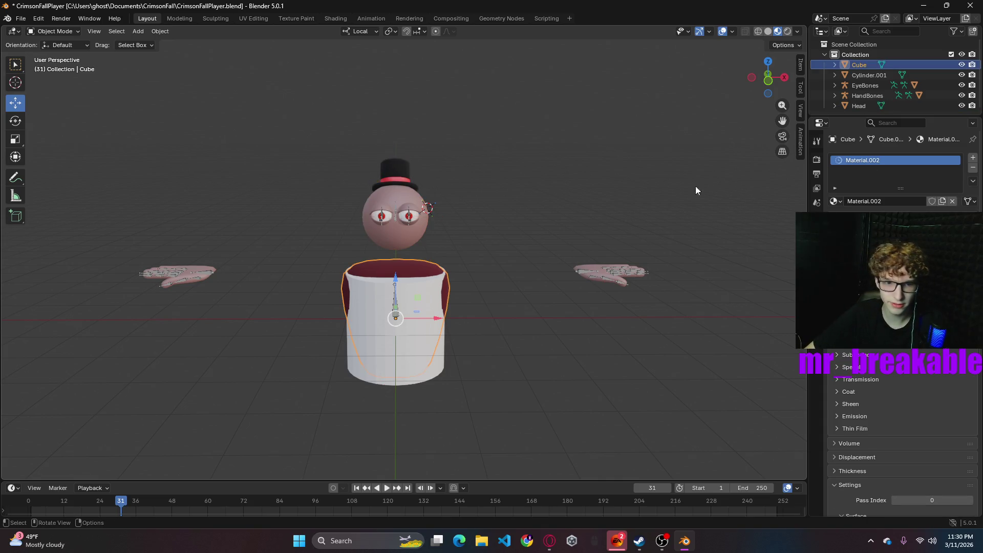
{"action": "left_click", "coordinate": [419, 344]}
- Lay the cylinder on its side with a 90° rotation about X, redoing a first rough attempt
{"action": "mouse_move", "coordinate": [472, 358]}
{"action": "middle_mouse_down"}
{"action": "mouse_move", "coordinate": [420, 362]}
{"action": "mouse_move", "coordinate": [452, 207]}
{"action": "middle_mouse_up"}
{"action": "scroll", "coordinate": [589, 351], "scroll_direction": "up", "scroll_amount": 5}
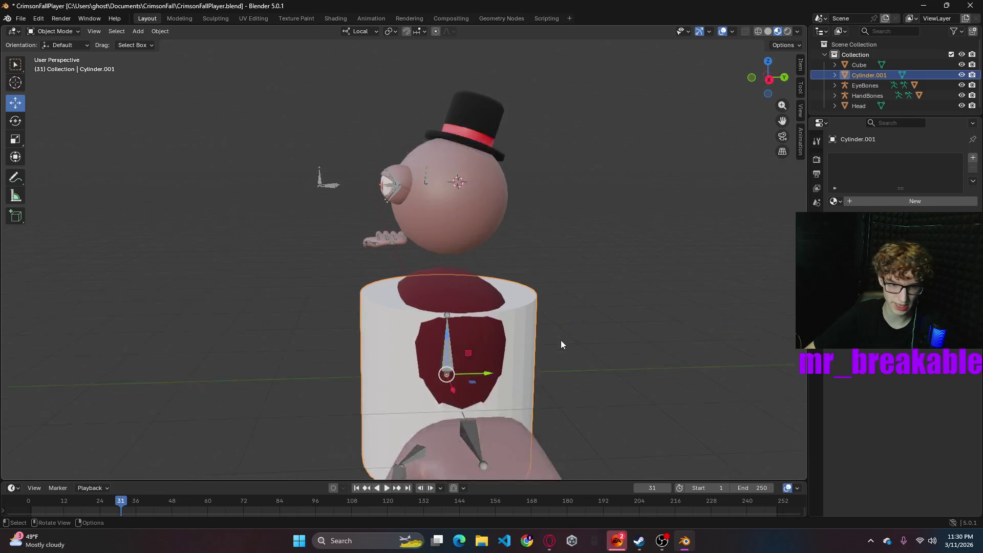
{"action": "key", "text": "r"}
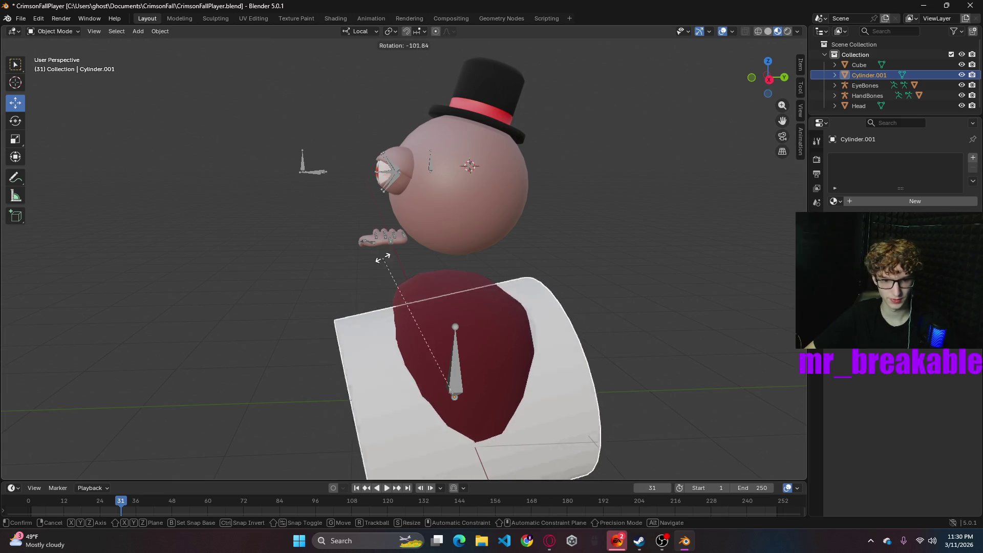
{"action": "left_click", "coordinate": [415, 269]}
{"action": "key", "text": "ctrl+z"}
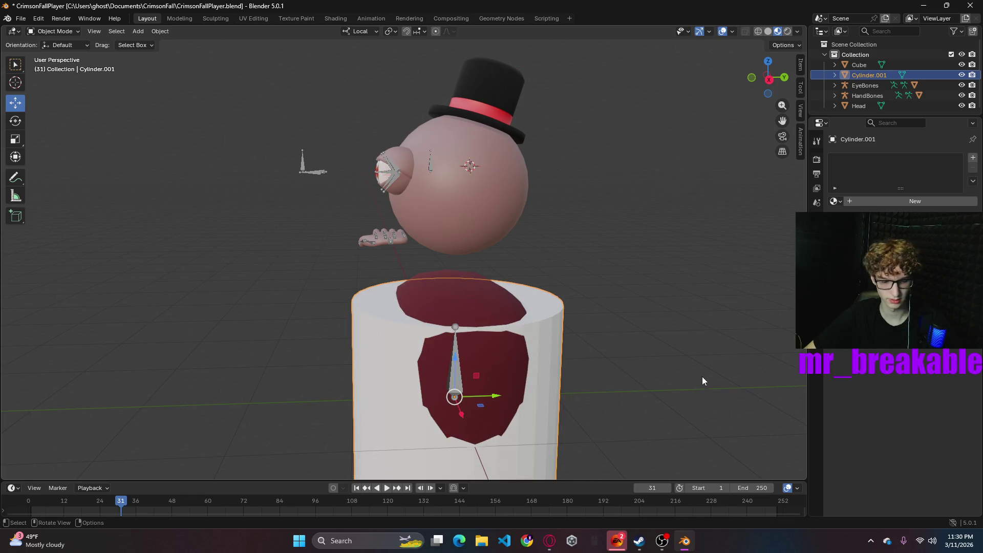
{"action": "key", "text": "r"}
{"action": "key", "text": "x"}
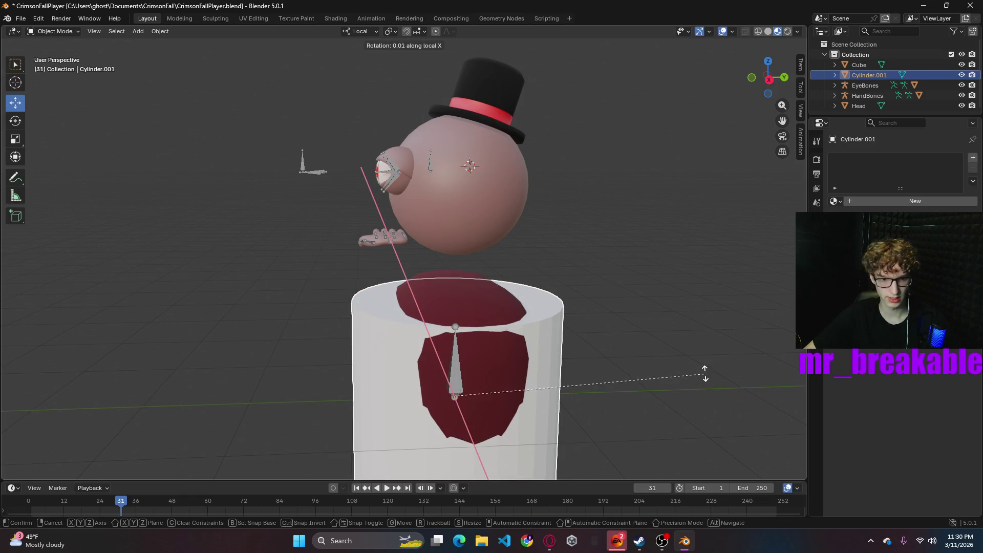
{"action": "type", "text": "90"}
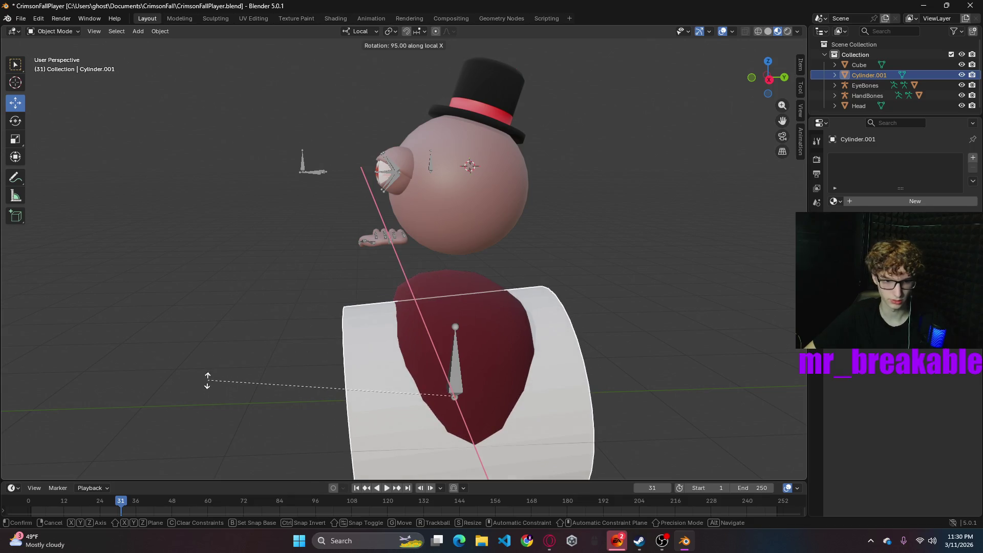
{"action": "key", "text": "Return"}
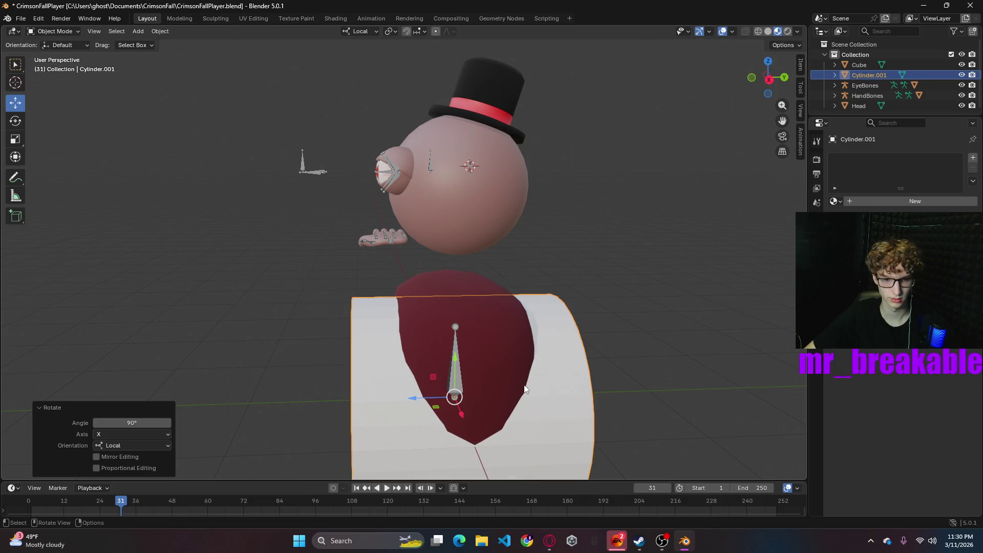
- Shrink the cylinder into a small disc and move it along Z and Y onto the upper chest
{"action": "key", "text": "s"}
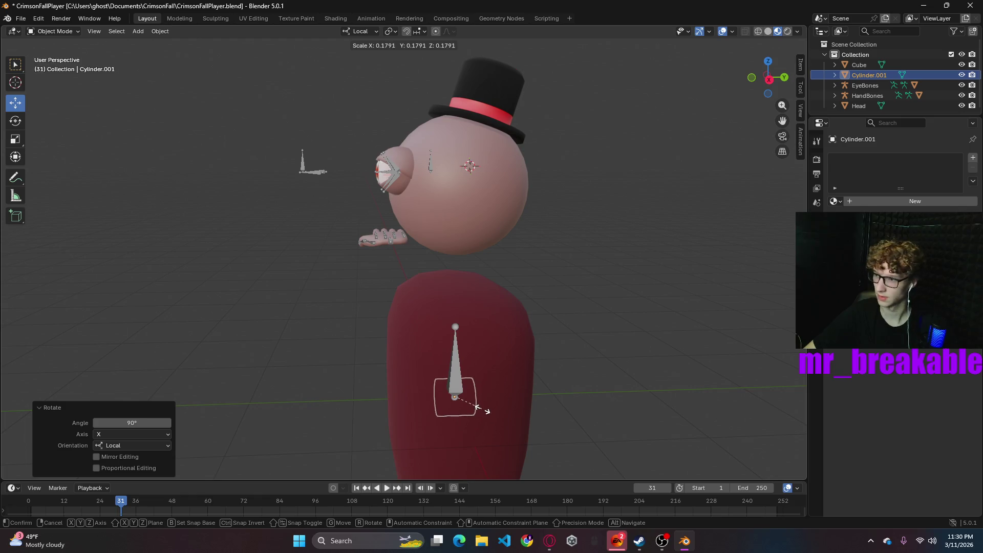
{"action": "left_click", "coordinate": [425, 399]}
{"action": "key", "text": "g"}
{"action": "key", "text": "z"}
{"action": "left_click", "coordinate": [353, 398]}
{"action": "middle_click_drag", "start_coordinate": [353, 398], "coordinate": [586, 351]}
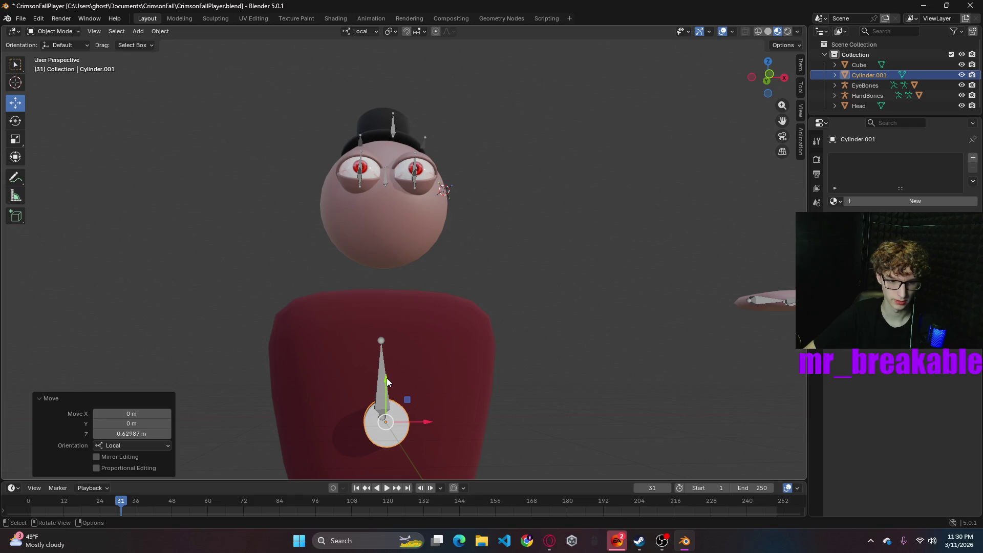
{"action": "key", "text": "g"}
{"action": "key", "text": "y"}
{"action": "left_click", "coordinate": [395, 262]}
- Resize the disc and push it along its axis until it sits against the torso
{"action": "key", "text": "s"}
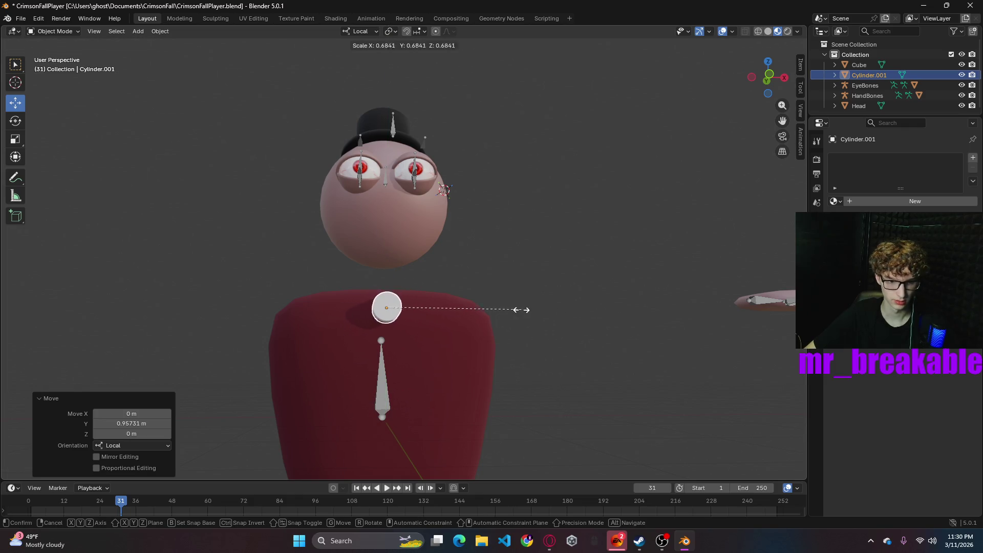
{"action": "left_click", "coordinate": [507, 312]}
{"action": "middle_click_drag", "start_coordinate": [507, 313], "coordinate": [666, 357]}
{"action": "mouse_move", "coordinate": [464, 312]}
{"action": "left_mouse_down"}
{"action": "mouse_move", "coordinate": [453, 310]}
{"action": "mouse_move", "coordinate": [477, 311]}
{"action": "mouse_move", "coordinate": [455, 309]}
{"action": "left_mouse_up"}
{"action": "mouse_move", "coordinate": [454, 309]}
{"action": "middle_mouse_down"}
{"action": "mouse_move", "coordinate": [493, 322]}
{"action": "mouse_move", "coordinate": [467, 310]}
{"action": "middle_mouse_up"}
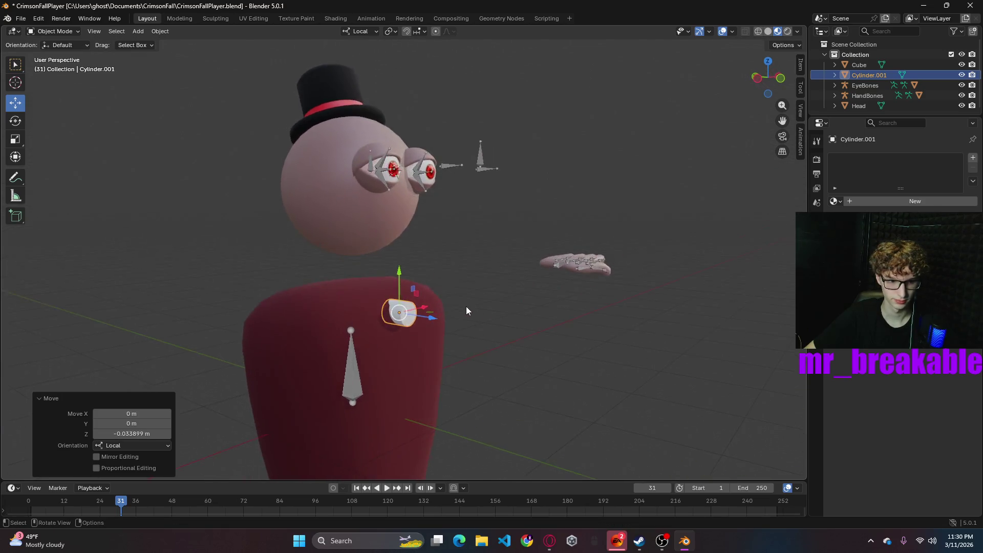
{"action": "scroll", "coordinate": [484, 312], "scroll_direction": "up", "scroll_amount": 5}
{"action": "mouse_move", "coordinate": [542, 358]}
{"action": "middle_mouse_down"}
{"action": "mouse_move", "coordinate": [552, 335]}
{"action": "mouse_move", "coordinate": [594, 324]}
{"action": "middle_mouse_up"}
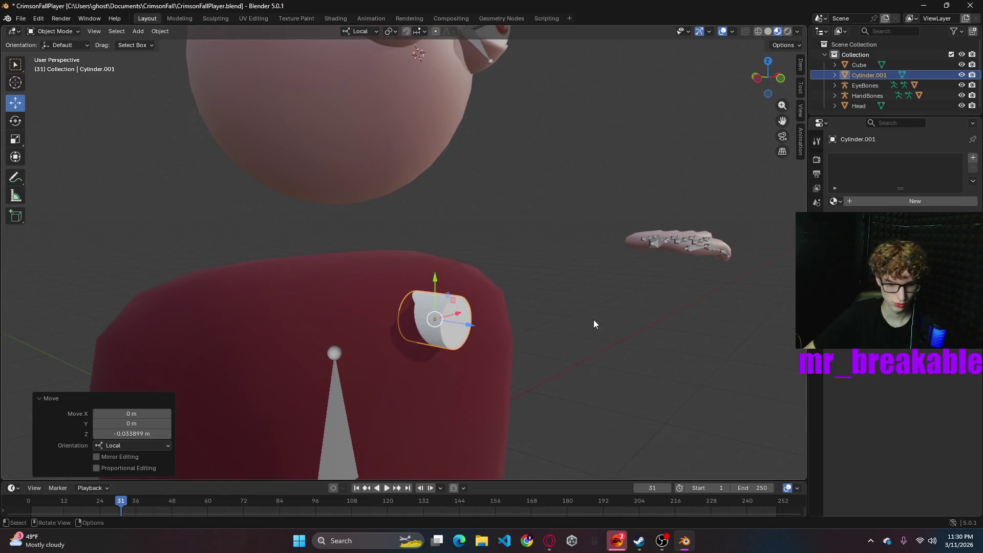
{"action": "scroll", "coordinate": [593, 324], "scroll_direction": "up", "scroll_amount": 3}
{"action": "mouse_move", "coordinate": [638, 346]}
{"action": "middle_mouse_down"}
{"action": "mouse_move", "coordinate": [641, 356]}
{"action": "mouse_move", "coordinate": [621, 347]}
{"action": "middle_mouse_up"}
- Cut a new edge loop across the disc near its front end
{"action": "key", "text": "Tab"}
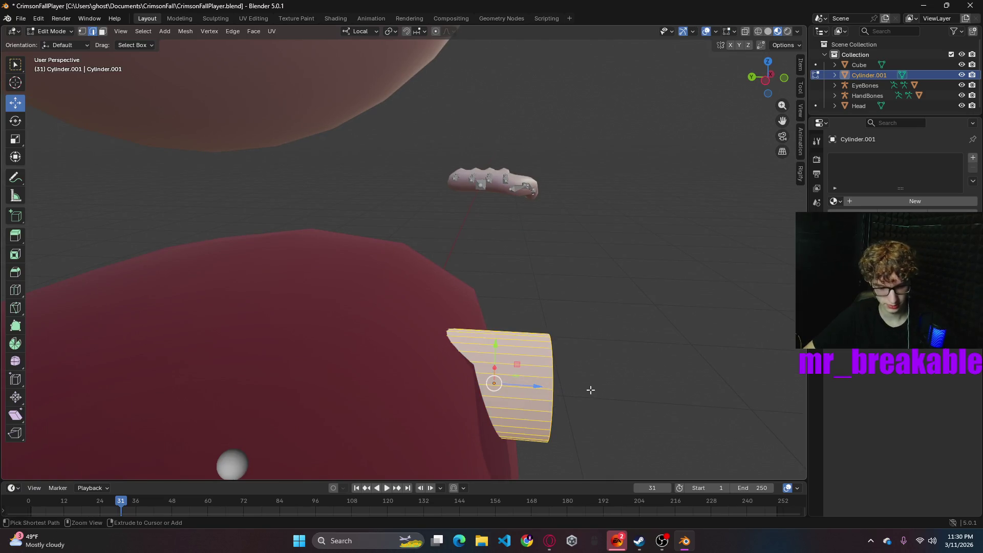
{"action": "key", "text": "ctrl+r"}
{"action": "left_click", "coordinate": [528, 355]}
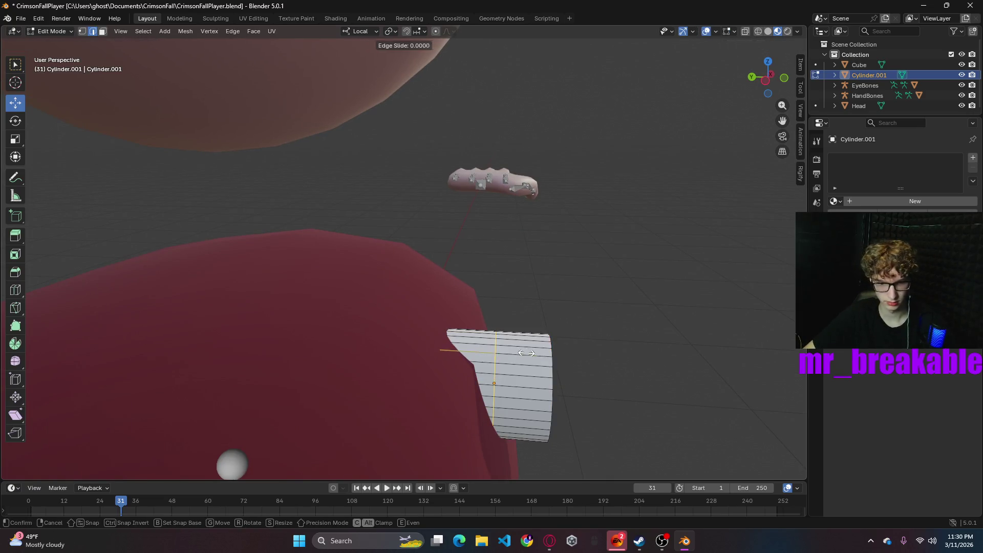
{"action": "left_click", "coordinate": [562, 368]}
- Scale the disc's front face down to 0.651 to leave a rim around it
{"action": "mouse_move", "coordinate": [614, 386]}
{"action": "middle_mouse_down"}
{"action": "mouse_move", "coordinate": [621, 371]}
{"action": "mouse_move", "coordinate": [610, 358]}
{"action": "middle_mouse_up"}
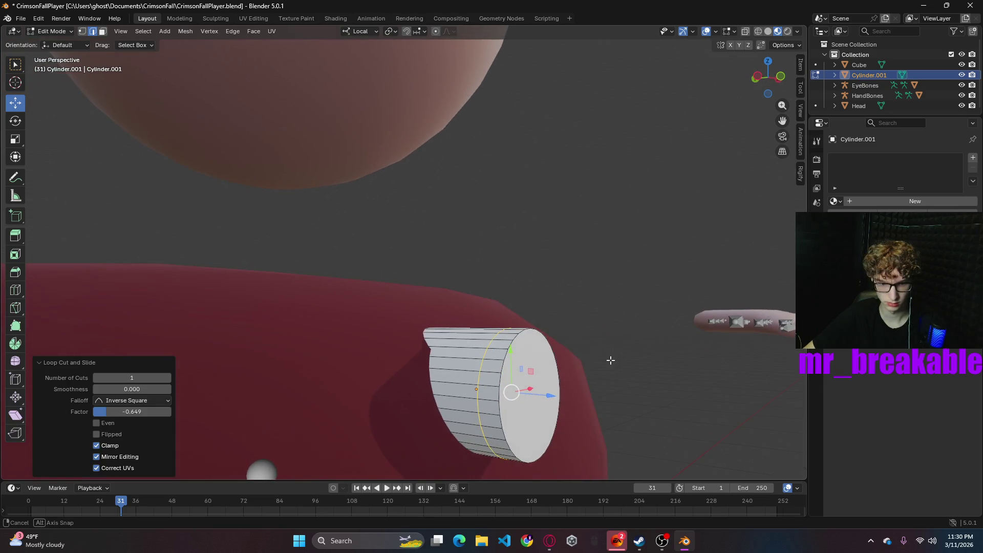
{"action": "left_click", "coordinate": [501, 379], "text": "alt"}
{"action": "key", "text": "s"}
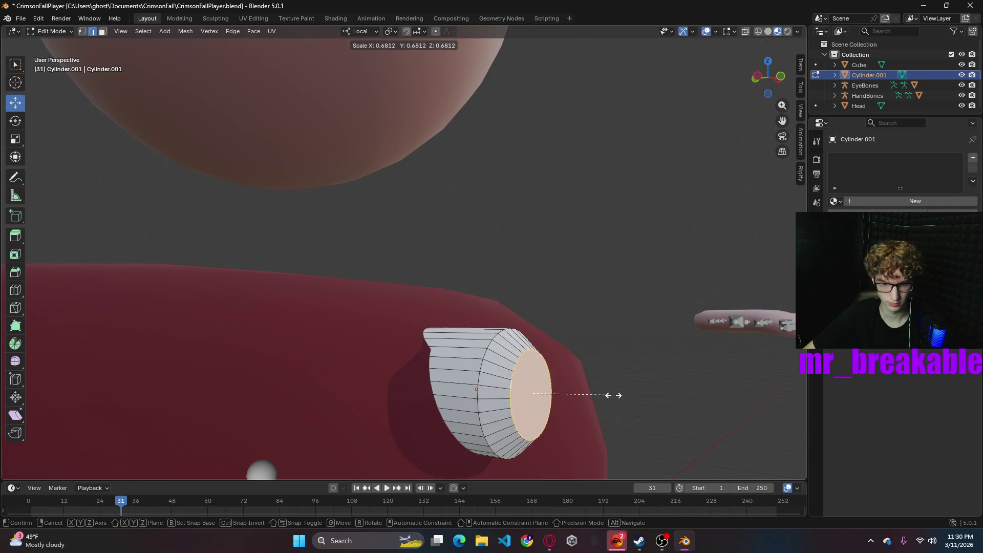
{"action": "left_click", "coordinate": [610, 395]}
- Look through the Edge and Face menus without applying anything, then deselect all faces
{"action": "middle_click_drag", "start_coordinate": [640, 386], "coordinate": [575, 379]}
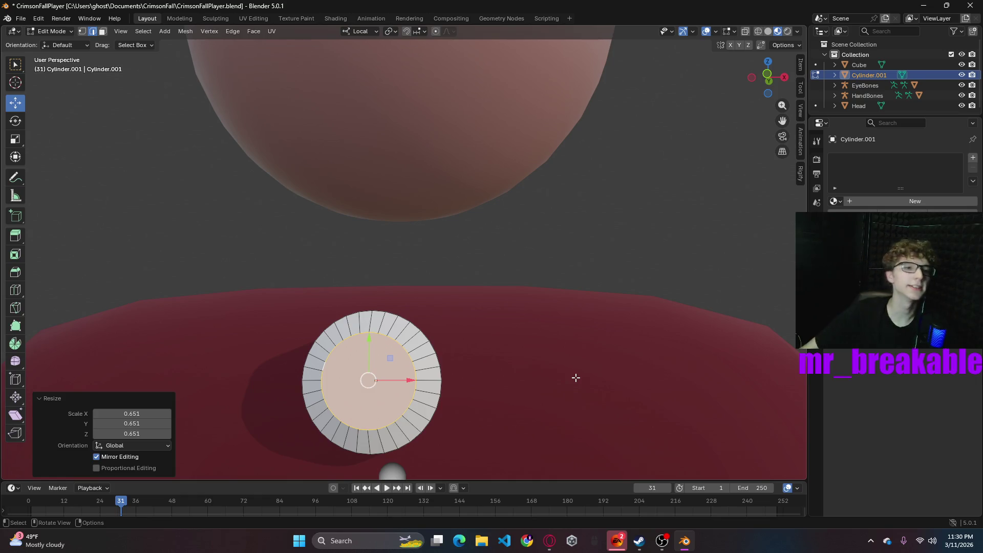
{"action": "left_click", "coordinate": [229, 32]}
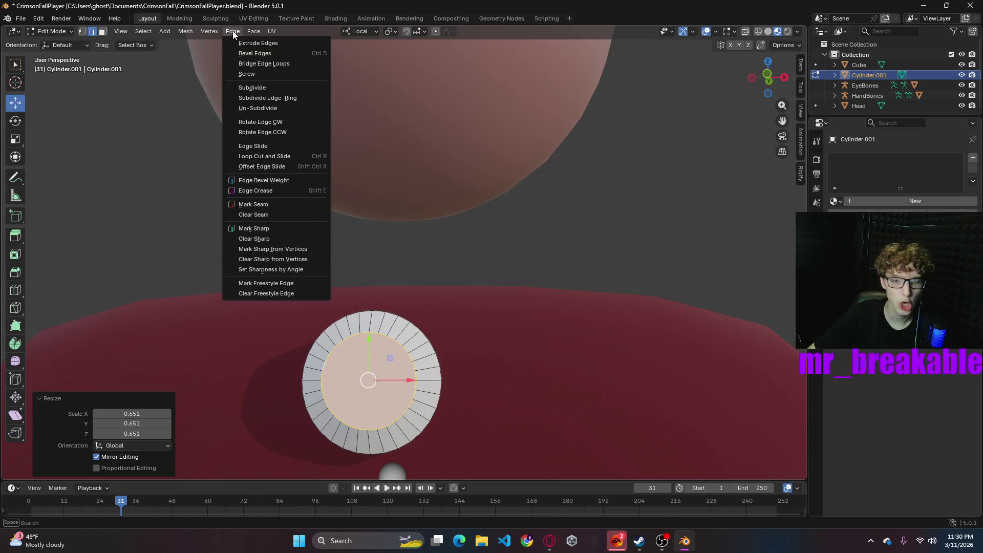
{"action": "mouse_move", "coordinate": [261, 31]}
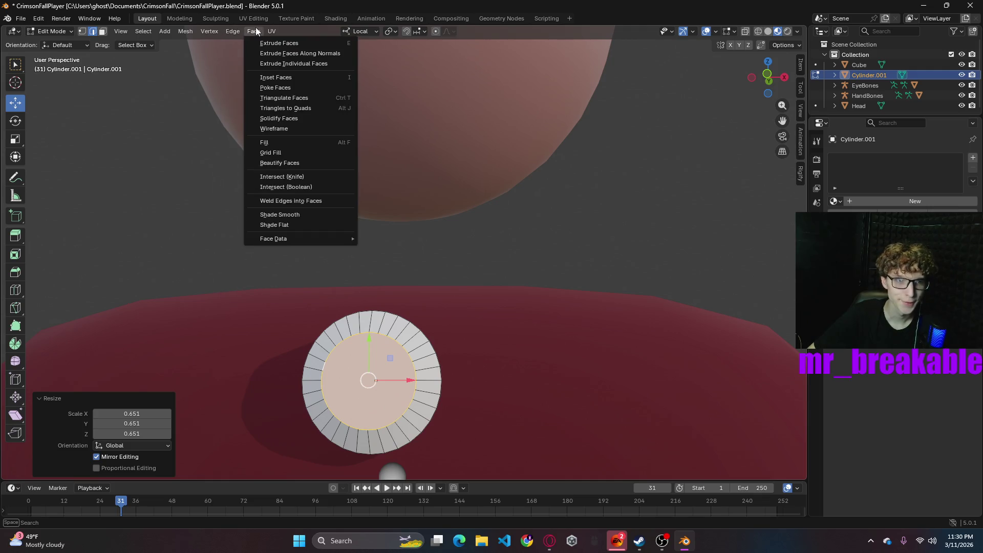
{"action": "mouse_move", "coordinate": [107, 31]}
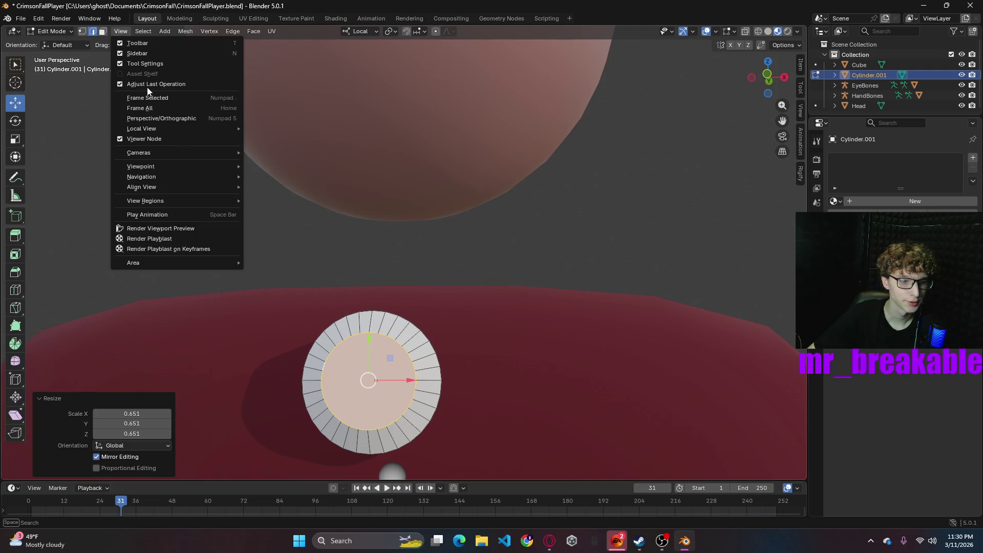
{"action": "left_click", "coordinate": [250, 34]}
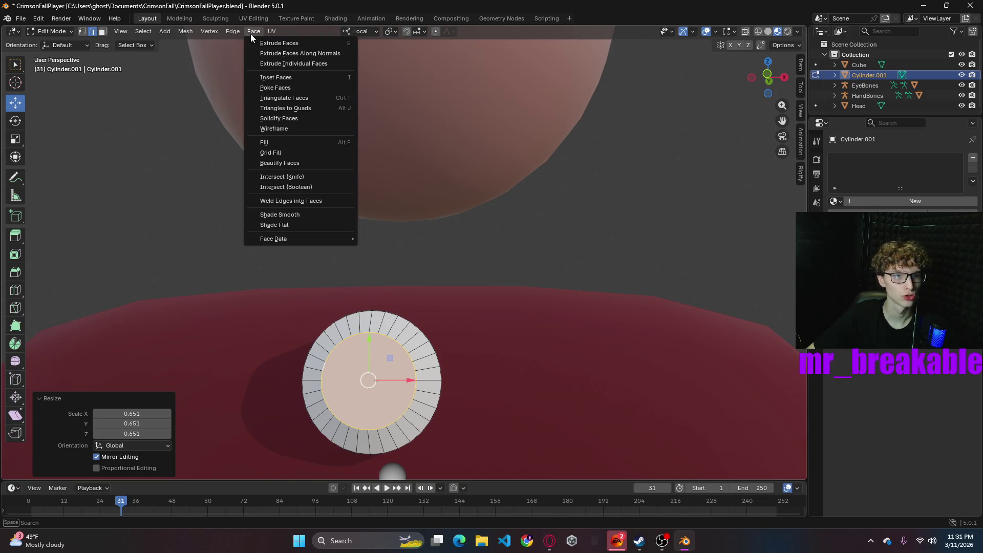
{"action": "left_click", "coordinate": [251, 34]}
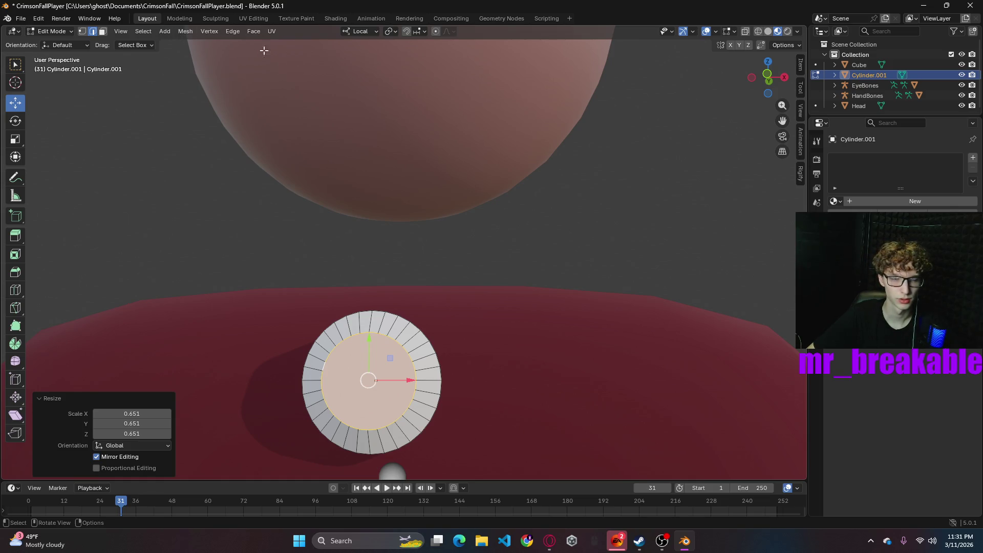
{"action": "key", "text": "alt+a"}
{"action": "key", "text": "shift+a"}
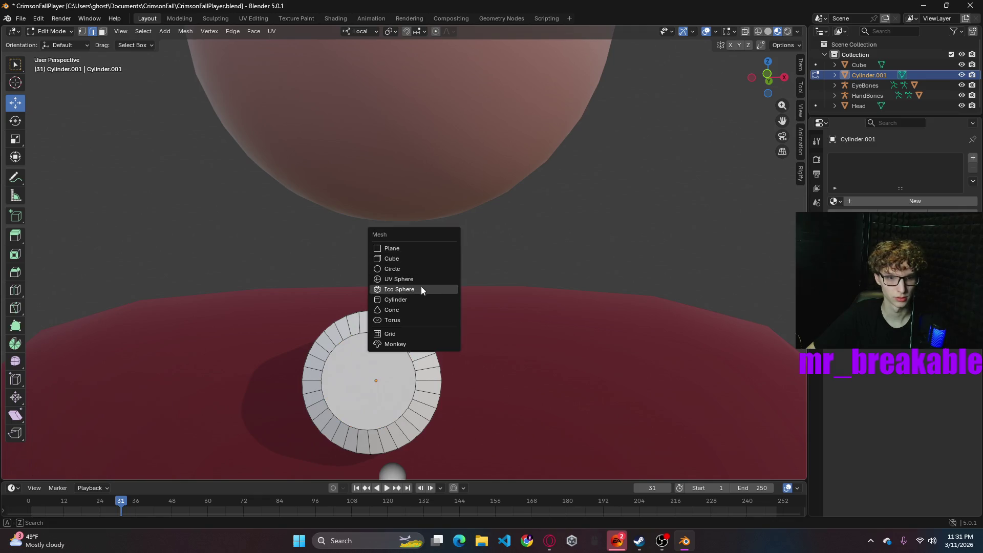
- Add a cube, return to Object Mode and reset the 3D cursor to the world origin
{"action": "left_click", "coordinate": [392, 258]}
{"action": "scroll", "coordinate": [558, 241], "scroll_direction": "down", "scroll_amount": 5}
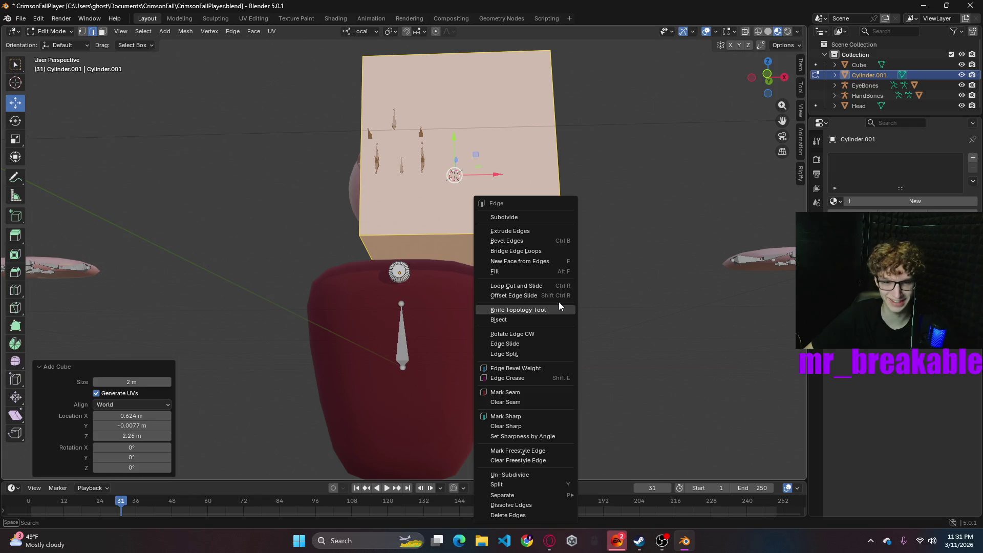
{"action": "key", "text": "Tab"}
{"action": "right_click", "coordinate": [608, 300]}
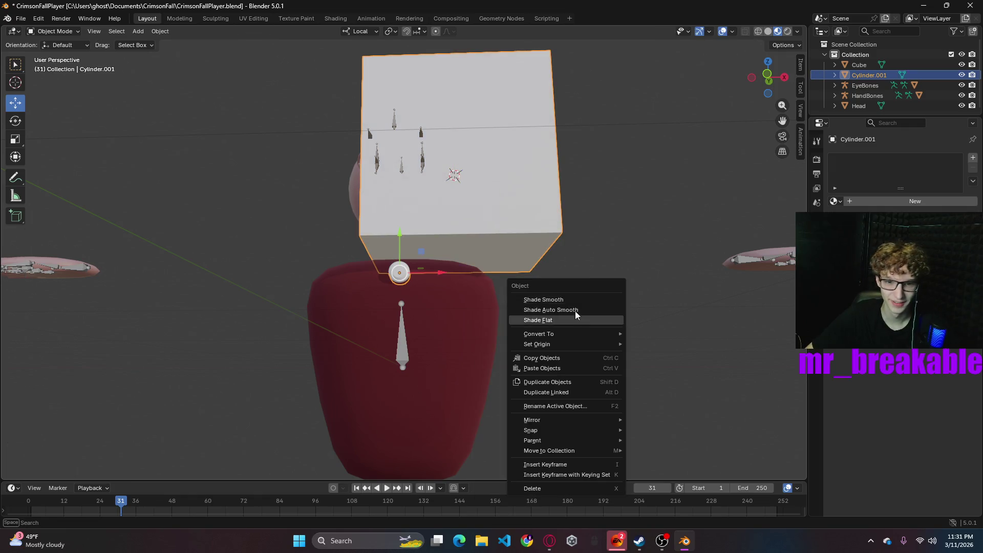
{"action": "mouse_move", "coordinate": [551, 433]}
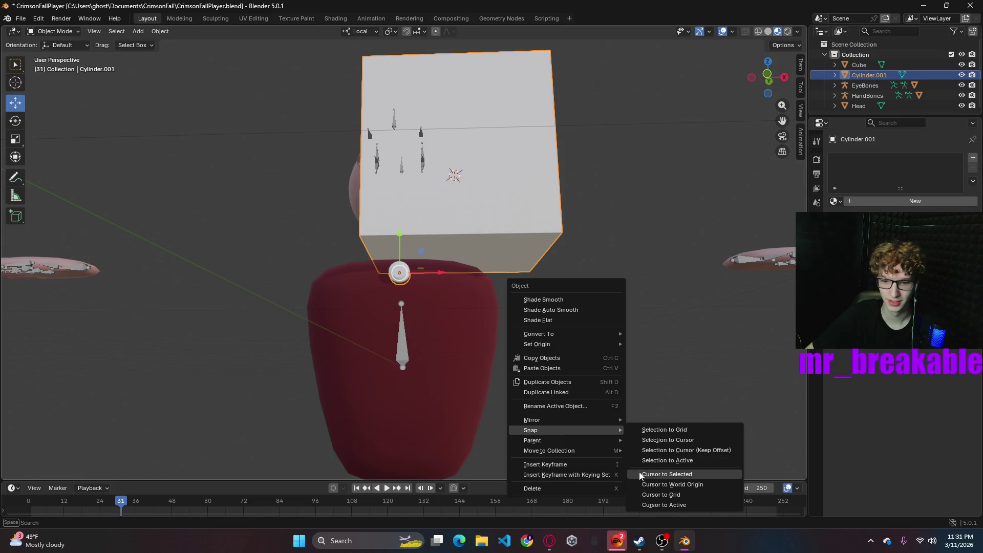
{"action": "left_click", "coordinate": [665, 484]}
- Add a new cube inside Cylinder.001's mesh and shrink it to 0.290
{"action": "left_click", "coordinate": [584, 205]}
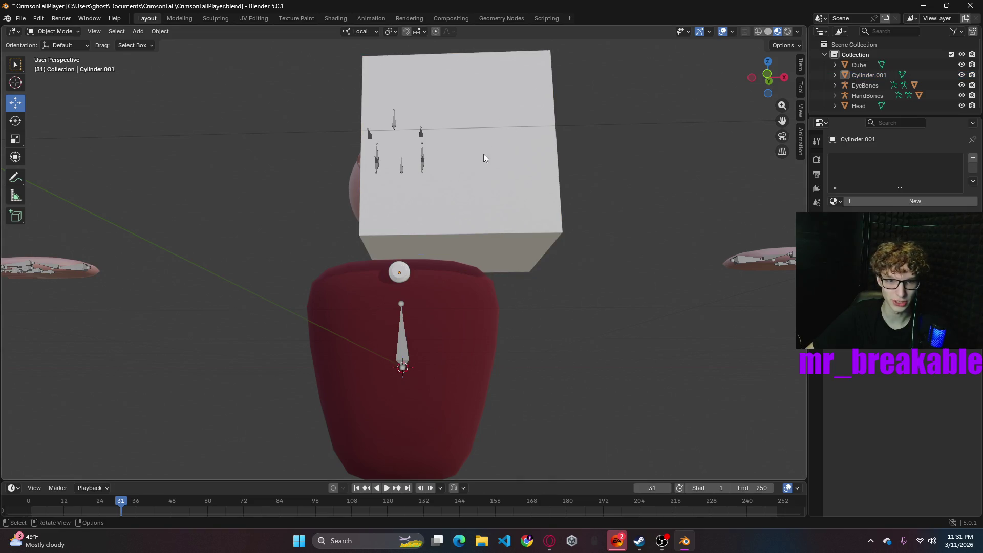
{"action": "left_click", "coordinate": [545, 209]}
{"action": "key", "text": "Tab"}
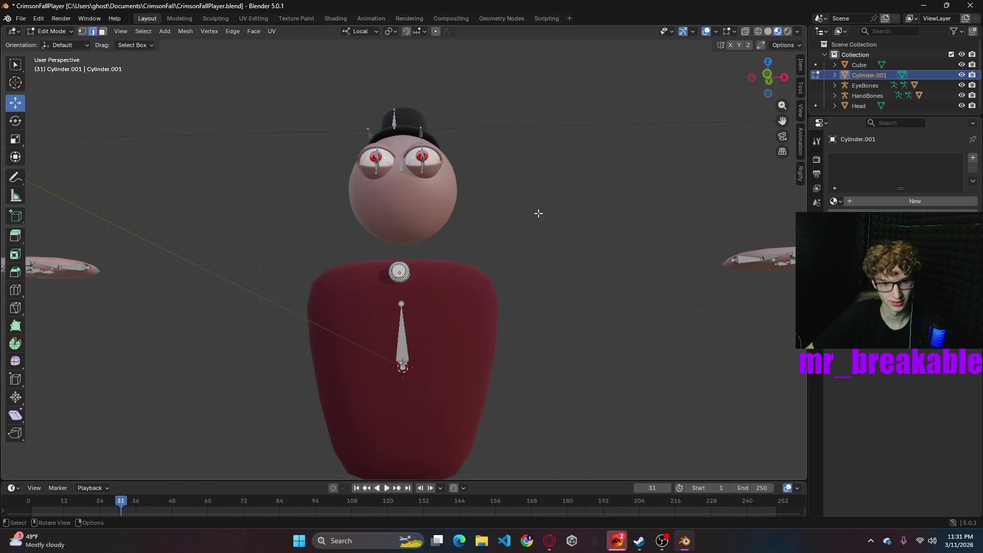
{"action": "key", "text": "shift+a"}
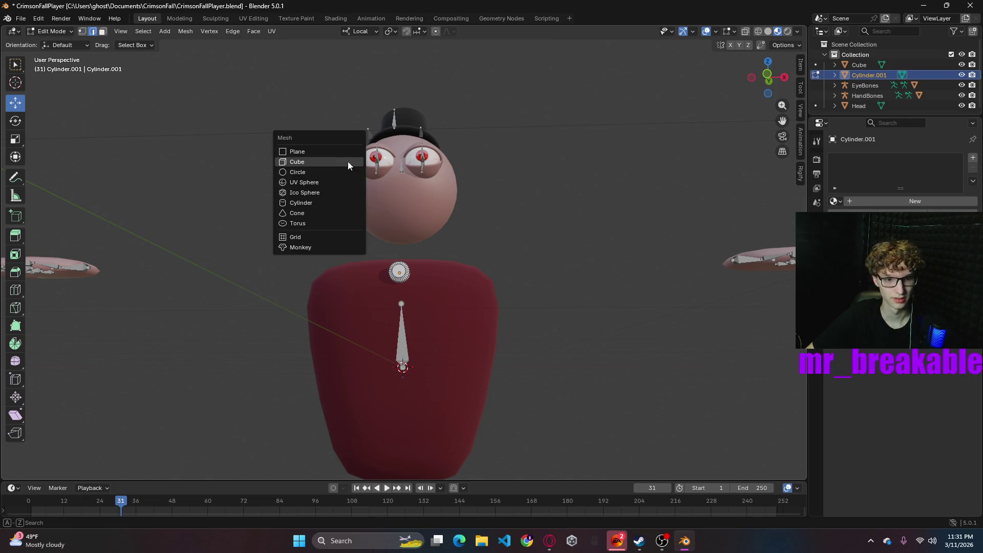
{"action": "left_click", "coordinate": [349, 163]}
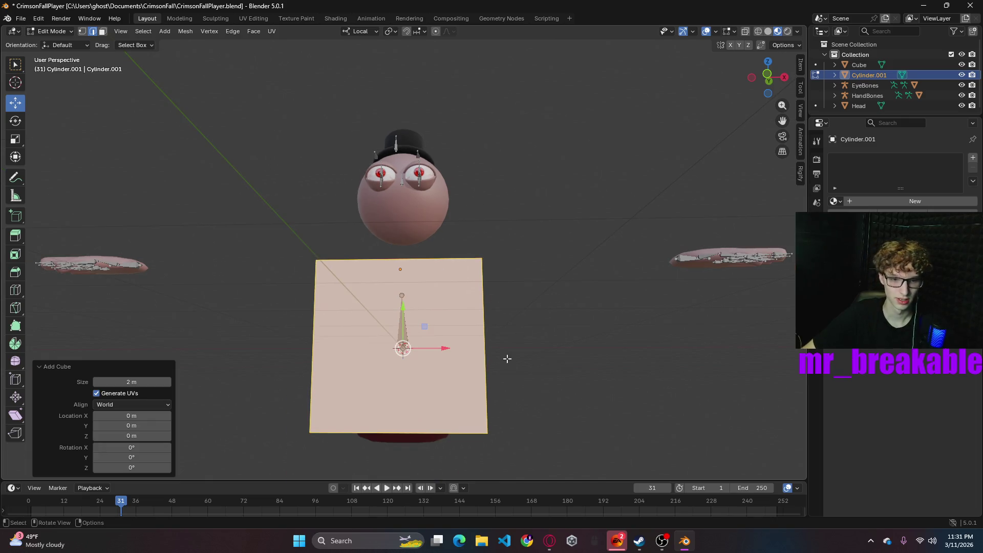
{"action": "scroll", "coordinate": [507, 359], "scroll_direction": "up", "scroll_amount": 1}
{"action": "key", "text": "s"}
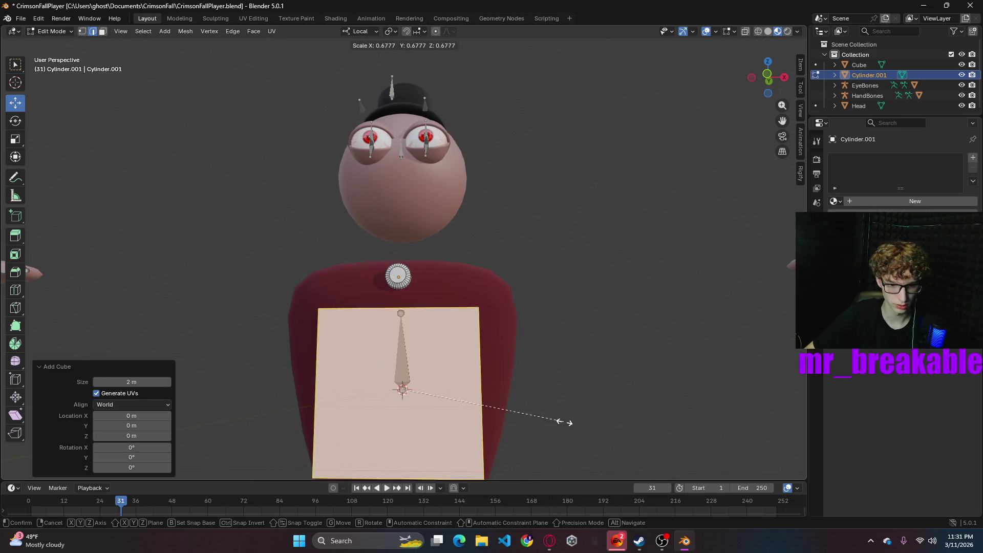
{"action": "left_click", "coordinate": [471, 401]}
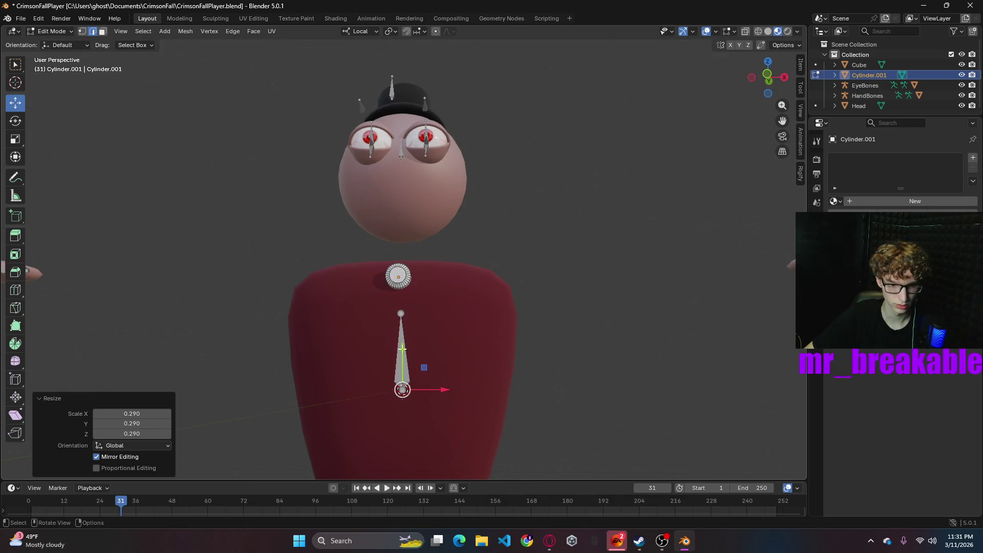
- Move the small cube up to the neck along Y, then along local Z
{"action": "key", "text": "g"}
{"action": "key", "text": "y"}
{"action": "left_click", "coordinate": [548, 265]}
{"action": "middle_click_drag", "start_coordinate": [548, 265], "coordinate": [440, 266]}
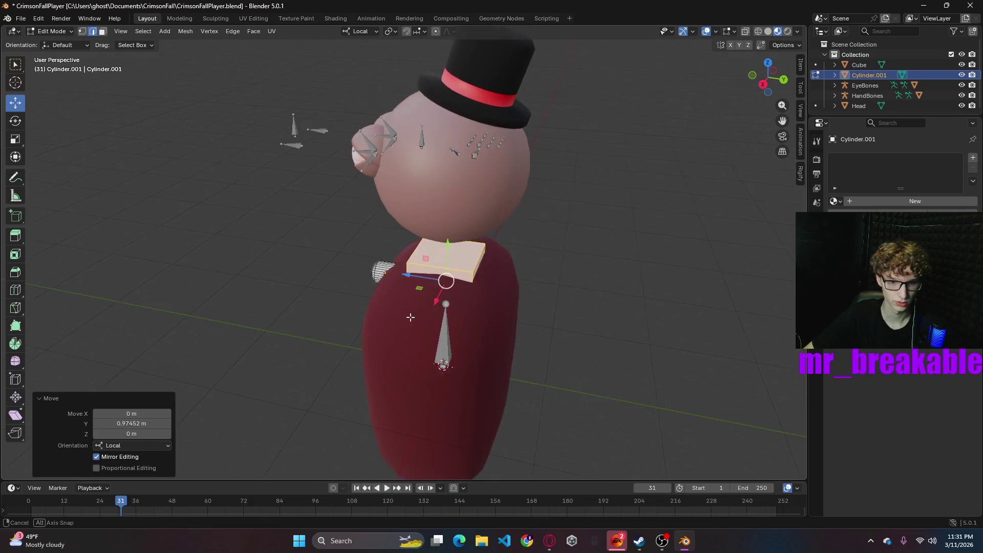
{"action": "key", "text": "g"}
{"action": "key", "text": "z"}
{"action": "left_click", "coordinate": [307, 266]}
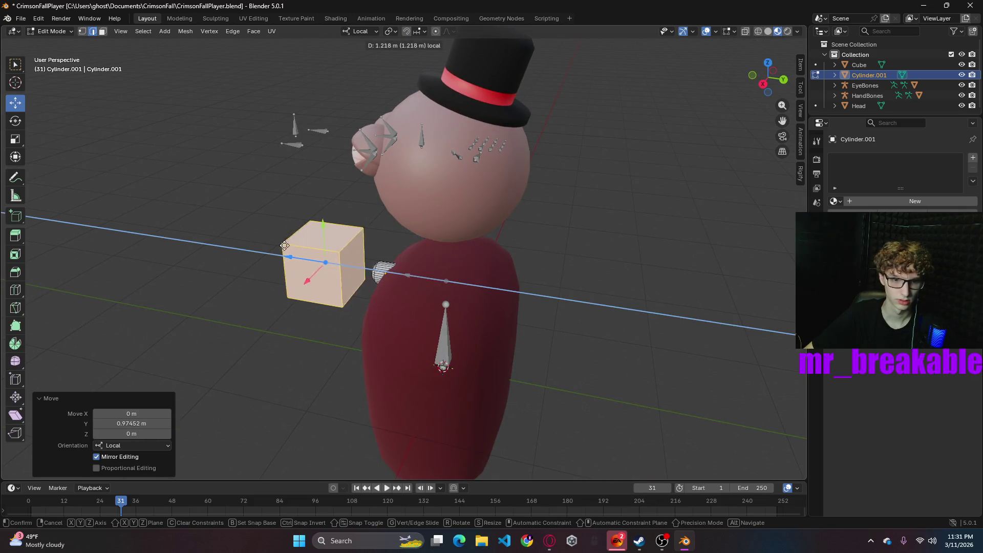
{"action": "scroll", "coordinate": [468, 241], "scroll_direction": "up", "scroll_amount": 5}
{"action": "middle_click_drag", "start_coordinate": [468, 241], "coordinate": [393, 283]}
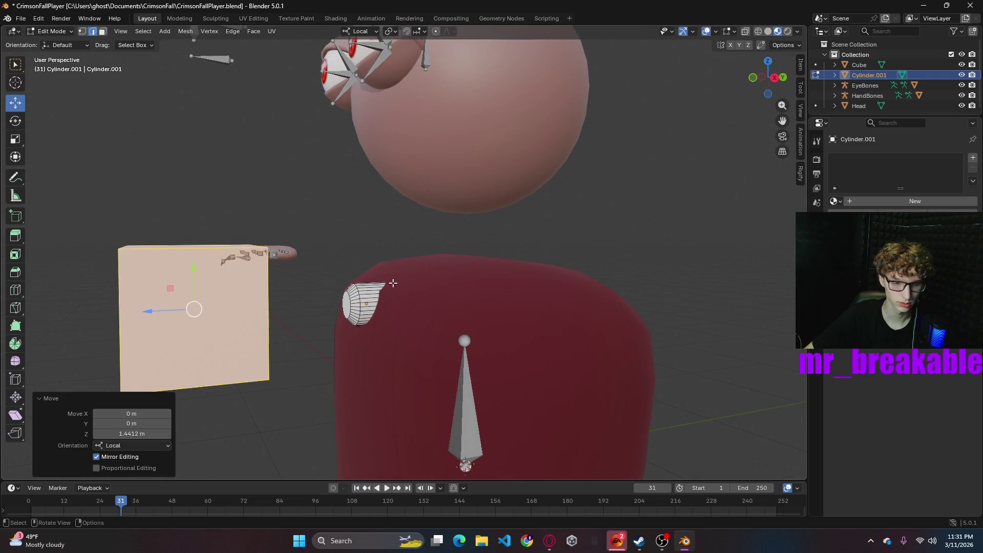
- Select a face loop on the button cylinder and pull it inward along local Z
{"action": "mouse_move", "coordinate": [301, 241]}
{"action": "left_mouse_down"}
{"action": "mouse_move", "coordinate": [388, 340]}
{"action": "mouse_move", "coordinate": [480, 380]}
{"action": "mouse_move", "coordinate": [483, 369]}
{"action": "left_mouse_up"}
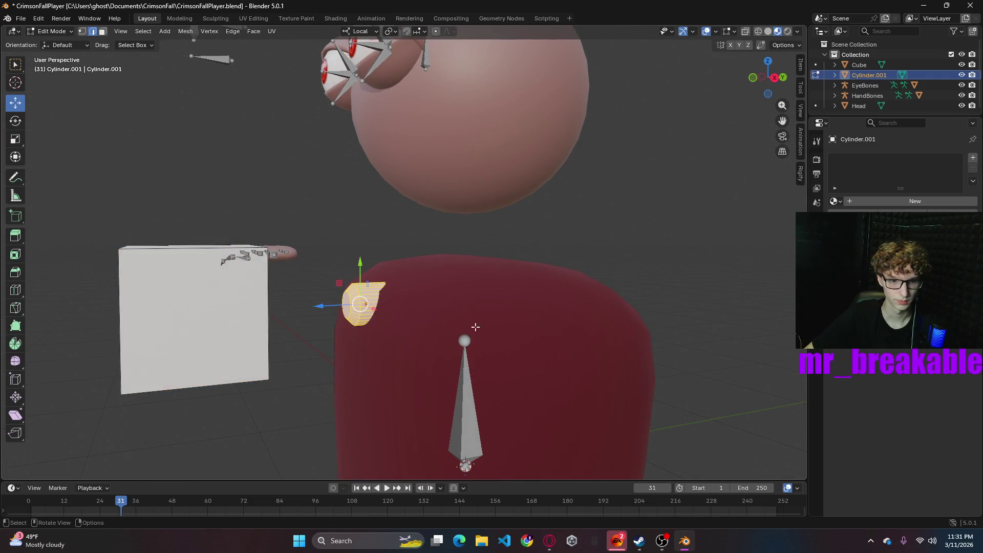
{"action": "middle_click_drag", "start_coordinate": [378, 304], "coordinate": [342, 309]}
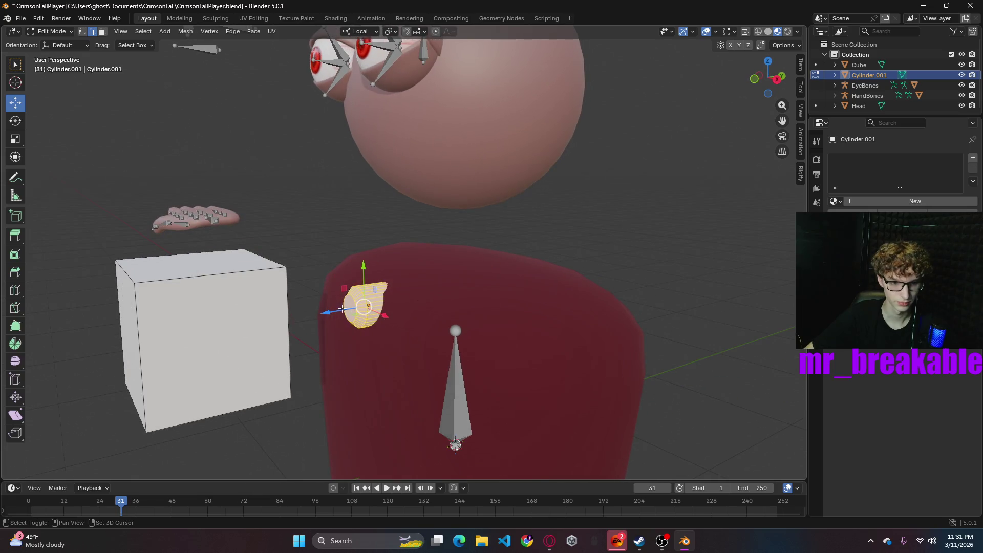
{"action": "key", "text": "3"}
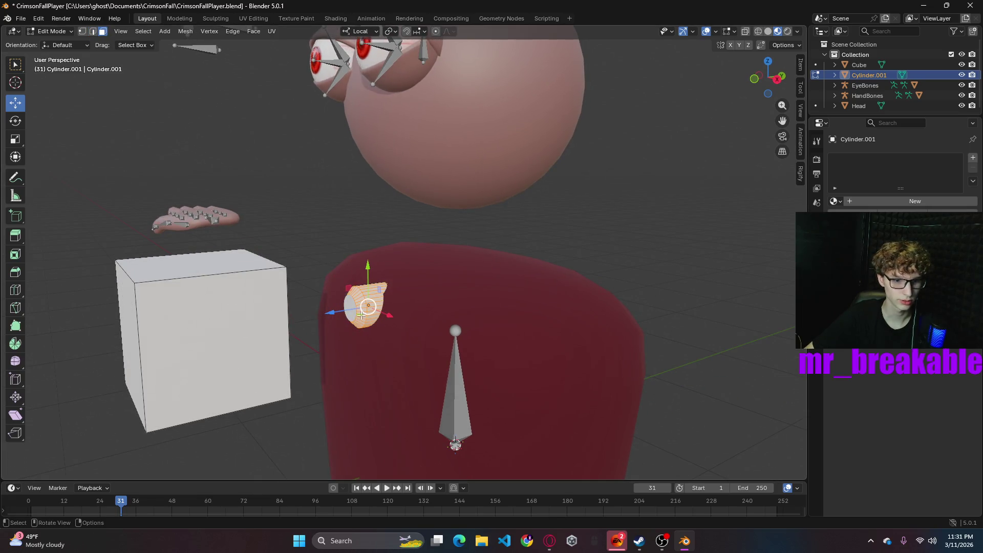
{"action": "left_click", "coordinate": [375, 319]}
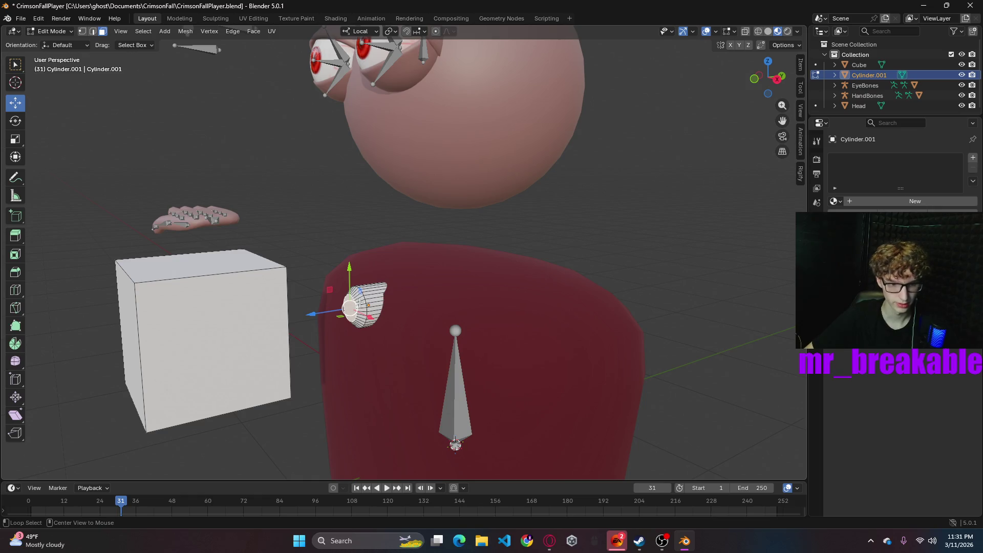
{"action": "left_click", "coordinate": [361, 307], "text": "alt"}
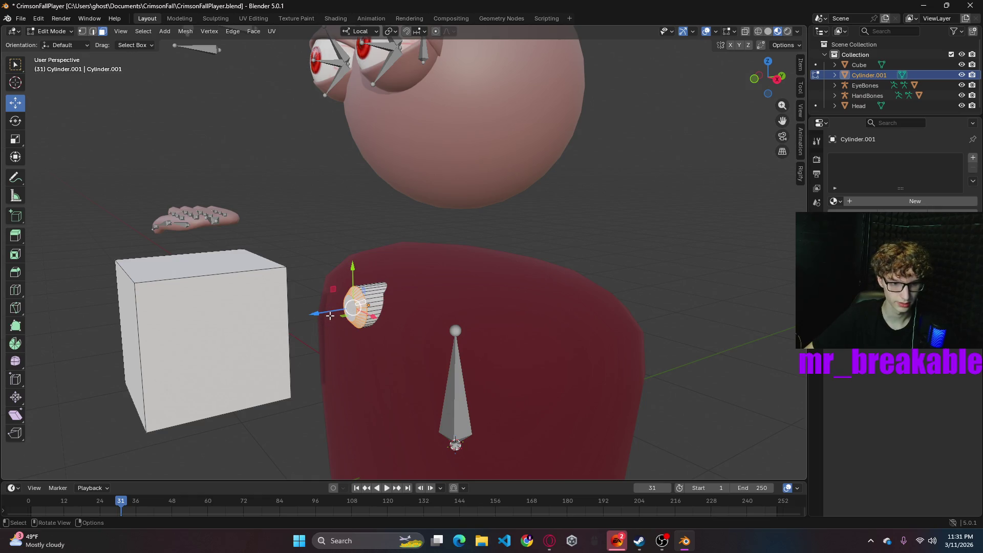
{"action": "key", "text": "g"}
{"action": "key", "text": "z"}
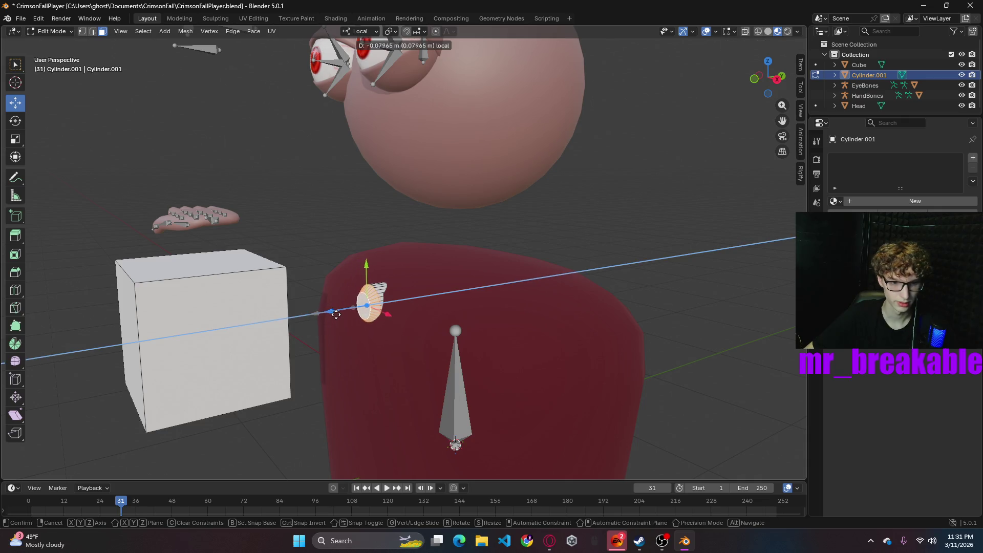
{"action": "left_click", "coordinate": [87, 44]}
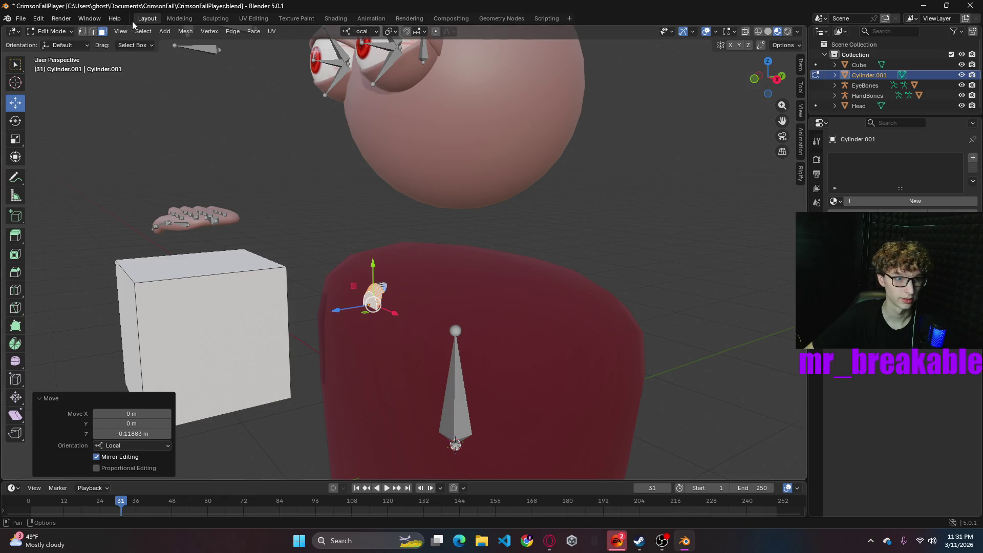
- Push the button −0.119 m along local Z onto the torso, then slide the cube mesh toward the chest
{"action": "key", "text": "Tab"}
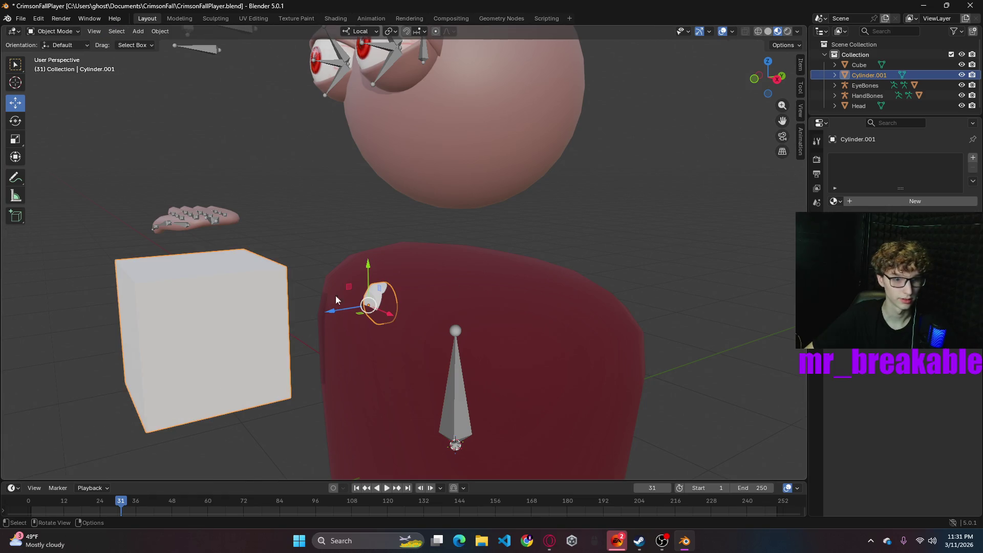
{"action": "left_click_drag", "start_coordinate": [329, 310], "coordinate": [314, 312]}
{"action": "left_click", "coordinate": [53, 31]}
{"action": "left_click", "coordinate": [51, 52]}
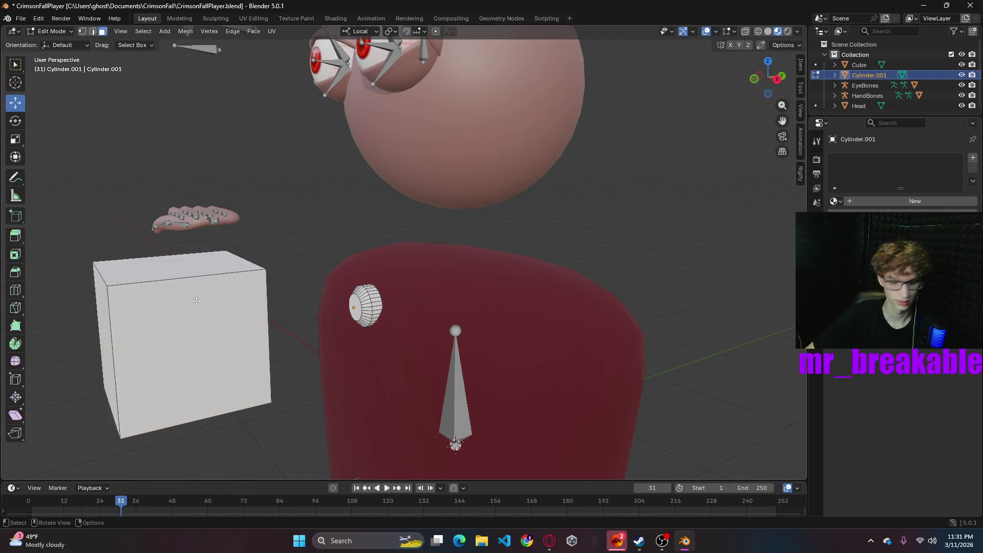
{"action": "key", "text": "l"}
{"action": "left_click_drag", "start_coordinate": [137, 339], "coordinate": [377, 306]}
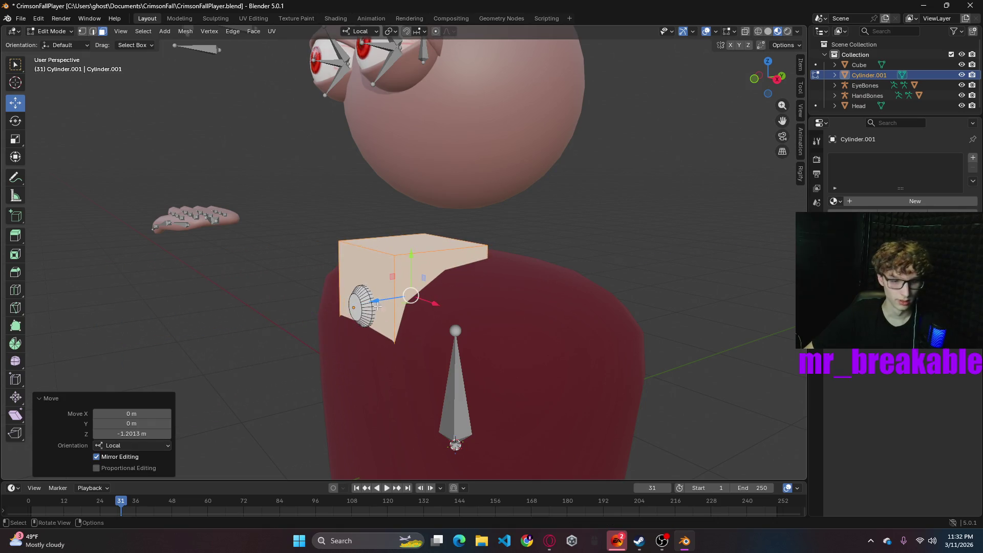
- Slide the cube plate across so it sits behind the chest button
{"action": "mouse_move", "coordinate": [390, 306]}
{"action": "middle_mouse_down"}
{"action": "mouse_move", "coordinate": [436, 292]}
{"action": "mouse_move", "coordinate": [450, 302]}
{"action": "middle_mouse_up"}
{"action": "left_click", "coordinate": [560, 325]}
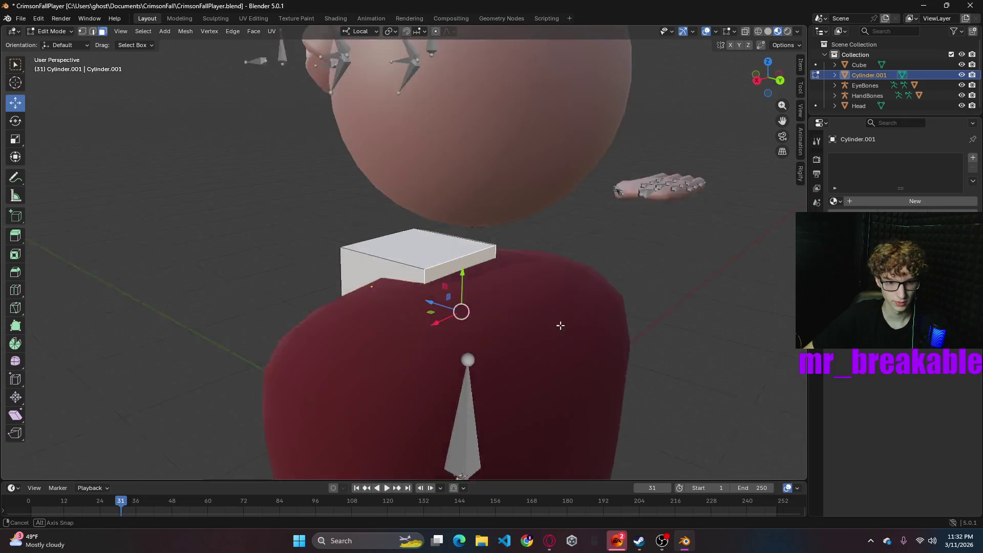
{"action": "middle_click_drag", "start_coordinate": [560, 324], "coordinate": [476, 297]}
{"action": "left_click_drag", "start_coordinate": [432, 298], "coordinate": [336, 298]}
{"action": "middle_click_drag", "start_coordinate": [461, 305], "coordinate": [607, 293]}
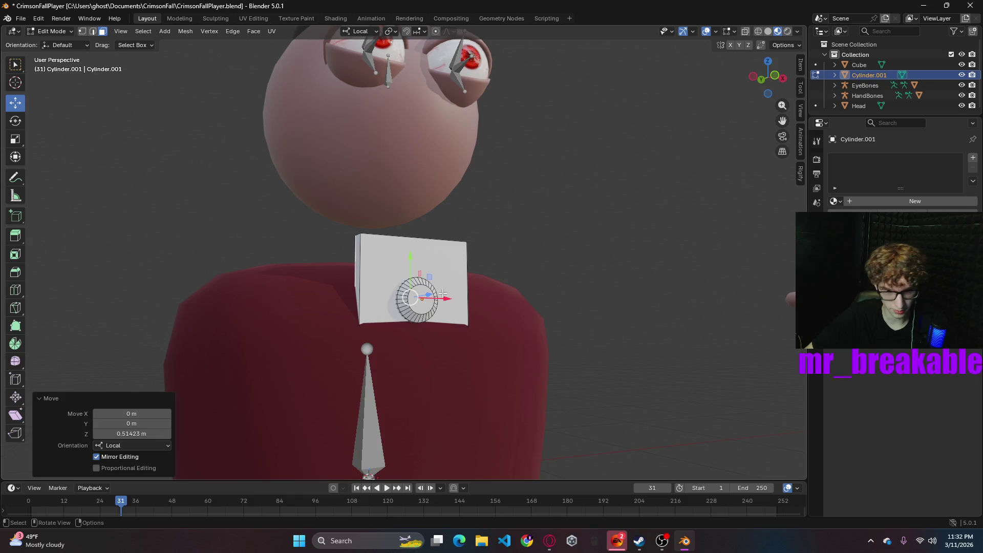
{"action": "middle_click_drag", "start_coordinate": [588, 296], "coordinate": [463, 303]}
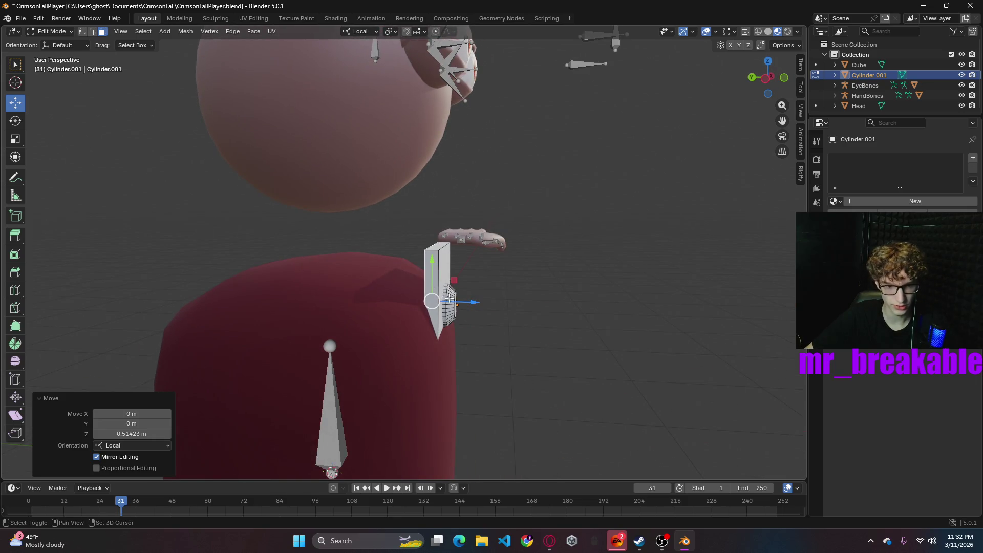
- Shift Cylinder.001 along its local Z in Object Mode, then go back to Edit Mode
{"action": "key", "text": "Tab"}
{"action": "left_click_drag", "start_coordinate": [489, 310], "coordinate": [578, 312]}
{"action": "left_click", "coordinate": [608, 327]}
{"action": "mouse_move", "coordinate": [607, 328]}
{"action": "middle_mouse_down"}
{"action": "mouse_move", "coordinate": [614, 323]}
{"action": "mouse_move", "coordinate": [570, 312]}
{"action": "middle_mouse_up"}
{"action": "left_click", "coordinate": [415, 294]}
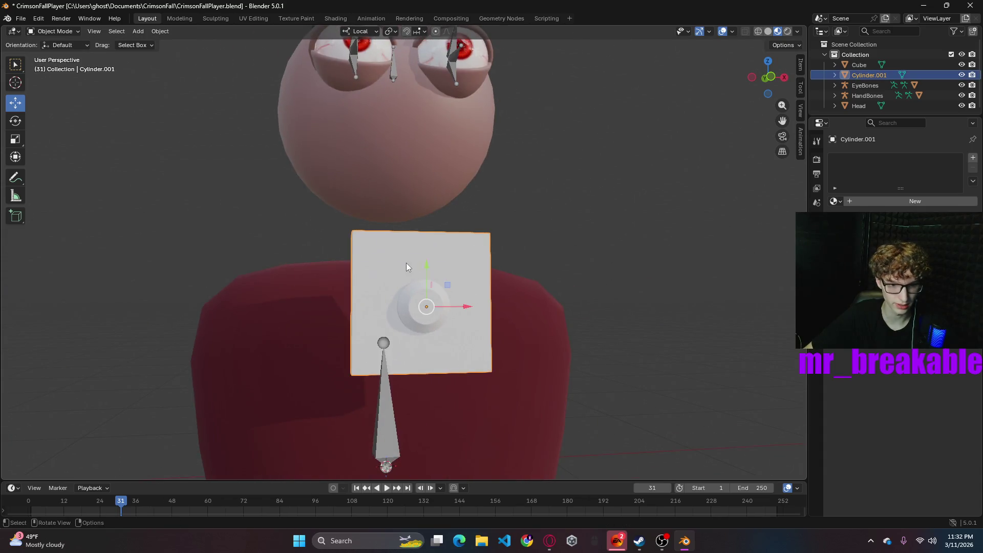
{"action": "left_click", "coordinate": [53, 32]}
{"action": "left_click", "coordinate": [57, 55]}
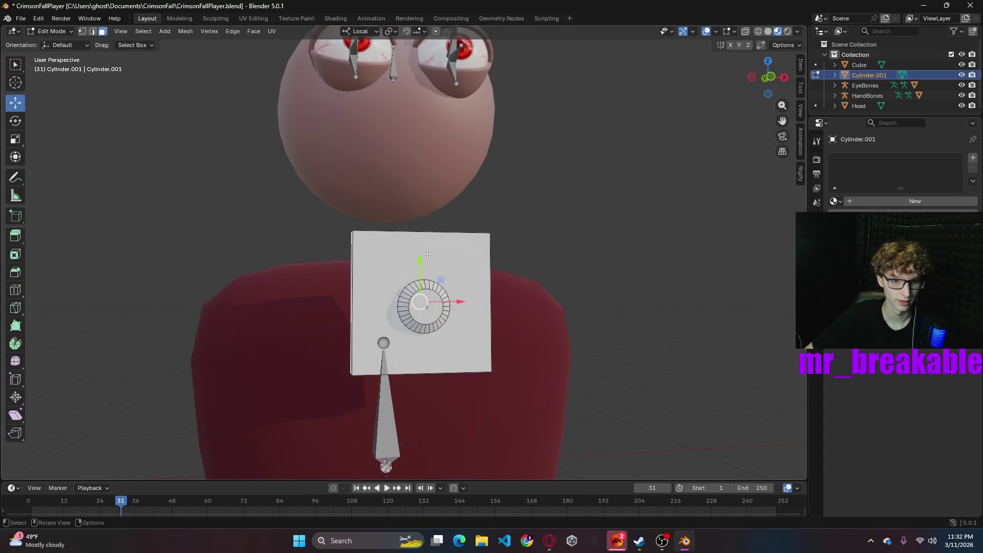
- Pull the plate's top face down and scale its top and bottom faces along local Z
{"action": "middle_click_drag", "start_coordinate": [505, 230], "coordinate": [504, 279]}
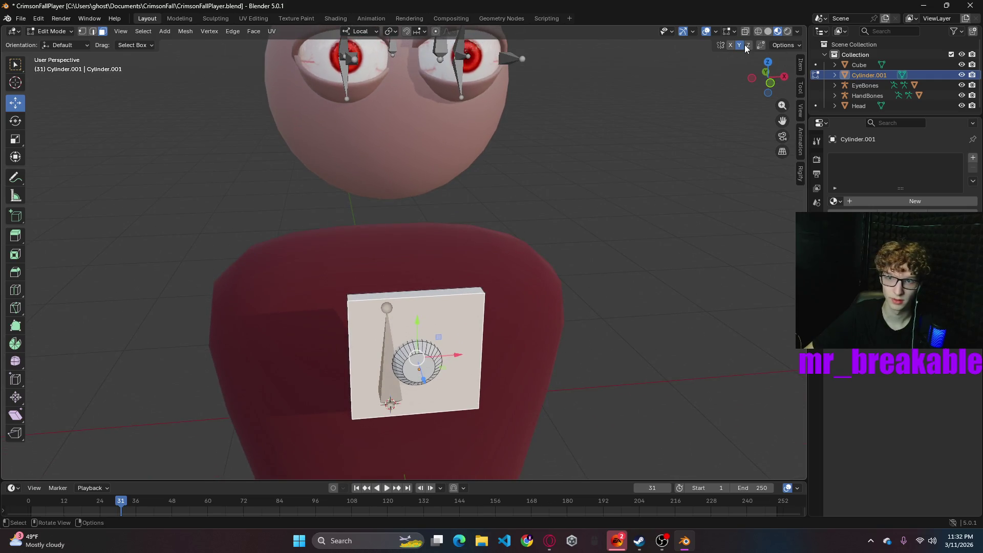
{"action": "left_click", "coordinate": [423, 291]}
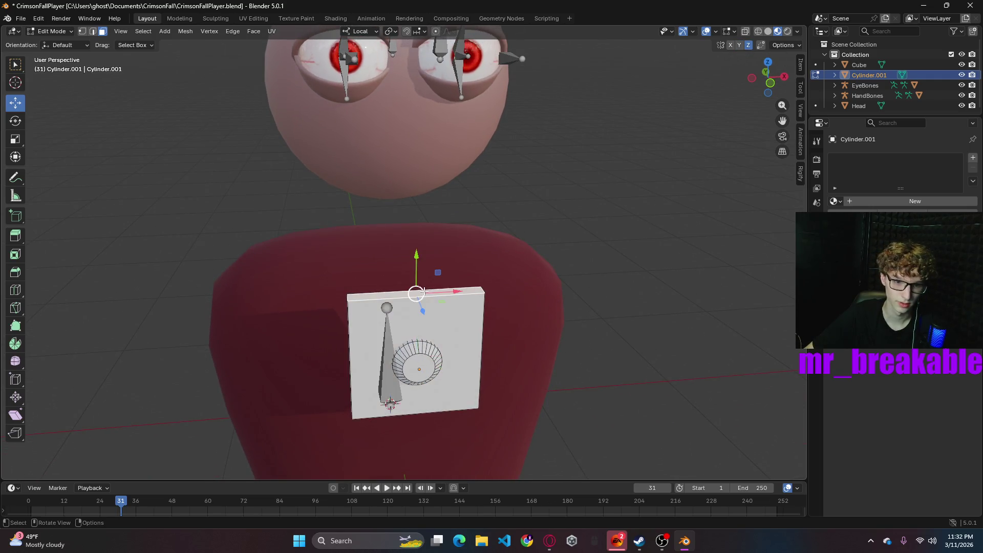
{"action": "left_click_drag", "start_coordinate": [415, 253], "coordinate": [416, 279]}
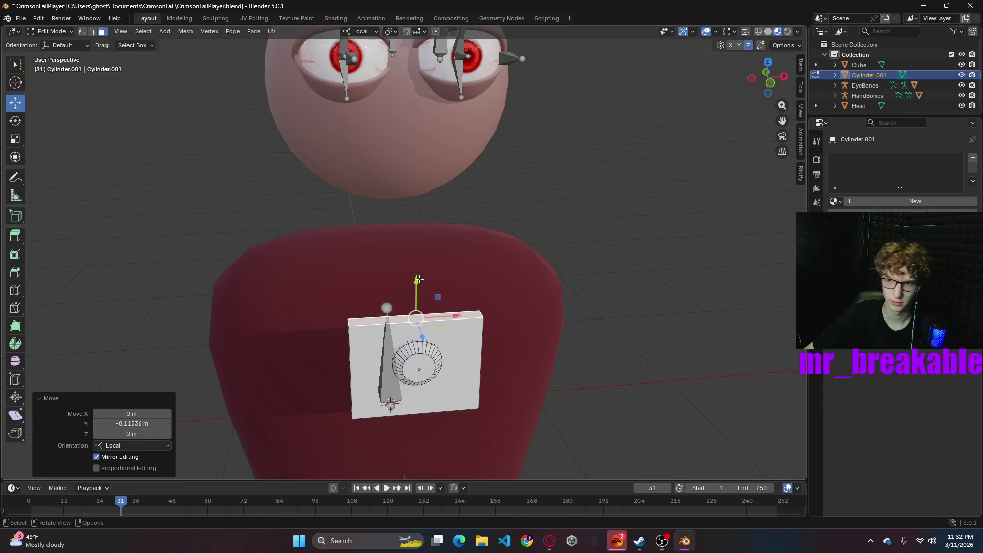
{"action": "mouse_move", "coordinate": [470, 364]}
{"action": "middle_mouse_down"}
{"action": "mouse_move", "coordinate": [527, 294]}
{"action": "mouse_move", "coordinate": [487, 257]}
{"action": "mouse_move", "coordinate": [425, 289]}
{"action": "middle_mouse_up"}
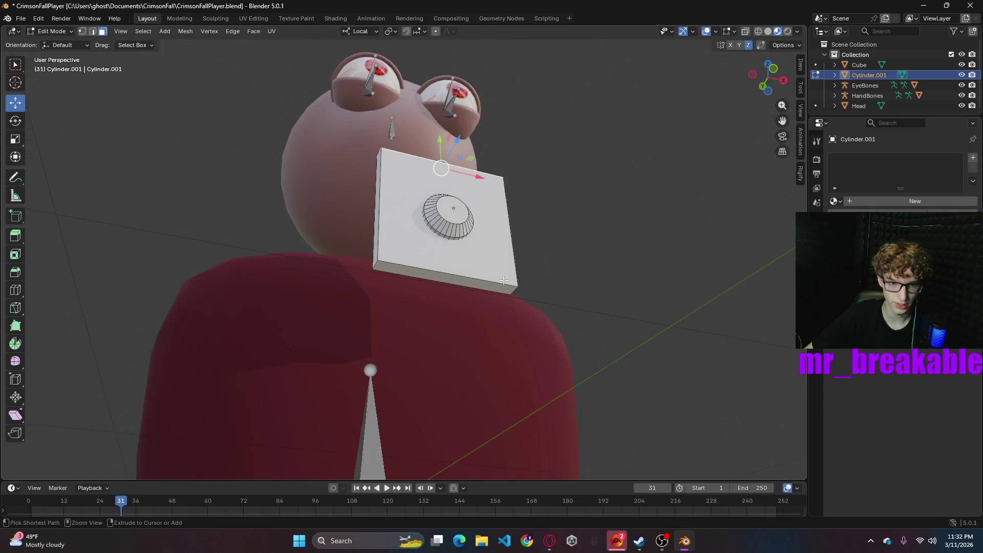
{"action": "left_click", "coordinate": [448, 279], "text": "shift"}
{"action": "key", "text": "s"}
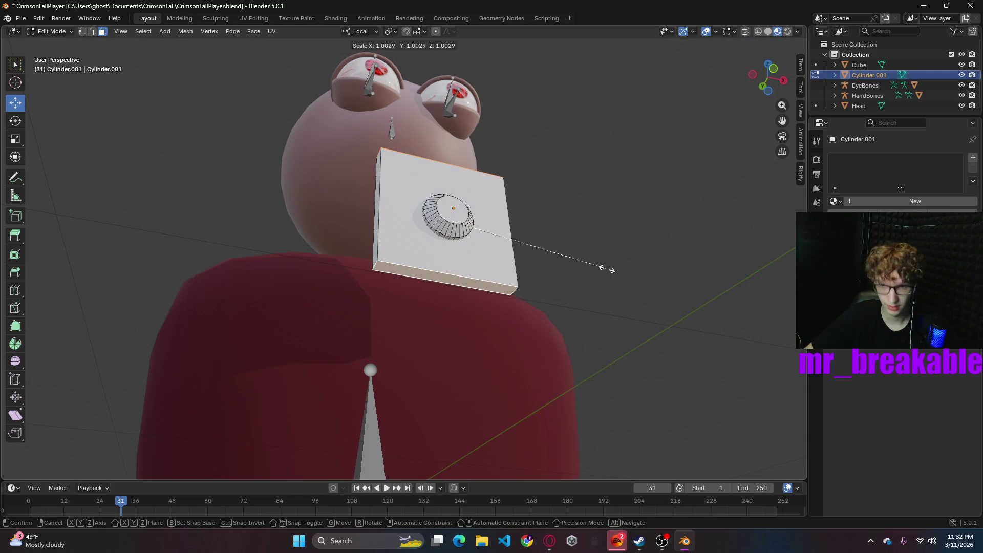
{"action": "key", "text": "z"}
{"action": "key", "text": "z"}
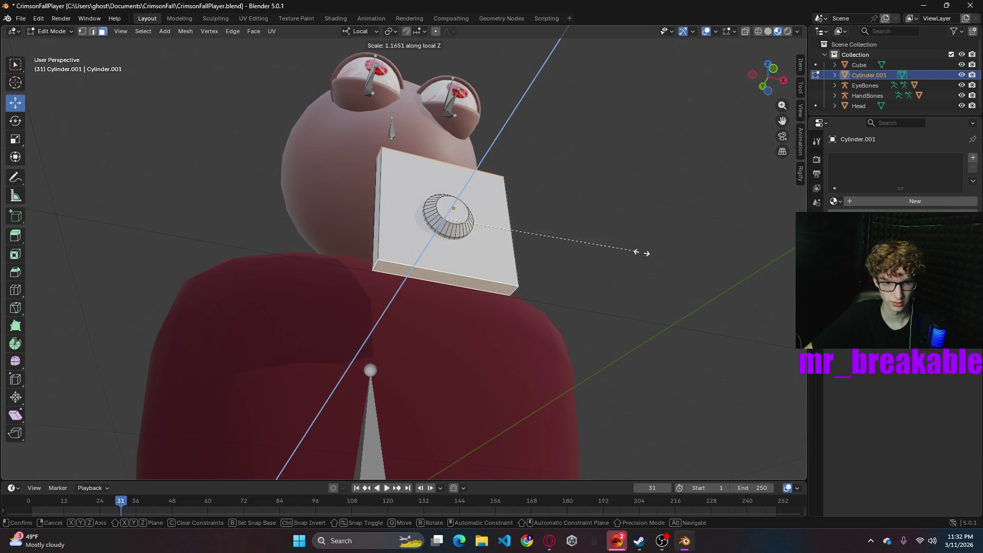
{"action": "left_click", "coordinate": [644, 253]}
- Flatten the plate to 0.339 along local Y and show its transform properties
{"action": "mouse_move", "coordinate": [636, 254]}
{"action": "middle_mouse_down"}
{"action": "mouse_move", "coordinate": [586, 268]}
{"action": "mouse_move", "coordinate": [571, 295]}
{"action": "mouse_move", "coordinate": [579, 290]}
{"action": "middle_mouse_up"}
{"action": "key", "text": "s"}
{"action": "key", "text": "y"}
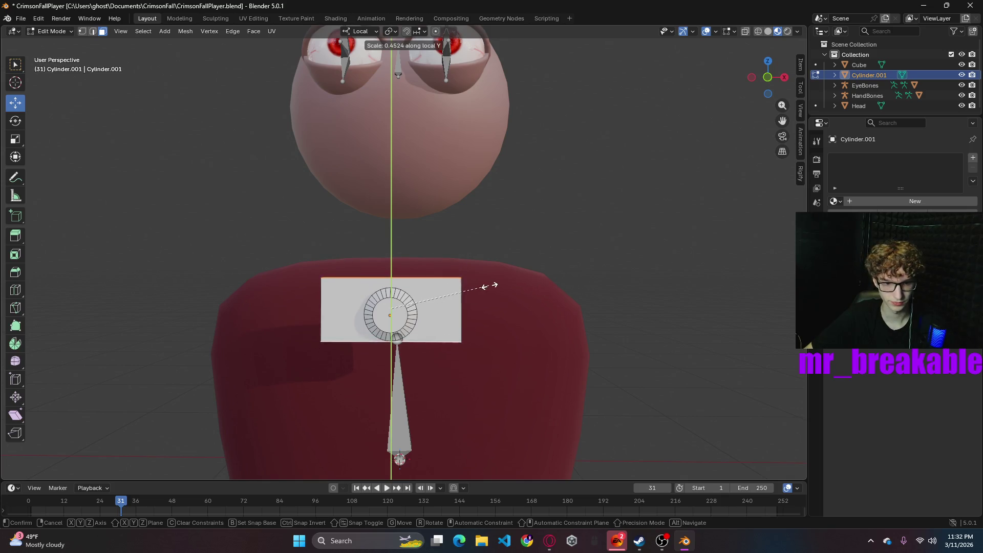
{"action": "left_click", "coordinate": [465, 285]}
{"action": "left_click", "coordinate": [816, 251]}
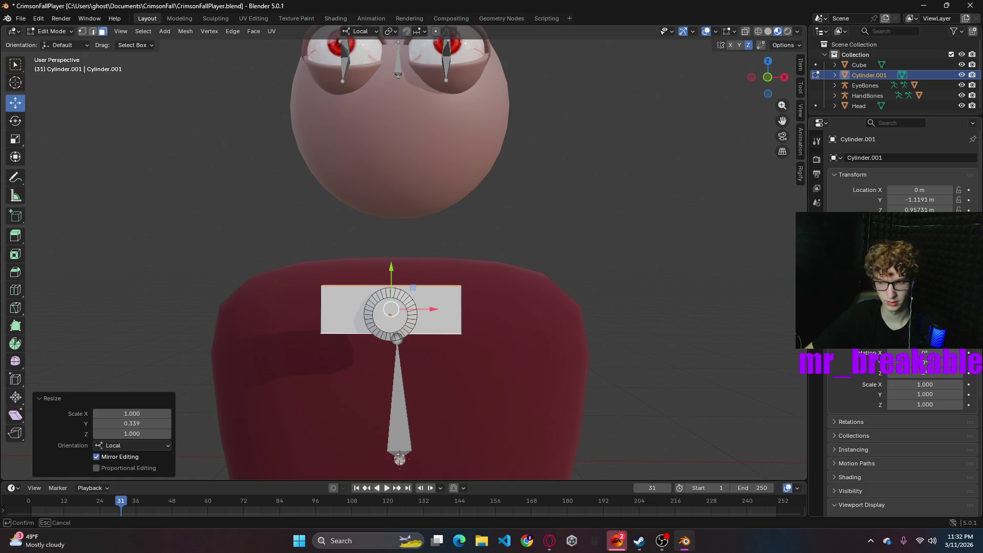
- Undo the plate's flattening and turn the plate and button 90° about X to face forward
{"action": "key", "text": "Escape"}
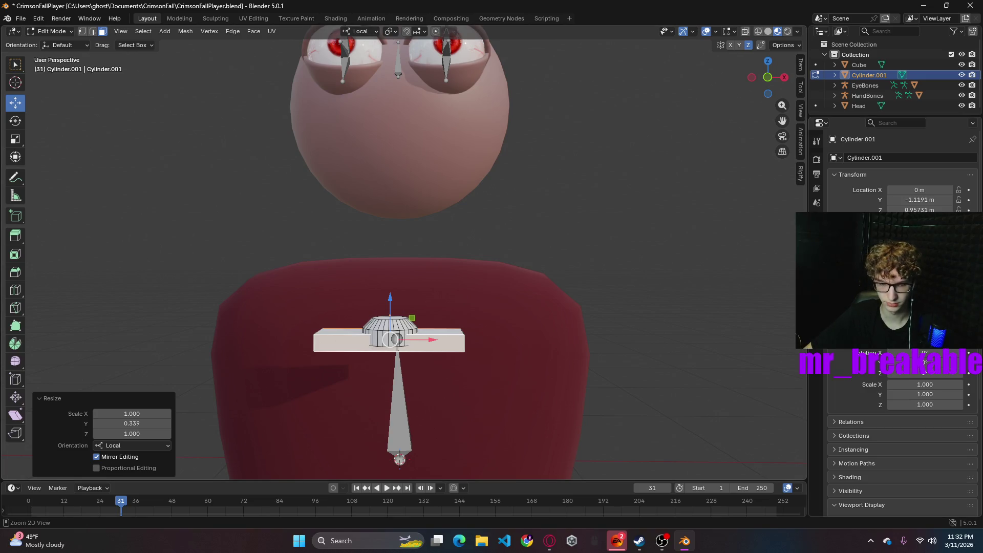
{"action": "key", "text": "ctrl+z"}
{"action": "key", "text": "s"}
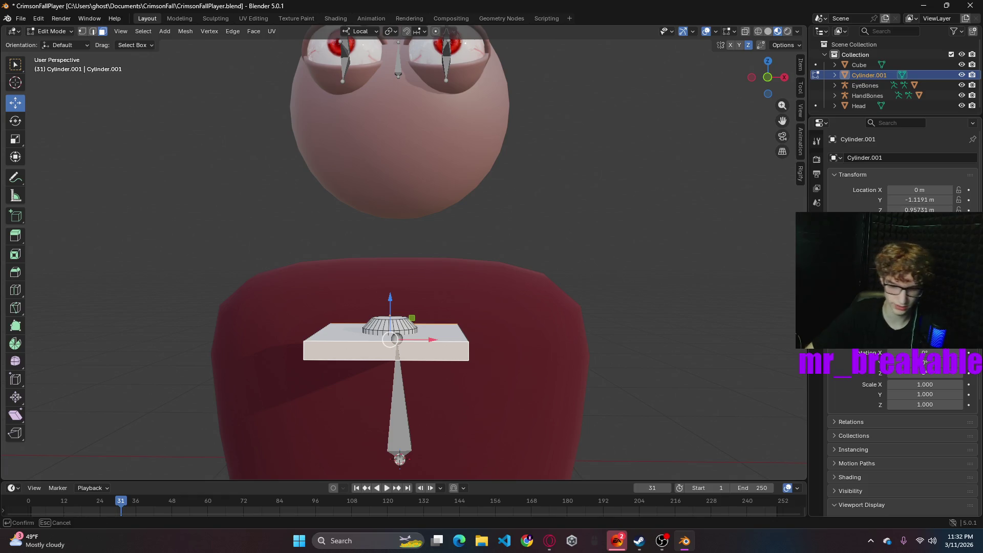
{"action": "key", "text": "x"}
{"action": "key", "text": "9"}
{"action": "key", "text": "0"}
{"action": "key", "text": "Return"}
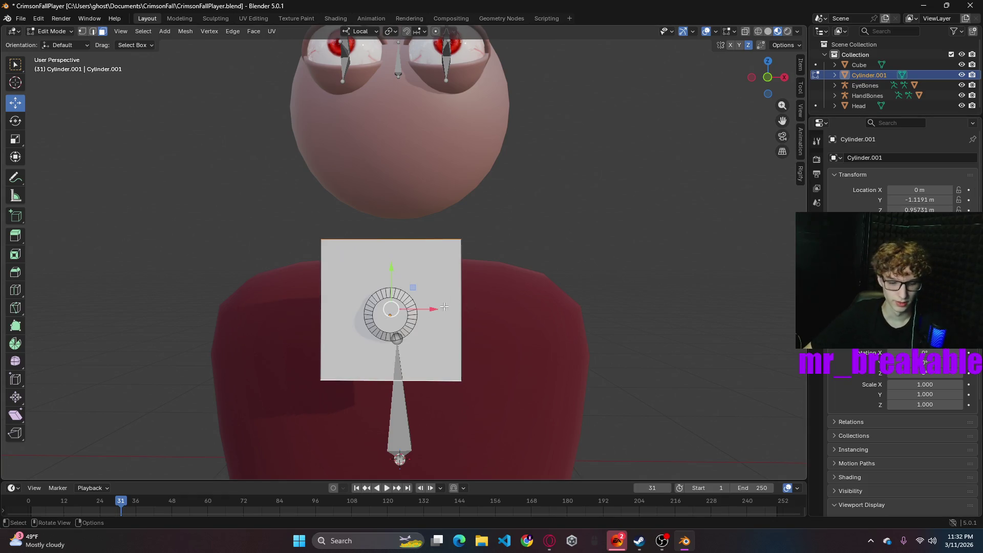
- Dismiss the accidental quit prompt and nudge the plate 0.0235 m down along local Y
{"action": "key", "text": "period"}
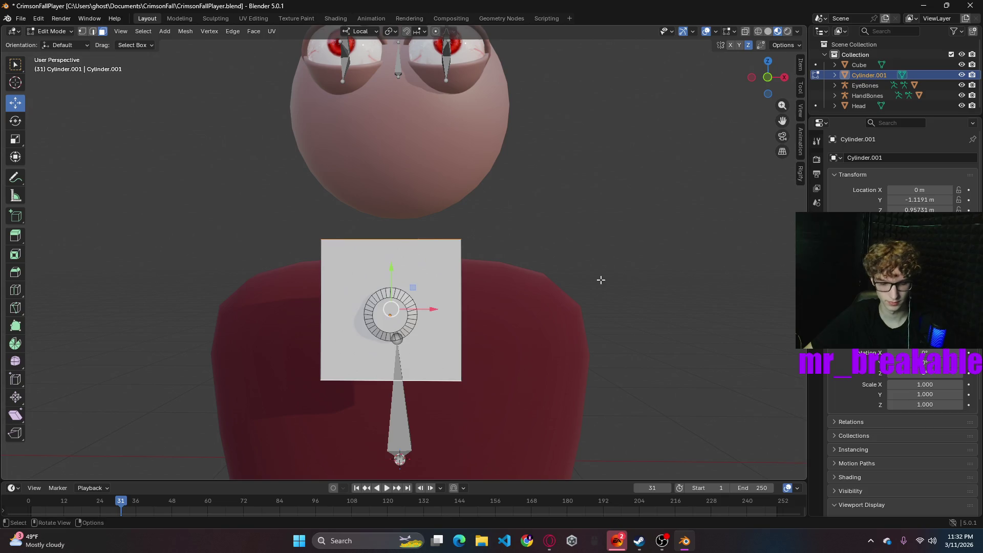
{"action": "right_click", "coordinate": [593, 275]}
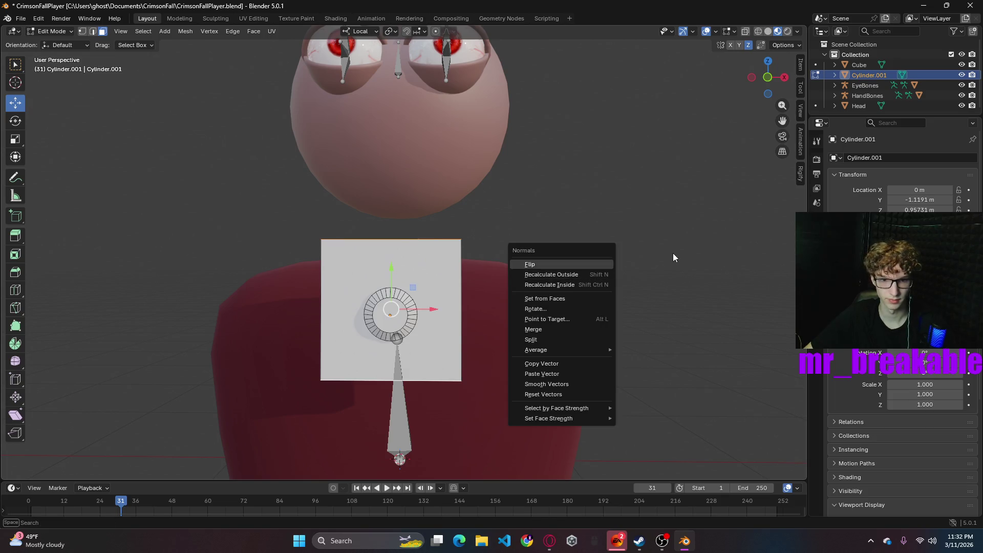
{"action": "key", "text": "period"}
{"action": "key", "text": "ctrl+q"}
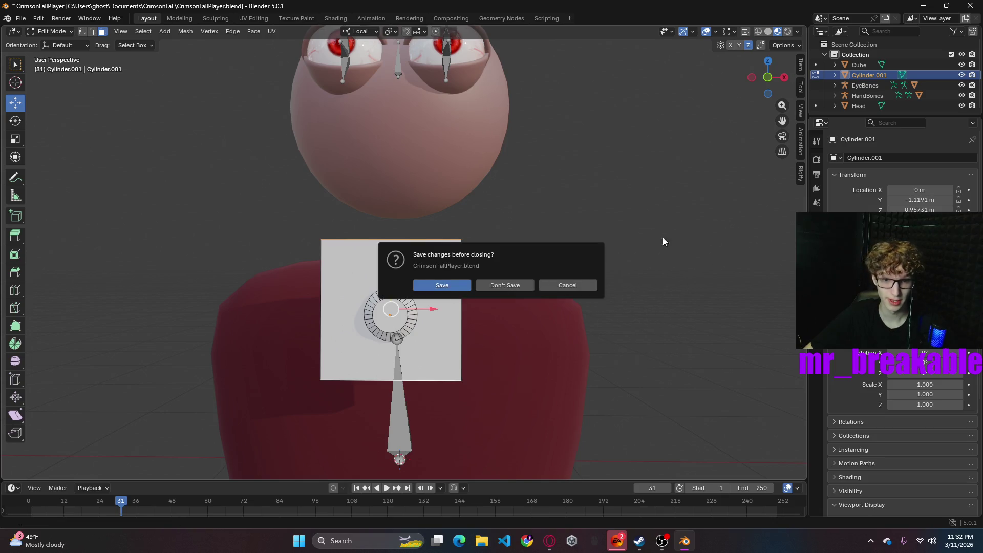
{"action": "left_click", "coordinate": [576, 286]}
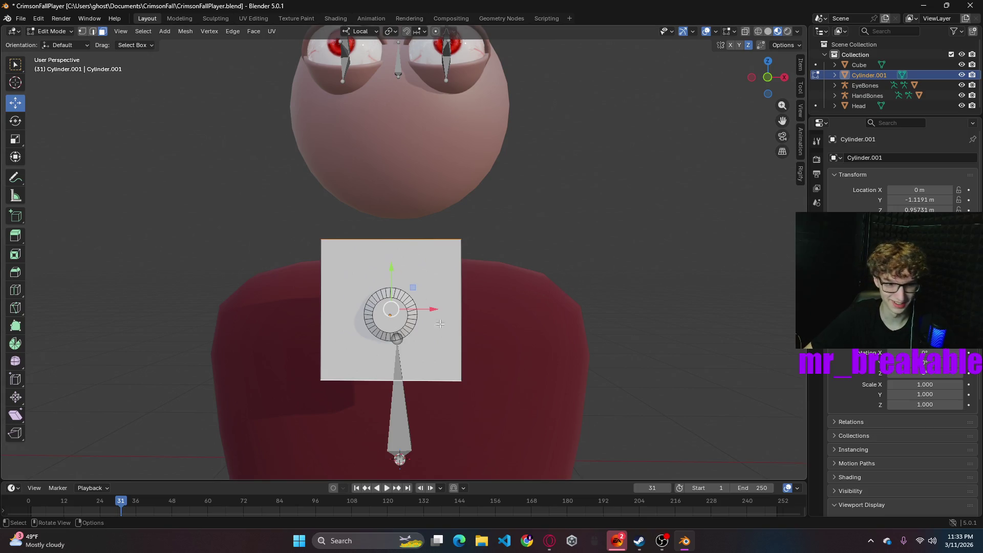
{"action": "left_click_drag", "start_coordinate": [395, 265], "coordinate": [391, 273]}
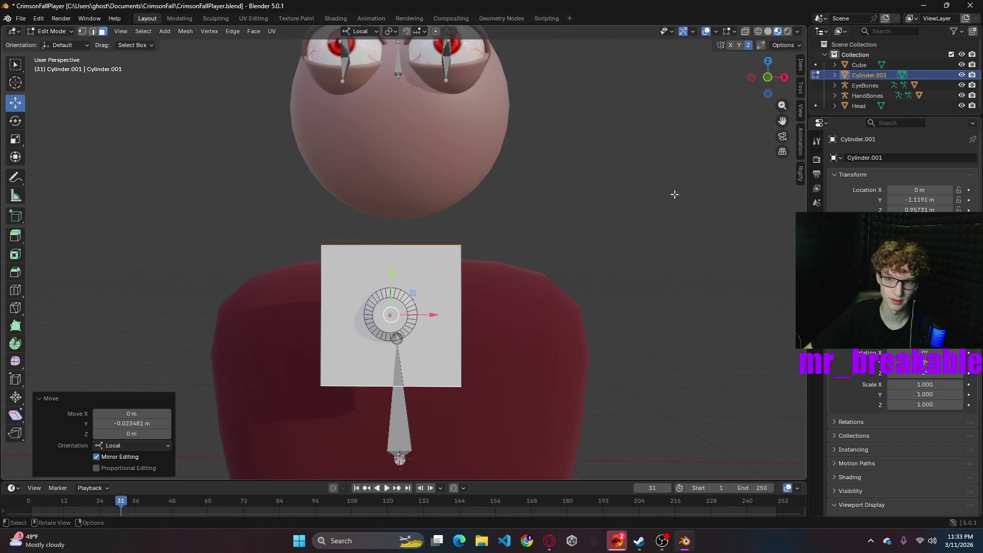
- From the front view, select the plate's side face and nudge it slightly along X
{"action": "left_click", "coordinate": [767, 76]}
{"action": "left_click_drag", "start_coordinate": [441, 302], "coordinate": [440, 302]}
{"action": "scroll", "coordinate": [482, 299], "scroll_direction": "up", "scroll_amount": 2}
{"action": "mouse_move", "coordinate": [482, 299]}
{"action": "middle_mouse_down"}
{"action": "mouse_move", "coordinate": [551, 310]}
{"action": "mouse_move", "coordinate": [509, 311]}
{"action": "middle_mouse_up"}
{"action": "left_click", "coordinate": [328, 298]}
{"action": "mouse_move", "coordinate": [445, 303]}
{"action": "middle_mouse_down"}
{"action": "mouse_move", "coordinate": [476, 305]}
{"action": "mouse_move", "coordinate": [492, 293]}
{"action": "middle_mouse_up"}
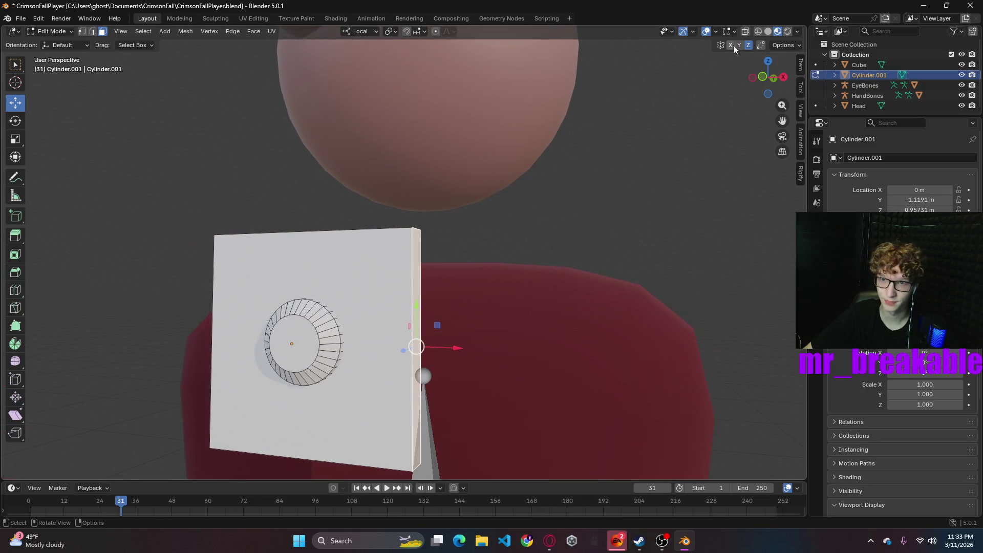
{"action": "left_click_drag", "start_coordinate": [454, 343], "coordinate": [463, 343]}
- Shorten the plate by pulling its top face down, then move it 0.19692 m along local Y
{"action": "middle_click_drag", "start_coordinate": [461, 270], "coordinate": [411, 290]}
{"action": "left_click", "coordinate": [411, 290]}
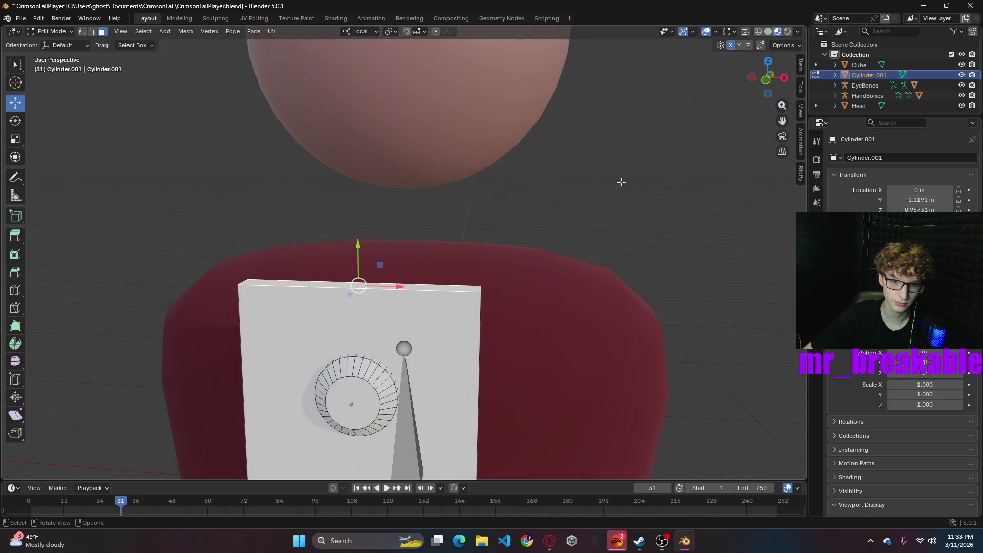
{"action": "left_click_drag", "start_coordinate": [359, 245], "coordinate": [365, 329]}
{"action": "middle_click_drag", "start_coordinate": [491, 312], "coordinate": [529, 223]}
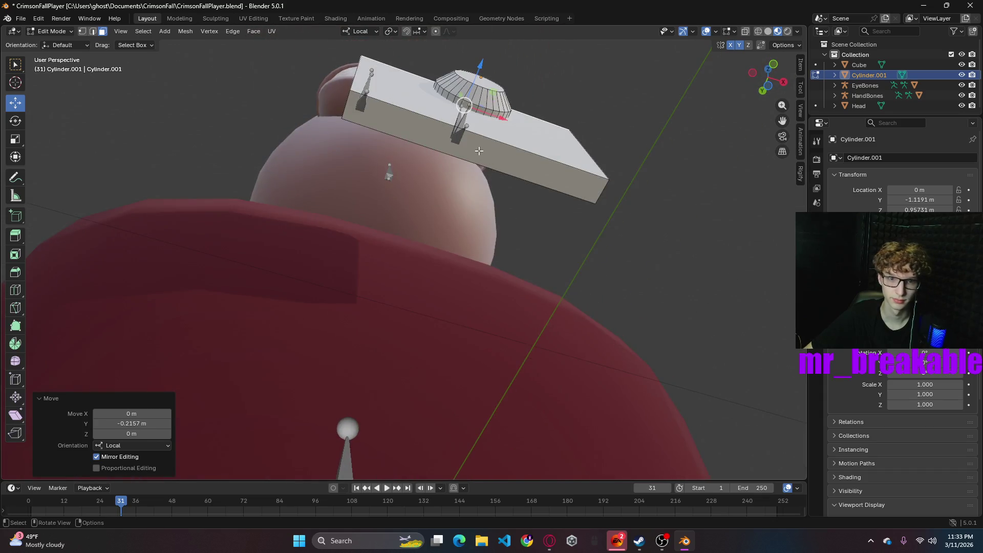
{"action": "middle_click_drag", "start_coordinate": [479, 151], "coordinate": [554, 226]}
{"action": "key", "text": "g"}
{"action": "key", "text": "y"}
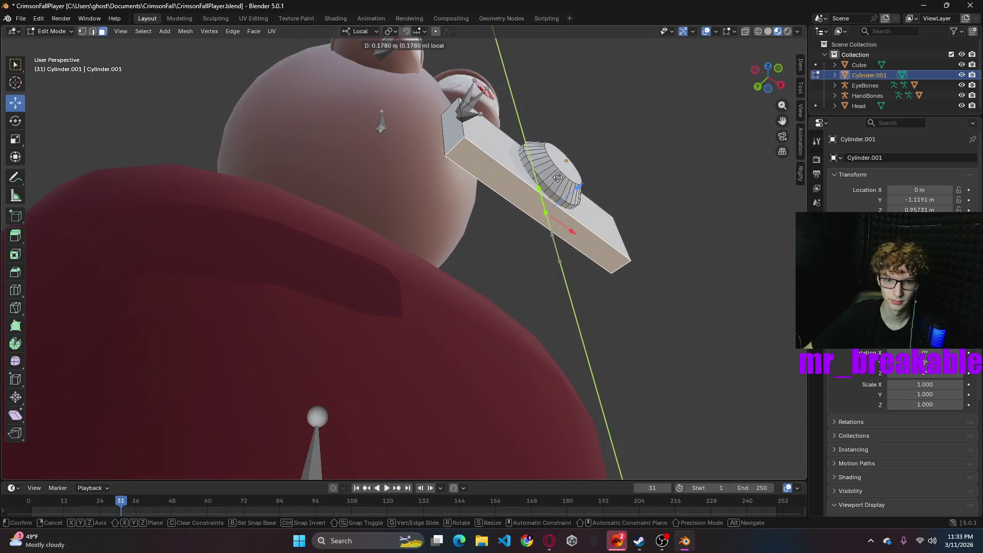
{"action": "left_click", "coordinate": [559, 194]}
{"action": "mouse_move", "coordinate": [561, 318]}
{"action": "middle_mouse_down"}
{"action": "mouse_move", "coordinate": [637, 312]}
{"action": "mouse_move", "coordinate": [598, 347]}
{"action": "mouse_move", "coordinate": [494, 358]}
{"action": "middle_mouse_up"}
{"action": "key", "text": "ctrl+r"}
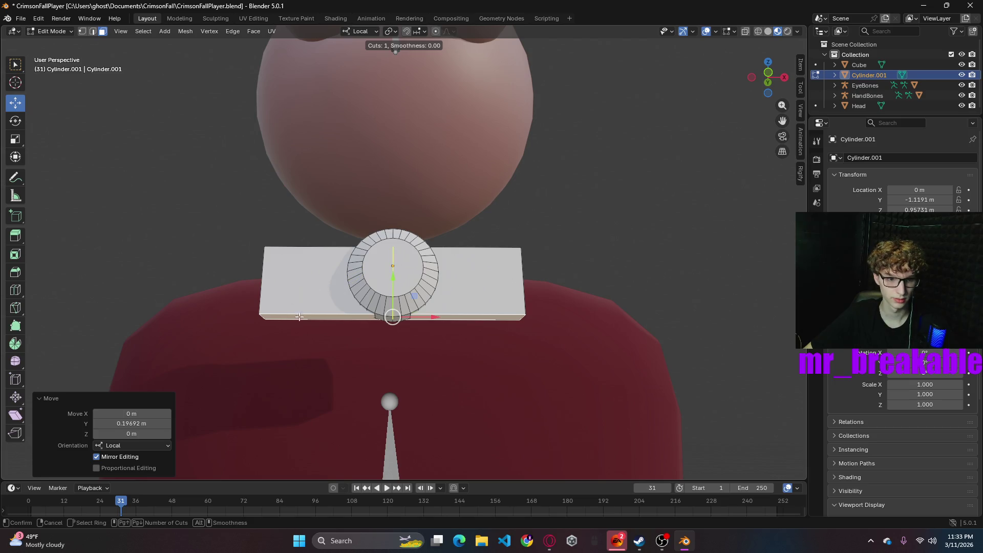
- Add a centred loop cut on the bar and scale its right end face up to flare the ends
{"action": "left_click", "coordinate": [333, 310]}
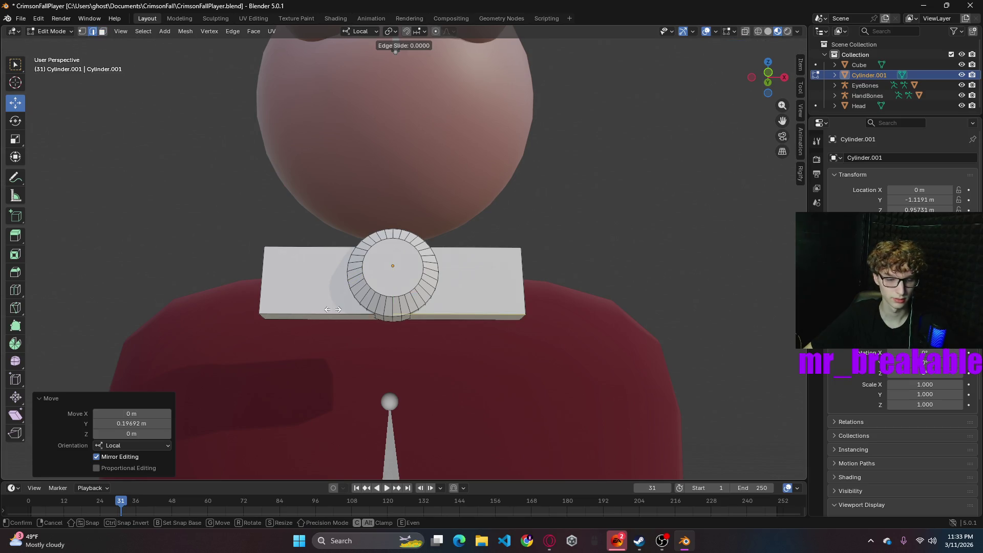
{"action": "right_click", "coordinate": [333, 309]}
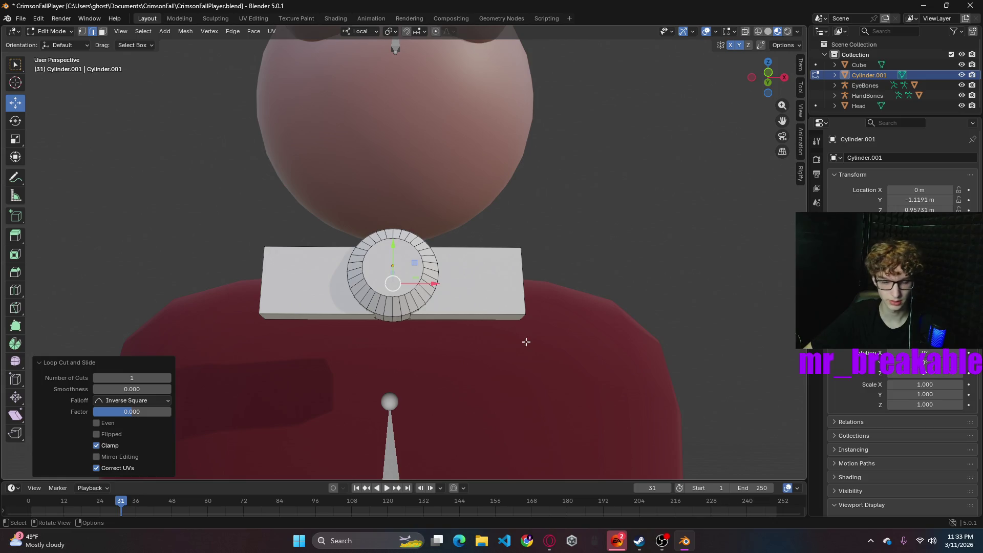
{"action": "middle_click_drag", "start_coordinate": [592, 300], "coordinate": [426, 334]}
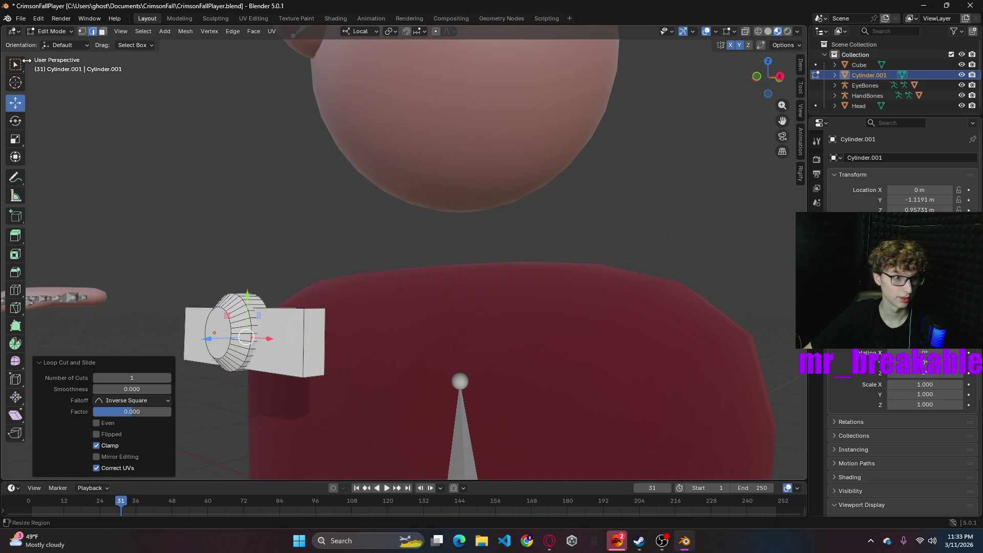
{"action": "left_click", "coordinate": [317, 335]}
{"action": "key", "text": "3"}
{"action": "left_click", "coordinate": [318, 335], "text": "shift"}
{"action": "middle_click_drag", "start_coordinate": [318, 335], "coordinate": [587, 354]}
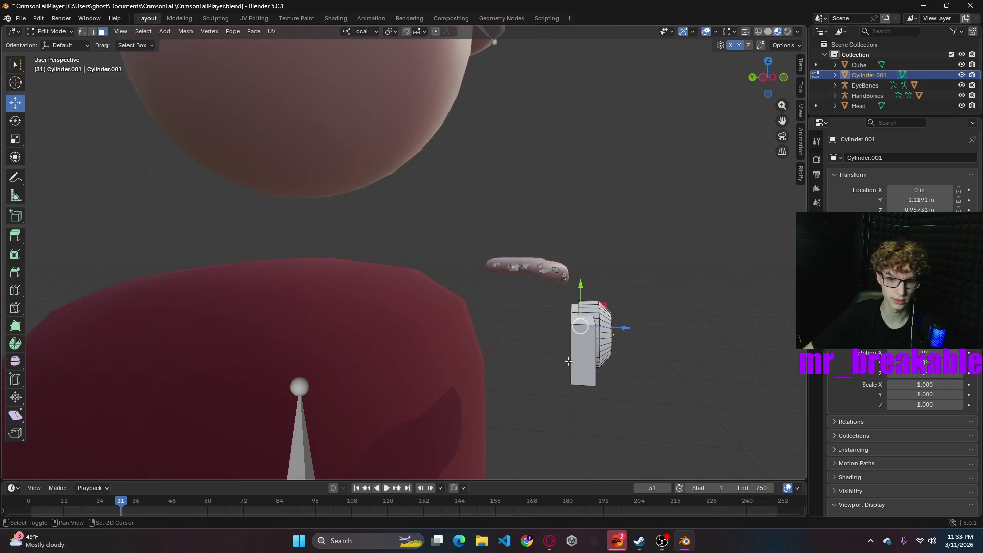
{"action": "middle_click_drag", "start_coordinate": [662, 410], "coordinate": [543, 404]}
{"action": "key", "text": "s"}
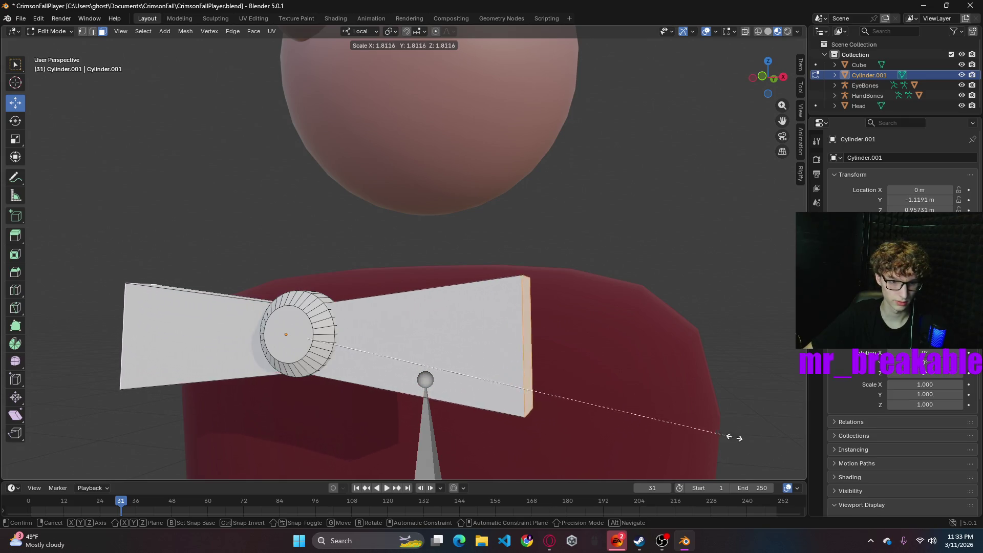
{"action": "left_click", "coordinate": [789, 435]}
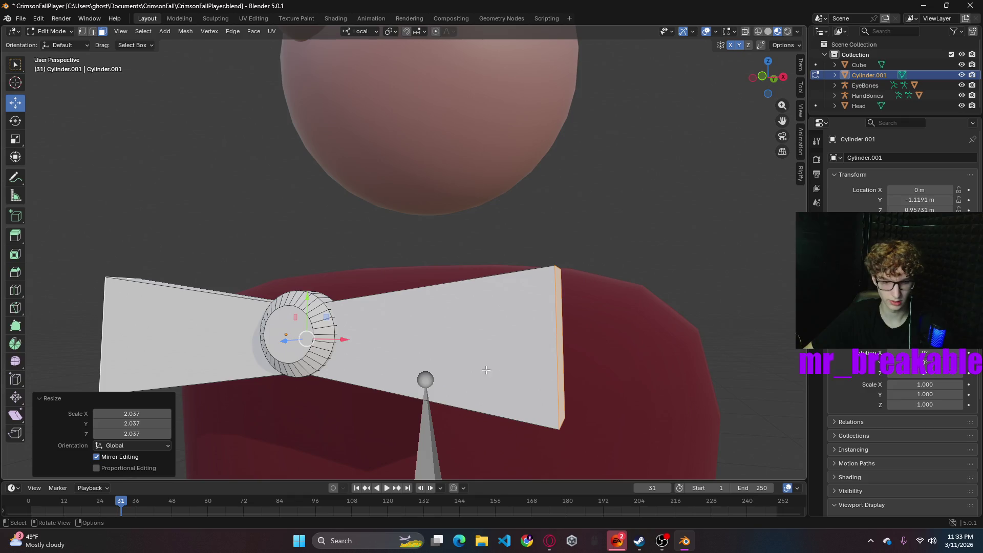
- Select the whole bow mesh and scale it down
{"action": "key", "text": "ctrl+l"}
{"action": "key", "text": "s"}
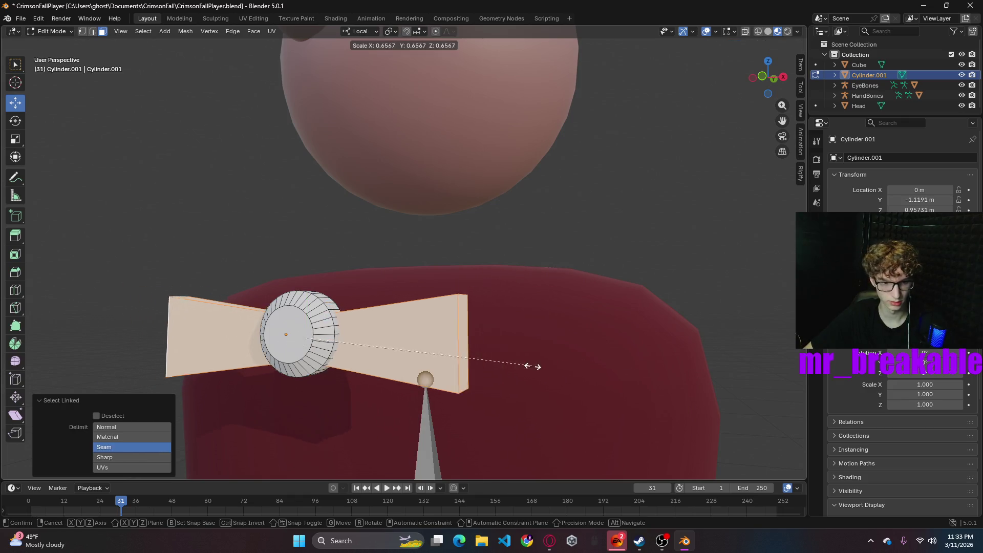
{"action": "left_click", "coordinate": [436, 338]}
- Scale both bow end faces along local X to pull them closer; a taller Y scale is undone
{"action": "key", "text": "alt+a"}
{"action": "left_click", "coordinate": [429, 338]}
{"action": "middle_click_drag", "start_coordinate": [239, 375], "coordinate": [383, 336], "text": "shift"}
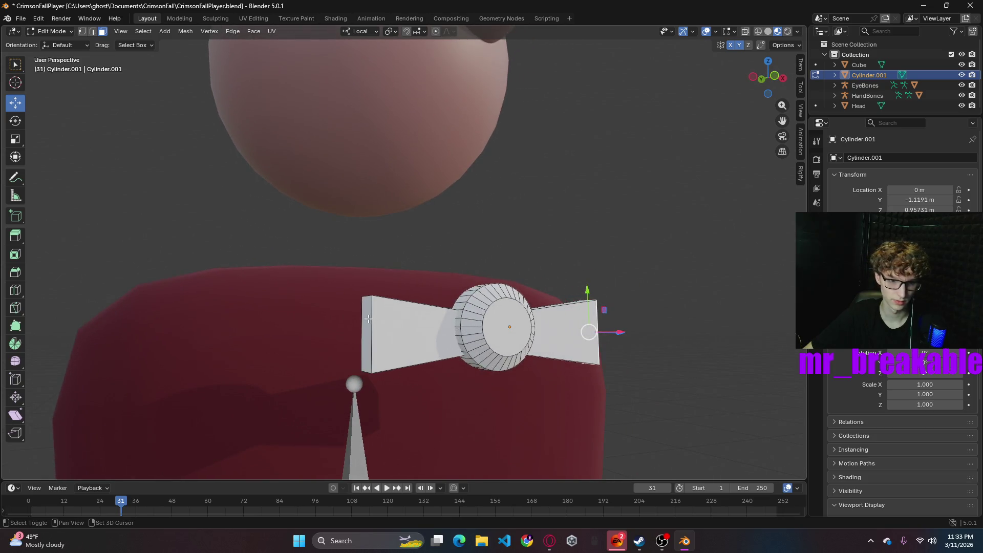
{"action": "left_click", "coordinate": [368, 319], "text": "shift"}
{"action": "key", "text": "s"}
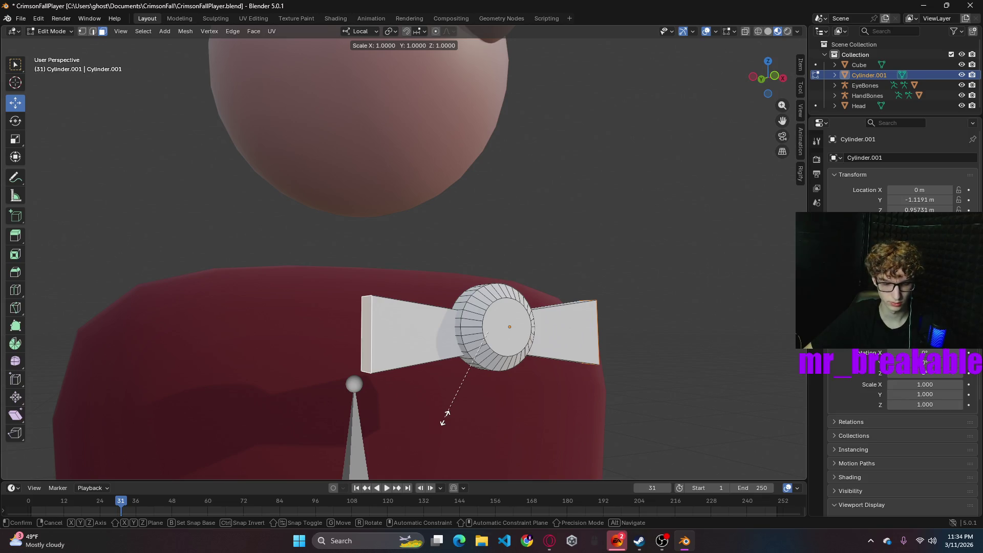
{"action": "key", "text": "x"}
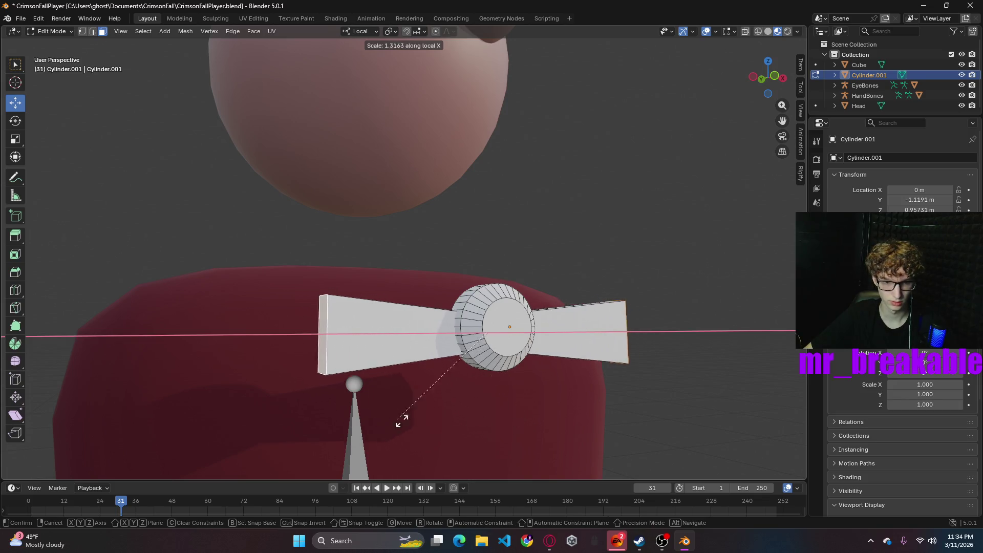
{"action": "left_click", "coordinate": [467, 386]}
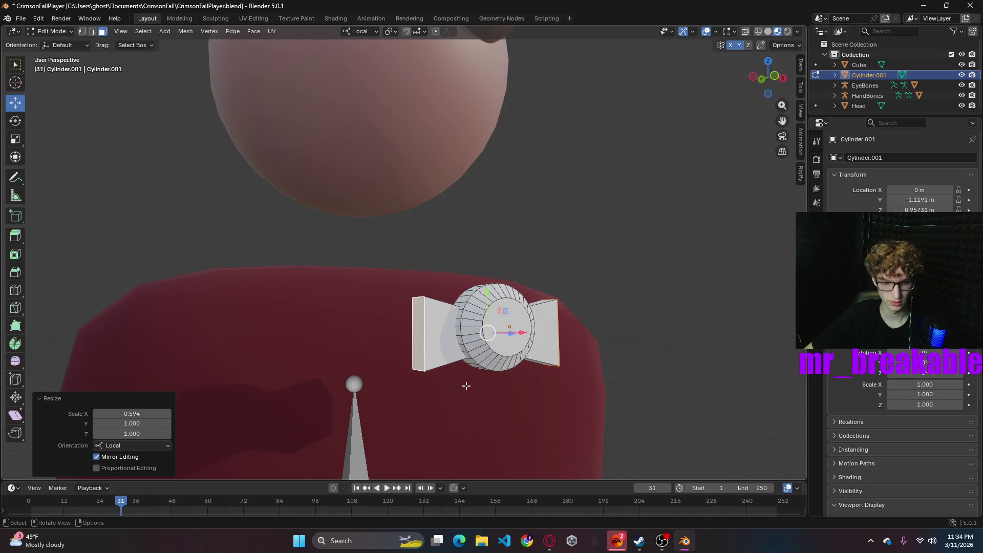
{"action": "left_click", "coordinate": [468, 387]}
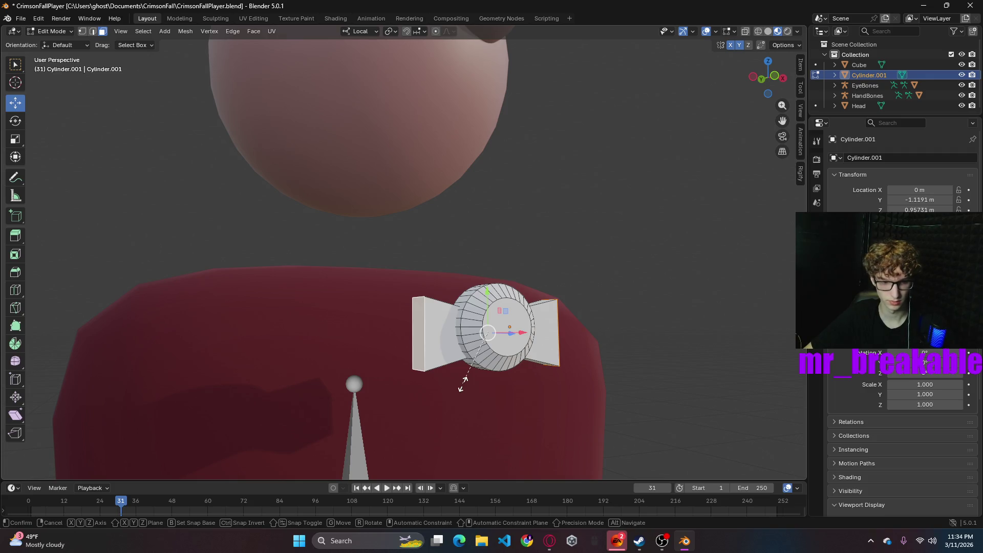
{"action": "key", "text": "s"}
{"action": "key", "text": "y"}
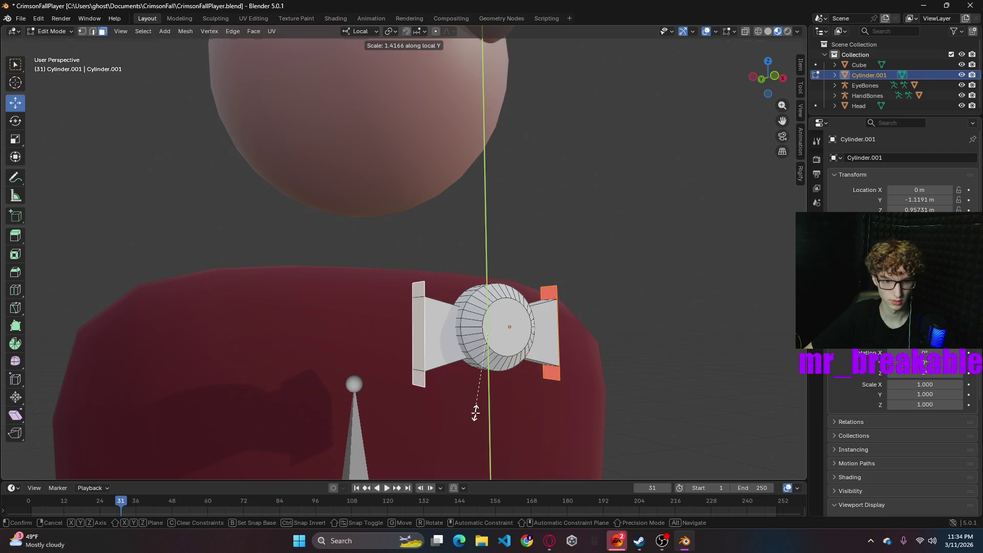
{"action": "left_click", "coordinate": [474, 410]}
{"action": "key", "text": "ctrl+z"}
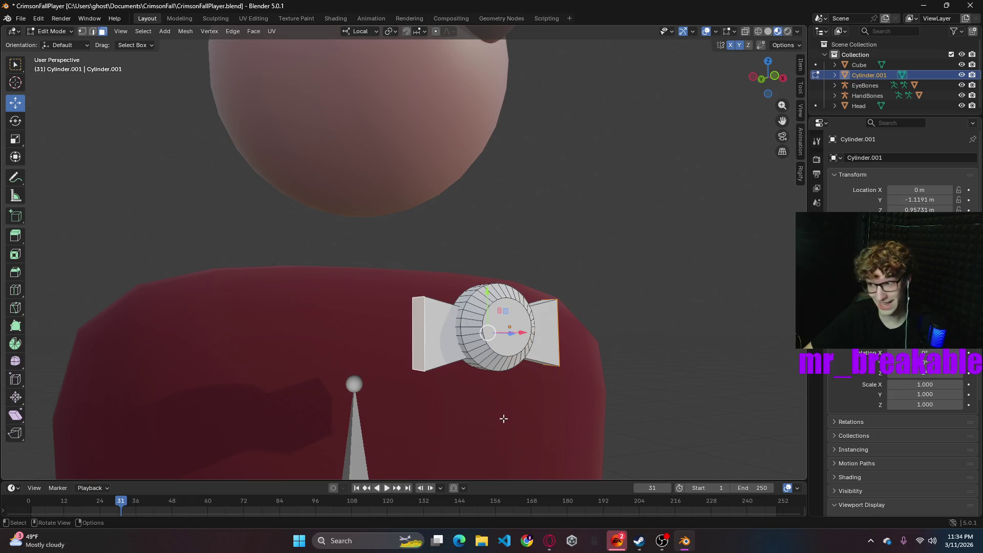
- Enlarge the bow end faces slightly by 1.017 and switch the viewport to solid shading
{"action": "middle_click_drag", "start_coordinate": [510, 416], "coordinate": [451, 431]}
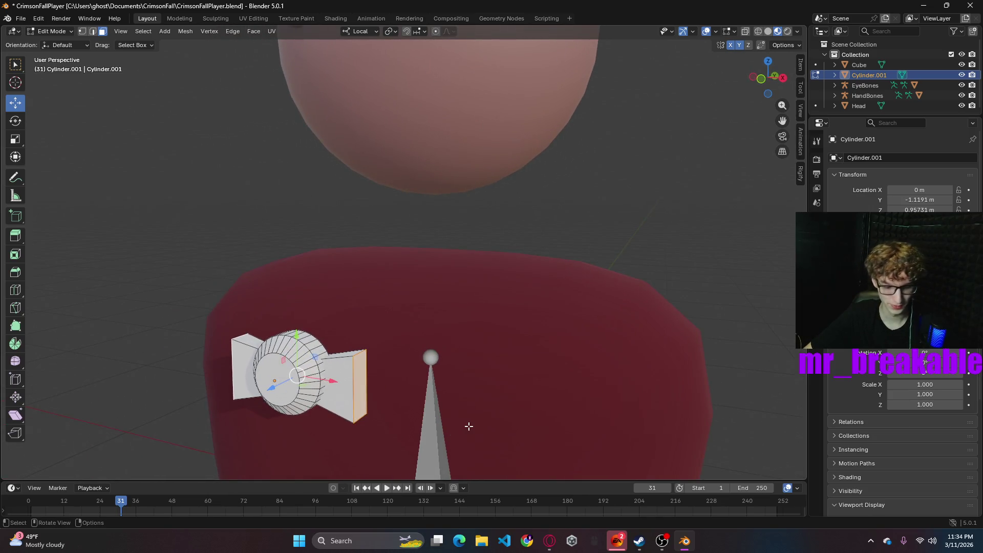
{"action": "key", "text": "s"}
{"action": "left_click", "coordinate": [522, 435]}
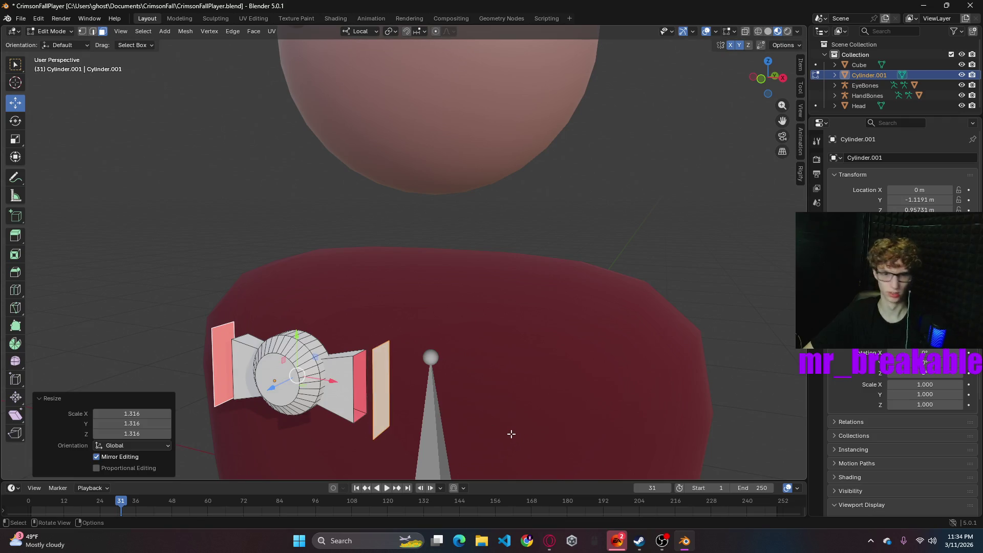
{"action": "key", "text": "ctrl+z"}
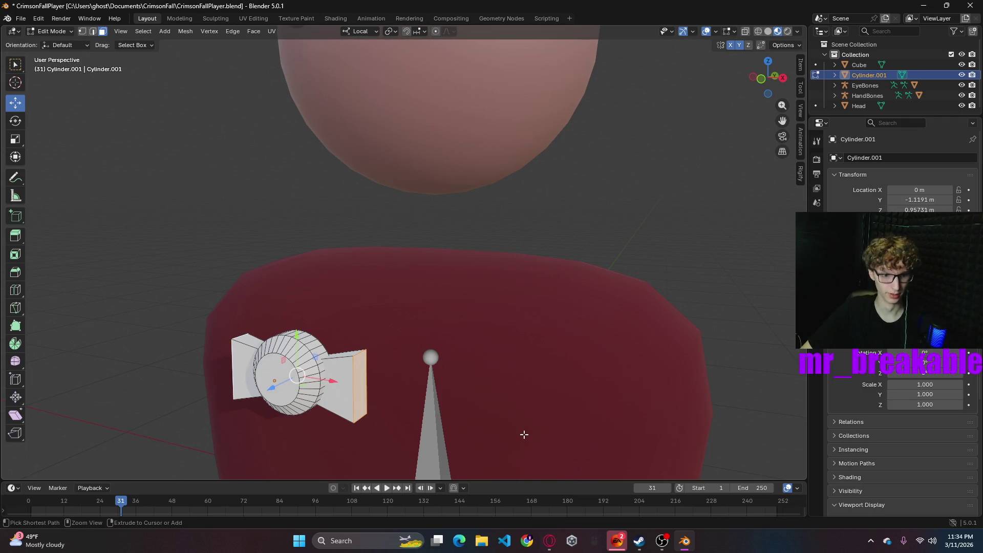
{"action": "key", "text": "ctrl+shift+z"}
{"action": "key", "text": "s"}
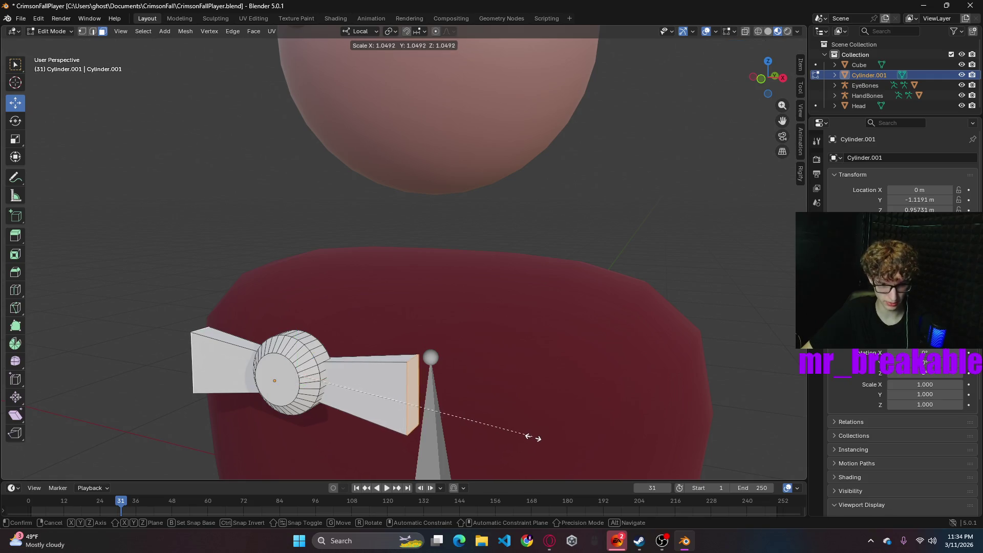
{"action": "left_click", "coordinate": [527, 433]}
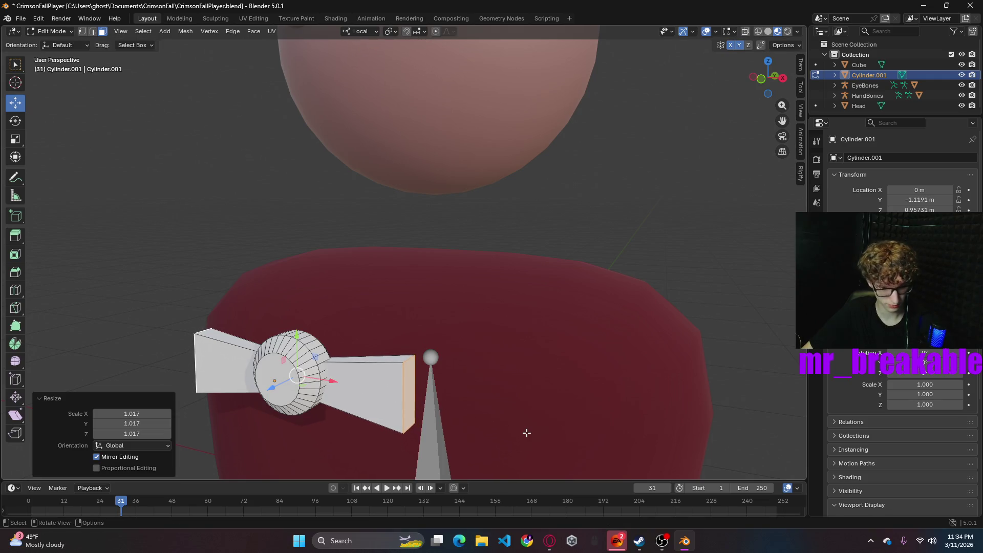
{"action": "key", "text": "z"}
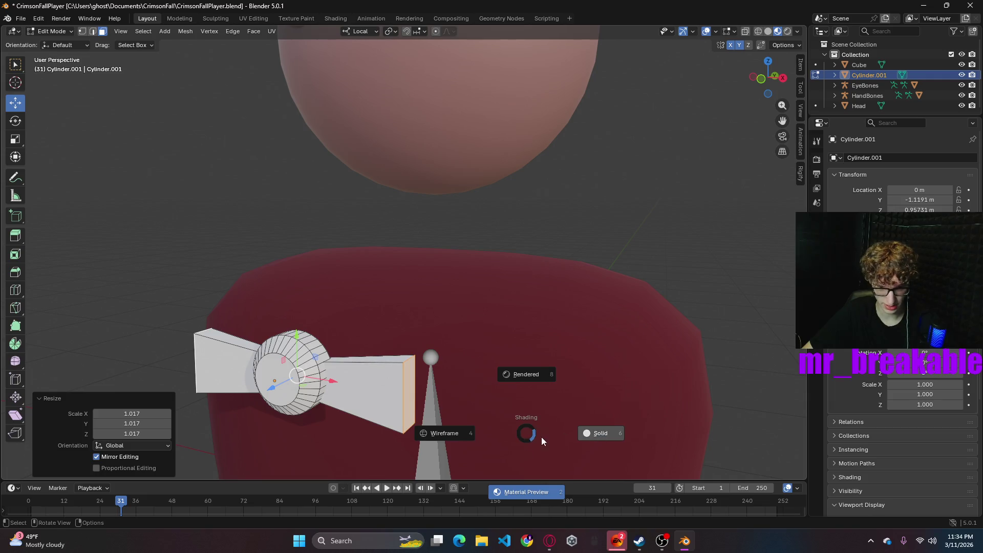
{"action": "left_click", "coordinate": [610, 433]}
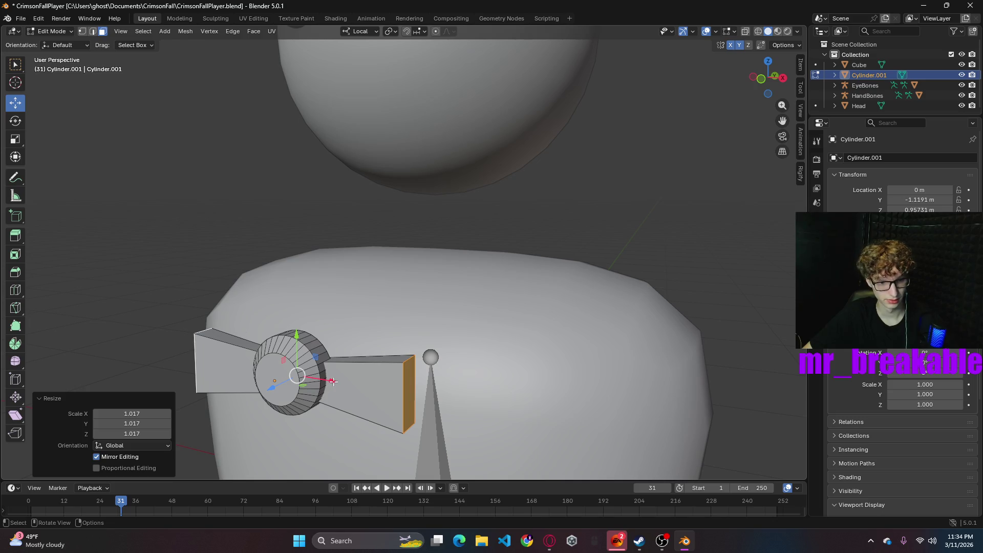
- Shorten a bow wing's end face and enlarge the piece, then undo the enlargement
{"action": "left_click", "coordinate": [408, 374]}
{"action": "left_click_drag", "start_coordinate": [448, 402], "coordinate": [408, 393]}
{"action": "key", "text": "l"}
{"action": "key", "text": "s"}
{"action": "left_click", "coordinate": [518, 403]}
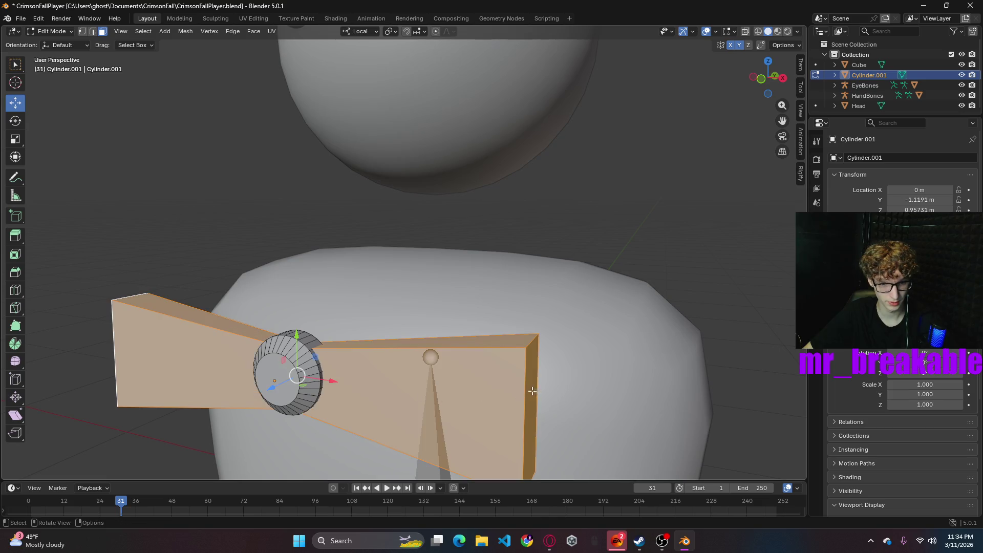
{"action": "left_click", "coordinate": [533, 391]}
{"action": "key", "text": "g"}
{"action": "key", "text": "x"}
{"action": "key", "text": "ctrl+z"}
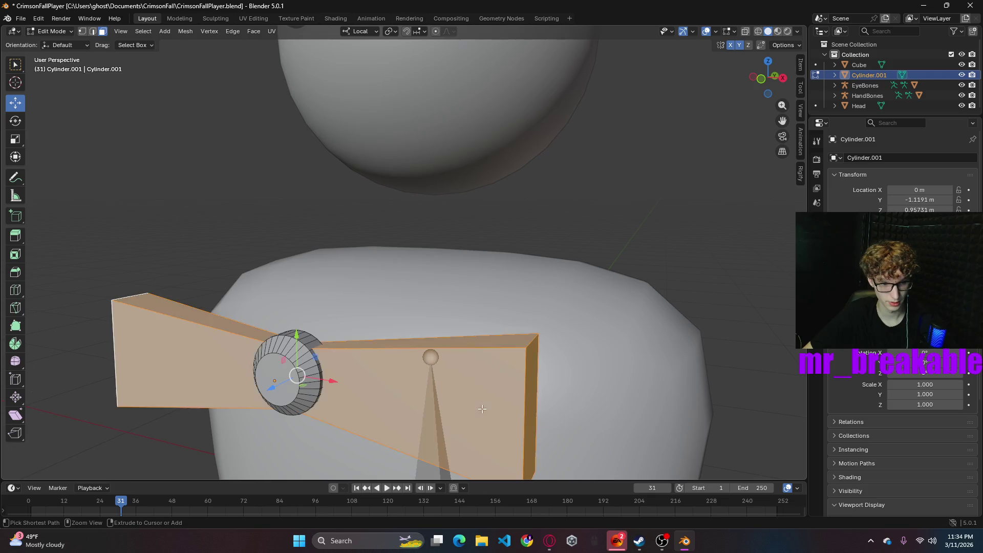
{"action": "key", "text": "ctrl+z"}
- Shorten the right end face along local X, then undo back to the tall slab shape
{"action": "key", "text": "g"}
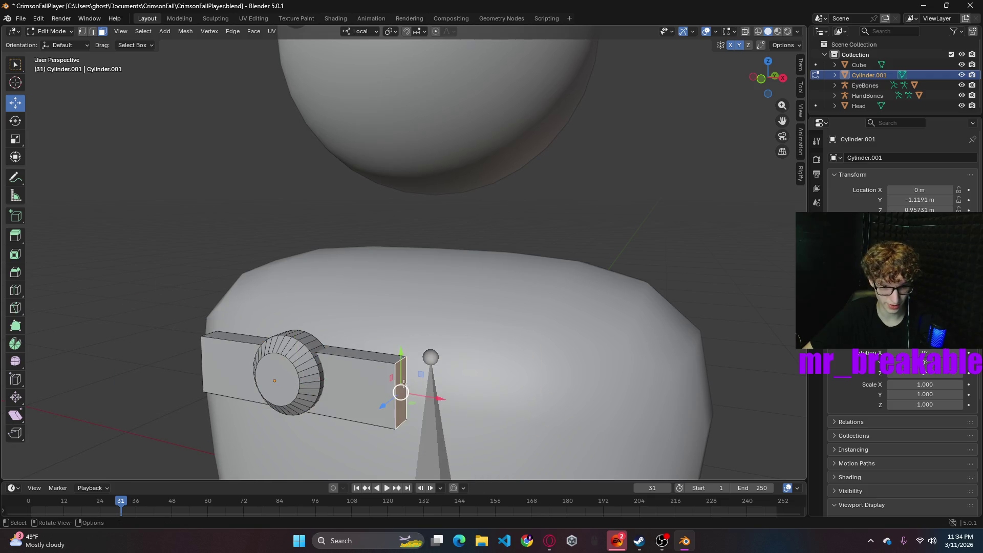
{"action": "key", "text": "x"}
{"action": "left_click", "coordinate": [478, 393]}
{"action": "middle_click_drag", "start_coordinate": [478, 393], "coordinate": [493, 363]}
{"action": "key", "text": "ctrl+z"}
{"action": "key", "text": "ctrl+z"}
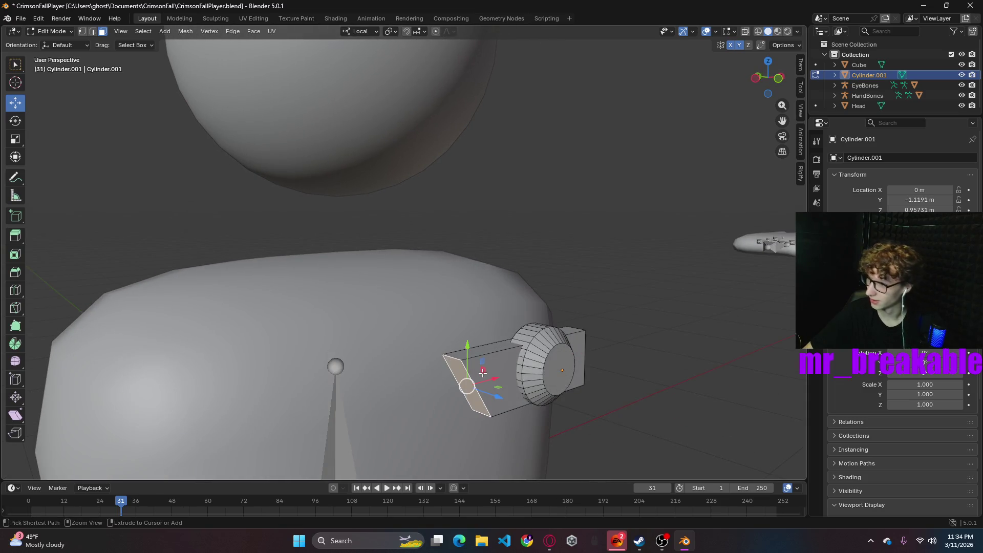
{"action": "key", "text": "ctrl+z"}
{"action": "key", "text": "ctrl+z"}
{"action": "key", "text": "ctrl+z"}
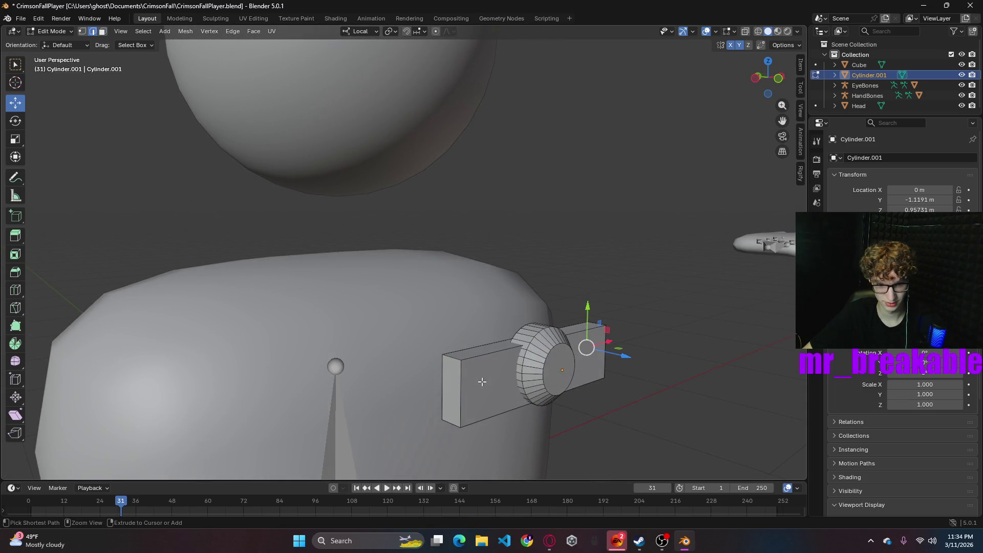
{"action": "key", "text": "ctrl+z"}
{"action": "key", "text": "ctrl+z"}
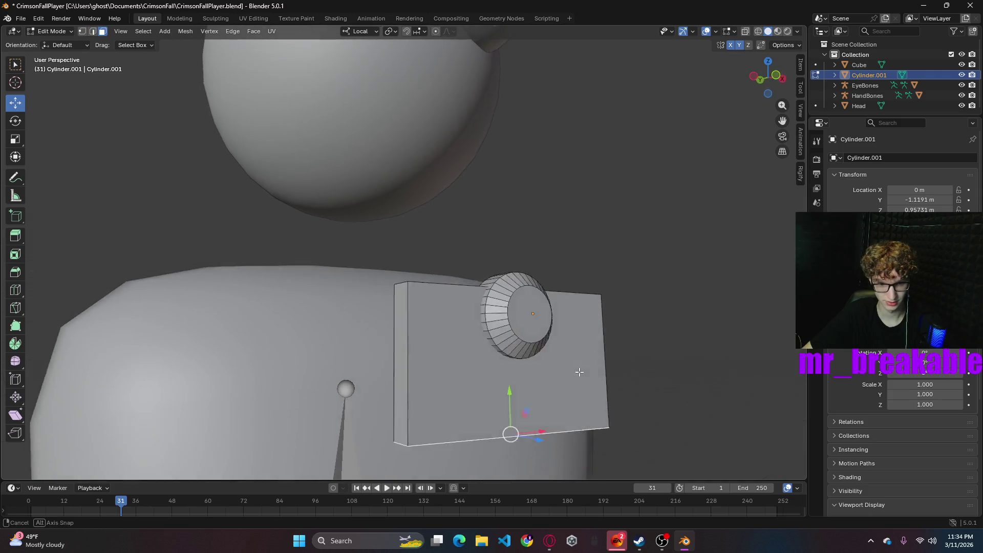
- Try pulling the plate's right side face inward along X, then undo it
{"action": "mouse_move", "coordinate": [580, 397]}
{"action": "middle_mouse_down"}
{"action": "mouse_move", "coordinate": [308, 374]}
{"action": "mouse_move", "coordinate": [433, 381]}
{"action": "middle_mouse_up"}
{"action": "left_click", "coordinate": [311, 377]}
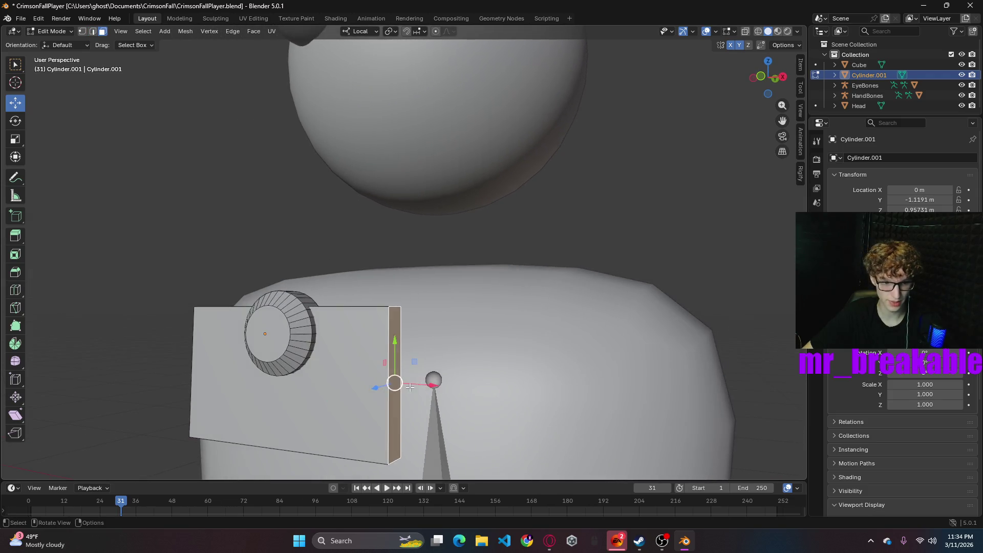
{"action": "left_click_drag", "start_coordinate": [425, 384], "coordinate": [387, 383]}
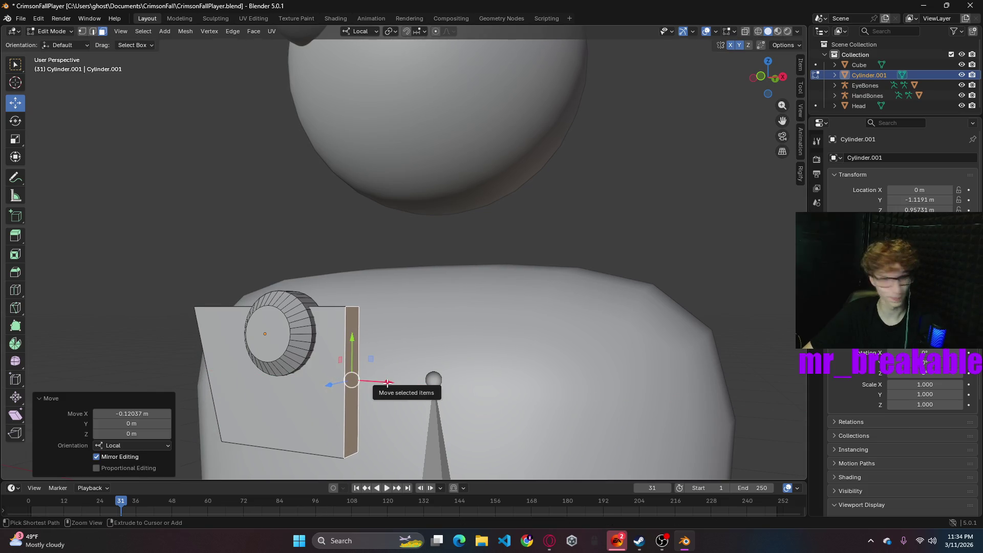
{"action": "key", "text": "ctrl+z"}
{"action": "middle_click_drag", "start_coordinate": [412, 346], "coordinate": [498, 338]}
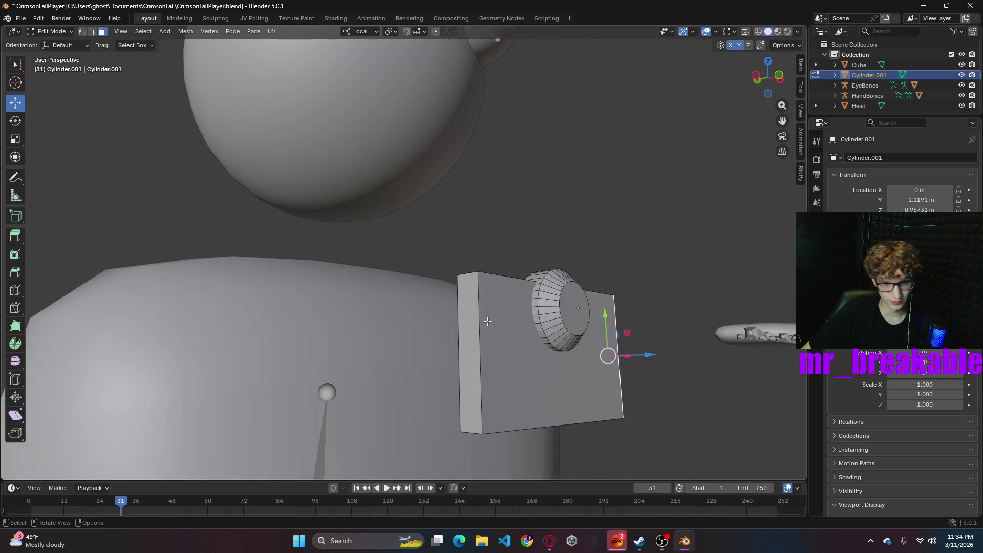
{"action": "left_click", "coordinate": [498, 329]}
{"action": "left_click", "coordinate": [468, 272]}
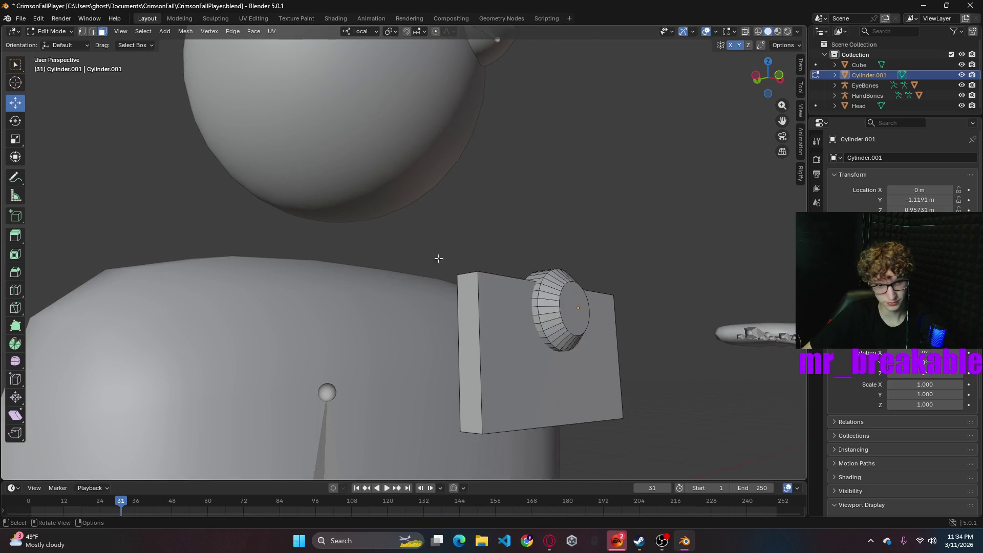
- In edge mode, nudge the plate's top corner edge along X from front view, then undo
{"action": "key", "text": "2"}
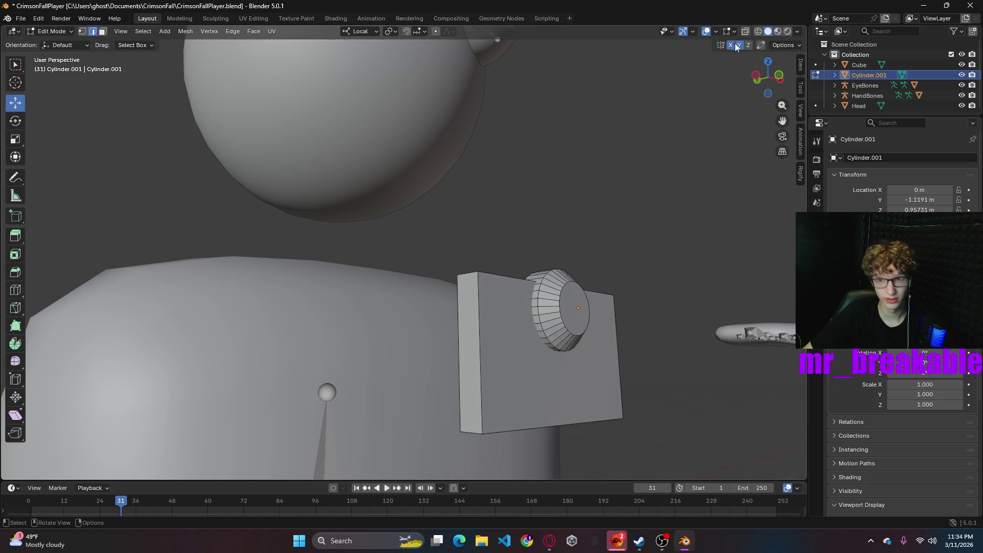
{"action": "left_click", "coordinate": [781, 77]}
{"action": "scroll", "coordinate": [445, 334], "scroll_direction": "up", "scroll_amount": 2}
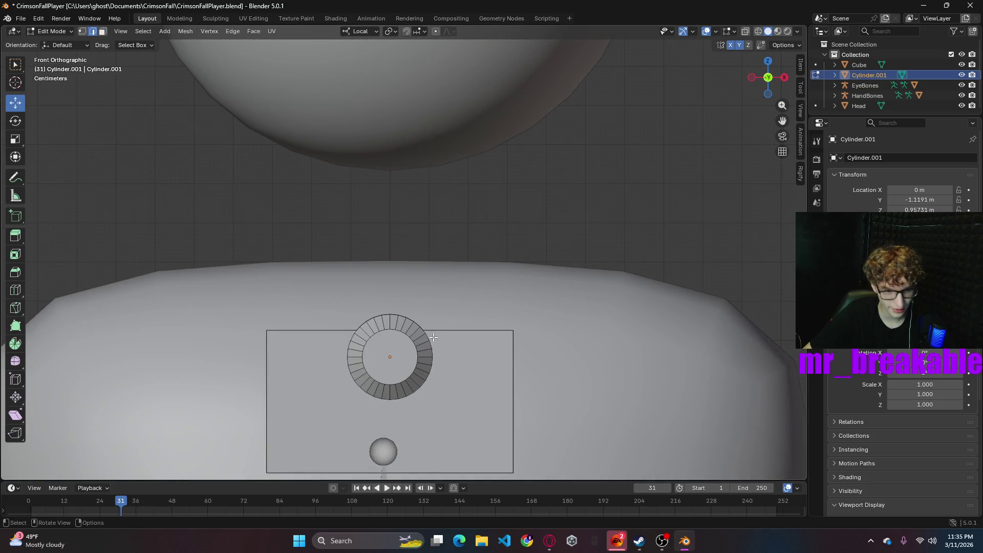
{"action": "middle_click_drag", "start_coordinate": [243, 341], "coordinate": [414, 368]}
{"action": "left_click", "coordinate": [430, 366]}
{"action": "left_click_drag", "start_coordinate": [465, 363], "coordinate": [474, 365]}
{"action": "left_click", "coordinate": [780, 77]}
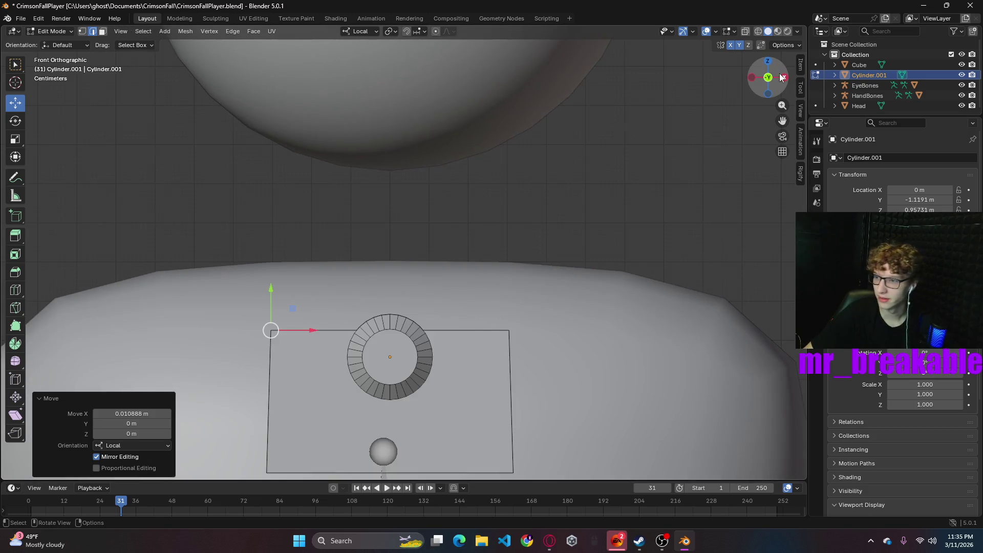
{"action": "key", "text": "ctrl+z"}
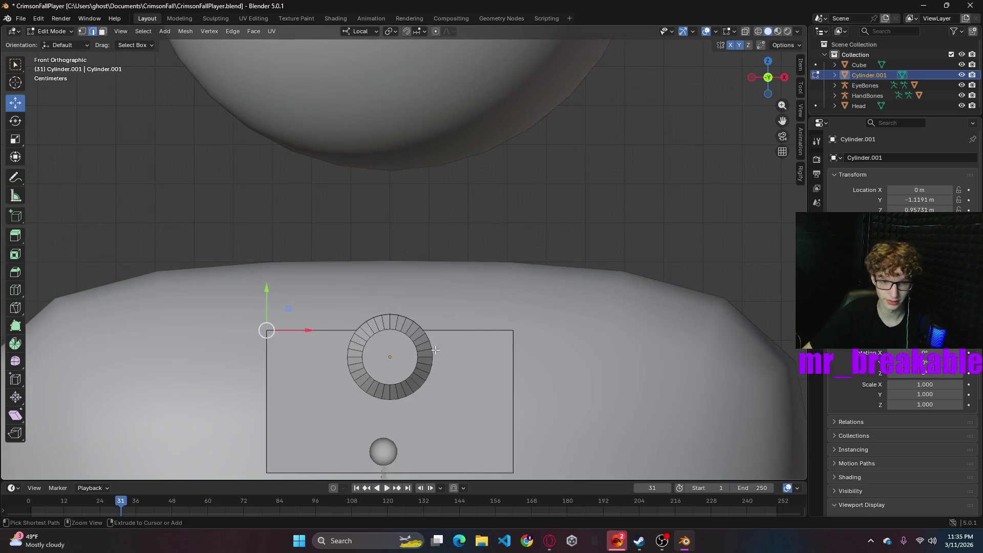
- In face mode, slide the plate's left face 0.13161 m along X, then undo it
{"action": "mouse_move", "coordinate": [312, 339]}
{"action": "middle_mouse_down"}
{"action": "mouse_move", "coordinate": [340, 318]}
{"action": "mouse_move", "coordinate": [322, 264]}
{"action": "middle_mouse_up"}
{"action": "left_click", "coordinate": [103, 33]}
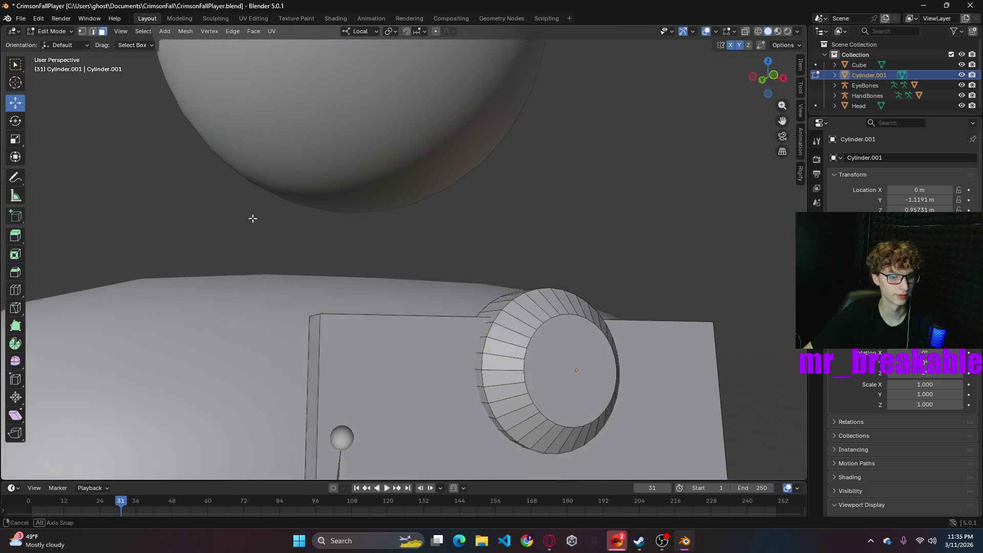
{"action": "scroll", "coordinate": [252, 217], "scroll_direction": "down", "scroll_amount": 2}
{"action": "left_click", "coordinate": [500, 412]}
{"action": "scroll", "coordinate": [529, 352], "scroll_direction": "down", "scroll_amount": 2}
{"action": "left_click_drag", "start_coordinate": [473, 346], "coordinate": [485, 347]}
{"action": "key", "text": "ctrl+z"}
{"action": "middle_click_drag", "start_coordinate": [562, 418], "coordinate": [521, 423]}
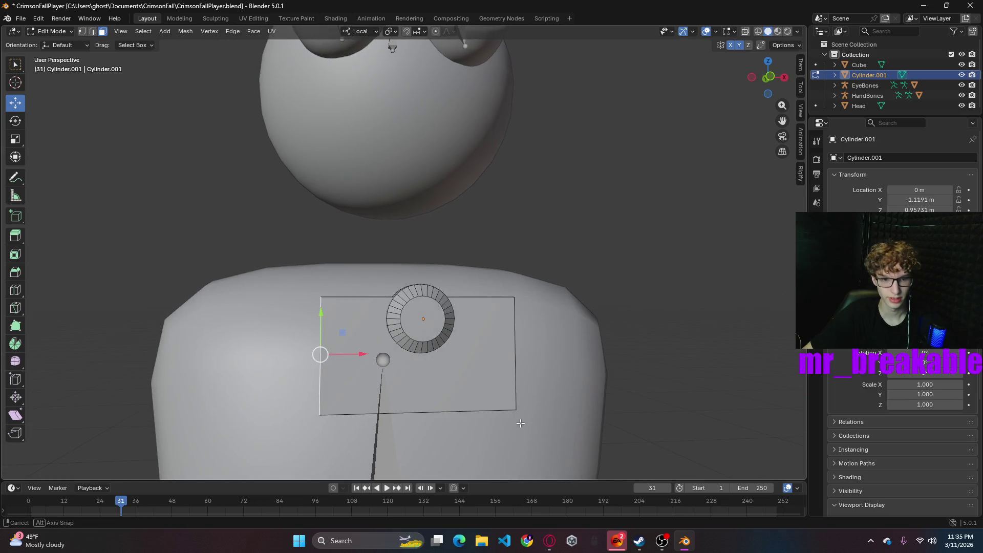
{"action": "left_click_drag", "start_coordinate": [365, 354], "coordinate": [407, 352]}
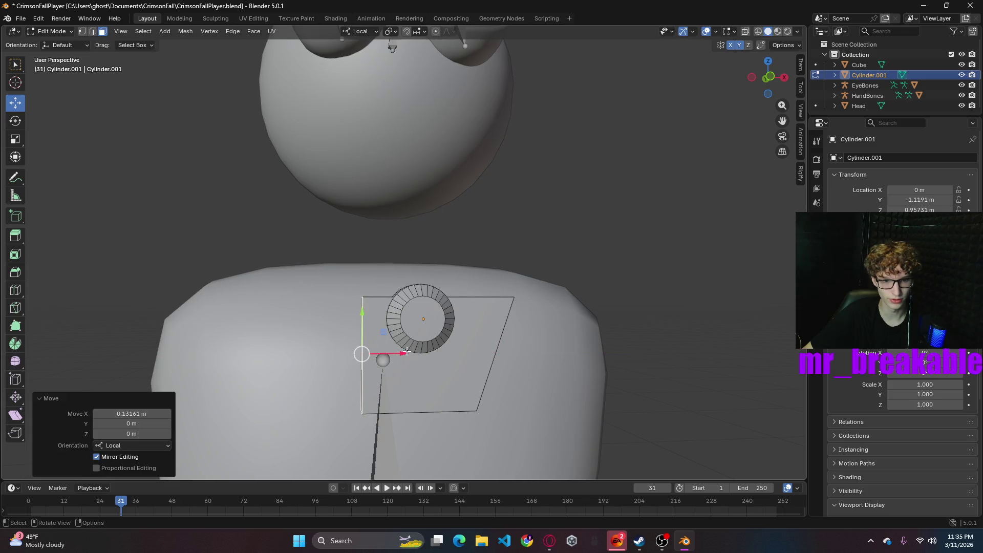
{"action": "key", "text": "ctrl+z"}
- Select the plate's top face, clear it, and select the plate's front face instead
{"action": "middle_click_drag", "start_coordinate": [592, 340], "coordinate": [385, 308]}
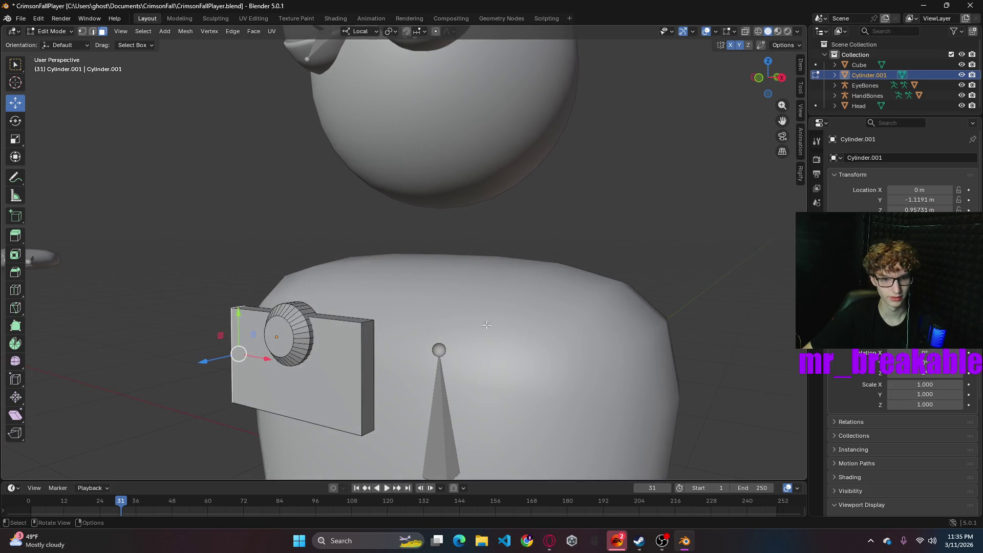
{"action": "left_click", "coordinate": [366, 322], "text": "shift"}
{"action": "left_click", "coordinate": [682, 234]}
{"action": "middle_click_drag", "start_coordinate": [652, 278], "coordinate": [658, 278]}
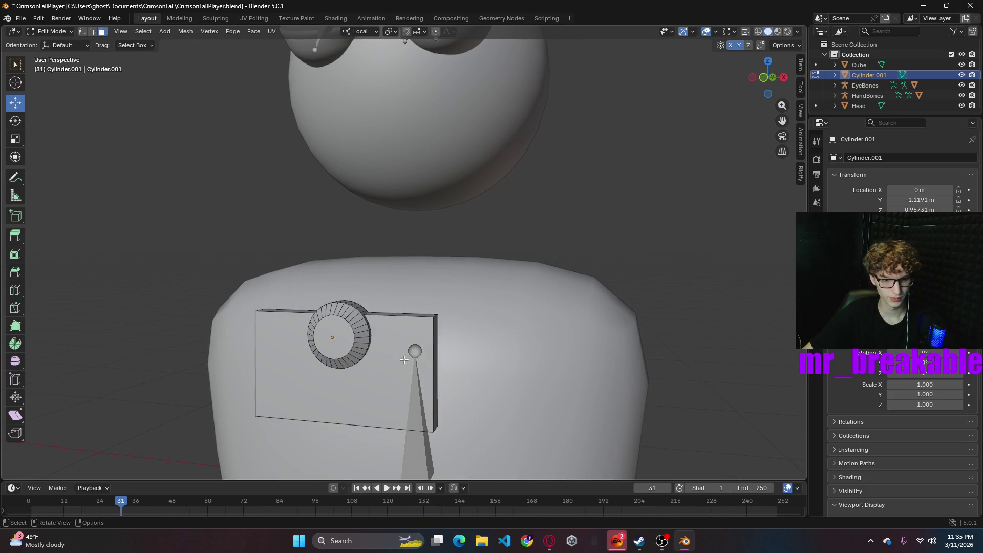
{"action": "left_click", "coordinate": [404, 360]}
- Toggle out of and back into Edit Mode, delete the linked rectangular plate's vertices, and open Add
{"action": "key", "text": "x"}
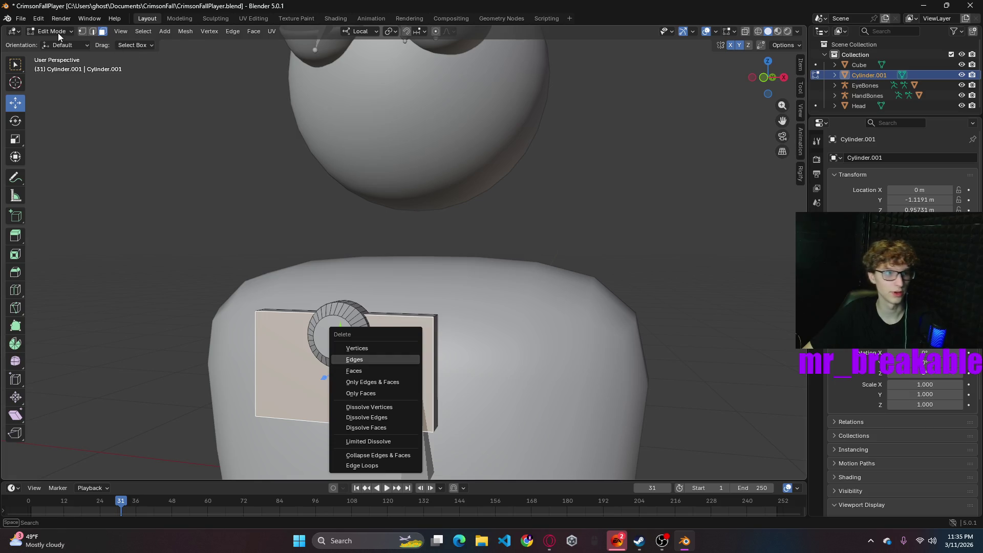
{"action": "left_click", "coordinate": [56, 33]}
{"action": "left_click", "coordinate": [56, 45]}
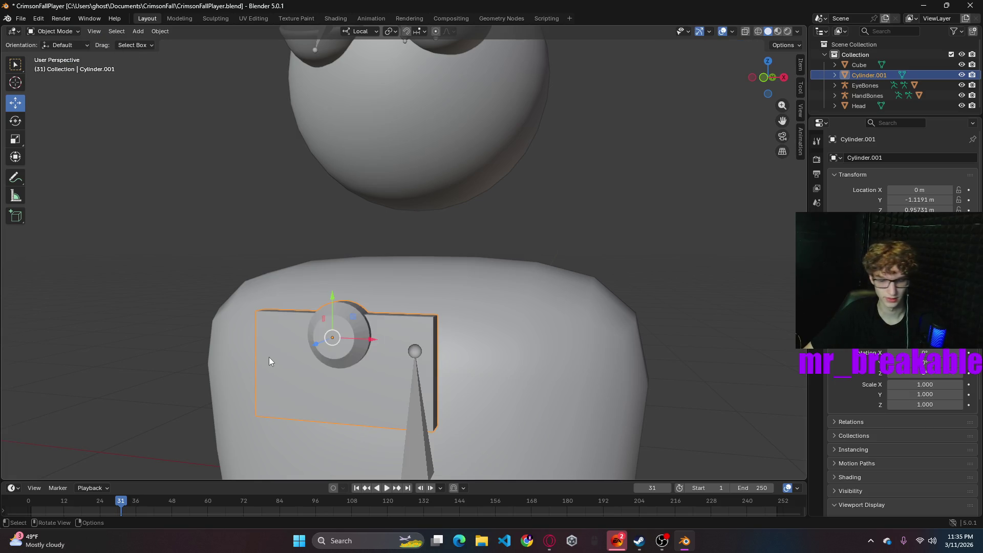
{"action": "left_click", "coordinate": [65, 32]}
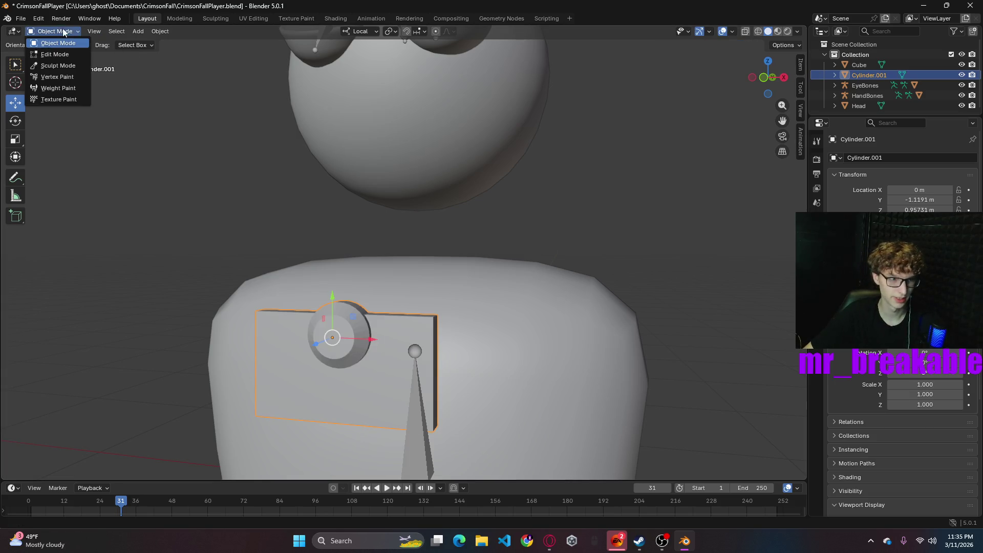
{"action": "left_click", "coordinate": [54, 54]}
{"action": "key", "text": "l"}
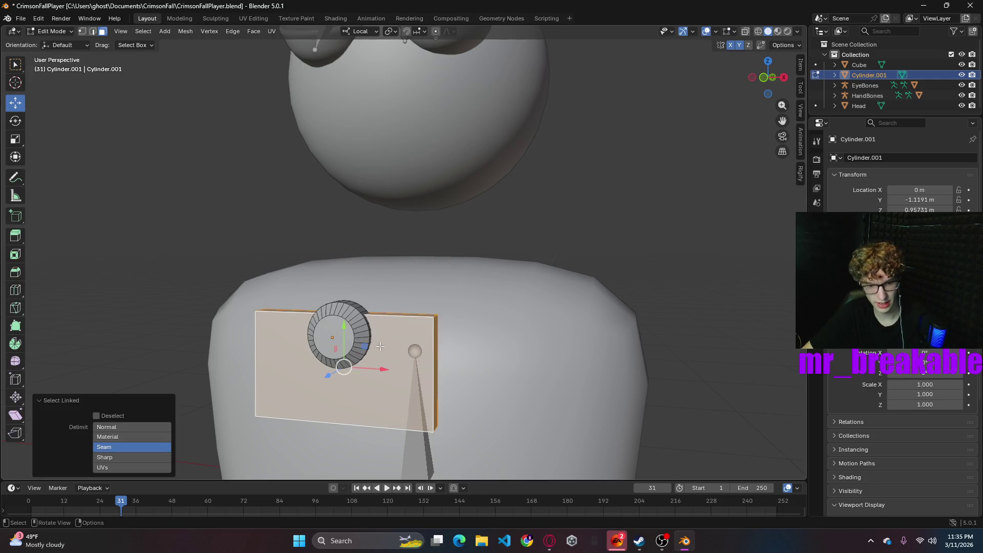
{"action": "key", "text": "x"}
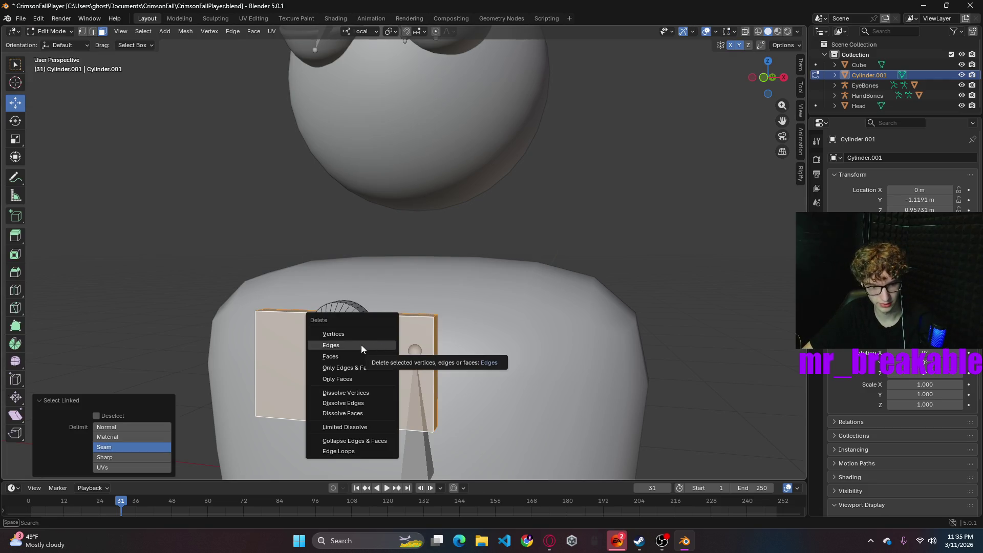
{"action": "left_click", "coordinate": [345, 356]}
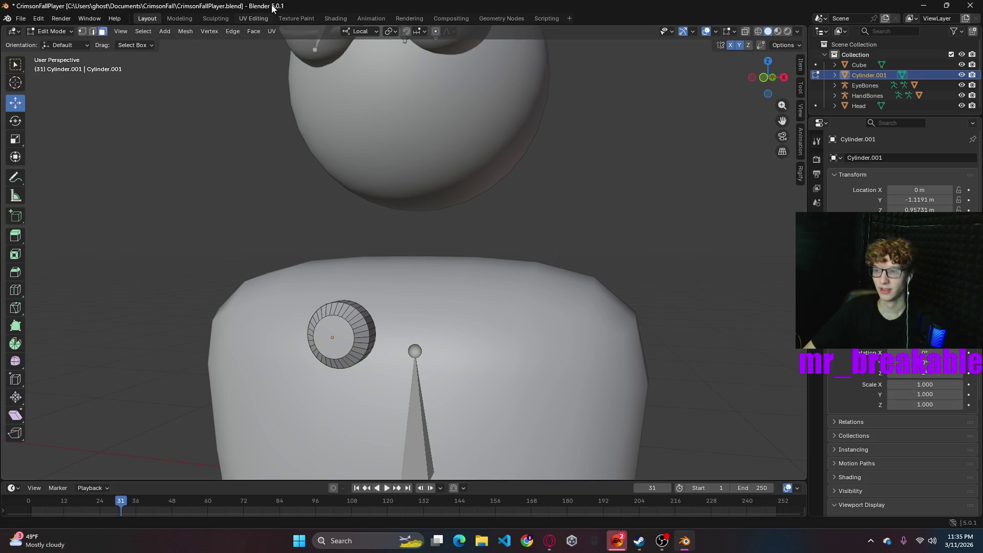
{"action": "left_click", "coordinate": [167, 32]}
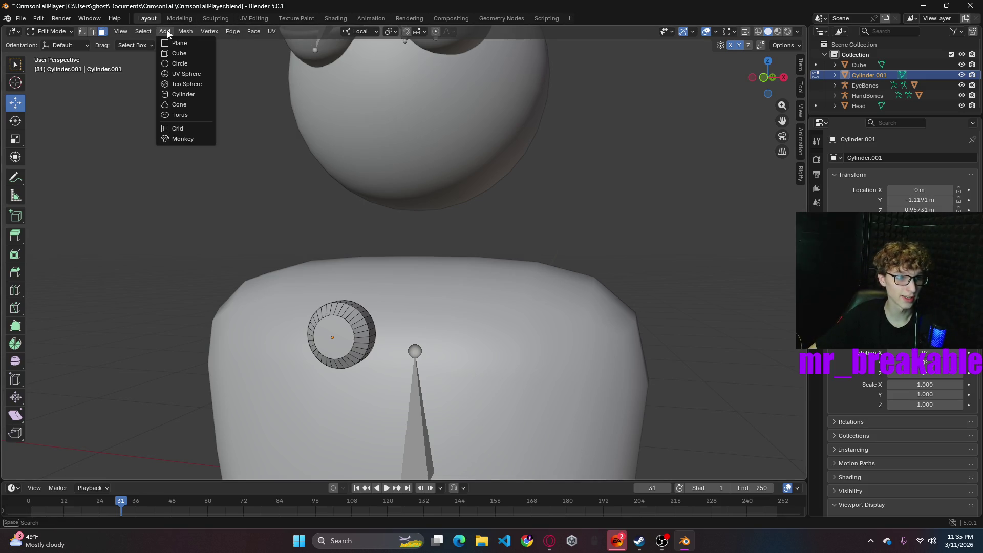
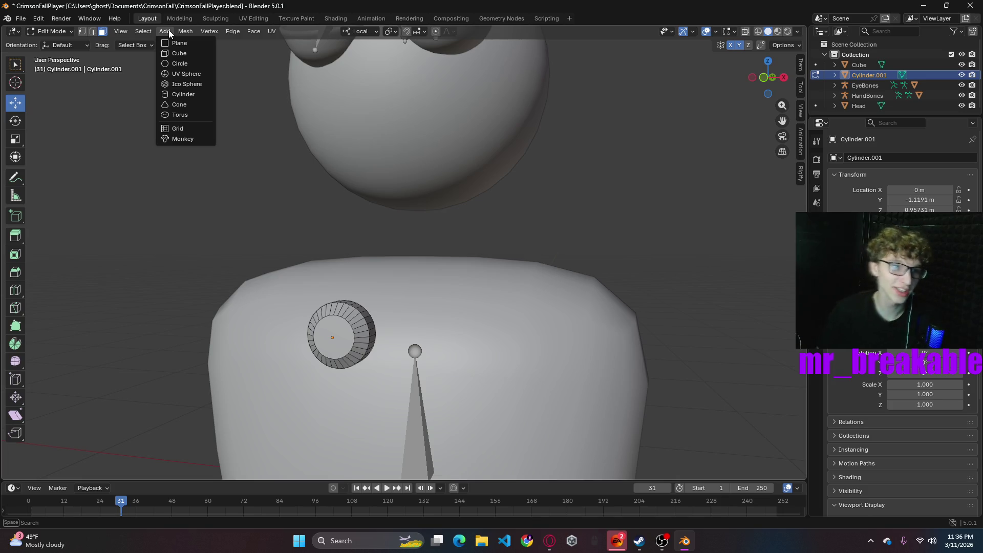
- Add a cube mesh to the character after briefly trying and undoing other primitives
{"action": "left_click", "coordinate": [179, 53]}
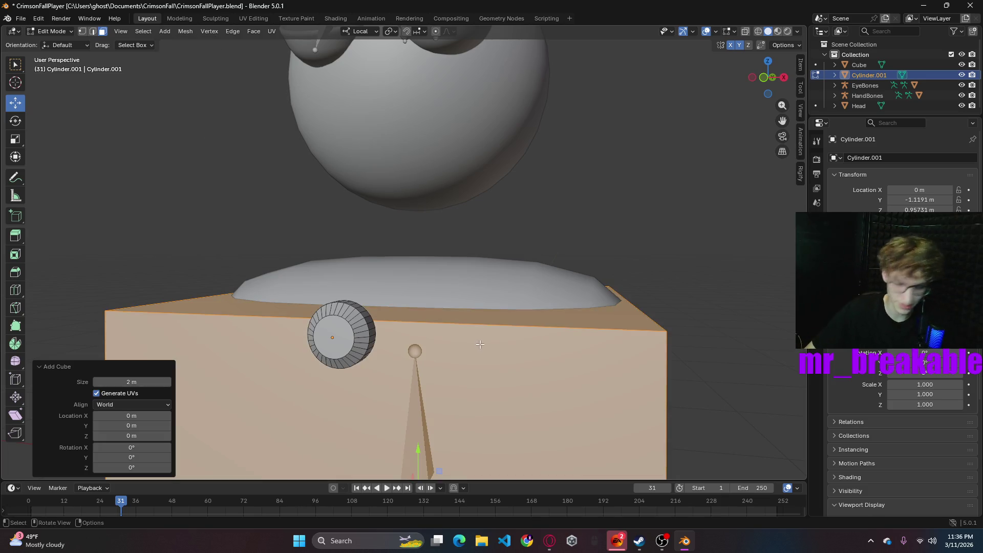
{"action": "scroll", "coordinate": [480, 344], "scroll_direction": "down", "scroll_amount": 5}
{"action": "middle_click_drag", "start_coordinate": [542, 329], "coordinate": [485, 328]}
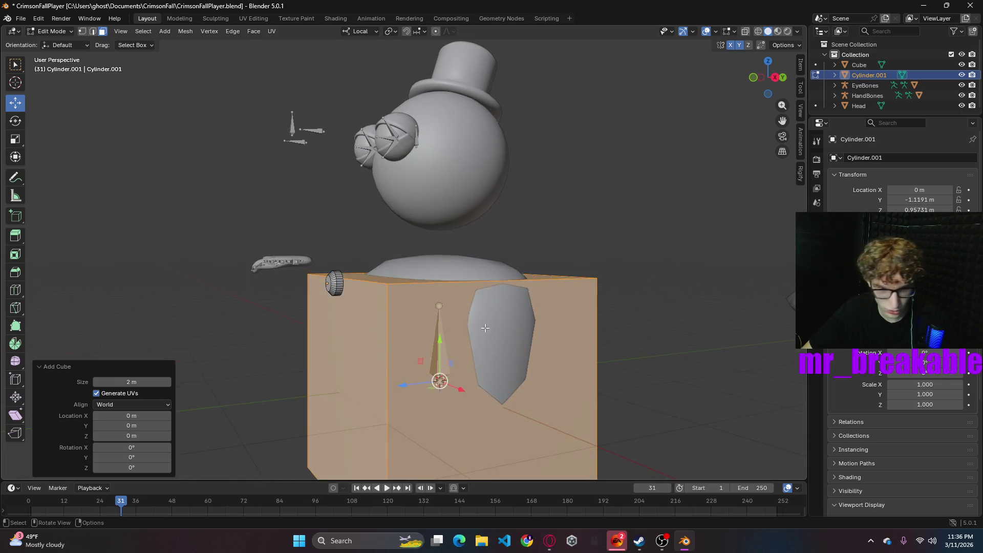
{"action": "key", "text": "ctrl+z"}
{"action": "left_click", "coordinate": [166, 32]}
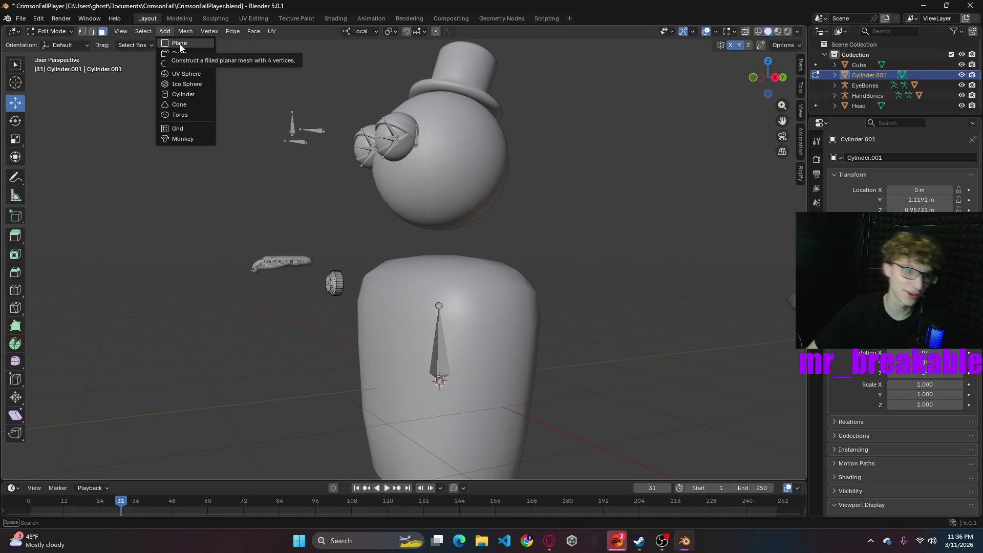
{"action": "left_click", "coordinate": [180, 44]}
{"action": "key", "text": "ctrl+z"}
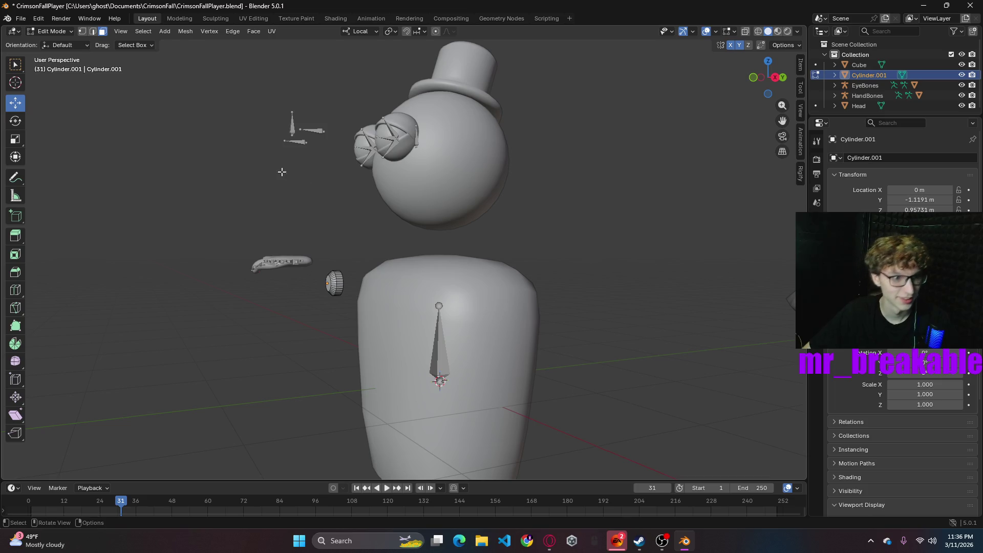
{"action": "left_click", "coordinate": [168, 30]}
{"action": "left_click", "coordinate": [176, 44]}
{"action": "key", "text": "ctrl+z"}
{"action": "left_click", "coordinate": [164, 31]}
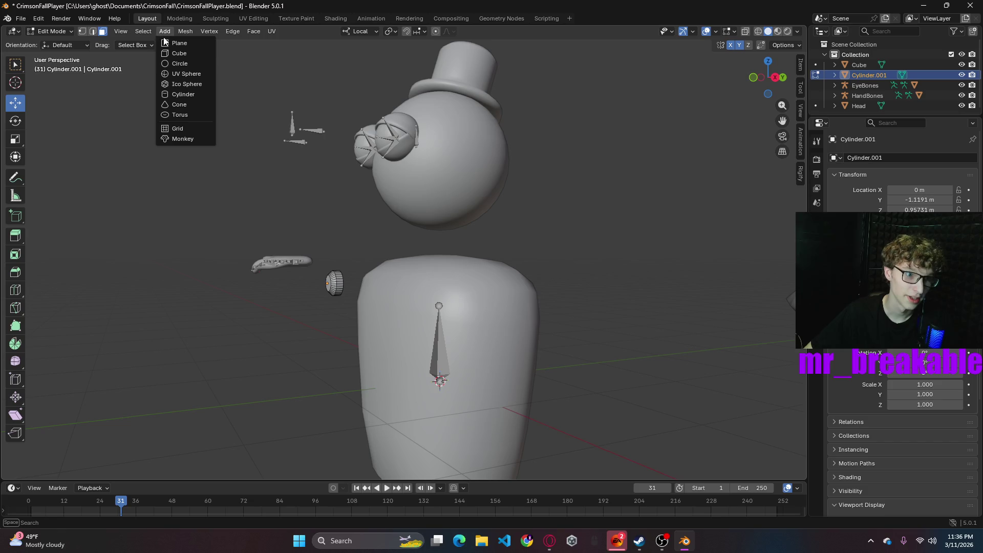
{"action": "left_click", "coordinate": [176, 54]}
- Push one side face of the cube inward until it is a few-centimetre-thin slab
{"action": "mouse_move", "coordinate": [590, 299]}
{"action": "middle_mouse_down"}
{"action": "mouse_move", "coordinate": [573, 306]}
{"action": "mouse_move", "coordinate": [570, 334]}
{"action": "middle_mouse_up"}
{"action": "left_click", "coordinate": [570, 334]}
{"action": "mouse_move", "coordinate": [522, 412]}
{"action": "left_mouse_down"}
{"action": "mouse_move", "coordinate": [378, 373]}
{"action": "mouse_move", "coordinate": [368, 358]}
{"action": "left_mouse_up"}
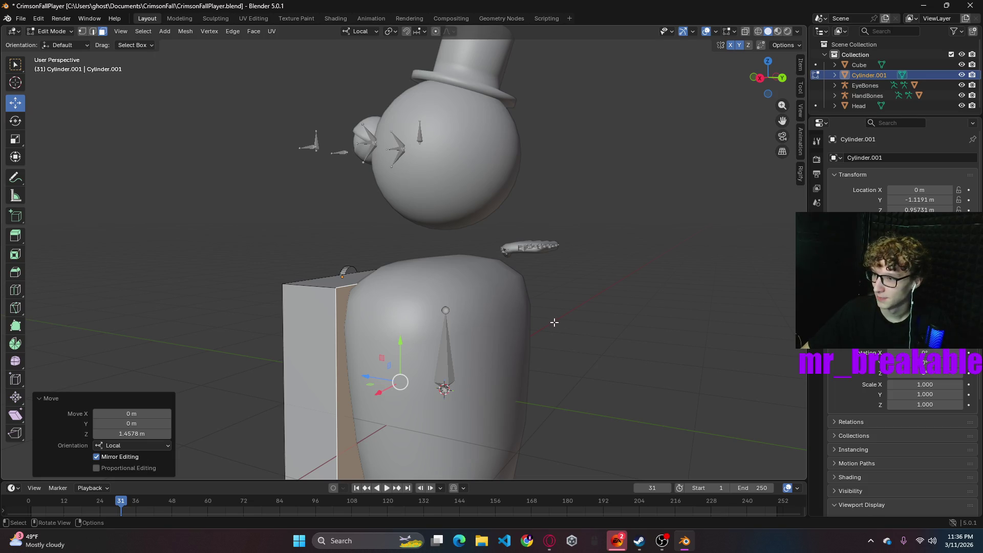
{"action": "mouse_move", "coordinate": [515, 342]}
{"action": "middle_mouse_down"}
{"action": "mouse_move", "coordinate": [599, 344]}
{"action": "mouse_move", "coordinate": [555, 336]}
{"action": "middle_mouse_up"}
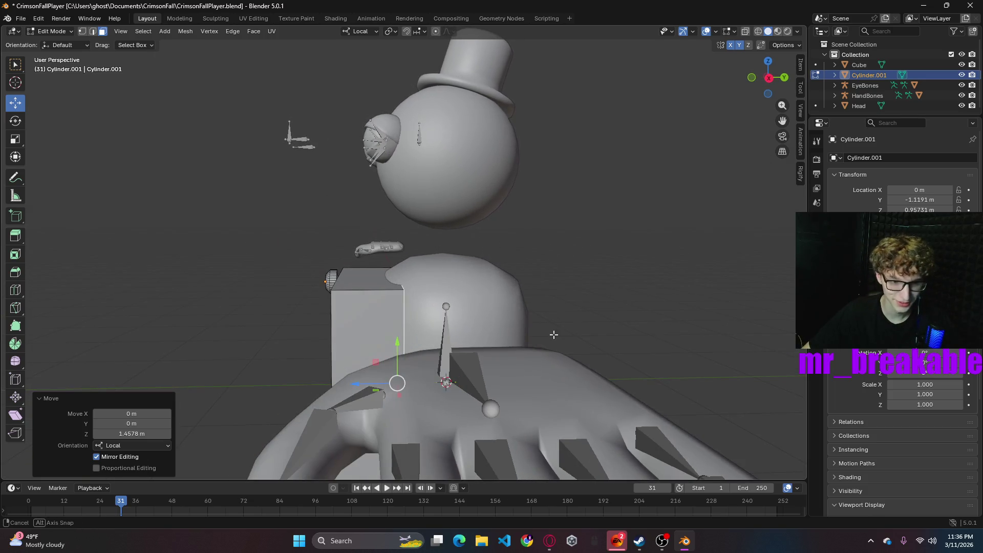
{"action": "left_click_drag", "start_coordinate": [357, 386], "coordinate": [320, 376]}
{"action": "middle_click_drag", "start_coordinate": [320, 376], "coordinate": [496, 318]}
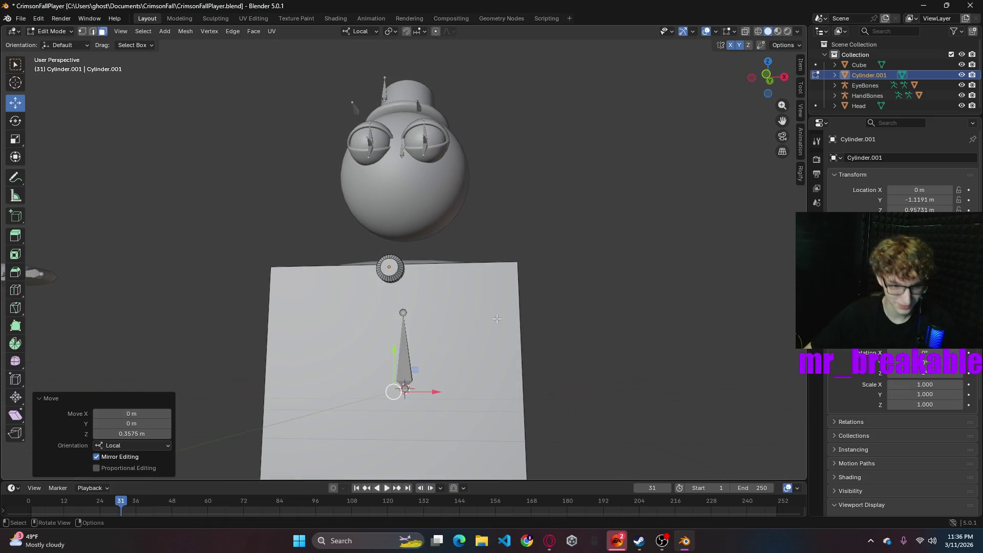
{"action": "mouse_move", "coordinate": [498, 318]}
{"action": "middle_mouse_down"}
{"action": "mouse_move", "coordinate": [524, 314]}
{"action": "mouse_move", "coordinate": [444, 351]}
{"action": "middle_mouse_up"}
{"action": "left_click_drag", "start_coordinate": [326, 373], "coordinate": [319, 370]}
{"action": "mouse_move", "coordinate": [319, 370]}
{"action": "middle_mouse_down"}
{"action": "mouse_move", "coordinate": [564, 294]}
{"action": "mouse_move", "coordinate": [575, 304]}
{"action": "middle_mouse_up"}
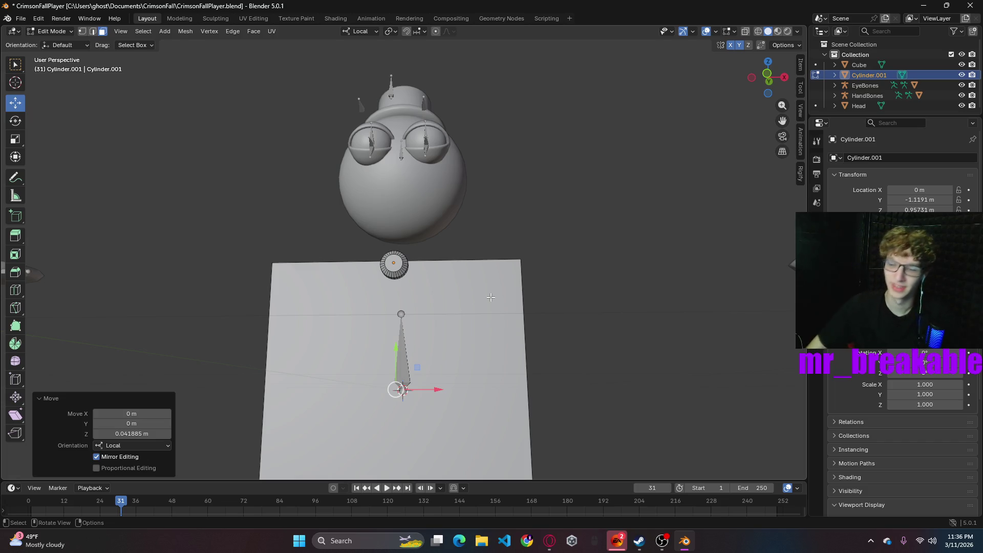
{"action": "mouse_move", "coordinate": [613, 314]}
{"action": "middle_mouse_down"}
{"action": "mouse_move", "coordinate": [555, 384]}
{"action": "mouse_move", "coordinate": [521, 364]}
{"action": "mouse_move", "coordinate": [712, 323]}
{"action": "mouse_move", "coordinate": [597, 338]}
{"action": "middle_mouse_up"}
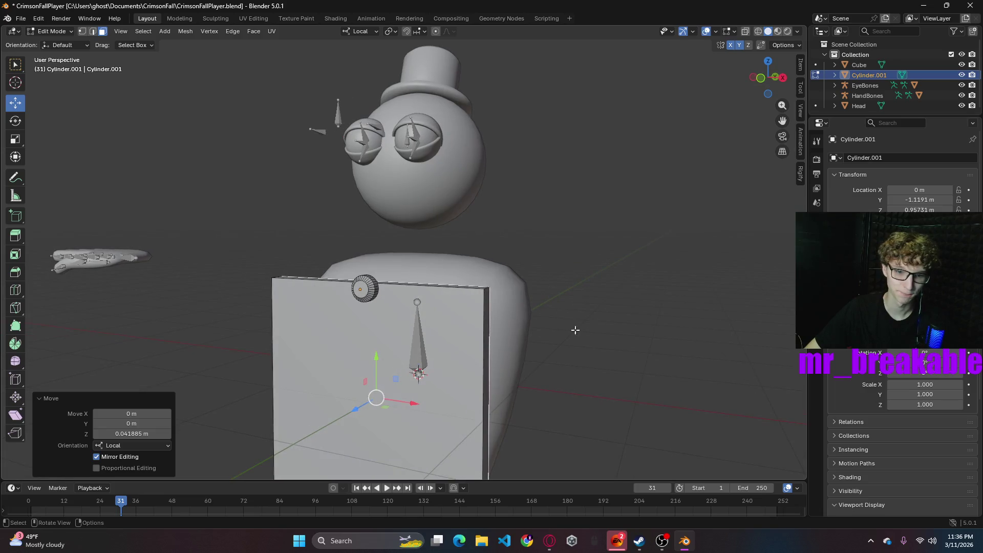
- Turn off Y mirroring and rotate the slab -45° about local Z into a diamond
{"action": "key", "text": "l"}
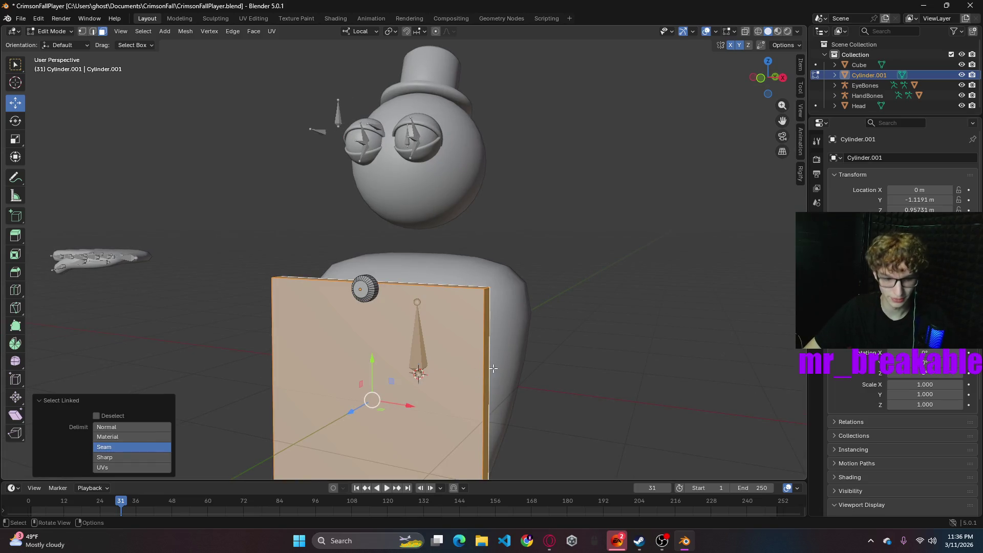
{"action": "key", "text": "r"}
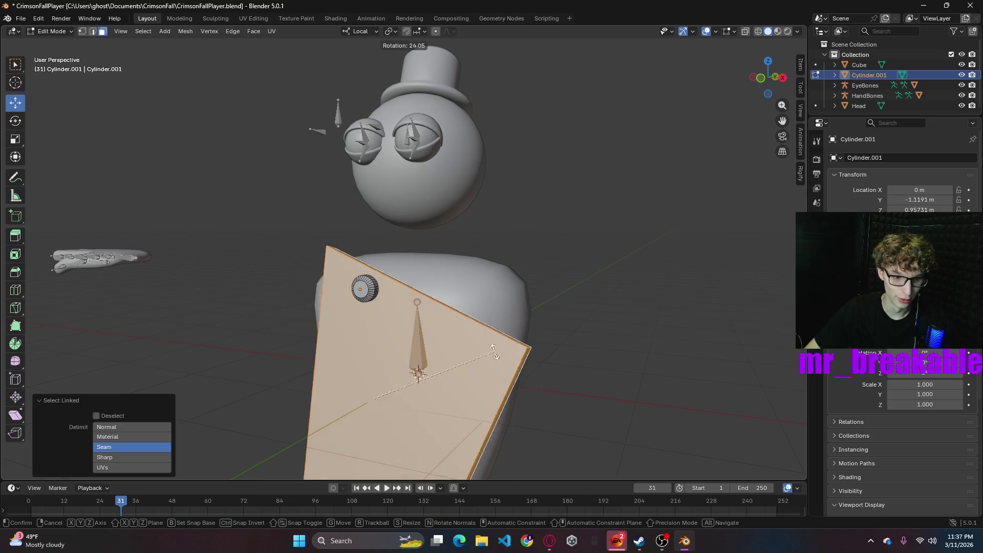
{"action": "left_click", "coordinate": [533, 340]}
{"action": "mouse_move", "coordinate": [534, 340]}
{"action": "middle_mouse_down"}
{"action": "mouse_move", "coordinate": [513, 424]}
{"action": "mouse_move", "coordinate": [604, 334]}
{"action": "middle_mouse_up"}
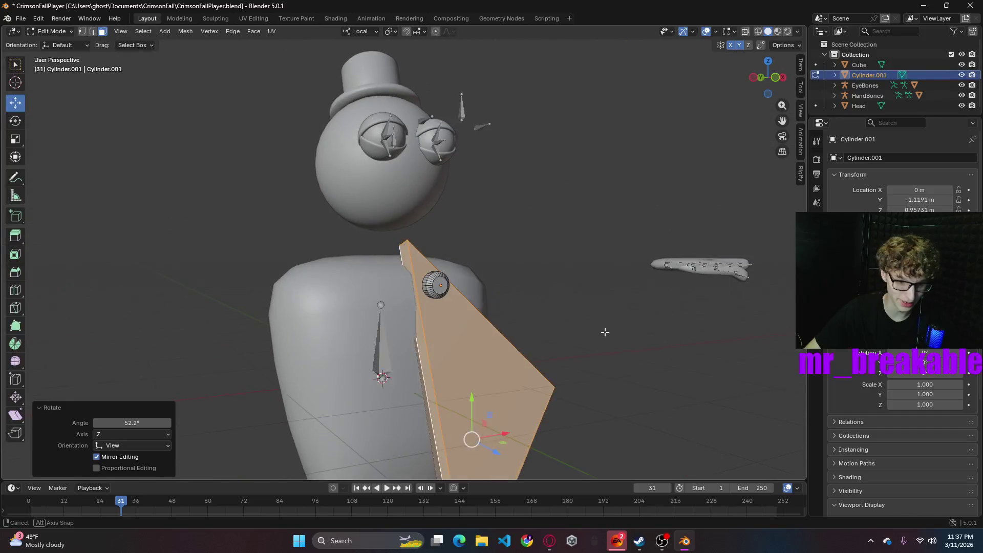
{"action": "key", "text": "ctrl+z"}
{"action": "mouse_move", "coordinate": [622, 384]}
{"action": "middle_mouse_down"}
{"action": "mouse_move", "coordinate": [556, 335]}
{"action": "mouse_move", "coordinate": [506, 349]}
{"action": "middle_mouse_up"}
{"action": "left_click", "coordinate": [740, 46]}
{"action": "key", "text": "r"}
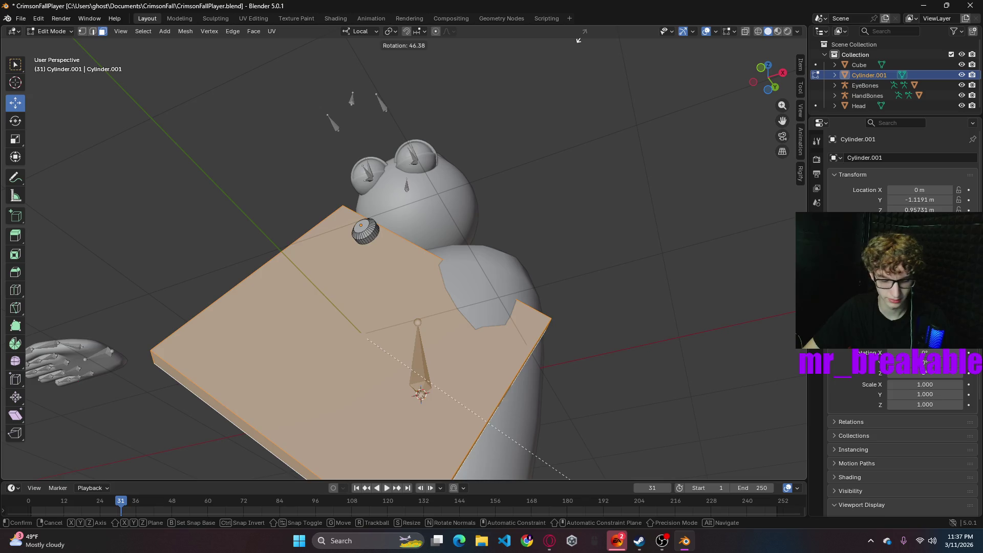
{"action": "key", "text": "x"}
{"action": "key", "text": "x"}
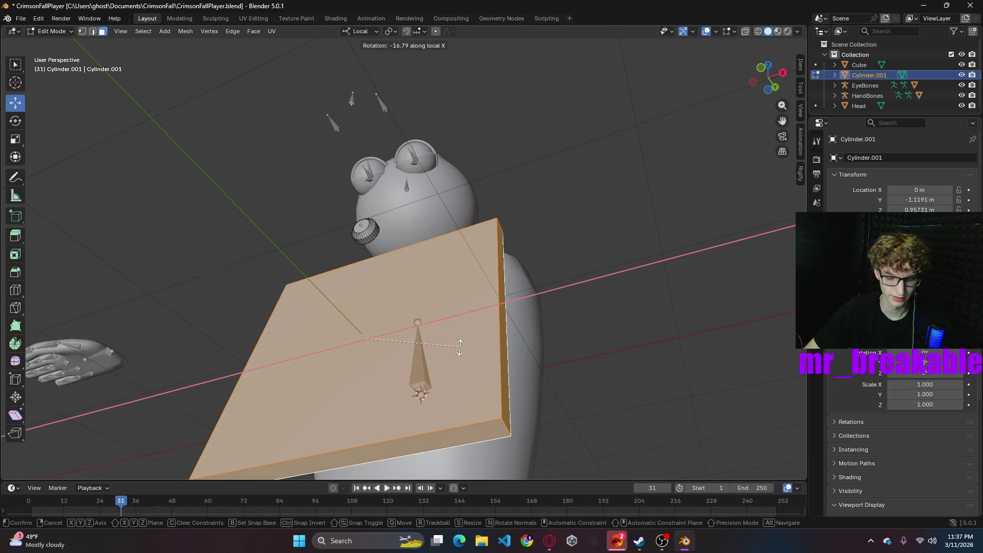
{"action": "key", "text": "z"}
{"action": "key", "text": "z"}
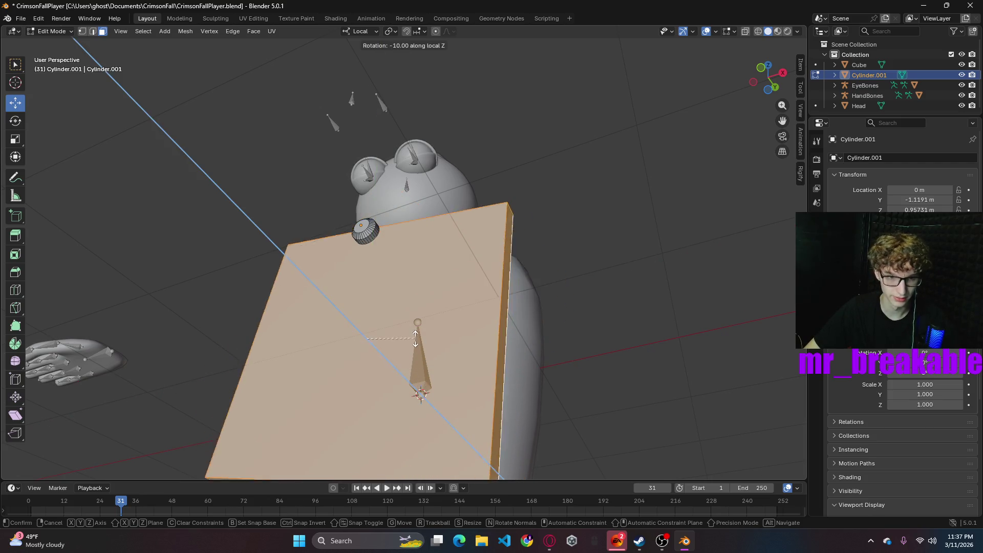
{"action": "left_click", "coordinate": [598, 302]}
{"action": "mouse_move", "coordinate": [598, 302]}
{"action": "middle_mouse_down"}
{"action": "mouse_move", "coordinate": [543, 362]}
{"action": "mouse_move", "coordinate": [606, 356]}
{"action": "middle_mouse_up"}
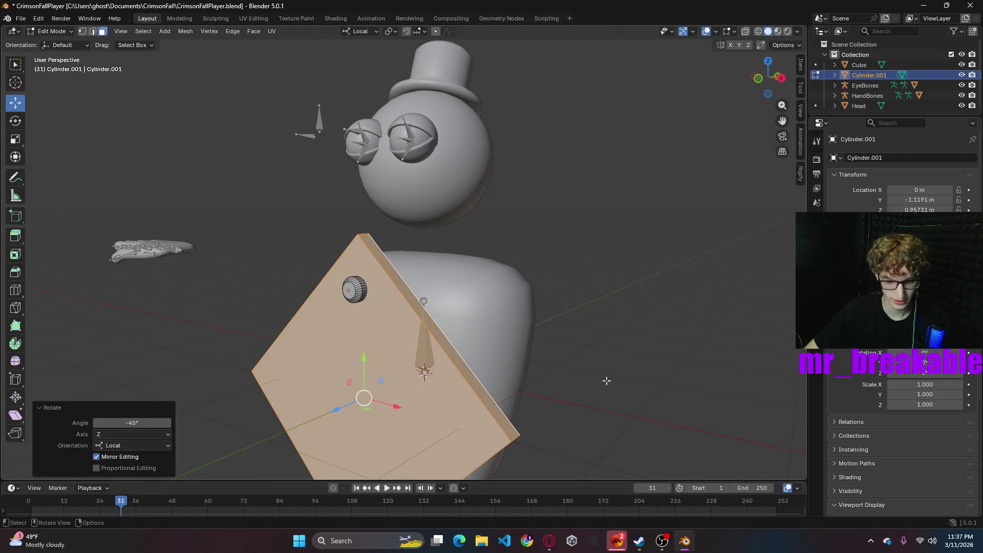
- Scale the diamond to 0.207 and move it up onto the upper chest
{"action": "key", "text": "s"}
{"action": "left_click", "coordinate": [375, 342]}
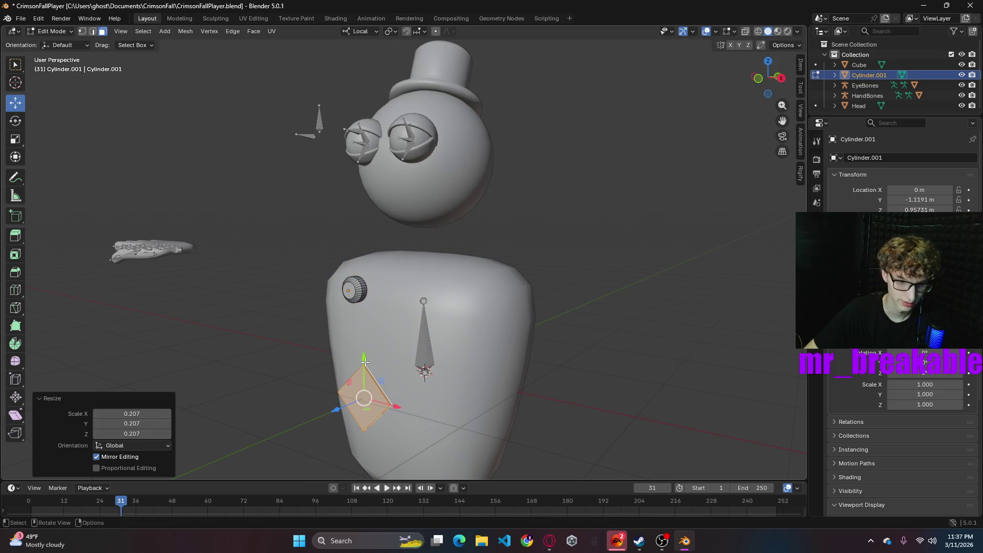
{"action": "left_click_drag", "start_coordinate": [362, 357], "coordinate": [358, 277]}
{"action": "mouse_move", "coordinate": [359, 277]}
{"action": "middle_mouse_down"}
{"action": "mouse_move", "coordinate": [422, 299]}
{"action": "mouse_move", "coordinate": [364, 315]}
{"action": "mouse_move", "coordinate": [506, 311]}
{"action": "middle_mouse_up"}
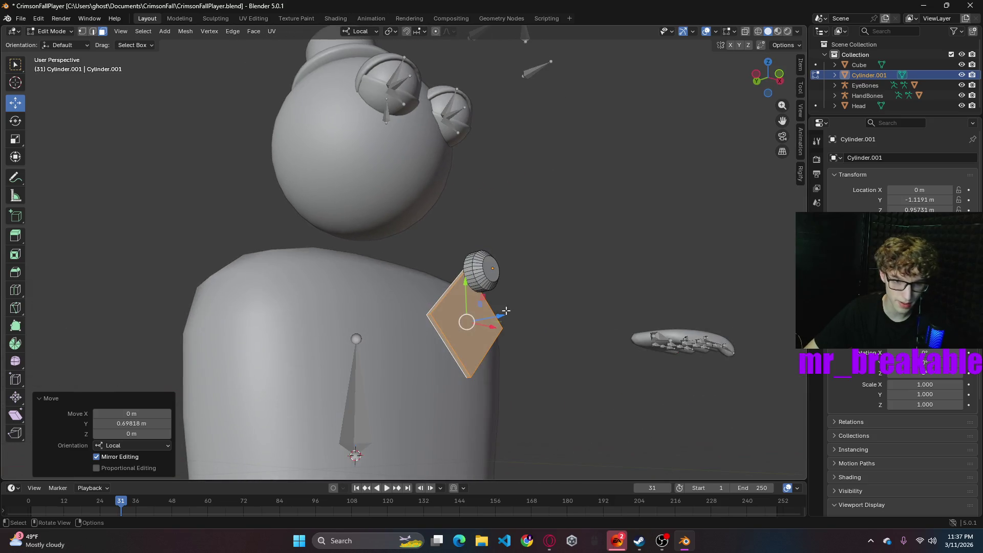
{"action": "left_click_drag", "start_coordinate": [501, 316], "coordinate": [550, 314]}
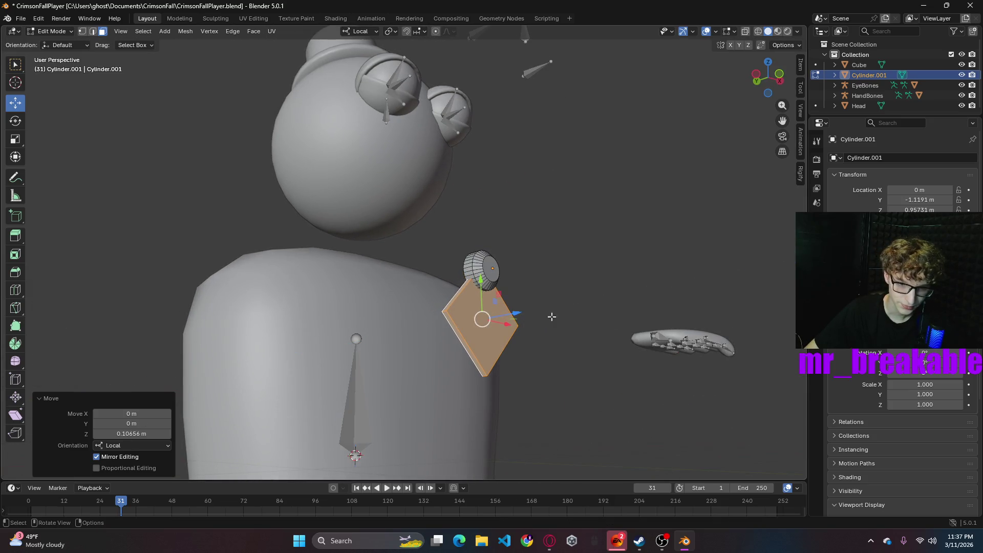
{"action": "scroll", "coordinate": [552, 312], "scroll_direction": "up", "scroll_amount": 2}
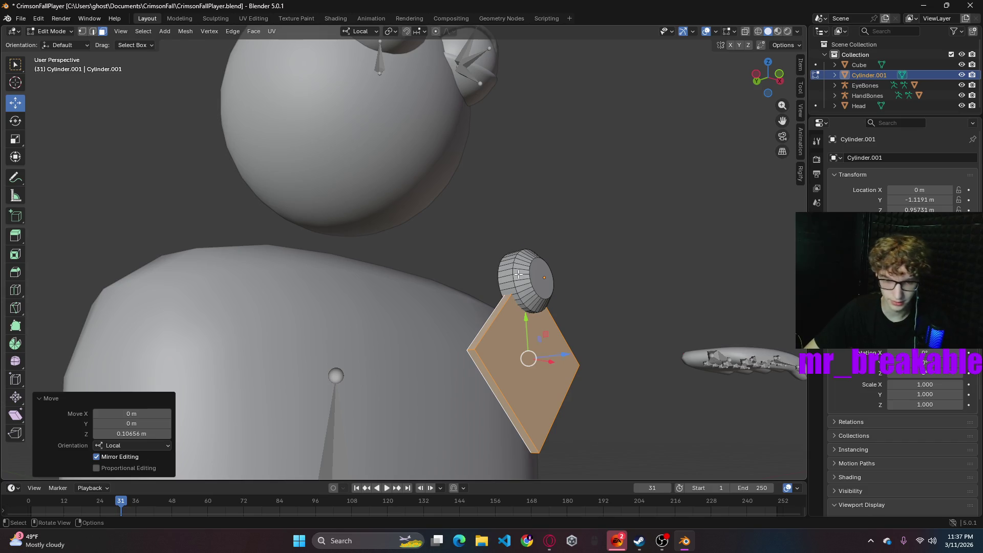
- Delete the ribbed disc's faces
{"action": "key", "text": "l"}
{"action": "key", "text": "alt+a"}
{"action": "key", "text": "x"}
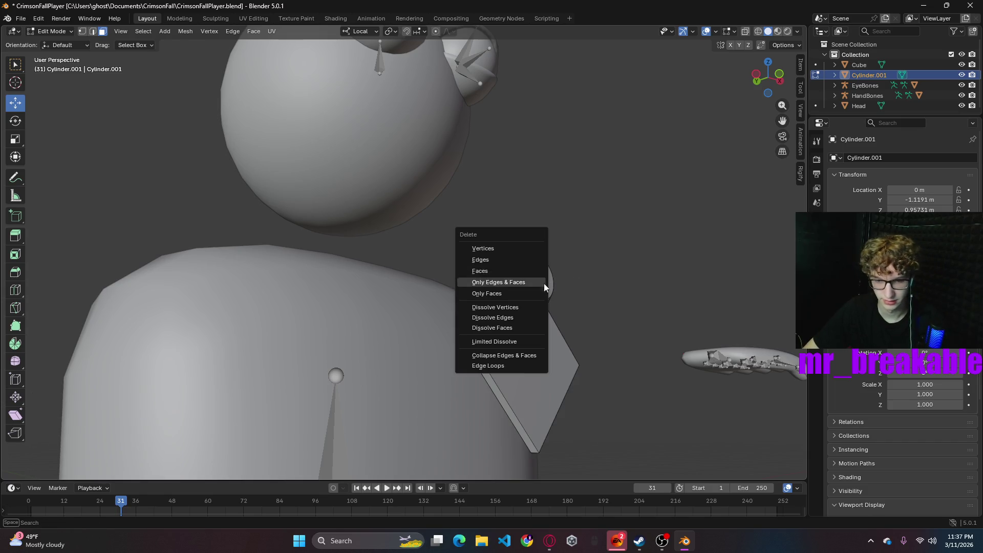
{"action": "key", "text": "Escape"}
{"action": "key", "text": "l"}
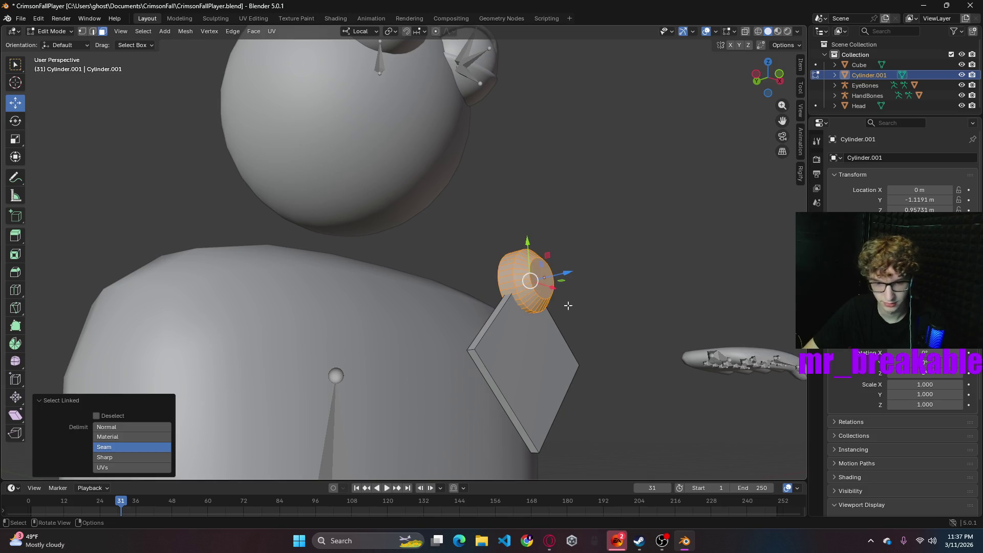
{"action": "key", "text": "x"}
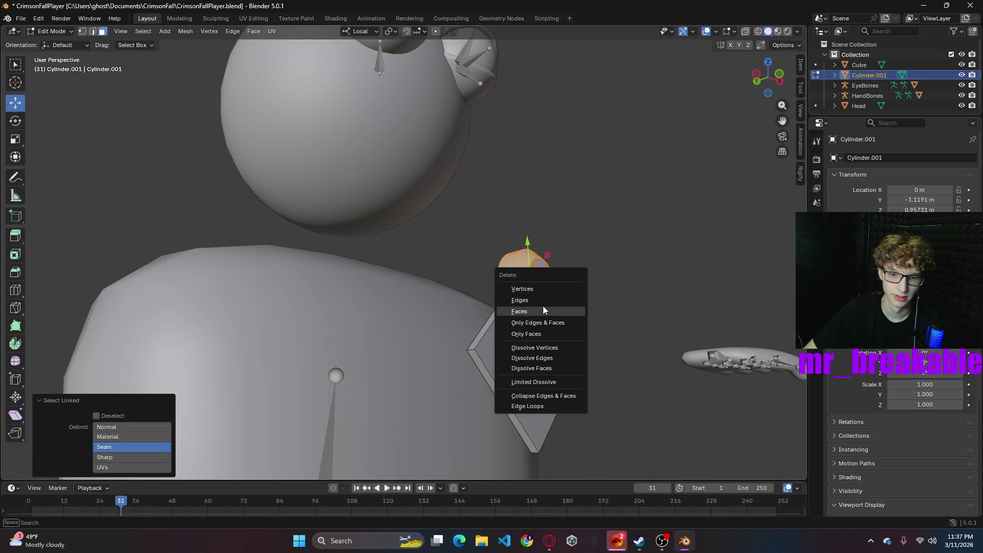
{"action": "left_click", "coordinate": [527, 308]}
{"action": "mouse_move", "coordinate": [586, 274]}
{"action": "middle_mouse_down"}
{"action": "mouse_move", "coordinate": [593, 296]}
{"action": "mouse_move", "coordinate": [553, 287]}
{"action": "mouse_move", "coordinate": [578, 270]}
{"action": "mouse_move", "coordinate": [636, 281]}
{"action": "middle_mouse_up"}
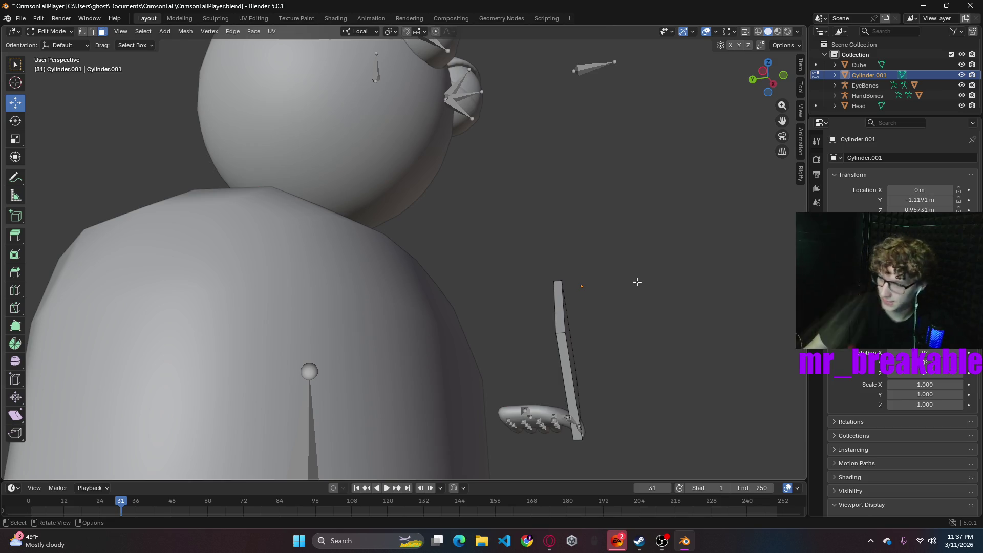
- Push the diamond's front face outward to thicken it into a solid block
{"action": "middle_click_drag", "start_coordinate": [639, 384], "coordinate": [573, 369]}
{"action": "left_click", "coordinate": [513, 330]}
{"action": "left_click_drag", "start_coordinate": [554, 321], "coordinate": [575, 324]}
{"action": "left_click", "coordinate": [663, 281]}
{"action": "middle_click_drag", "start_coordinate": [662, 281], "coordinate": [668, 309]}
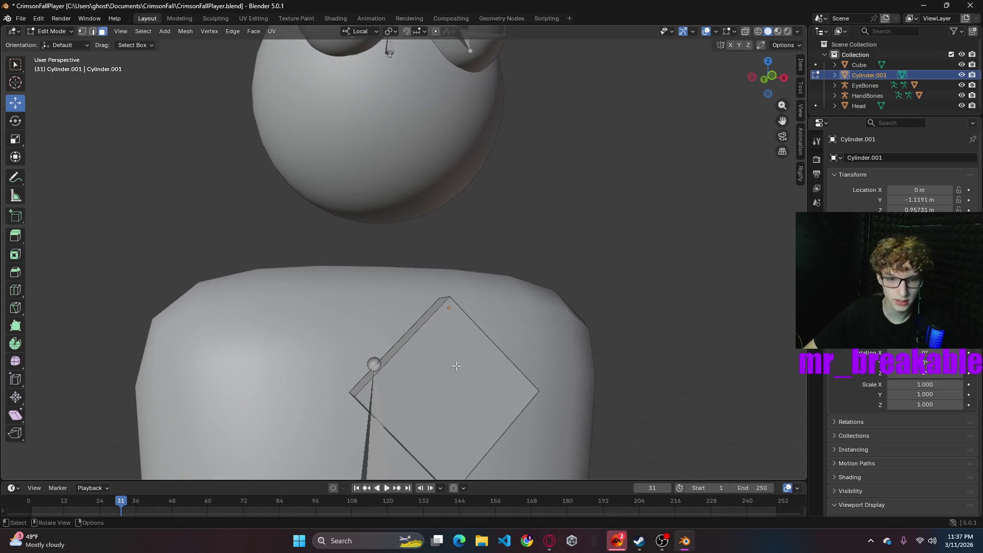
{"action": "left_click", "coordinate": [458, 384]}
{"action": "mouse_move", "coordinate": [552, 324]}
{"action": "middle_mouse_down"}
{"action": "mouse_move", "coordinate": [560, 288]}
{"action": "mouse_move", "coordinate": [583, 316]}
{"action": "middle_mouse_up"}
{"action": "key", "text": "ctrl+b"}
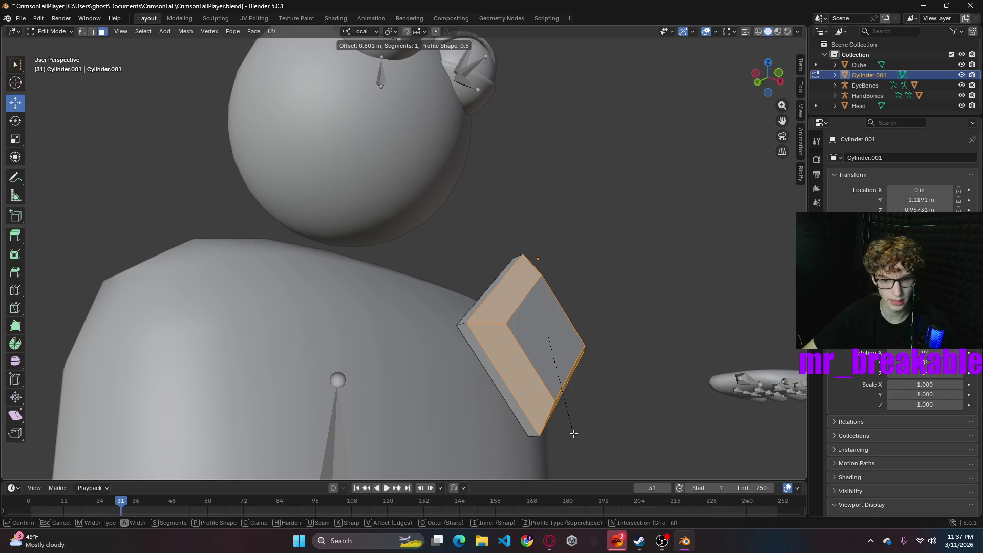
- Apply the 0.601 m front-face bevel and bevel the block's top edge
{"action": "left_click", "coordinate": [573, 432]}
{"action": "mouse_move", "coordinate": [610, 421]}
{"action": "middle_mouse_down"}
{"action": "mouse_move", "coordinate": [463, 425]}
{"action": "mouse_move", "coordinate": [572, 413]}
{"action": "mouse_move", "coordinate": [635, 450]}
{"action": "mouse_move", "coordinate": [673, 449]}
{"action": "mouse_move", "coordinate": [573, 452]}
{"action": "middle_mouse_up"}
{"action": "middle_click_drag", "start_coordinate": [504, 391], "coordinate": [516, 365]}
{"action": "left_click", "coordinate": [500, 349]}
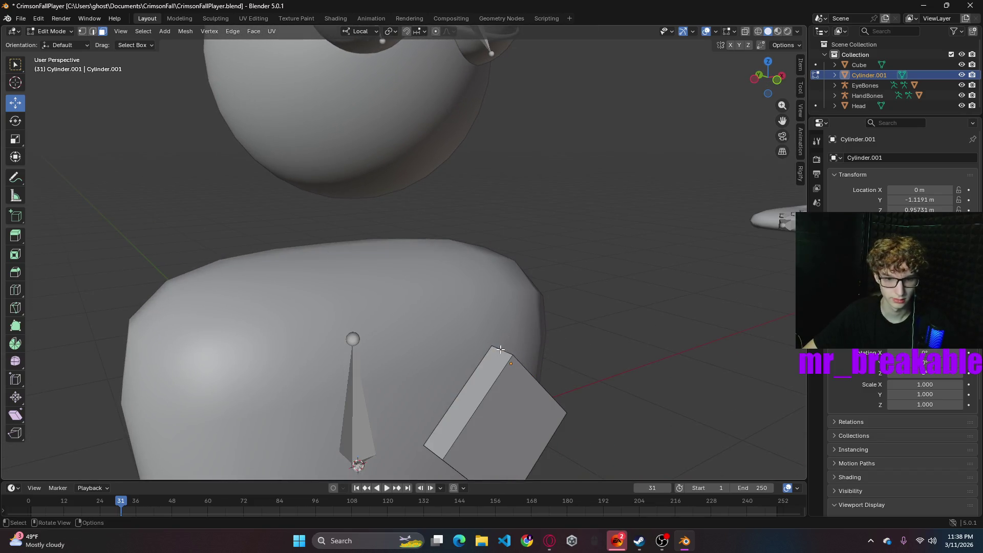
{"action": "key", "text": "2"}
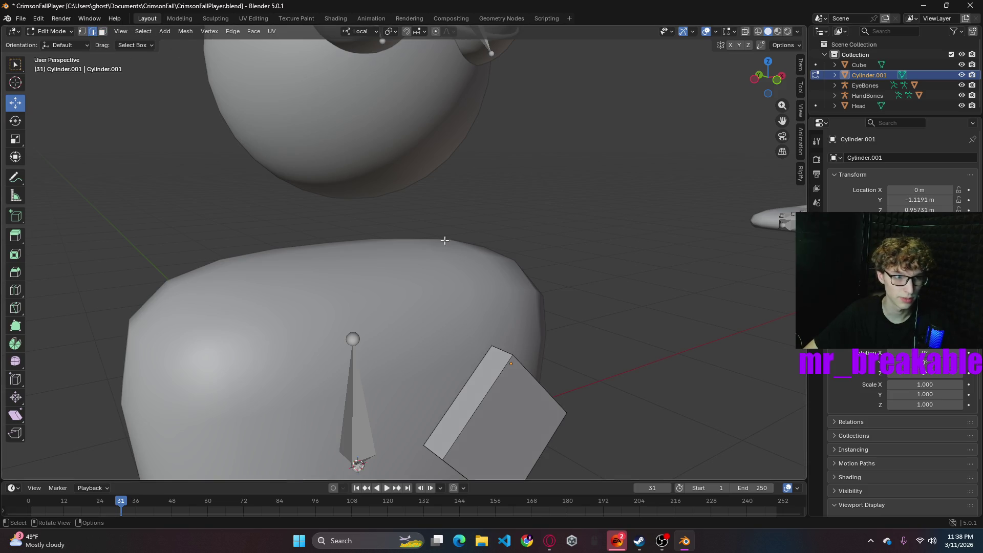
{"action": "left_click", "coordinate": [506, 348]}
{"action": "key", "text": "ctrl+b"}
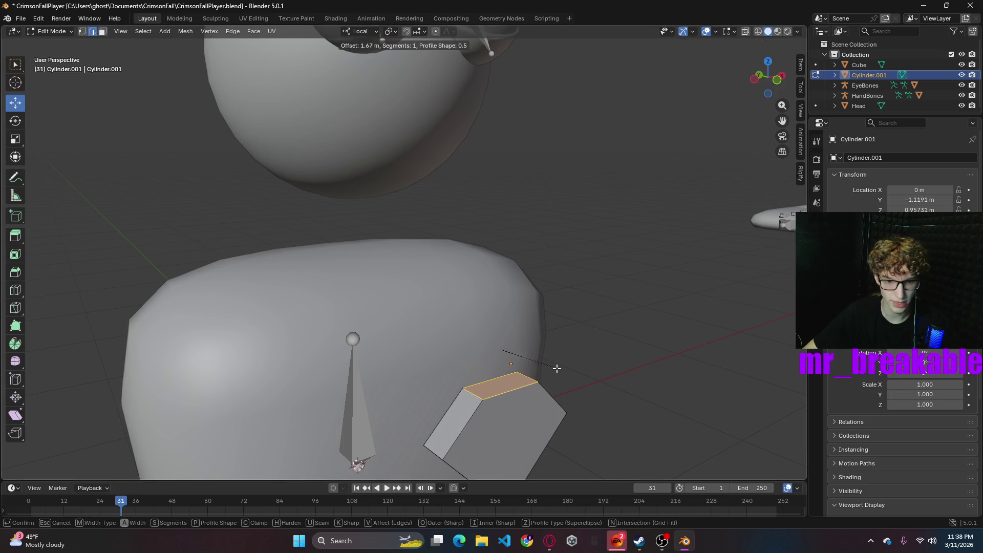
{"action": "left_click", "coordinate": [560, 369]}
{"action": "middle_click_drag", "start_coordinate": [597, 368], "coordinate": [481, 387]}
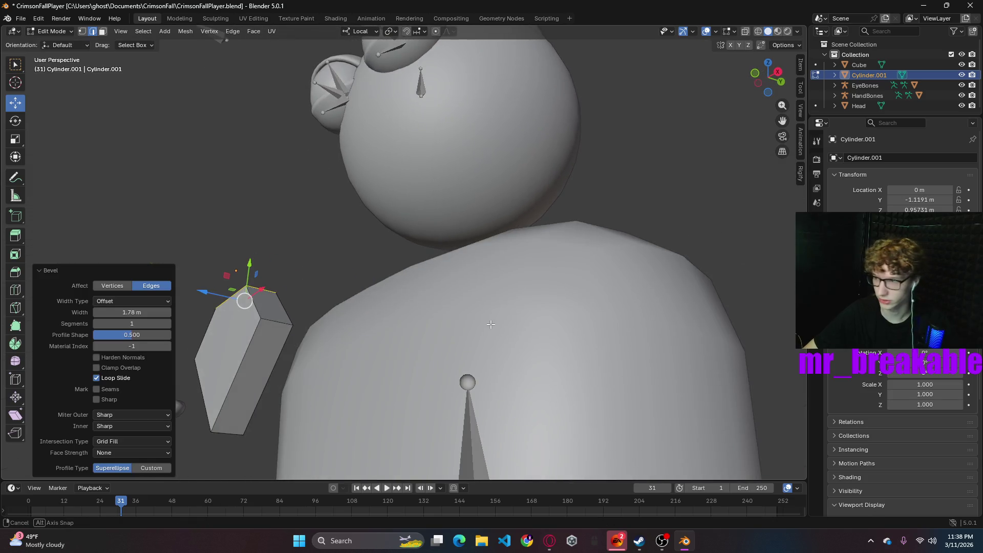
- Bevel the block's side face
{"action": "left_click", "coordinate": [232, 332]}
{"action": "key", "text": "3"}
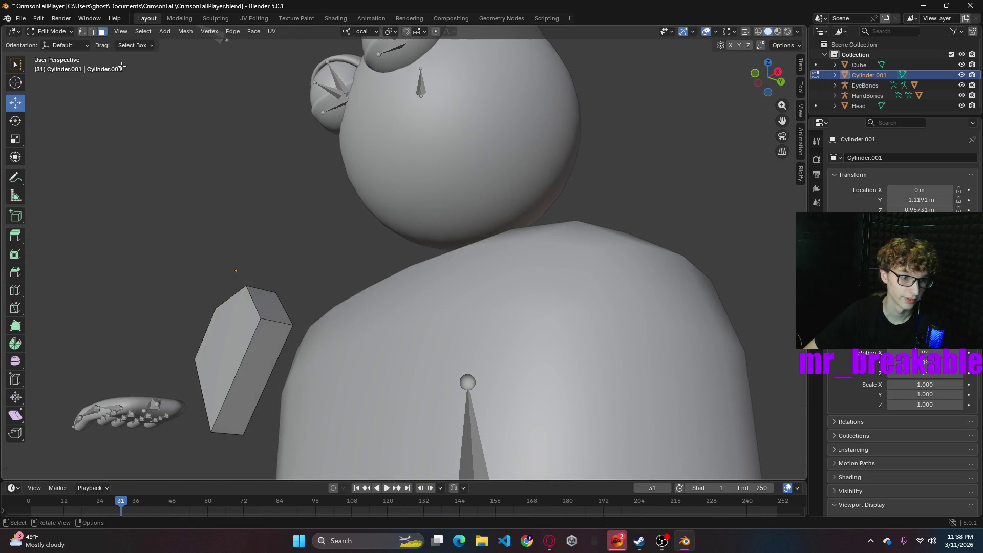
{"action": "left_click", "coordinate": [229, 356]}
{"action": "key", "text": "ctrl+b"}
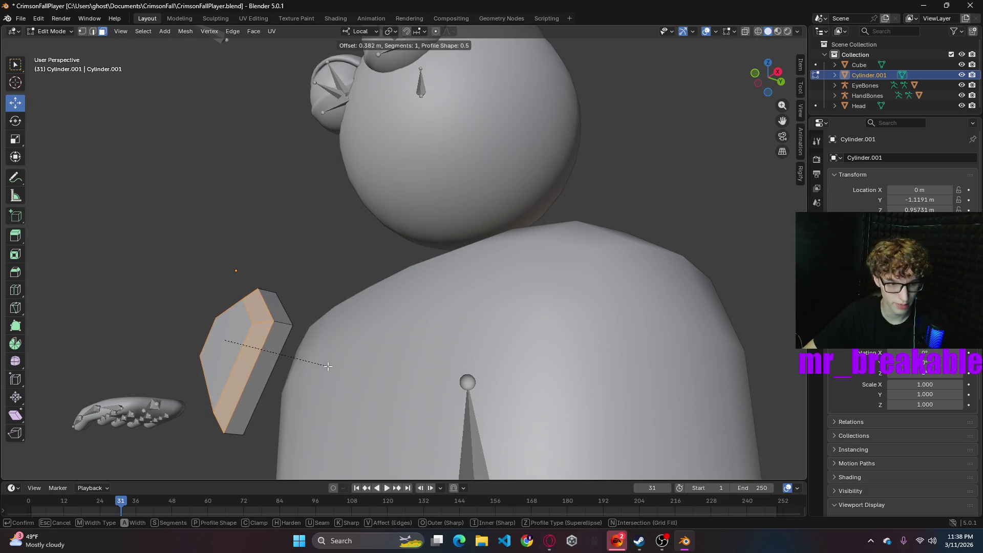
{"action": "left_click", "coordinate": [334, 365]}
{"action": "middle_click_drag", "start_coordinate": [333, 365], "coordinate": [452, 257]}
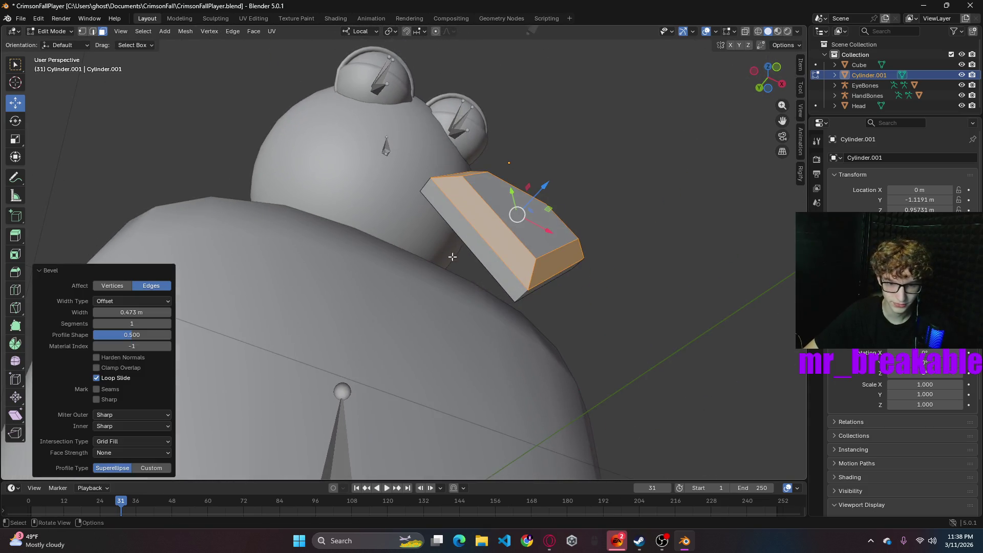
- Bevel the bottom corner edge, finishing with a 0.816 m one-segment bevel
{"action": "left_click", "coordinate": [522, 295]}
{"action": "key", "text": "2"}
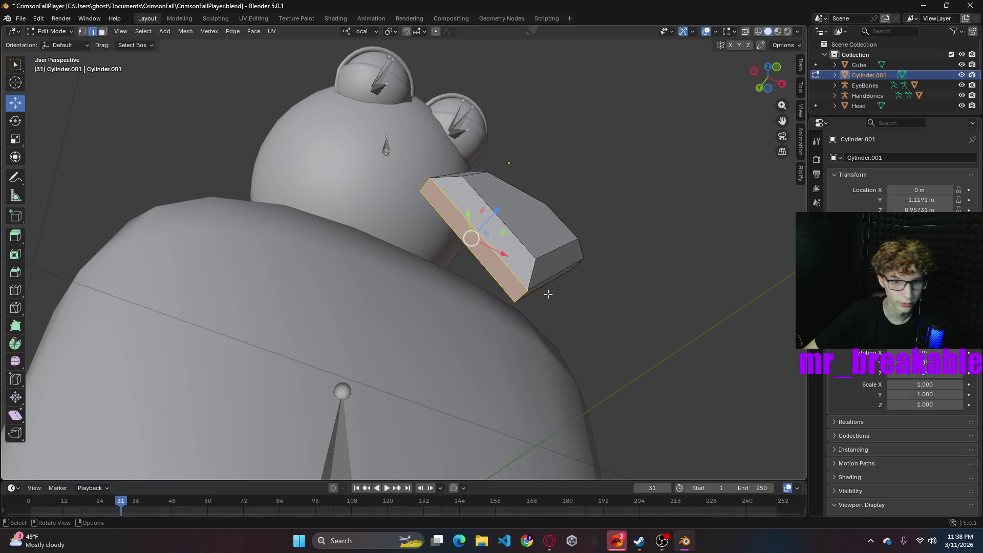
{"action": "left_click", "coordinate": [523, 297]}
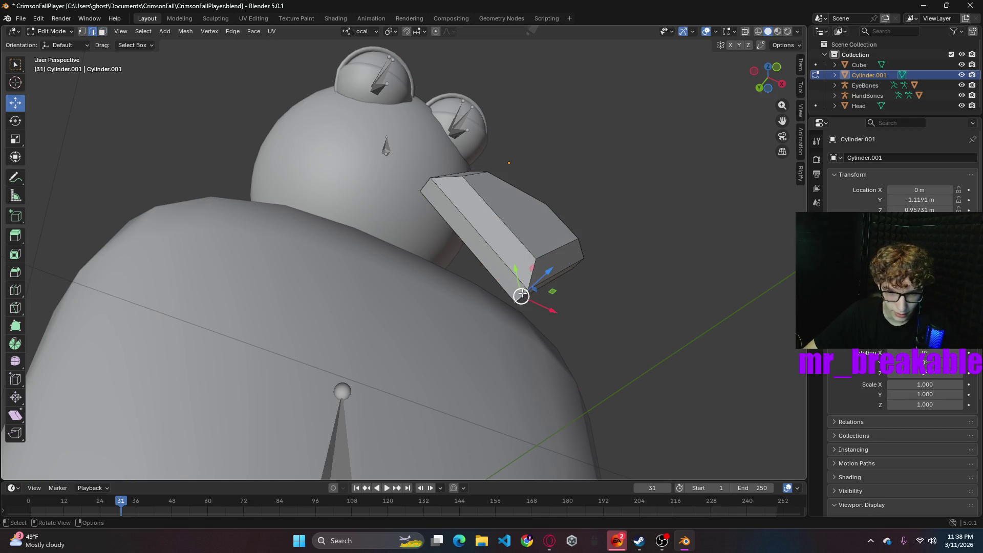
{"action": "key", "text": "ctrl+b"}
{"action": "left_click", "coordinate": [564, 308]}
{"action": "mouse_move", "coordinate": [564, 309]}
{"action": "middle_mouse_down"}
{"action": "mouse_move", "coordinate": [635, 328]}
{"action": "mouse_move", "coordinate": [577, 338]}
{"action": "middle_mouse_up"}
{"action": "key", "text": "ctrl+b"}
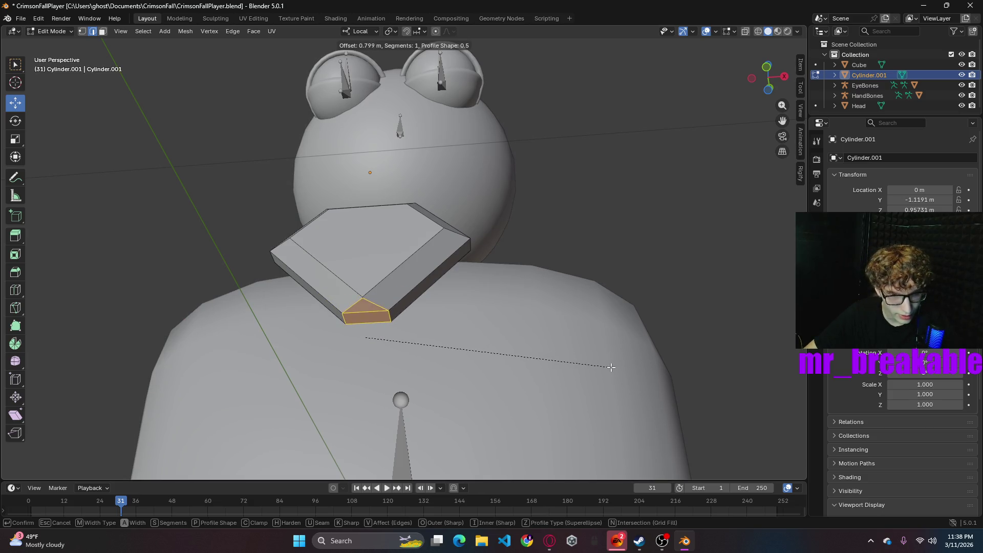
{"action": "left_click", "coordinate": [614, 369]}
{"action": "mouse_move", "coordinate": [614, 370]}
{"action": "middle_mouse_down"}
{"action": "mouse_move", "coordinate": [781, 316]}
{"action": "mouse_move", "coordinate": [594, 325]}
{"action": "middle_mouse_up"}
{"action": "scroll", "coordinate": [782, 316], "scroll_direction": "down", "scroll_amount": 2}
{"action": "scroll", "coordinate": [596, 326], "scroll_direction": "down", "scroll_amount": 2}
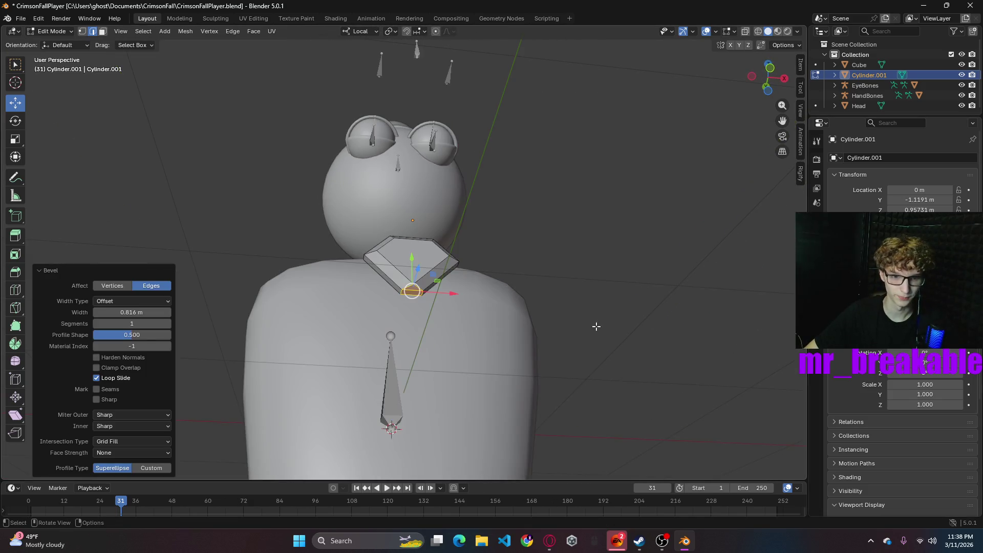
- Switch to a front view and try 0 m for the object's Y and Z location
{"action": "middle_click_drag", "start_coordinate": [578, 329], "coordinate": [588, 357]}
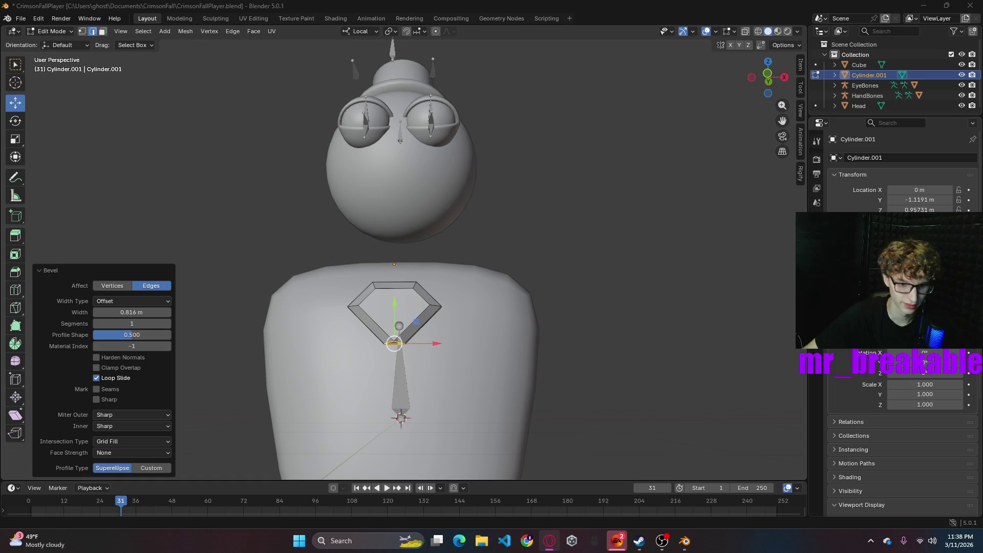
{"action": "middle_click_drag", "start_coordinate": [608, 314], "coordinate": [612, 300]}
{"action": "mouse_move", "coordinate": [768, 81]}
{"action": "left_mouse_down"}
{"action": "mouse_move", "coordinate": [549, 336]}
{"action": "mouse_move", "coordinate": [706, 161]}
{"action": "left_mouse_up"}
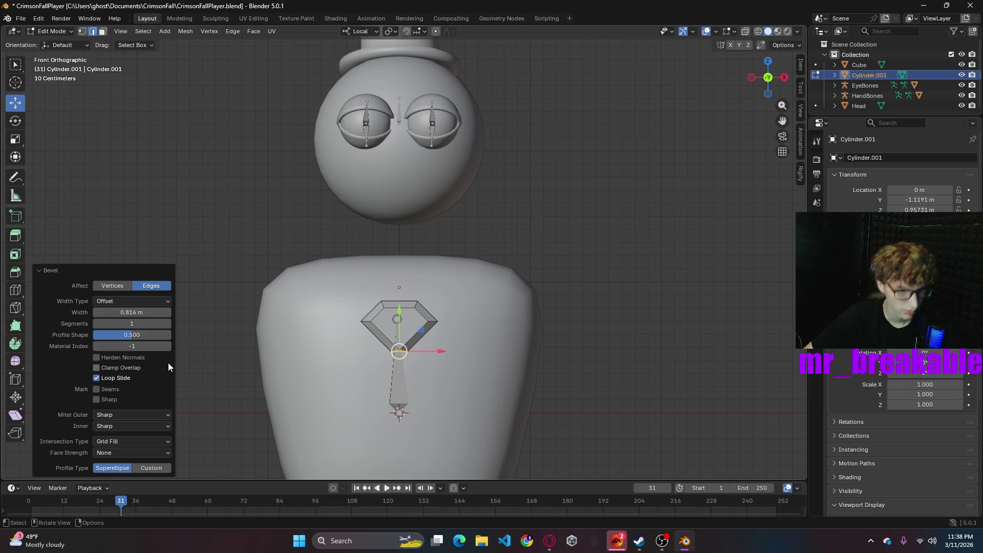
{"action": "left_click", "coordinate": [924, 200]}
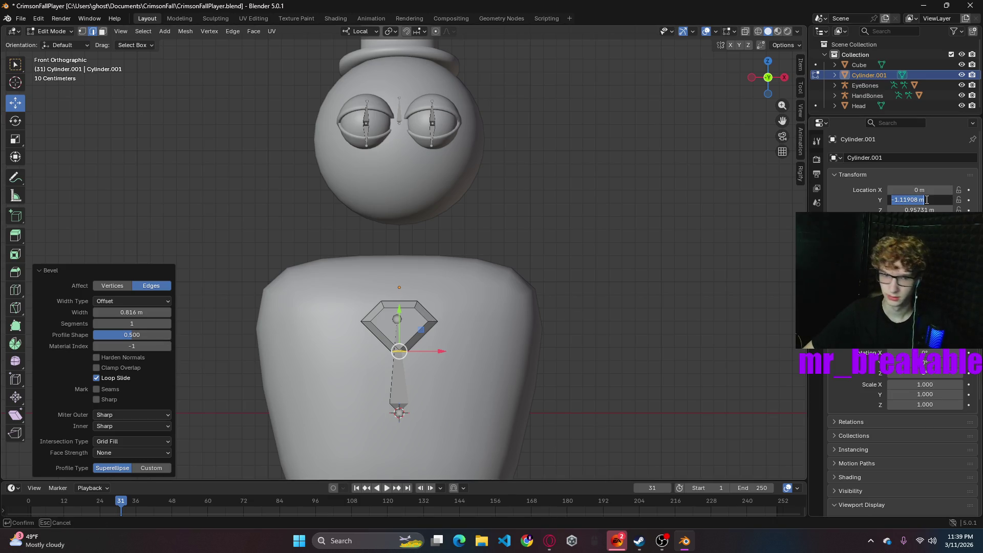
{"action": "type", "text": "0"}
{"action": "key", "text": "Return"}
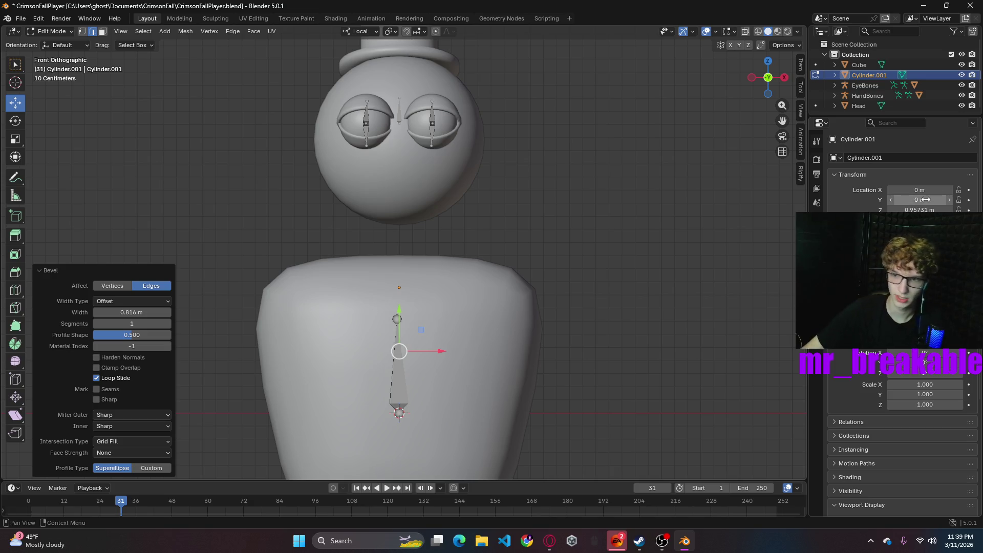
{"action": "left_click", "coordinate": [925, 209]}
{"action": "type", "text": "0"}
{"action": "key", "text": "Return"}
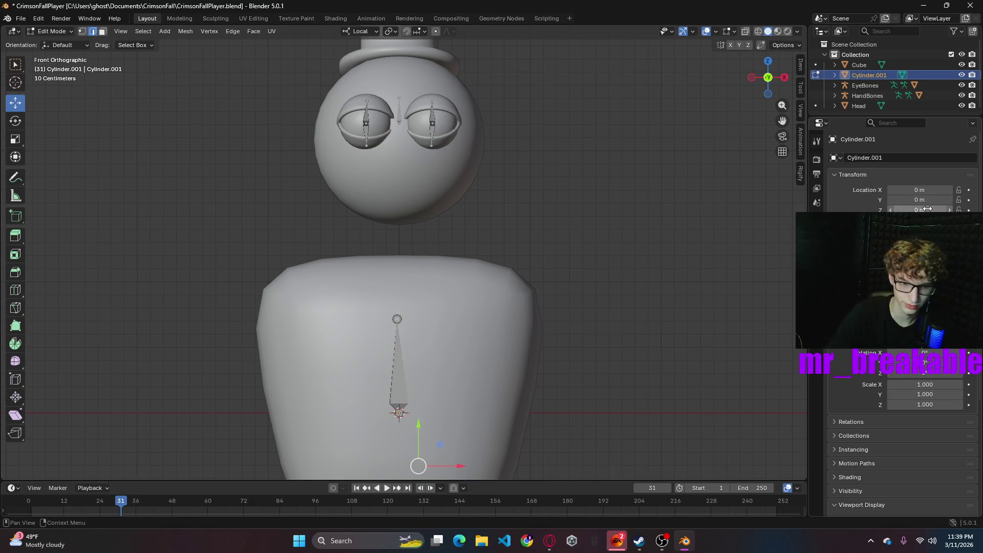
{"action": "key", "text": "3"}
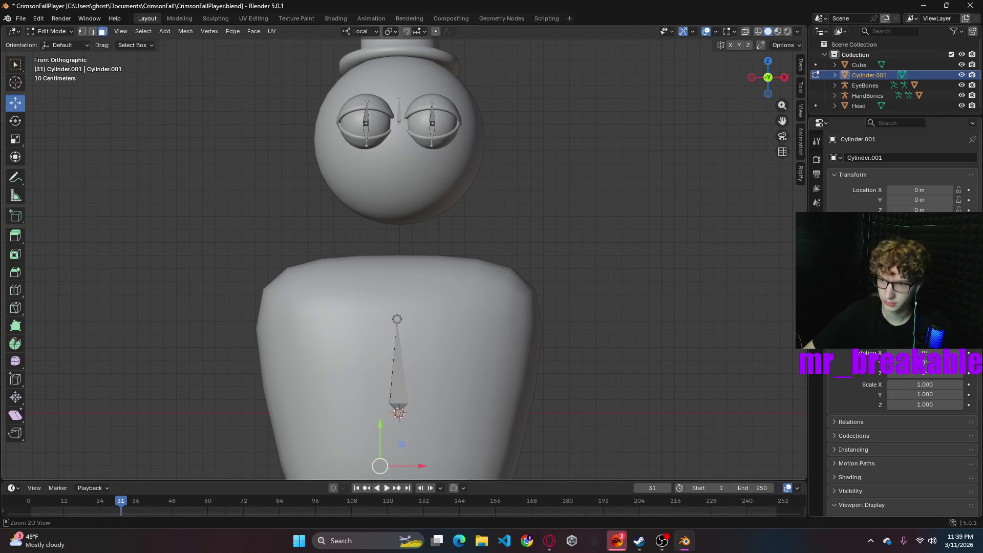
{"action": "key", "text": "alt+a"}
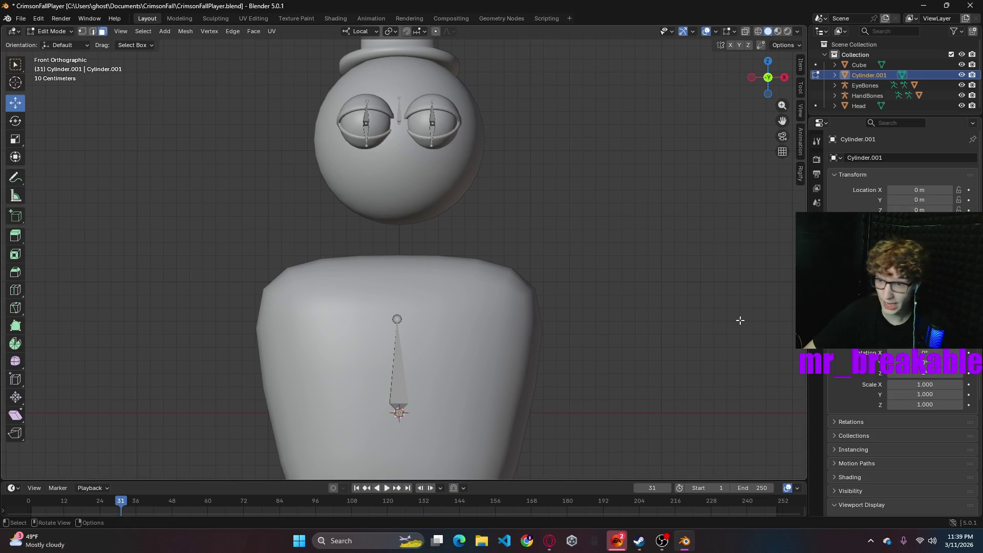
{"action": "mouse_move", "coordinate": [714, 328]}
{"action": "middle_mouse_down"}
{"action": "mouse_move", "coordinate": [595, 384]}
{"action": "mouse_move", "coordinate": [661, 374]}
{"action": "mouse_move", "coordinate": [589, 379]}
{"action": "mouse_move", "coordinate": [611, 368]}
{"action": "middle_mouse_up"}
{"action": "key", "text": "ctrl+z"}
{"action": "key", "text": "ctrl+z"}
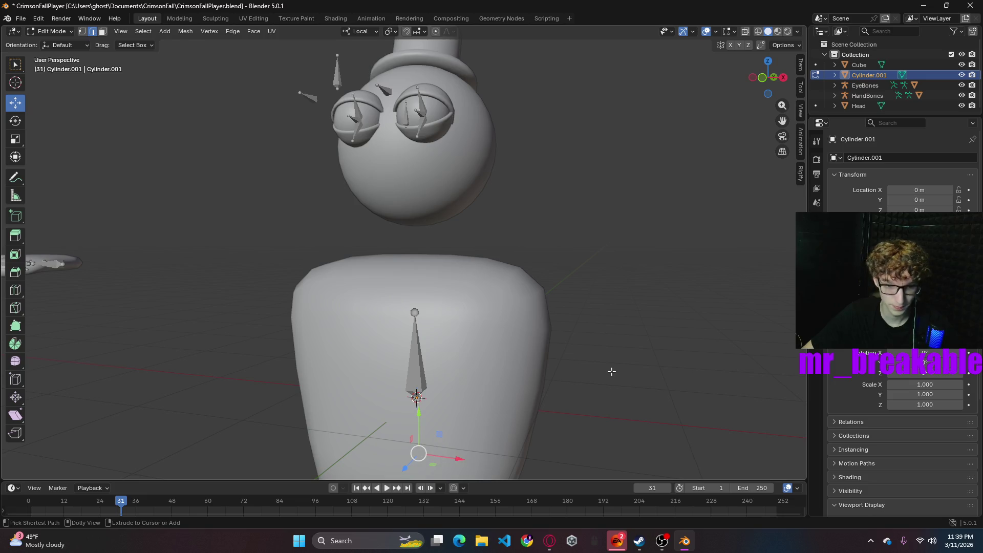
- Try Z location values of 10, 1 and -1 m, settling on Z = 1 m
{"action": "left_click", "coordinate": [913, 208]}
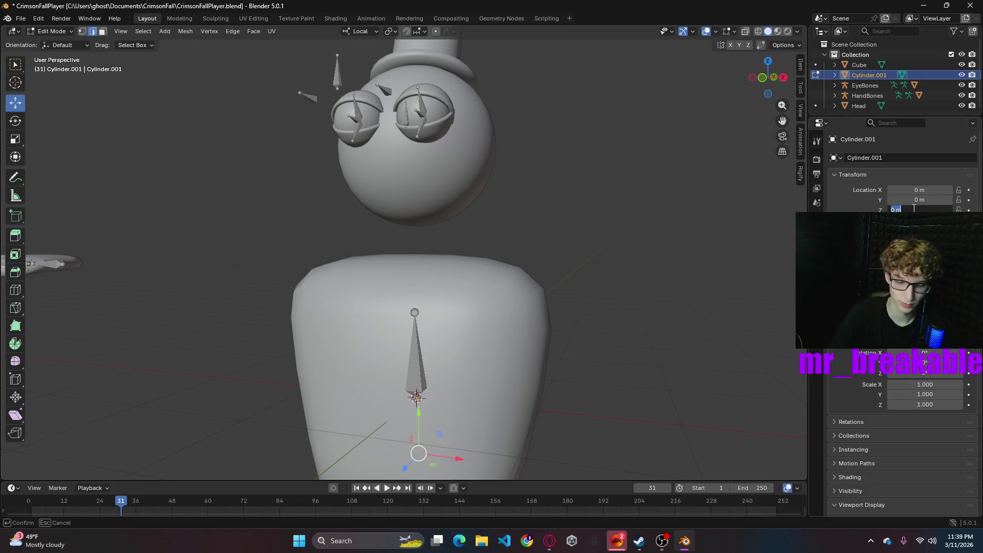
{"action": "type", "text": "10"}
{"action": "key", "text": "Return"}
{"action": "mouse_move", "coordinate": [612, 136]}
{"action": "middle_mouse_down"}
{"action": "mouse_move", "coordinate": [597, 70]}
{"action": "mouse_move", "coordinate": [615, 204]}
{"action": "mouse_move", "coordinate": [379, 111]}
{"action": "mouse_move", "coordinate": [630, 150]}
{"action": "middle_mouse_up"}
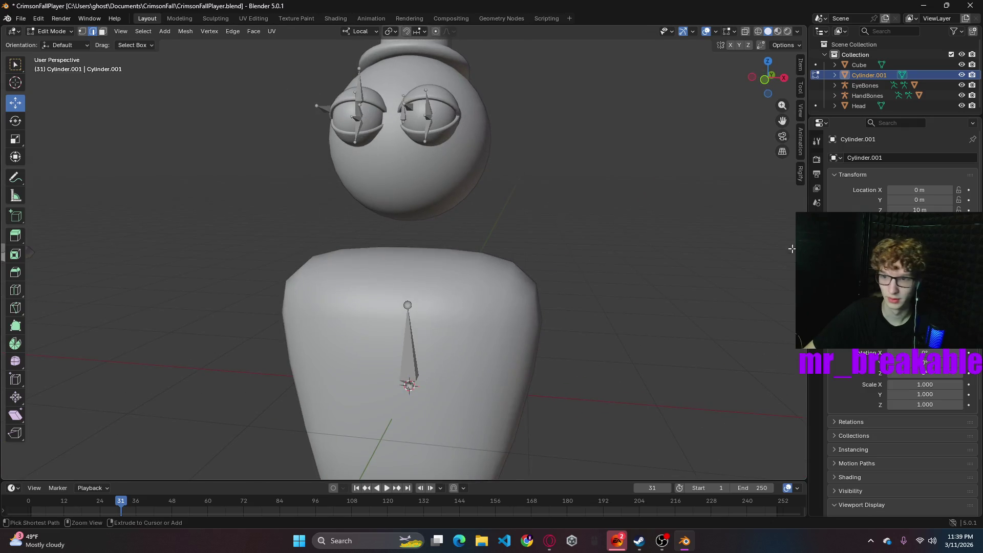
{"action": "left_click", "coordinate": [937, 209]}
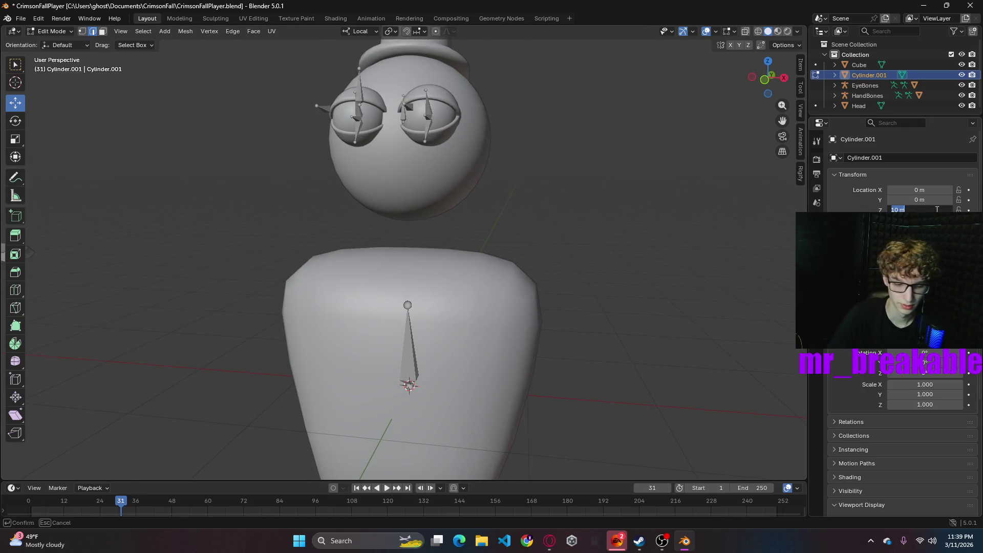
{"action": "type", "text": "1"}
{"action": "key", "text": "Return"}
{"action": "double_click", "coordinate": [934, 210]}
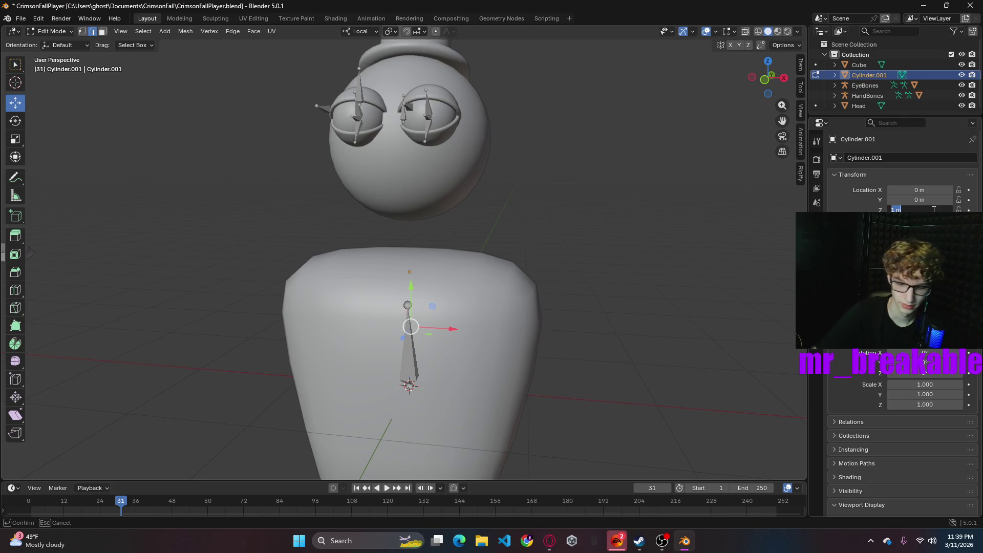
{"action": "type", "text": "-1"}
{"action": "key", "text": "Return"}
{"action": "scroll", "coordinate": [447, 309], "scroll_direction": "down", "scroll_amount": 5}
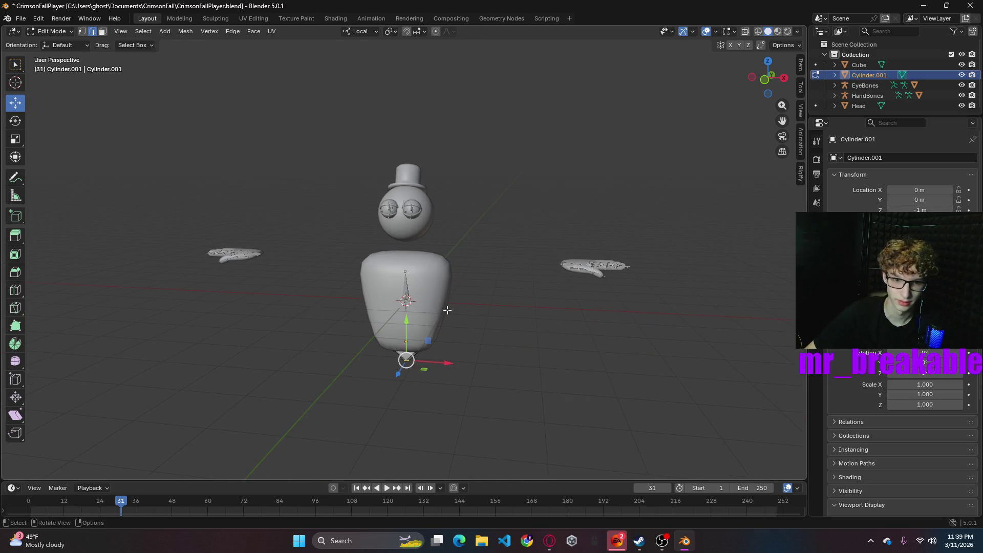
{"action": "scroll", "coordinate": [447, 310], "scroll_direction": "up", "scroll_amount": 3}
{"action": "double_click", "coordinate": [927, 210]}
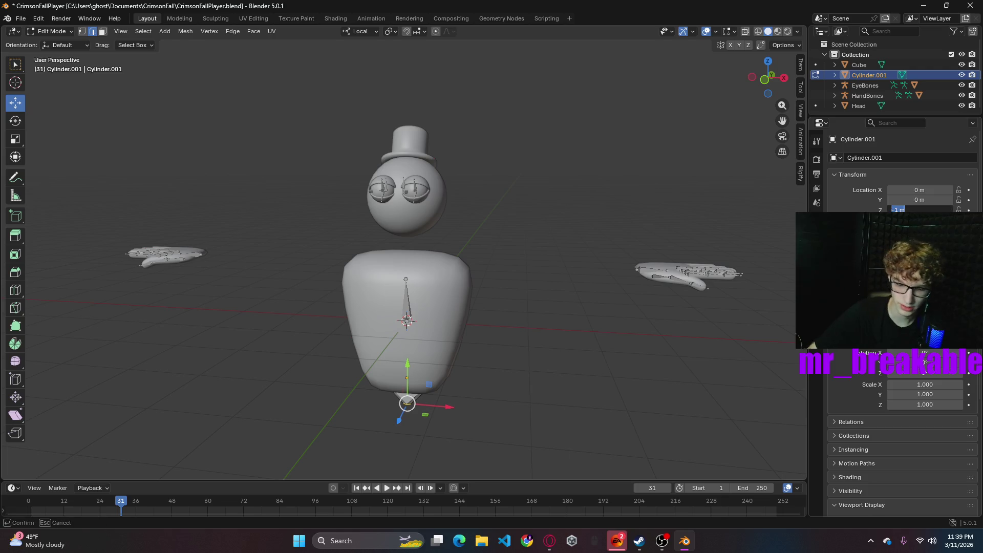
{"action": "type", "text": "1"}
{"action": "key", "text": "Return"}
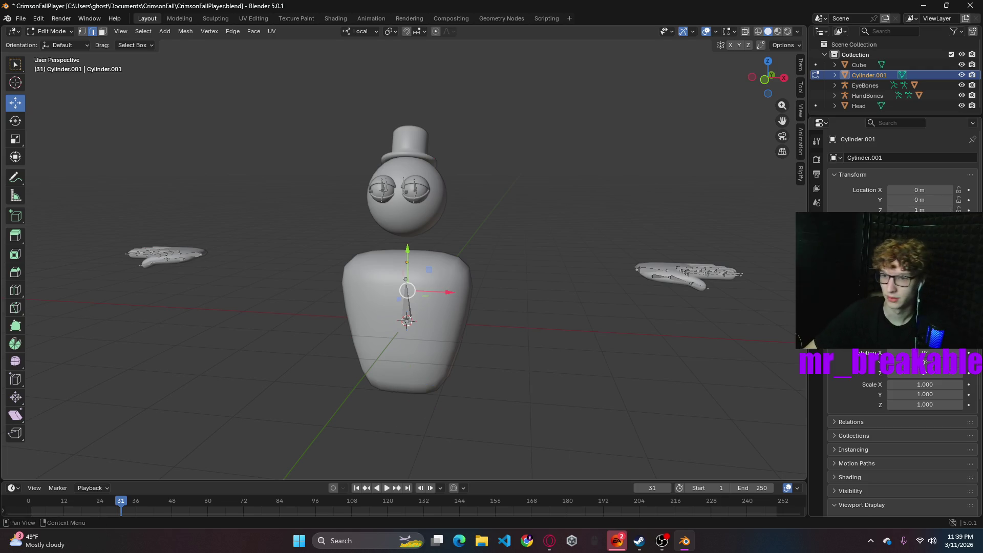
- Set the Y location to -1 m
{"action": "left_click", "coordinate": [928, 201]}
{"action": "type", "text": "1"}
{"action": "key", "text": "Return"}
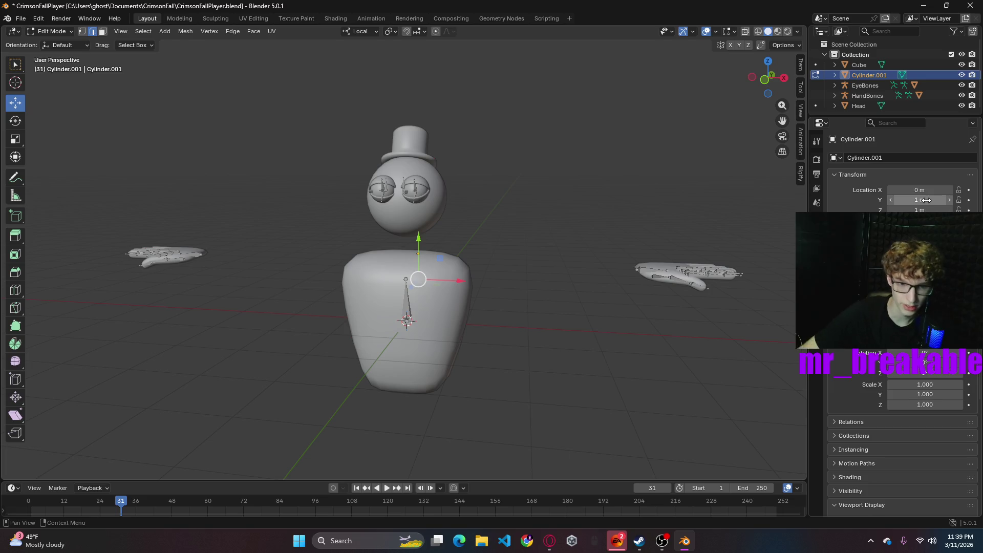
{"action": "key", "text": "minus"}
{"action": "mouse_move", "coordinate": [541, 342]}
{"action": "middle_mouse_down"}
{"action": "mouse_move", "coordinate": [549, 274]}
{"action": "mouse_move", "coordinate": [597, 268]}
{"action": "mouse_move", "coordinate": [487, 330]}
{"action": "middle_mouse_up"}
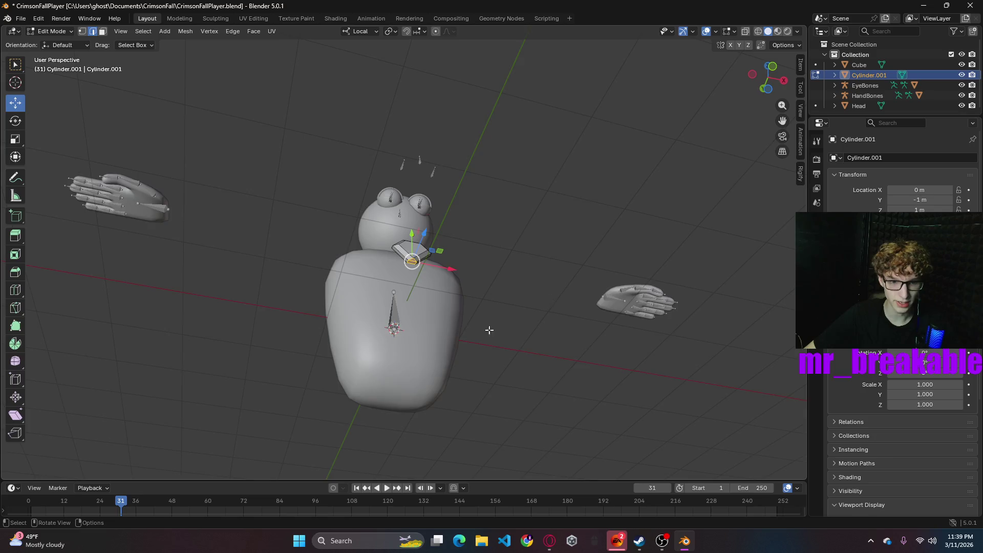
- Extrude the diamond's small corner face downward 0.86582 m into a tie strip
{"action": "scroll", "coordinate": [494, 336], "scroll_direction": "up", "scroll_amount": 5}
{"action": "left_click", "coordinate": [425, 286]}
{"action": "key", "text": "3"}
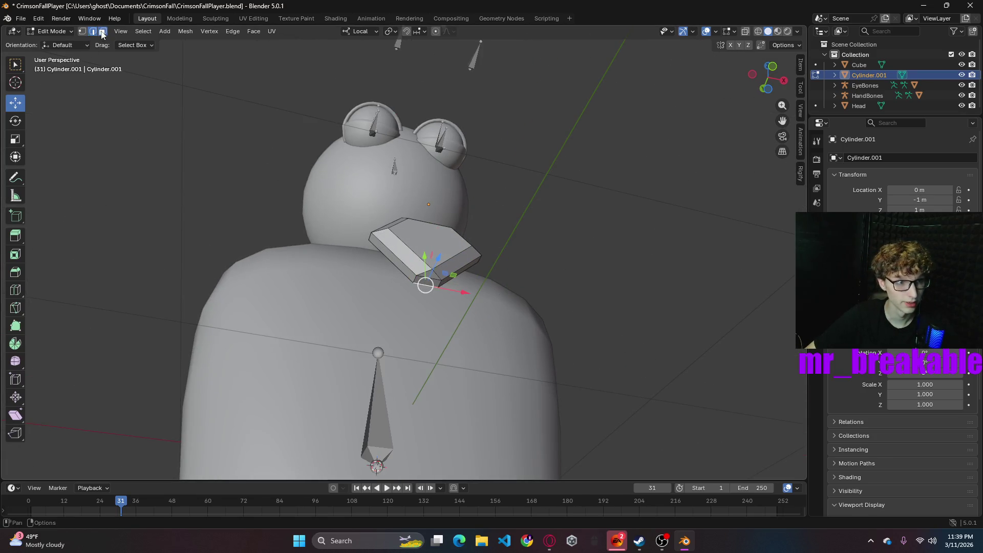
{"action": "left_click", "coordinate": [434, 288]}
{"action": "key", "text": "e"}
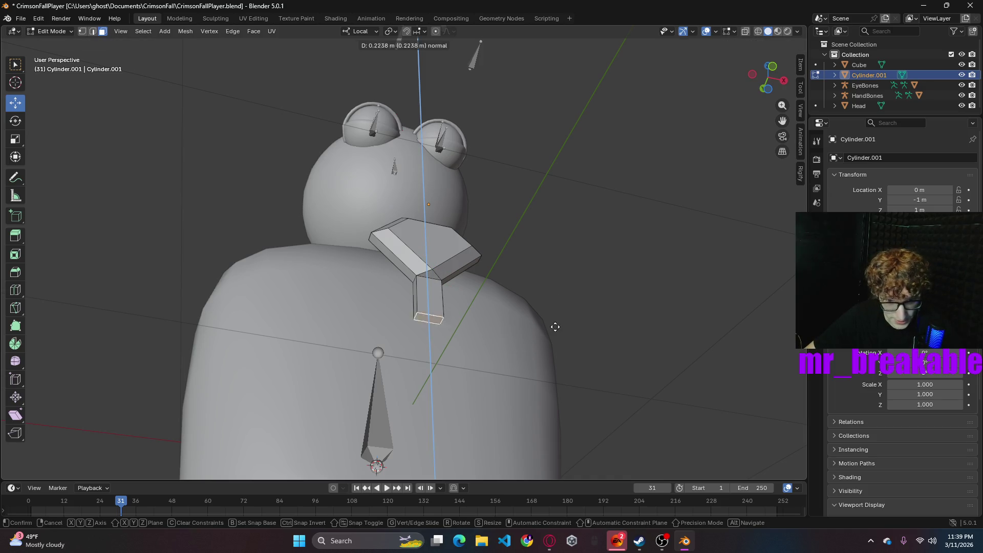
{"action": "left_click", "coordinate": [560, 460]}
- Shift the tie's lower end -0.26828 m along local Y
{"action": "mouse_move", "coordinate": [588, 367]}
{"action": "middle_mouse_down"}
{"action": "mouse_move", "coordinate": [584, 344]}
{"action": "mouse_move", "coordinate": [560, 334]}
{"action": "middle_mouse_up"}
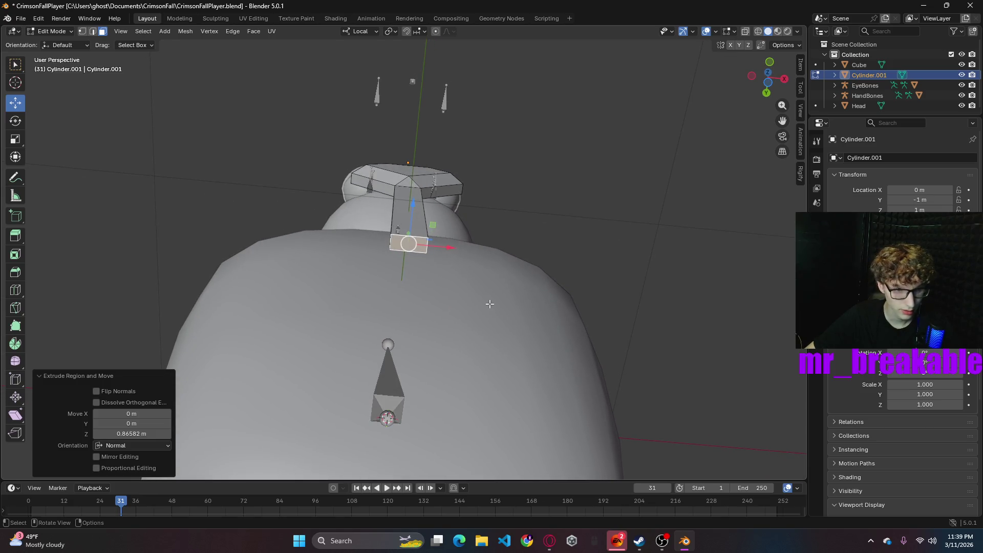
{"action": "mouse_move", "coordinate": [537, 266]}
{"action": "middle_mouse_down"}
{"action": "mouse_move", "coordinate": [588, 275]}
{"action": "mouse_move", "coordinate": [542, 290]}
{"action": "mouse_move", "coordinate": [527, 288]}
{"action": "mouse_move", "coordinate": [529, 267]}
{"action": "middle_mouse_up"}
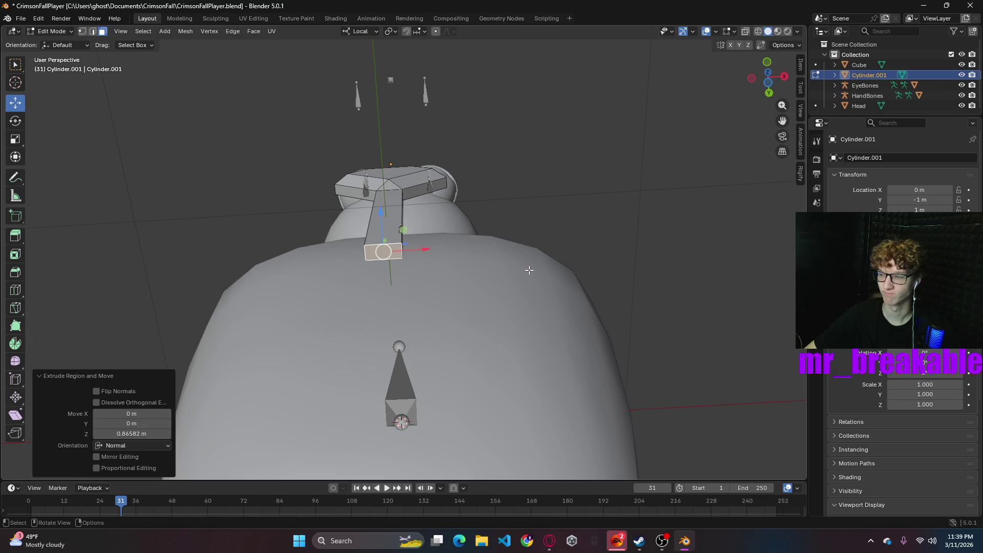
{"action": "scroll", "coordinate": [510, 275], "scroll_direction": "down", "scroll_amount": 5}
{"action": "middle_click_drag", "start_coordinate": [509, 276], "coordinate": [464, 338]}
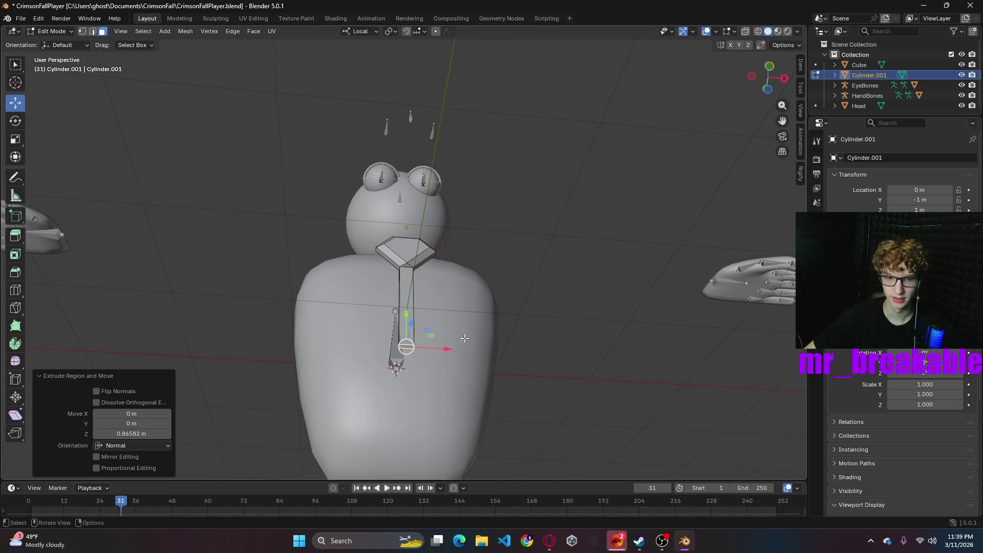
{"action": "left_click_drag", "start_coordinate": [403, 318], "coordinate": [415, 364]}
{"action": "mouse_move", "coordinate": [499, 325]}
{"action": "middle_mouse_down"}
{"action": "mouse_move", "coordinate": [535, 307]}
{"action": "mouse_move", "coordinate": [464, 366]}
{"action": "middle_mouse_up"}
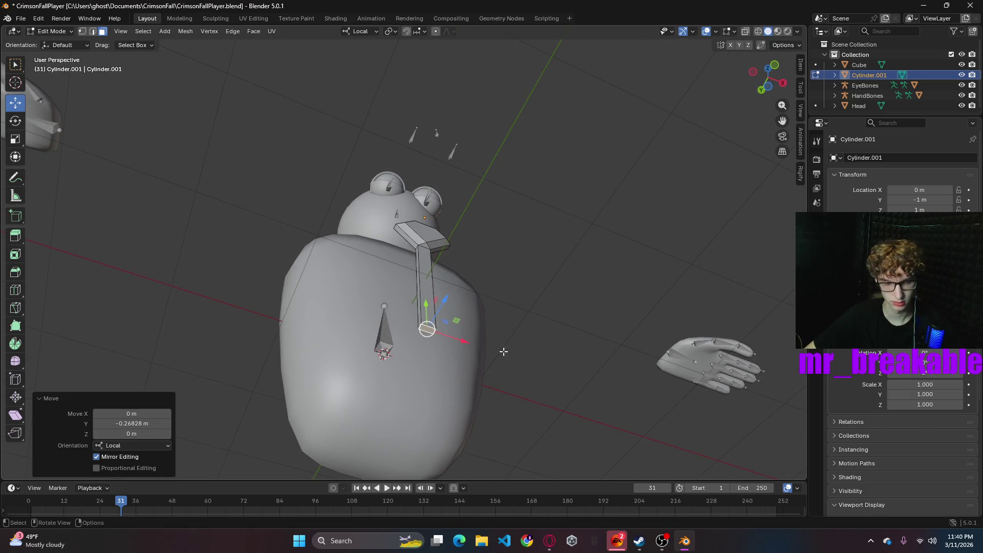
- Add a centred loop cut running down the length of the tie
{"action": "key", "text": "g"}
{"action": "key", "text": "z"}
{"action": "key", "text": "z"}
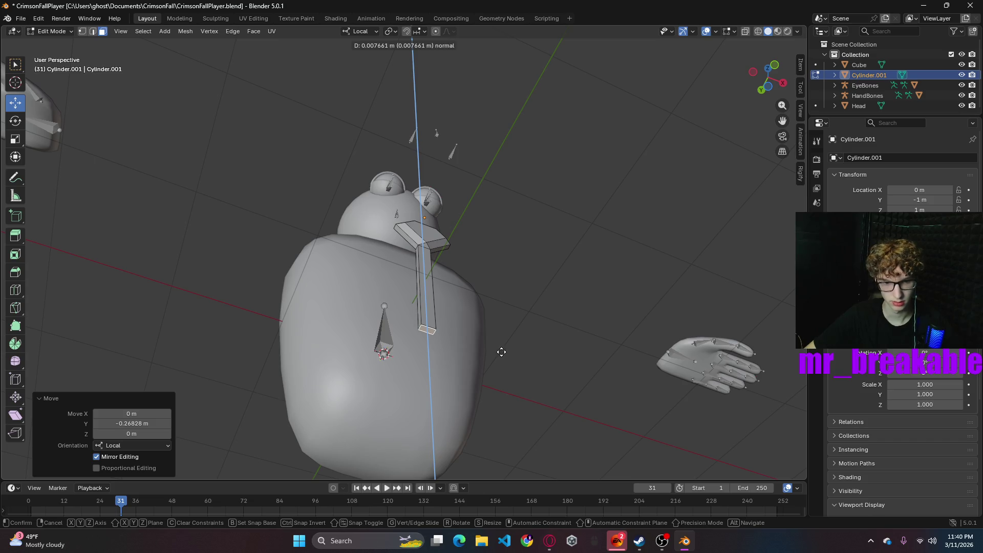
{"action": "right_click", "coordinate": [502, 352]}
{"action": "middle_click_drag", "start_coordinate": [503, 352], "coordinate": [484, 365]}
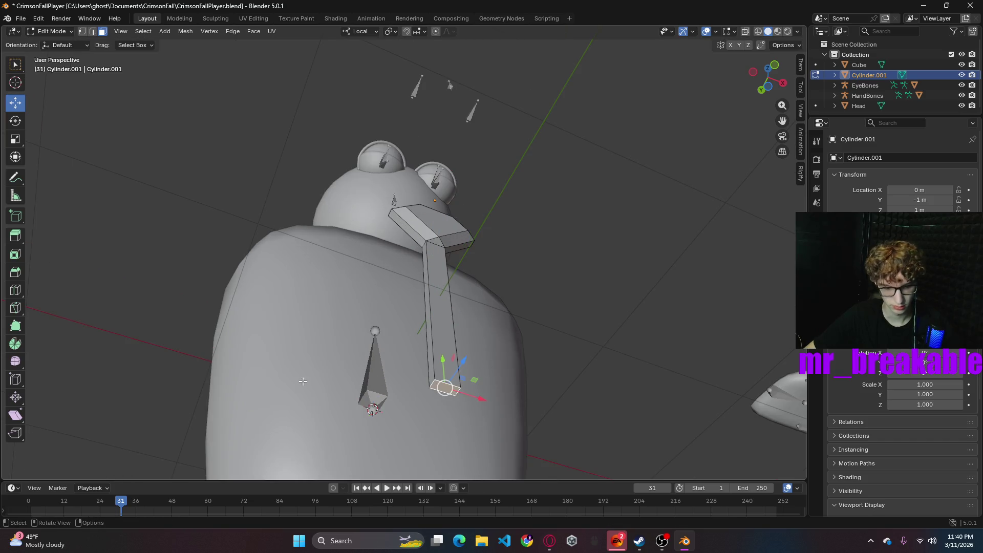
{"action": "key", "text": "ctrl+r"}
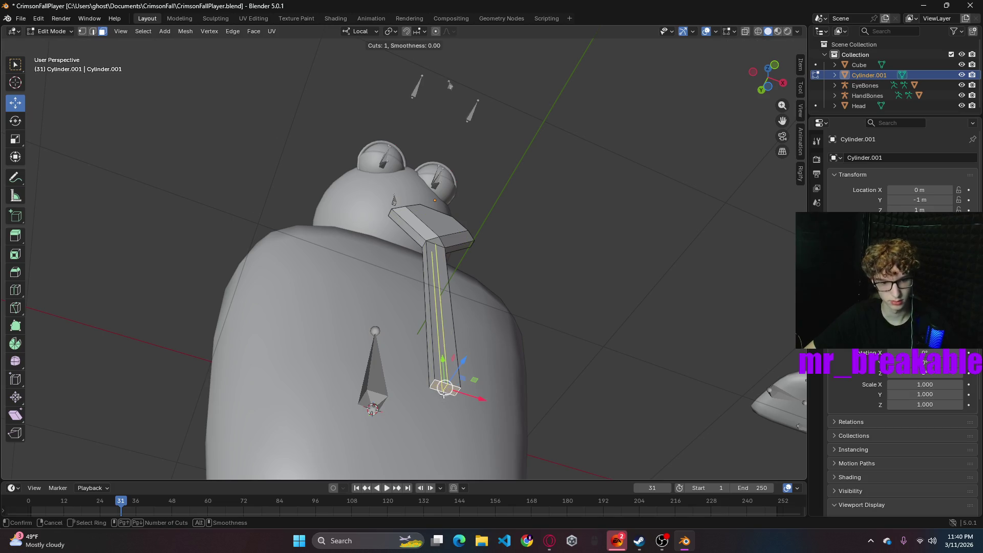
{"action": "left_click", "coordinate": [445, 387]}
{"action": "right_click", "coordinate": [444, 388]}
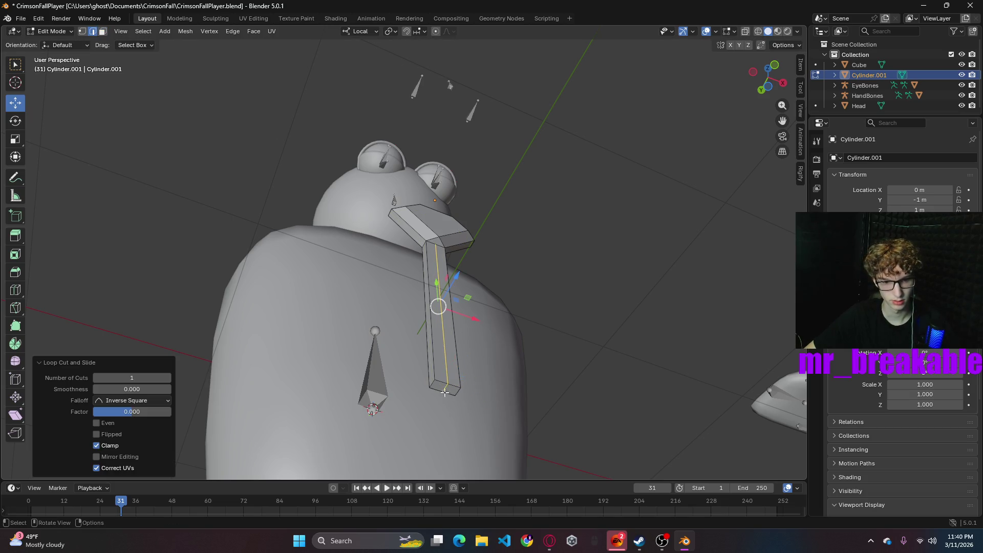
- Nudge the tie's bottom edge -0.047772 m along local Y
{"action": "left_click", "coordinate": [445, 391]}
{"action": "left_click_drag", "start_coordinate": [442, 358], "coordinate": [443, 371]}
{"action": "mouse_move", "coordinate": [444, 371]}
{"action": "middle_mouse_down"}
{"action": "mouse_move", "coordinate": [327, 405]}
{"action": "mouse_move", "coordinate": [308, 391]}
{"action": "mouse_move", "coordinate": [364, 408]}
{"action": "middle_mouse_up"}
{"action": "left_click", "coordinate": [364, 408]}
{"action": "left_click_drag", "start_coordinate": [391, 401], "coordinate": [415, 396]}
{"action": "right_click", "coordinate": [414, 395]}
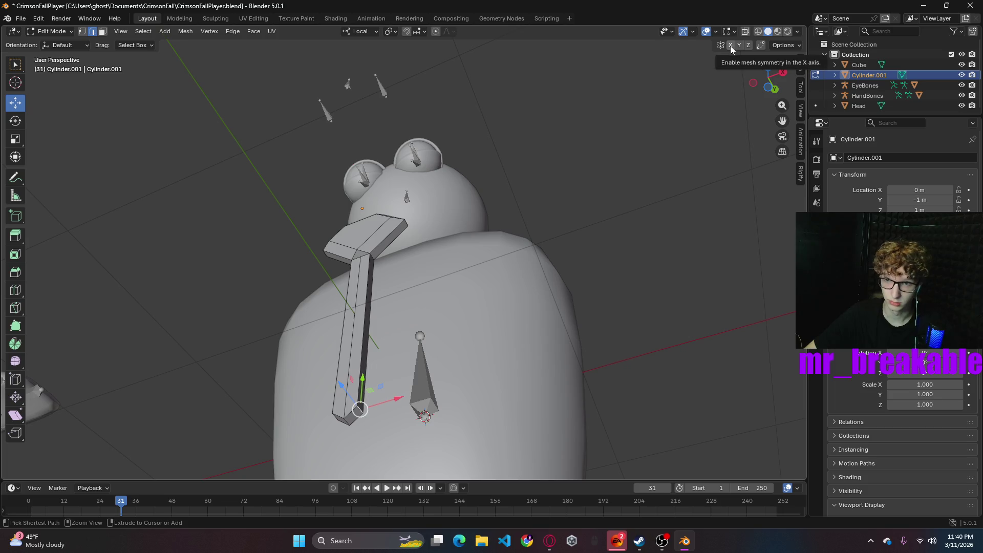
- Switch transform orientation to Global and spread the tie's bottom vertices wider along X
{"action": "left_click", "coordinate": [365, 32]}
{"action": "left_click", "coordinate": [361, 65]}
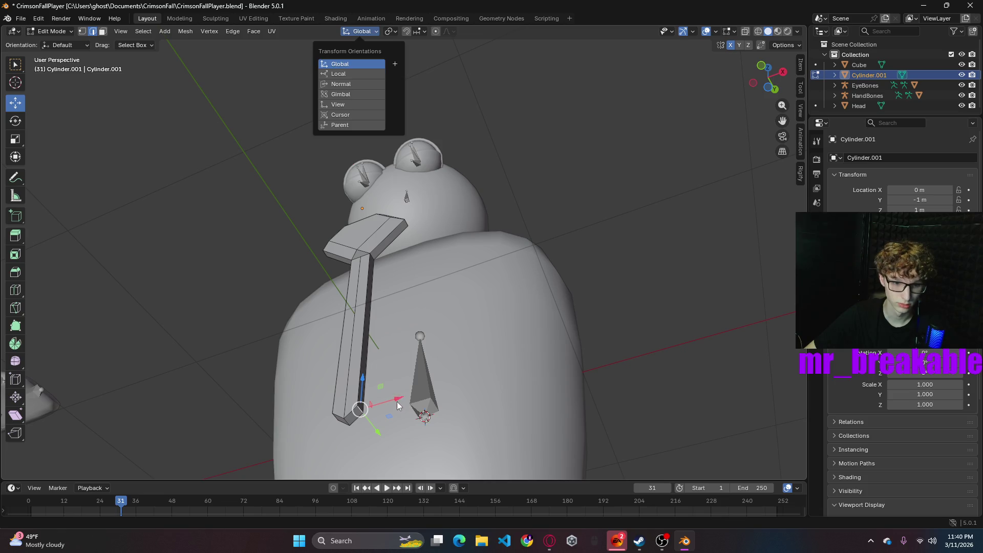
{"action": "mouse_move", "coordinate": [398, 405]}
{"action": "left_mouse_down"}
{"action": "mouse_move", "coordinate": [411, 401]}
{"action": "mouse_move", "coordinate": [374, 359]}
{"action": "left_mouse_up"}
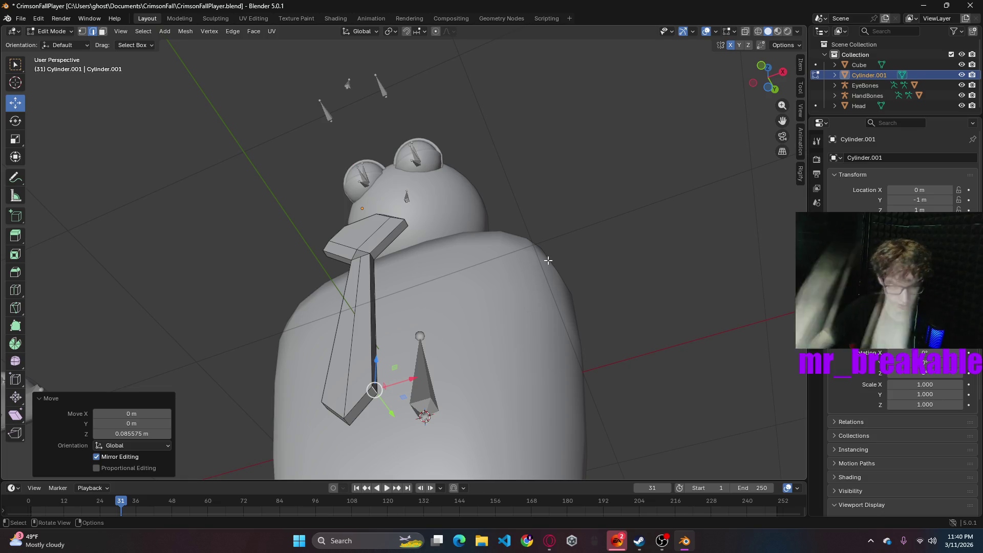
- Select a vertex at the tie's knot and nudge it about 0.026 m along Y
{"action": "mouse_move", "coordinate": [565, 255]}
{"action": "middle_mouse_down"}
{"action": "mouse_move", "coordinate": [610, 286]}
{"action": "mouse_move", "coordinate": [670, 267]}
{"action": "middle_mouse_up"}
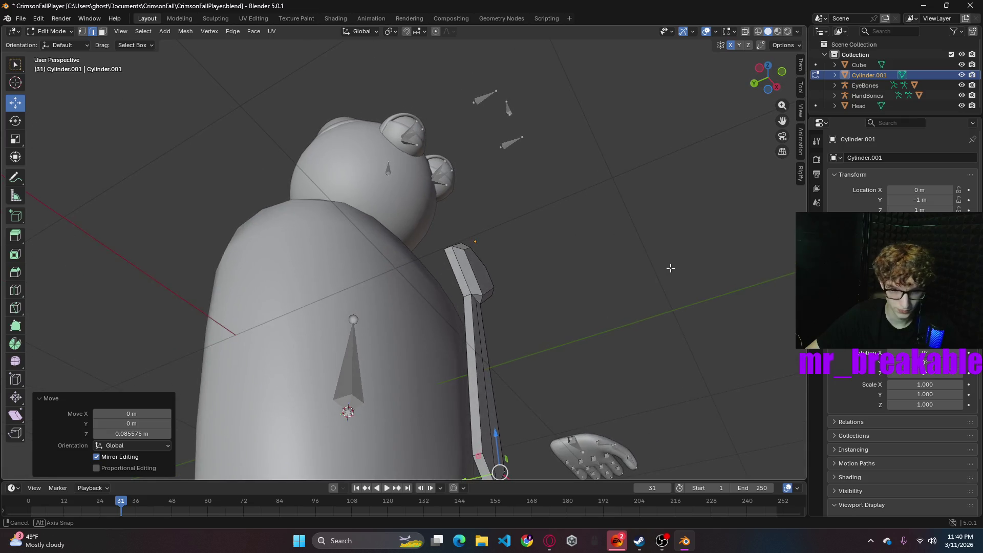
{"action": "left_click", "coordinate": [475, 305], "text": "alt"}
{"action": "key", "text": "1"}
{"action": "left_click", "coordinate": [476, 297]}
{"action": "right_click", "coordinate": [576, 309]}
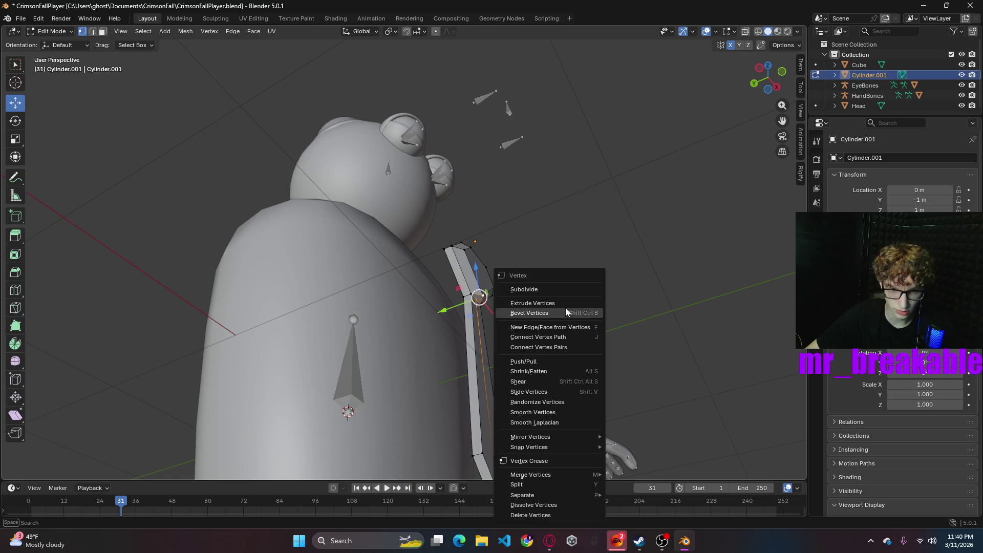
{"action": "left_click", "coordinate": [524, 290]}
{"action": "left_click", "coordinate": [483, 295]}
{"action": "left_click_drag", "start_coordinate": [443, 305], "coordinate": [442, 313]}
{"action": "middle_click_drag", "start_coordinate": [588, 301], "coordinate": [512, 316]}
{"action": "scroll", "coordinate": [513, 316], "scroll_direction": "up", "scroll_amount": 2}
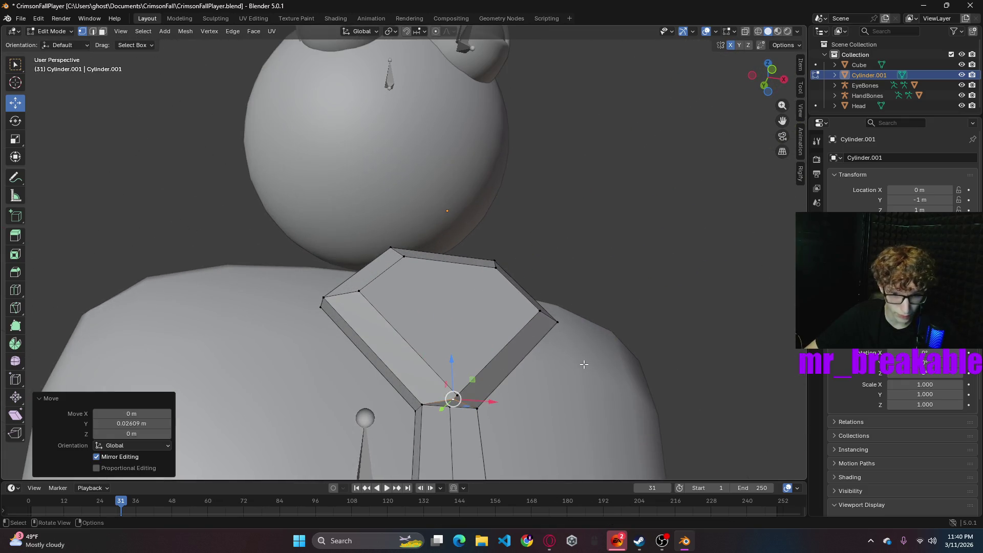
- Merge the knot's lower front corner vertices at their center from the vertex context menu
{"action": "middle_click_drag", "start_coordinate": [583, 359], "coordinate": [561, 358]}
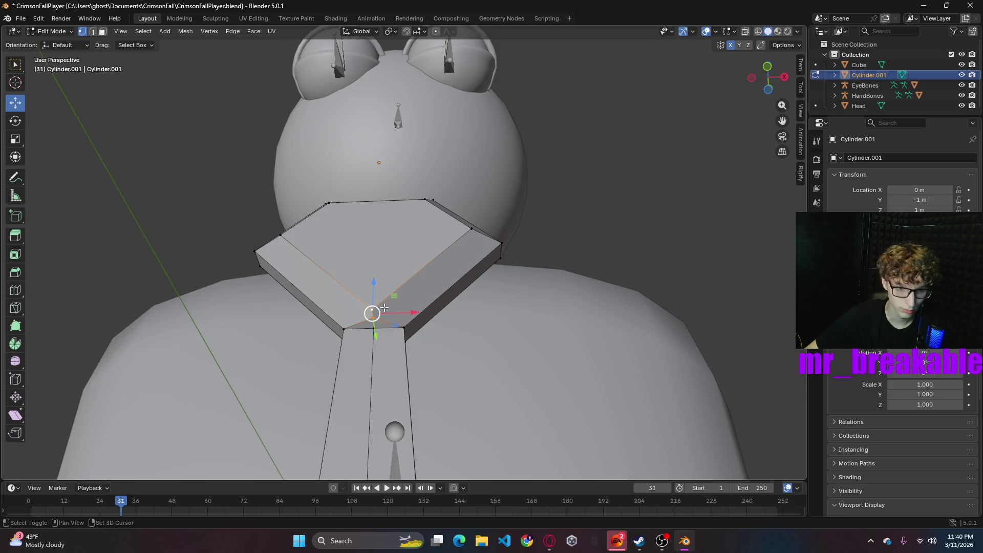
{"action": "right_click", "coordinate": [353, 304]}
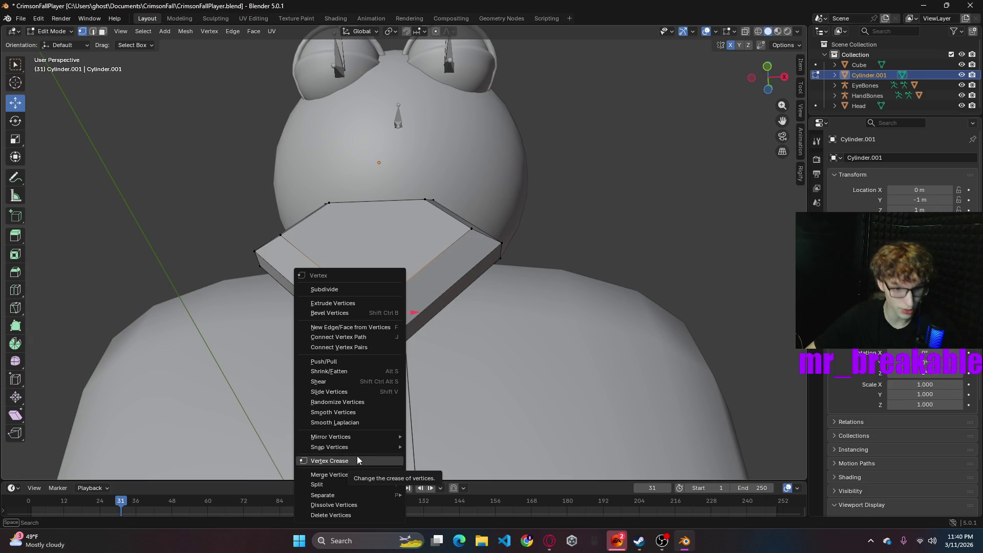
{"action": "mouse_move", "coordinate": [351, 475]}
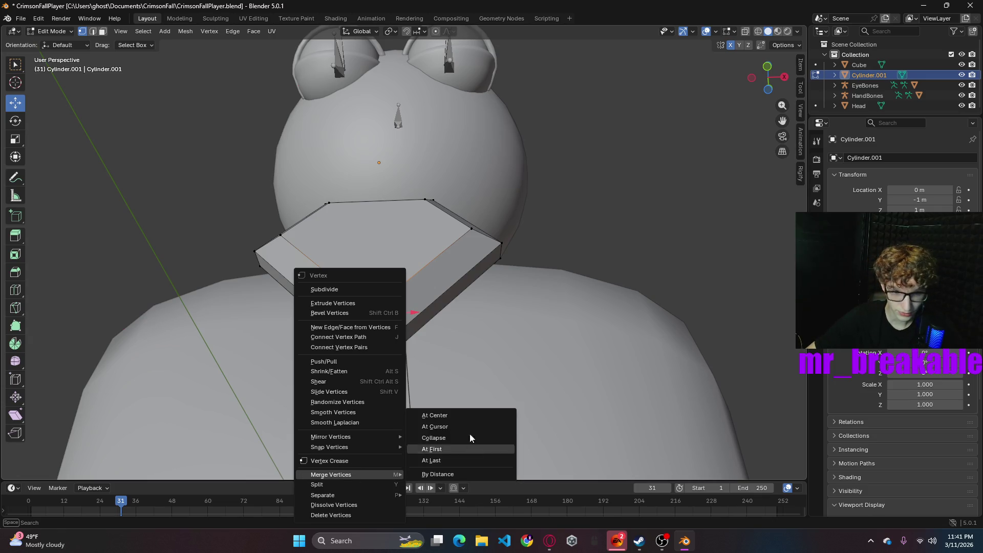
{"action": "left_click", "coordinate": [448, 414]}
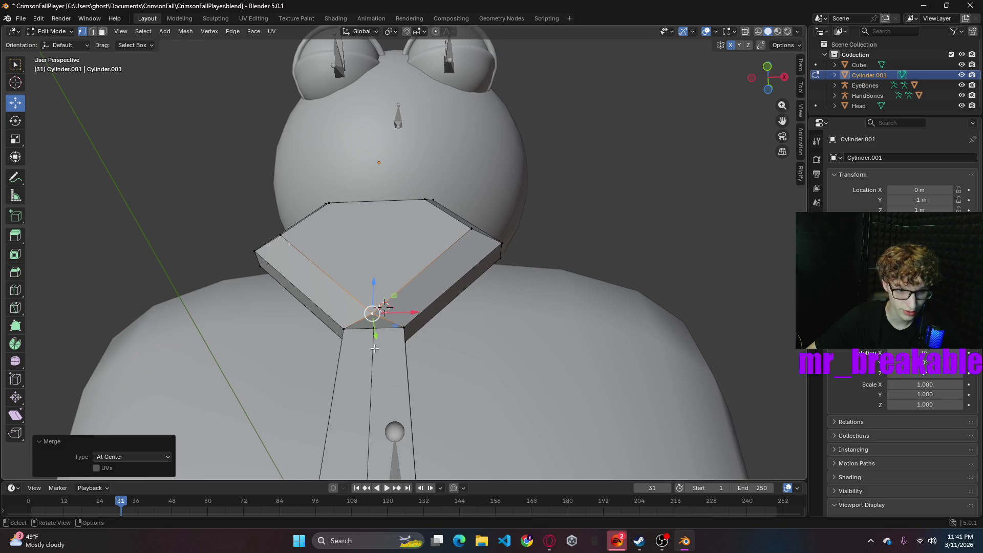
- Undo a trial Y move of the merged vertex and merge again with M > At Center
{"action": "key", "text": "g"}
{"action": "key", "text": "y"}
{"action": "left_click", "coordinate": [383, 345]}
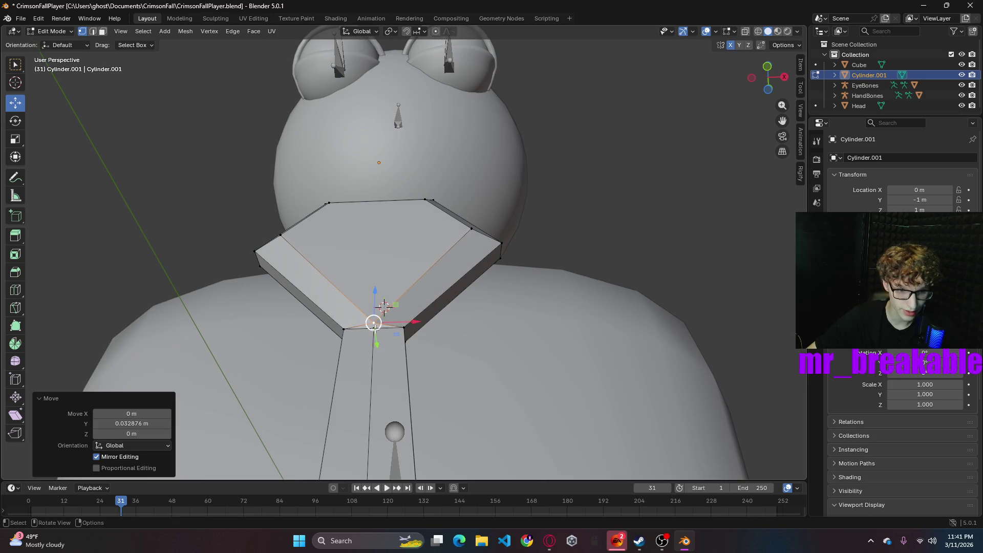
{"action": "key", "text": "ctrl+z"}
{"action": "key", "text": "m"}
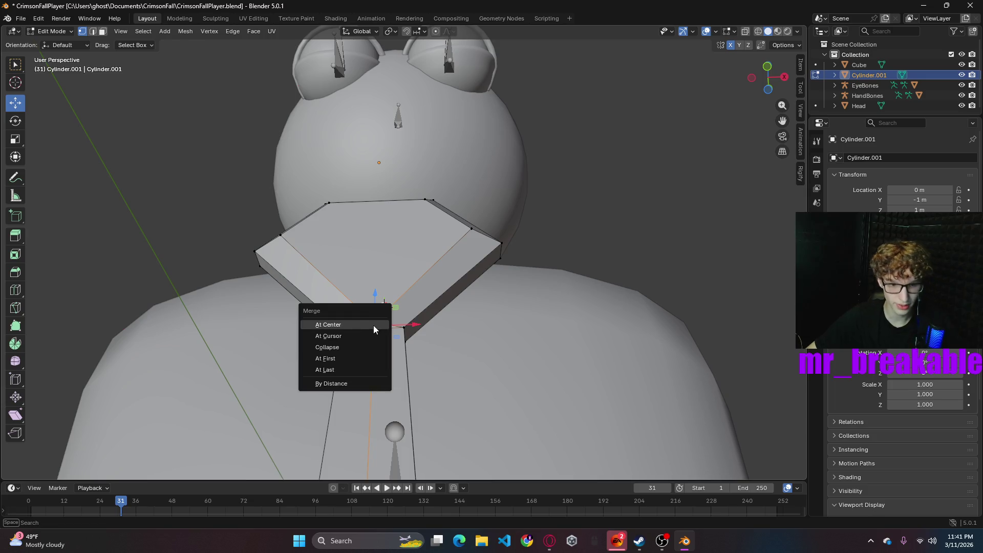
{"action": "left_click", "coordinate": [374, 325]}
{"action": "left_click", "coordinate": [672, 307]}
{"action": "middle_click_drag", "start_coordinate": [639, 254], "coordinate": [264, 358]}
{"action": "left_click", "coordinate": [287, 383]}
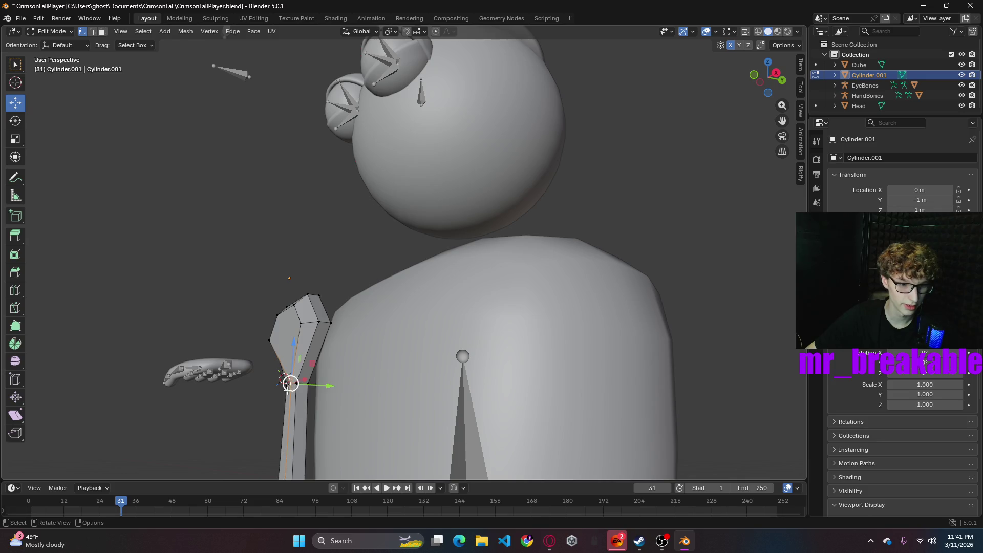
- Push a top tie vertex back and shift a selected tie edge loop slightly along Y
{"action": "left_click_drag", "start_coordinate": [327, 385], "coordinate": [222, 384]}
{"action": "mouse_move", "coordinate": [221, 384]}
{"action": "middle_mouse_down"}
{"action": "mouse_move", "coordinate": [406, 314]}
{"action": "mouse_move", "coordinate": [392, 292]}
{"action": "mouse_move", "coordinate": [406, 300]}
{"action": "mouse_move", "coordinate": [400, 305]}
{"action": "mouse_move", "coordinate": [504, 314]}
{"action": "mouse_move", "coordinate": [598, 275]}
{"action": "middle_mouse_up"}
{"action": "left_click", "coordinate": [582, 261], "text": "alt"}
{"action": "left_click", "coordinate": [629, 357], "text": "shift"}
{"action": "left_click", "coordinate": [631, 363], "text": "shift"}
{"action": "left_click_drag", "start_coordinate": [576, 341], "coordinate": [588, 334]}
{"action": "mouse_move", "coordinate": [680, 268]}
{"action": "middle_mouse_down"}
{"action": "mouse_move", "coordinate": [656, 287]}
{"action": "mouse_move", "coordinate": [693, 305]}
{"action": "mouse_move", "coordinate": [679, 324]}
{"action": "middle_mouse_up"}
{"action": "left_click", "coordinate": [518, 362]}
{"action": "left_click", "coordinate": [515, 377], "text": "shift"}
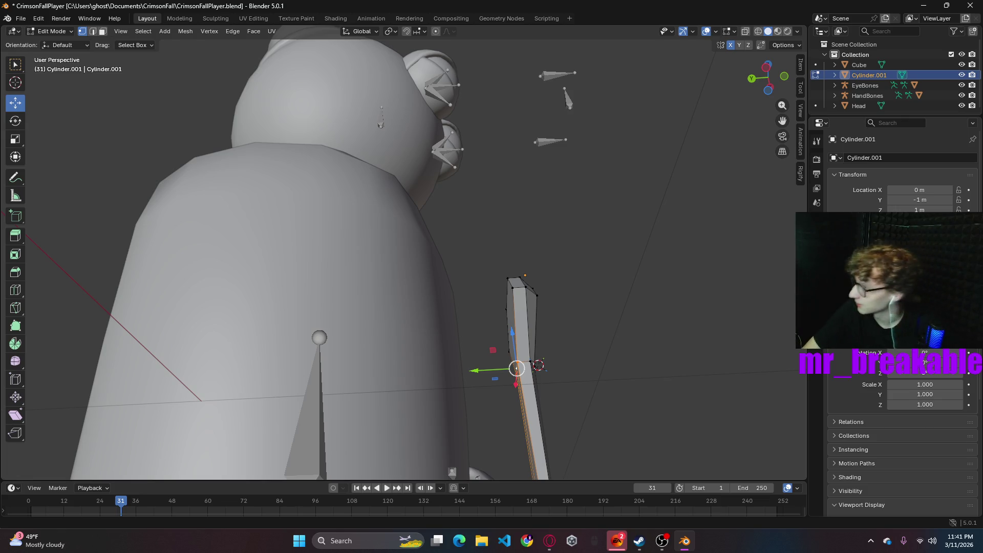
{"action": "key", "text": "alt+Tab"}
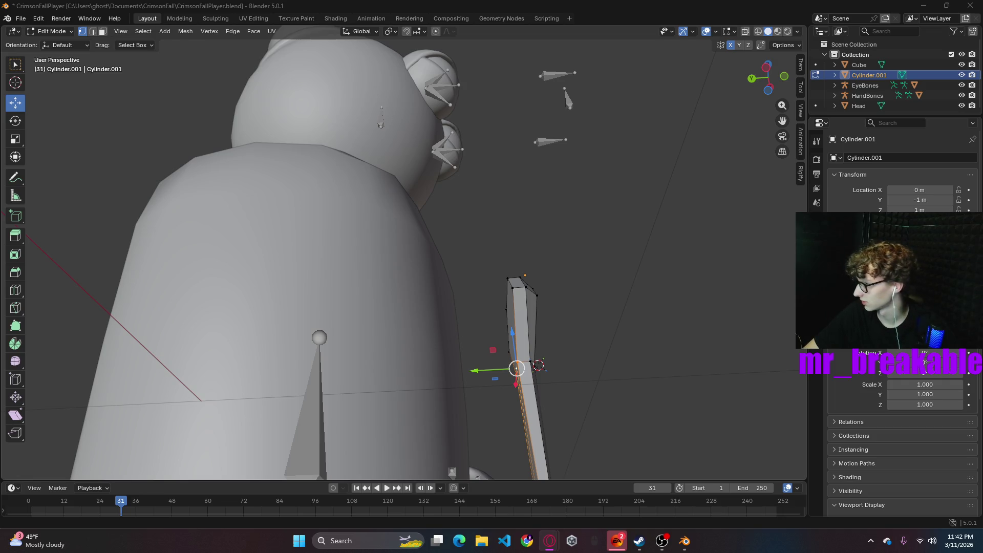
- Nudge the tie selection and its top neck vertex slightly along Y
{"action": "middle_click_drag", "start_coordinate": [562, 349], "coordinate": [559, 334]}
{"action": "left_click_drag", "start_coordinate": [483, 352], "coordinate": [492, 353]}
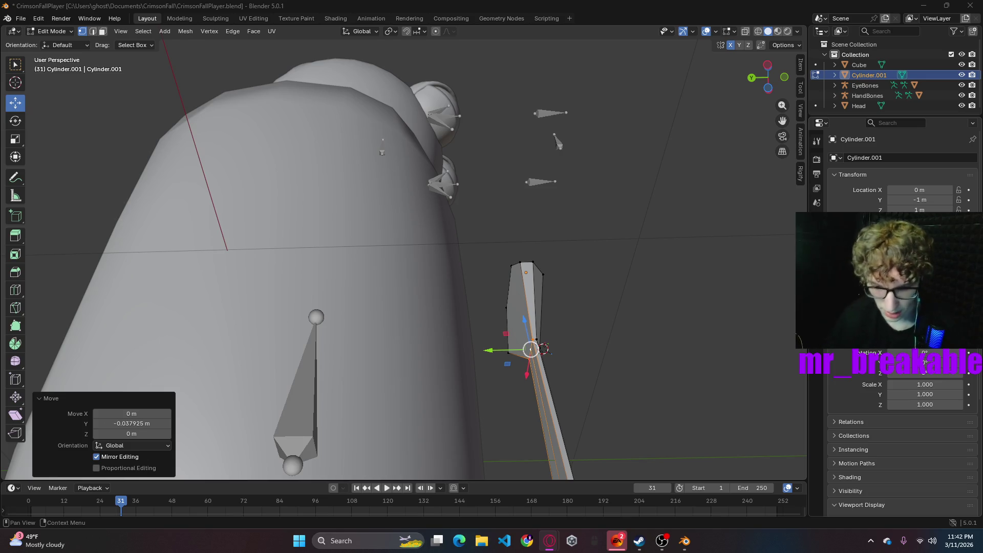
{"action": "mouse_move", "coordinate": [599, 287]}
{"action": "middle_mouse_down"}
{"action": "mouse_move", "coordinate": [588, 299]}
{"action": "mouse_move", "coordinate": [588, 364]}
{"action": "mouse_move", "coordinate": [589, 353]}
{"action": "mouse_move", "coordinate": [604, 351]}
{"action": "mouse_move", "coordinate": [550, 339]}
{"action": "mouse_move", "coordinate": [593, 358]}
{"action": "middle_mouse_up"}
{"action": "key", "text": "KP_Decimal"}
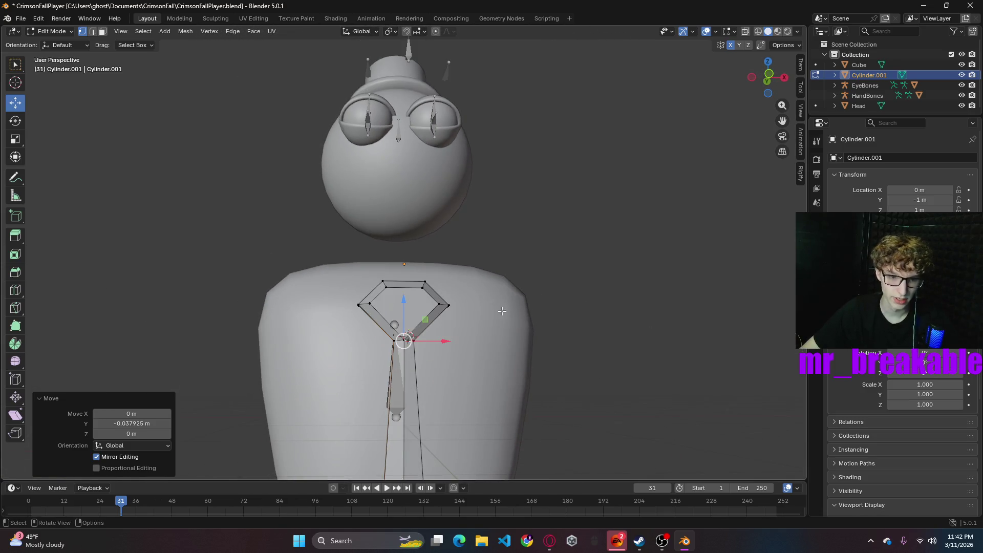
{"action": "scroll", "coordinate": [588, 345], "scroll_direction": "up", "scroll_amount": 1}
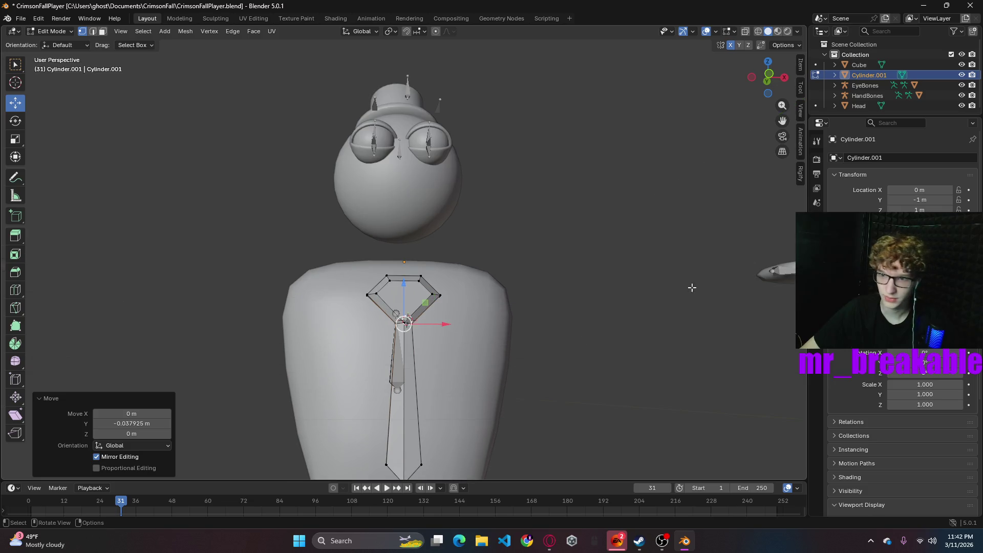
{"action": "mouse_move", "coordinate": [541, 376]}
{"action": "middle_mouse_down"}
{"action": "mouse_move", "coordinate": [555, 288]}
{"action": "mouse_move", "coordinate": [483, 316]}
{"action": "mouse_move", "coordinate": [486, 298]}
{"action": "mouse_move", "coordinate": [430, 354]}
{"action": "mouse_move", "coordinate": [391, 426]}
{"action": "middle_mouse_up"}
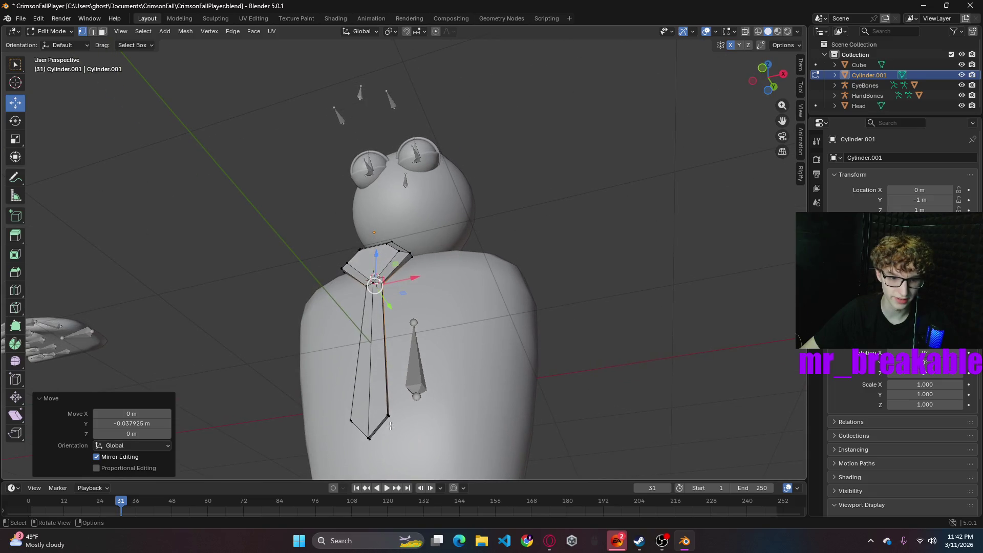
{"action": "left_click", "coordinate": [386, 416]}
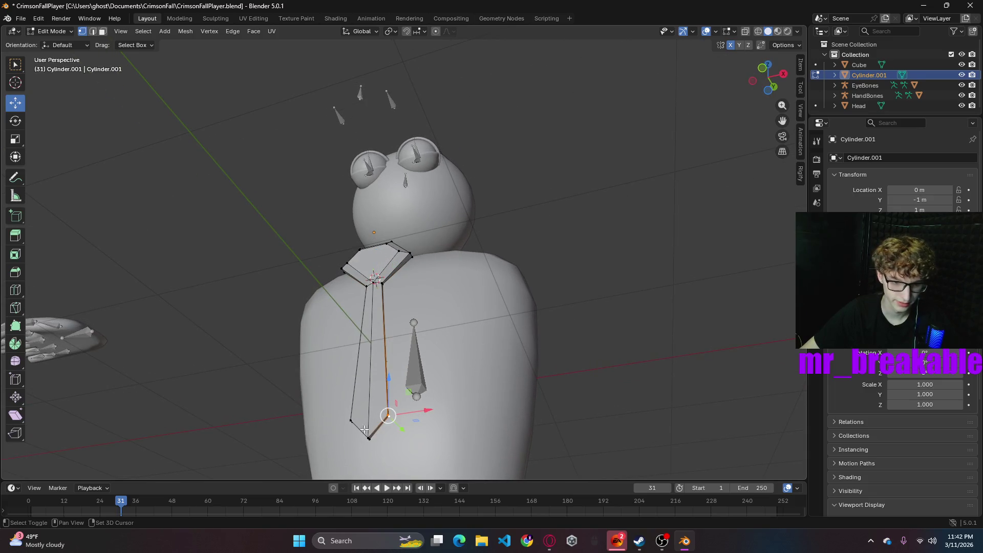
{"action": "left_click", "coordinate": [374, 278]}
{"action": "left_click_drag", "start_coordinate": [387, 304], "coordinate": [383, 297]}
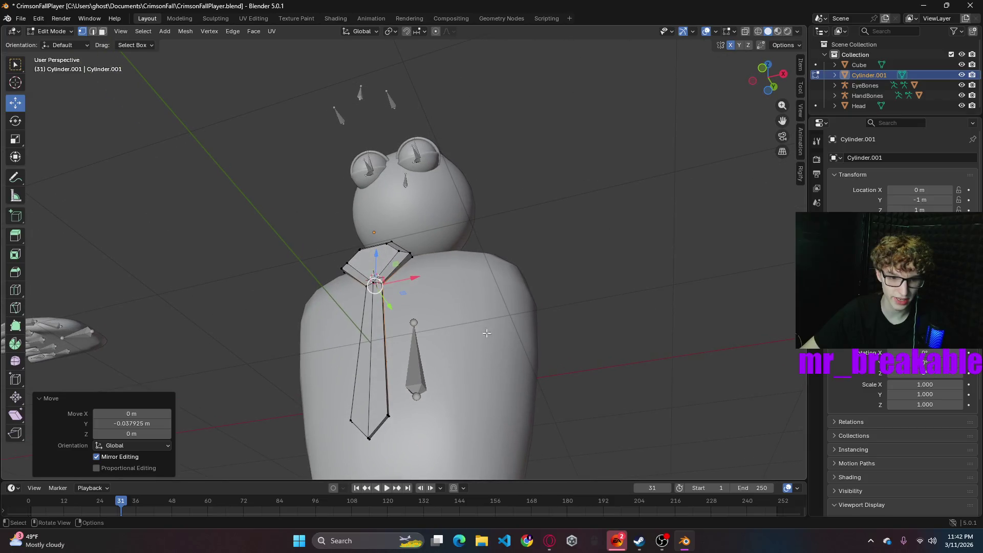
- In wireframe, scale the tie's three bottom vertices up by about 1.92
{"action": "left_click", "coordinate": [386, 416]}
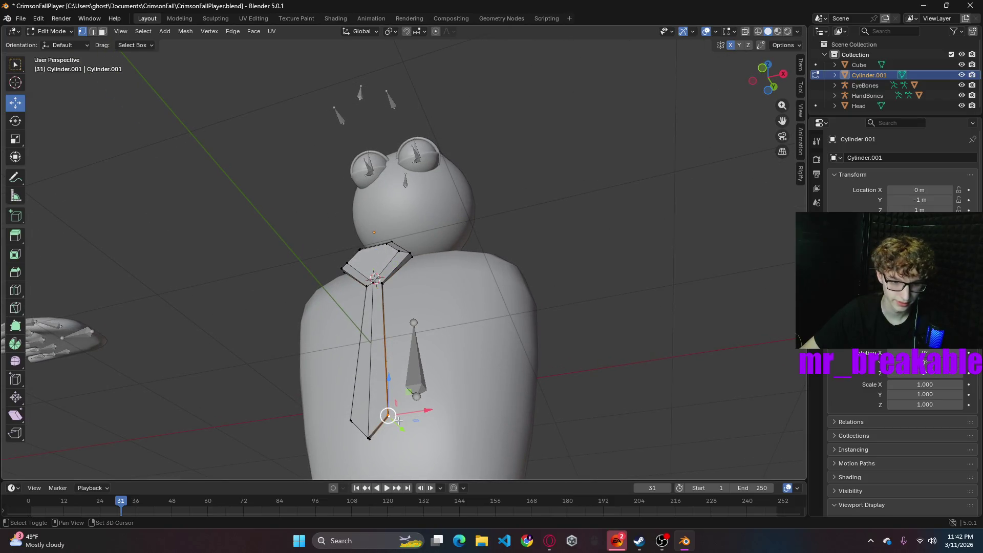
{"action": "left_click", "coordinate": [353, 420], "text": "shift"}
{"action": "middle_click_drag", "start_coordinate": [358, 410], "coordinate": [389, 394]}
{"action": "key", "text": "shift+z"}
{"action": "left_click_drag", "start_coordinate": [359, 377], "coordinate": [471, 455]}
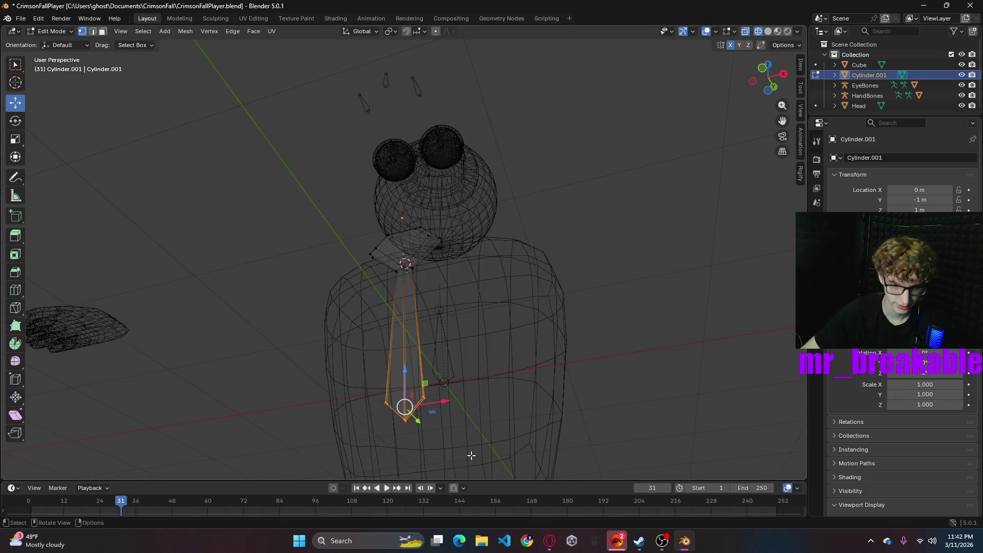
{"action": "key", "text": "s"}
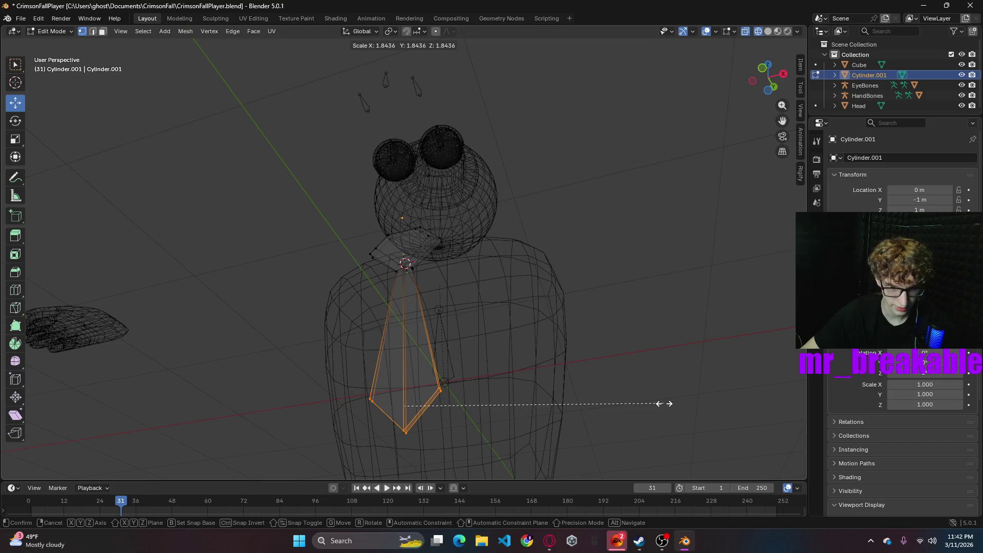
{"action": "left_click", "coordinate": [673, 405]}
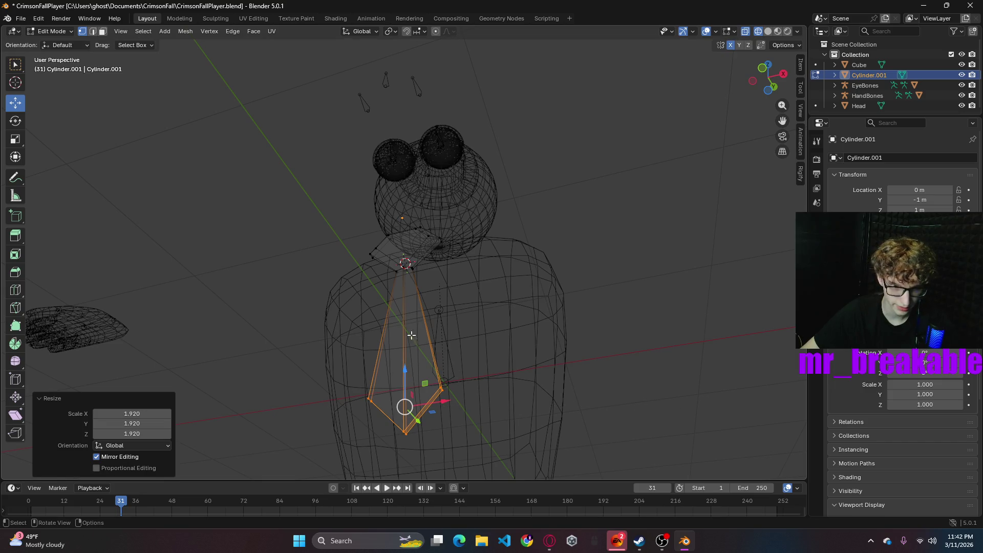
- Scale the tie's top vertex by 1.687 to widen it at the neck
{"action": "left_click_drag", "start_coordinate": [376, 264], "coordinate": [436, 283]}
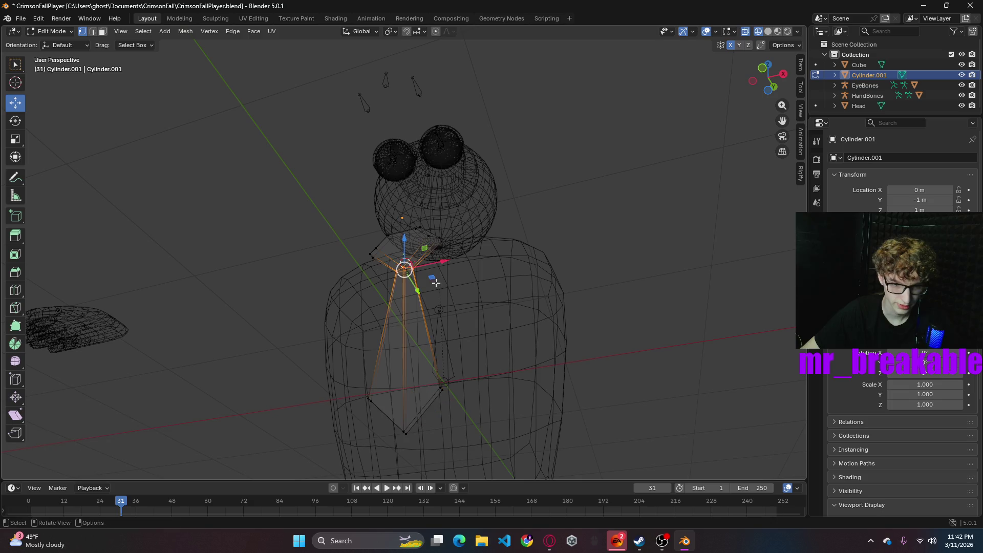
{"action": "key", "text": "s"}
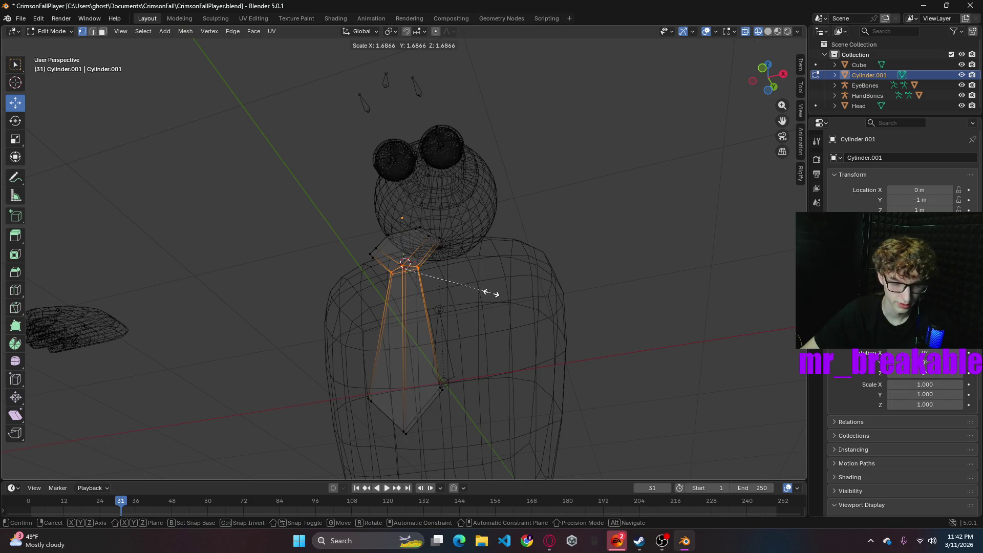
{"action": "left_click", "coordinate": [491, 293]}
{"action": "mouse_move", "coordinate": [624, 314]}
{"action": "middle_mouse_down"}
{"action": "mouse_move", "coordinate": [538, 333]}
{"action": "mouse_move", "coordinate": [548, 346]}
{"action": "mouse_move", "coordinate": [577, 343]}
{"action": "mouse_move", "coordinate": [652, 303]}
{"action": "middle_mouse_up"}
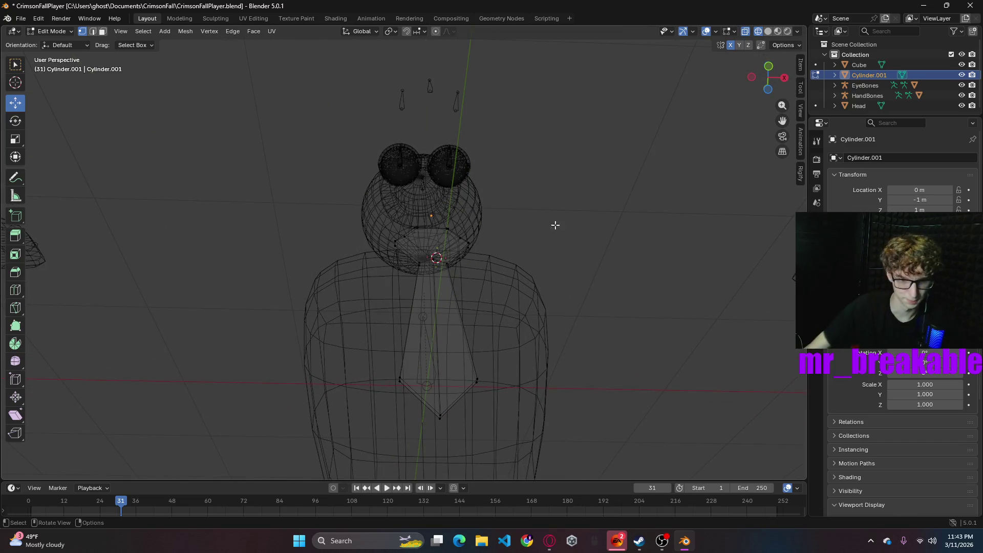
- Slide upper and lower tie vertices along Y to flatten the tie into a thin strip
{"action": "mouse_move", "coordinate": [577, 270]}
{"action": "middle_mouse_down"}
{"action": "mouse_move", "coordinate": [520, 320]}
{"action": "mouse_move", "coordinate": [483, 324]}
{"action": "mouse_move", "coordinate": [448, 294]}
{"action": "mouse_move", "coordinate": [470, 304]}
{"action": "mouse_move", "coordinate": [474, 267]}
{"action": "mouse_move", "coordinate": [284, 349]}
{"action": "middle_mouse_up"}
{"action": "left_click", "coordinate": [358, 368]}
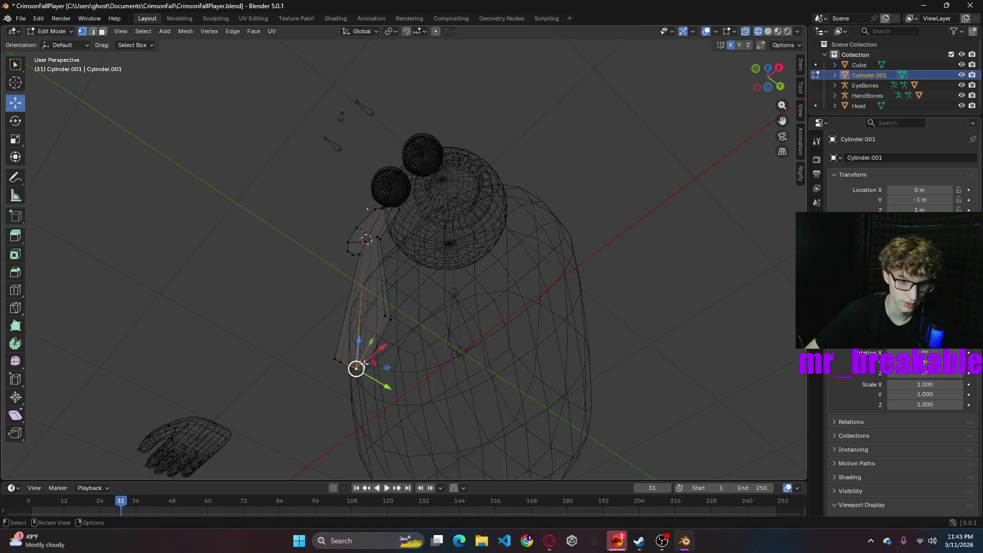
{"action": "left_click_drag", "start_coordinate": [392, 389], "coordinate": [396, 393]}
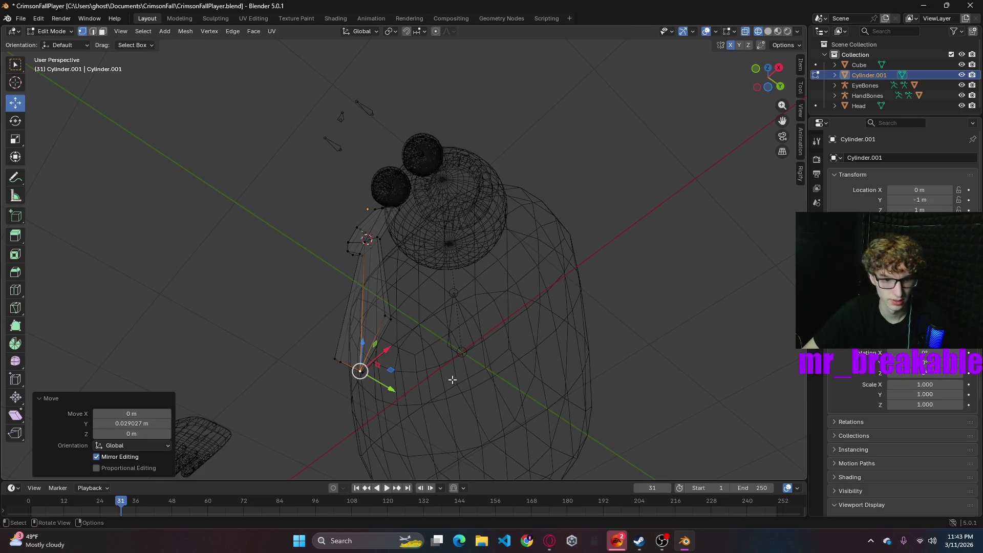
{"action": "middle_click_drag", "start_coordinate": [392, 333], "coordinate": [364, 336]}
{"action": "left_click", "coordinate": [363, 337]}
{"action": "left_click", "coordinate": [327, 380], "text": "shift"}
{"action": "key", "text": "ctrl+z"}
{"action": "left_click_drag", "start_coordinate": [401, 350], "coordinate": [406, 361]}
- Adjust the tie's bottom vertex, then return to Object Mode
{"action": "left_click", "coordinate": [689, 325]}
{"action": "mouse_move", "coordinate": [689, 325]}
{"action": "middle_mouse_down"}
{"action": "mouse_move", "coordinate": [621, 327]}
{"action": "mouse_move", "coordinate": [596, 314]}
{"action": "middle_mouse_up"}
{"action": "left_click", "coordinate": [319, 350]}
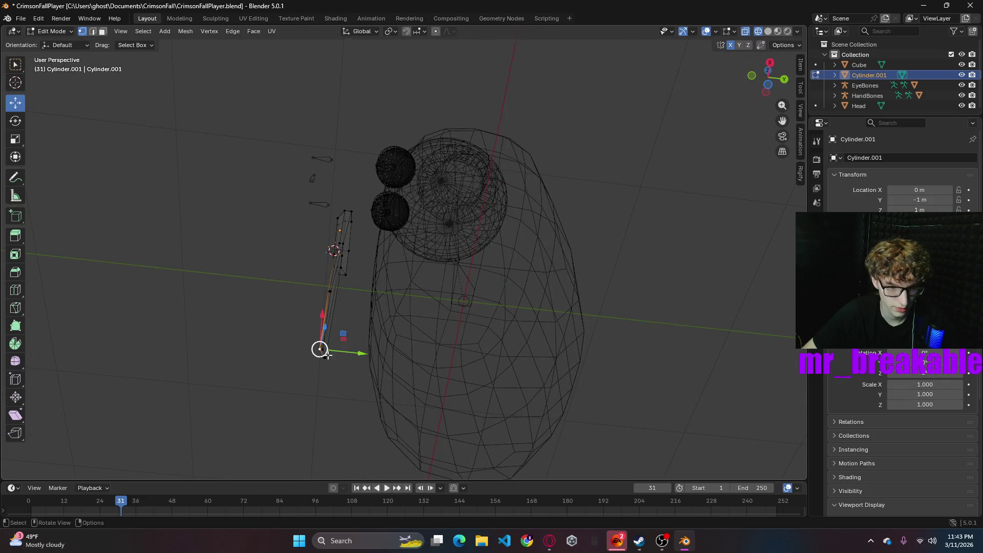
{"action": "mouse_move", "coordinate": [676, 298]}
{"action": "middle_mouse_down"}
{"action": "mouse_move", "coordinate": [485, 351]}
{"action": "mouse_move", "coordinate": [495, 368]}
{"action": "mouse_move", "coordinate": [529, 377]}
{"action": "mouse_move", "coordinate": [710, 375]}
{"action": "mouse_move", "coordinate": [676, 413]}
{"action": "mouse_move", "coordinate": [658, 404]}
{"action": "middle_mouse_up"}
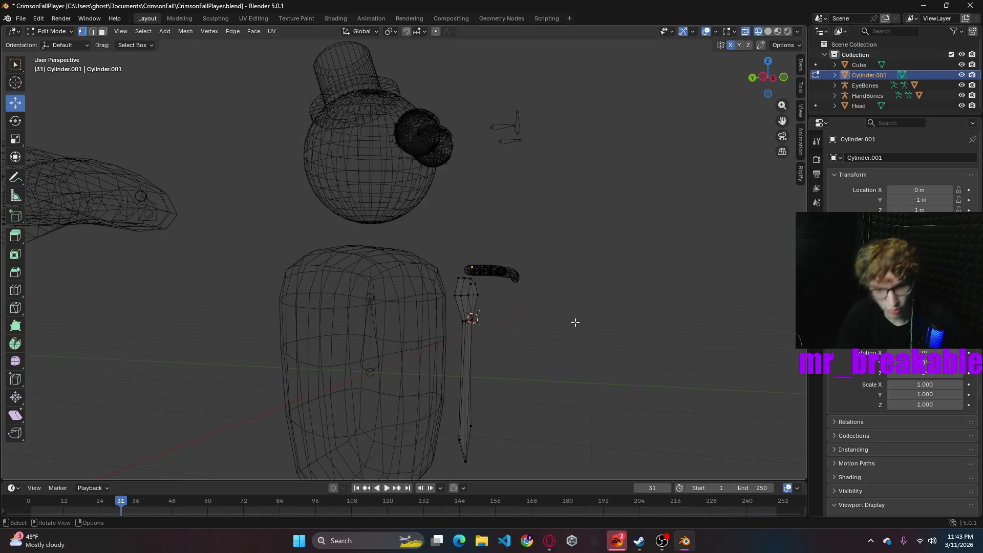
{"action": "scroll", "coordinate": [563, 325], "scroll_direction": "up", "scroll_amount": 1}
{"action": "scroll", "coordinate": [559, 326], "scroll_direction": "up", "scroll_amount": 2}
{"action": "mouse_move", "coordinate": [617, 358]}
{"action": "middle_mouse_down"}
{"action": "mouse_move", "coordinate": [415, 330]}
{"action": "mouse_move", "coordinate": [355, 338]}
{"action": "mouse_move", "coordinate": [373, 417]}
{"action": "middle_mouse_up"}
{"action": "key", "text": "ctrl+z"}
{"action": "key", "text": "ctrl+z"}
{"action": "key", "text": "ctrl+z"}
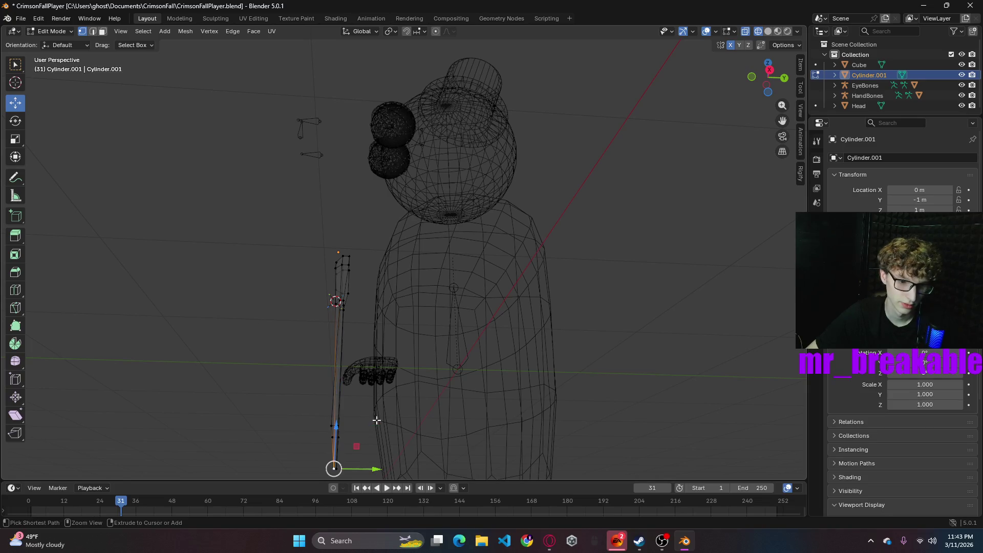
{"action": "mouse_move", "coordinate": [401, 389]}
{"action": "middle_mouse_down"}
{"action": "mouse_move", "coordinate": [463, 423]}
{"action": "mouse_move", "coordinate": [377, 391]}
{"action": "mouse_move", "coordinate": [380, 442]}
{"action": "mouse_move", "coordinate": [369, 430]}
{"action": "middle_mouse_up"}
{"action": "left_click", "coordinate": [51, 31]}
{"action": "left_click", "coordinate": [44, 42]}
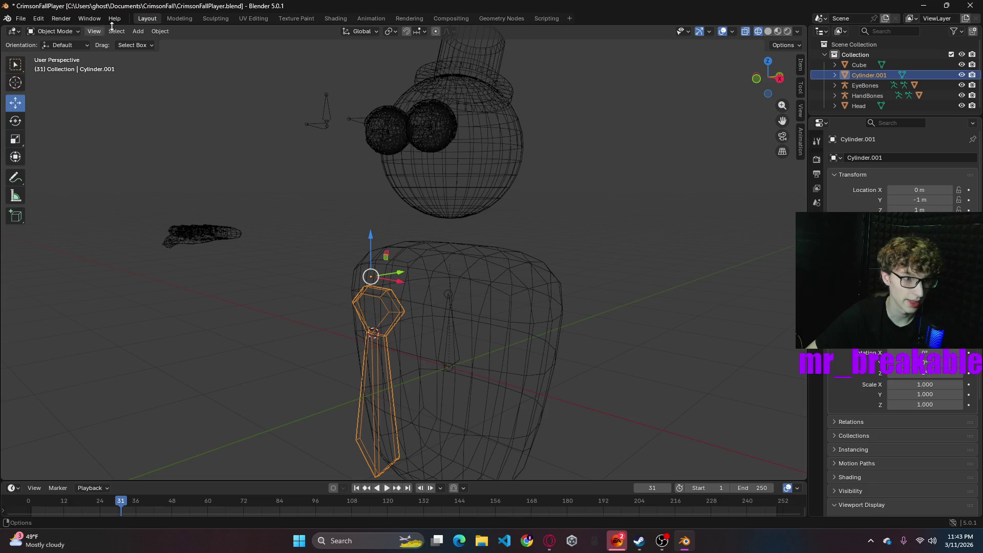
- In solid shading, move the tie to about Y -0.718 m and Z 1.233 m
{"action": "left_click", "coordinate": [768, 31]}
{"action": "middle_click_drag", "start_coordinate": [624, 247], "coordinate": [517, 238]}
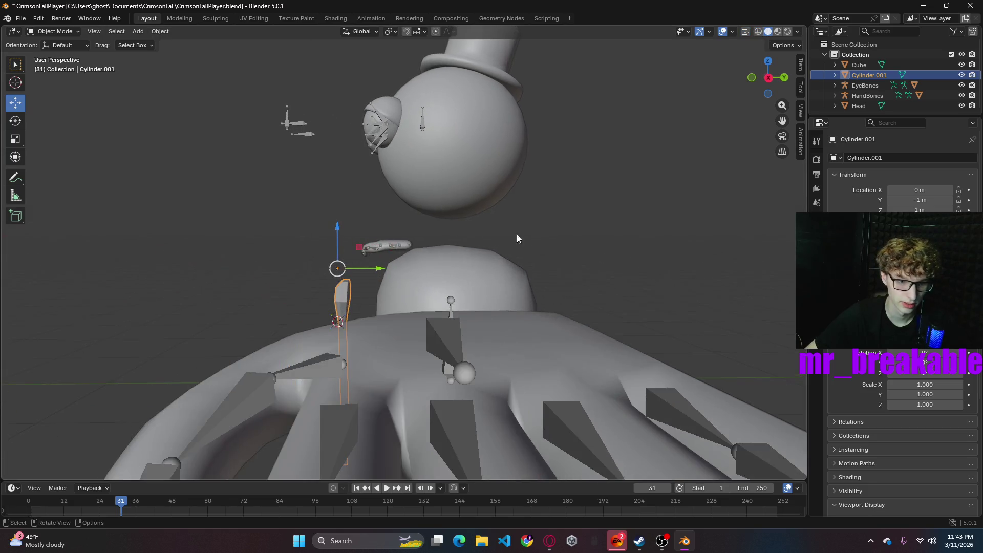
{"action": "left_click_drag", "start_coordinate": [379, 272], "coordinate": [400, 264]}
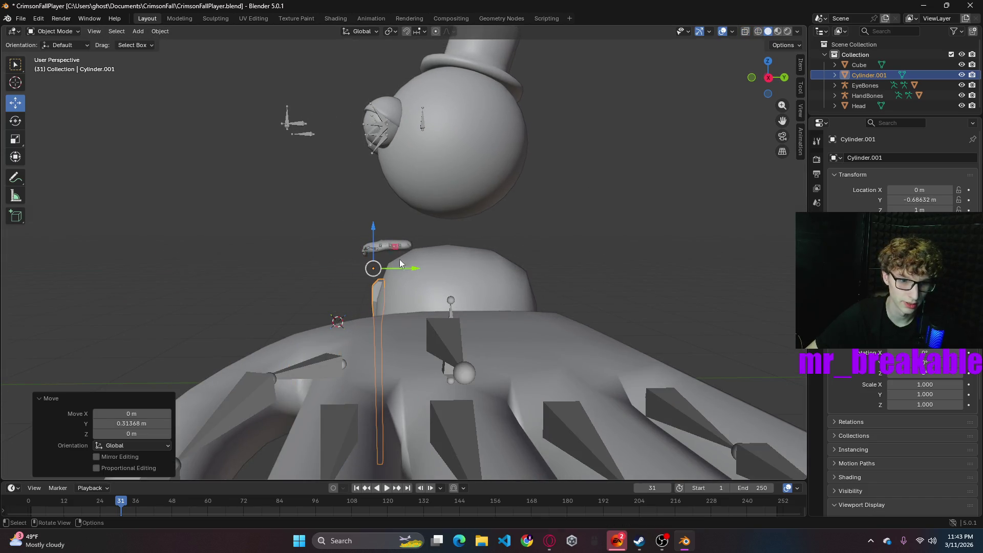
{"action": "left_click_drag", "start_coordinate": [374, 228], "coordinate": [375, 191]}
{"action": "mouse_move", "coordinate": [500, 260]}
{"action": "middle_mouse_down"}
{"action": "mouse_move", "coordinate": [543, 240]}
{"action": "mouse_move", "coordinate": [522, 253]}
{"action": "mouse_move", "coordinate": [553, 263]}
{"action": "middle_mouse_up"}
{"action": "middle_click_drag", "start_coordinate": [525, 311], "coordinate": [461, 266]}
{"action": "left_click_drag", "start_coordinate": [423, 238], "coordinate": [425, 241]}
{"action": "middle_click_drag", "start_coordinate": [425, 241], "coordinate": [389, 246]}
{"action": "left_click_drag", "start_coordinate": [371, 221], "coordinate": [372, 233]}
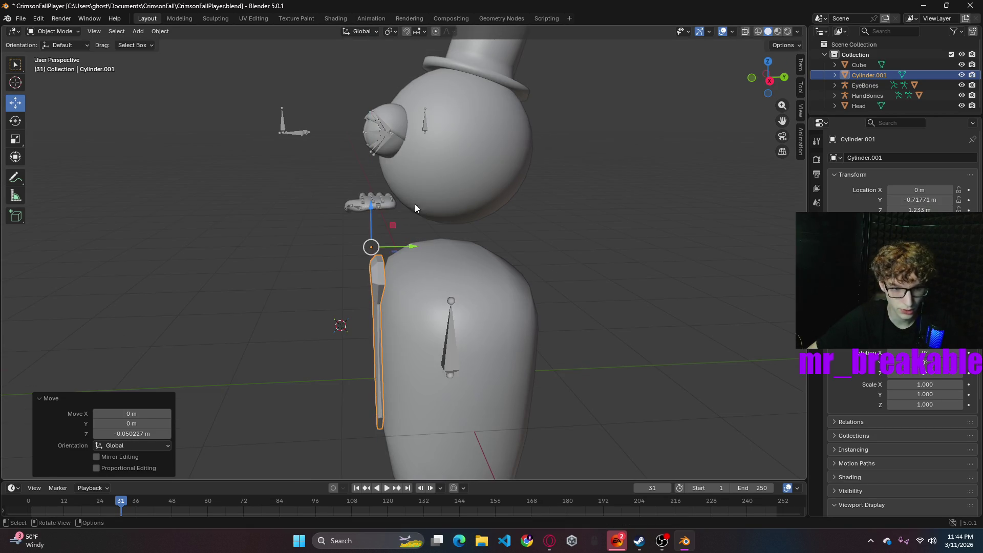
- Enter Edit Mode on the tie and box-select its top vertices in wireframe
{"action": "left_click", "coordinate": [769, 80]}
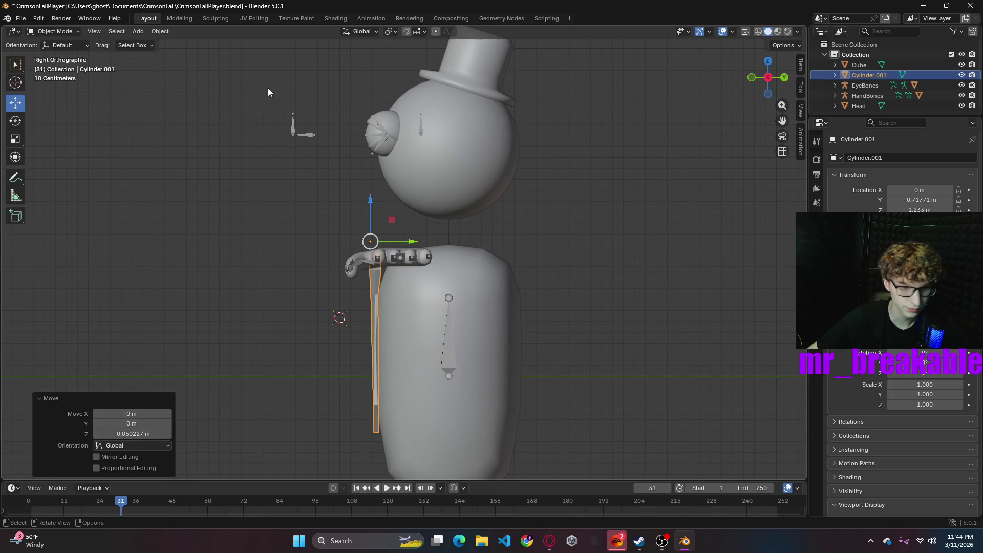
{"action": "left_click", "coordinate": [66, 32]}
{"action": "left_click", "coordinate": [50, 56]}
{"action": "middle_click_drag", "start_coordinate": [376, 257], "coordinate": [330, 240]}
{"action": "left_click_drag", "start_coordinate": [328, 229], "coordinate": [426, 287]}
{"action": "key", "text": "shift+z"}
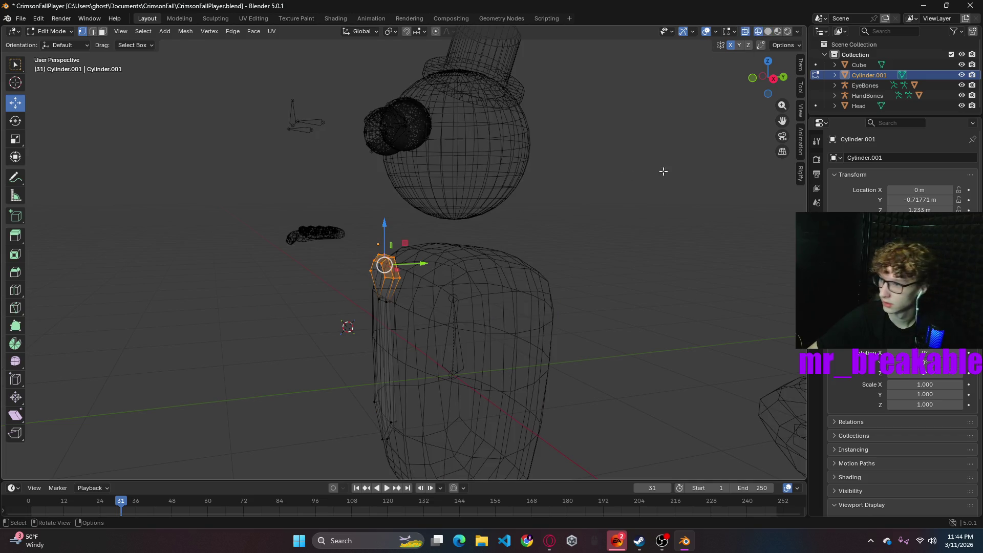
- Rotate the tie's top vertices in stages up to 24.2°, shifting them along Y between rotations
{"action": "mouse_move", "coordinate": [317, 220]}
{"action": "left_mouse_down"}
{"action": "mouse_move", "coordinate": [378, 278]}
{"action": "mouse_move", "coordinate": [440, 296]}
{"action": "left_mouse_up"}
{"action": "key", "text": "r"}
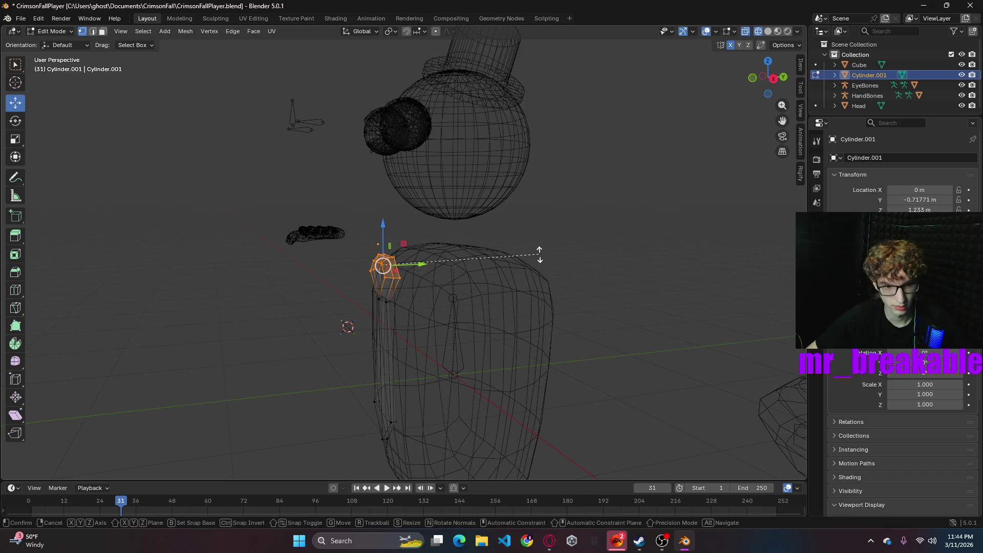
{"action": "left_click", "coordinate": [550, 284]}
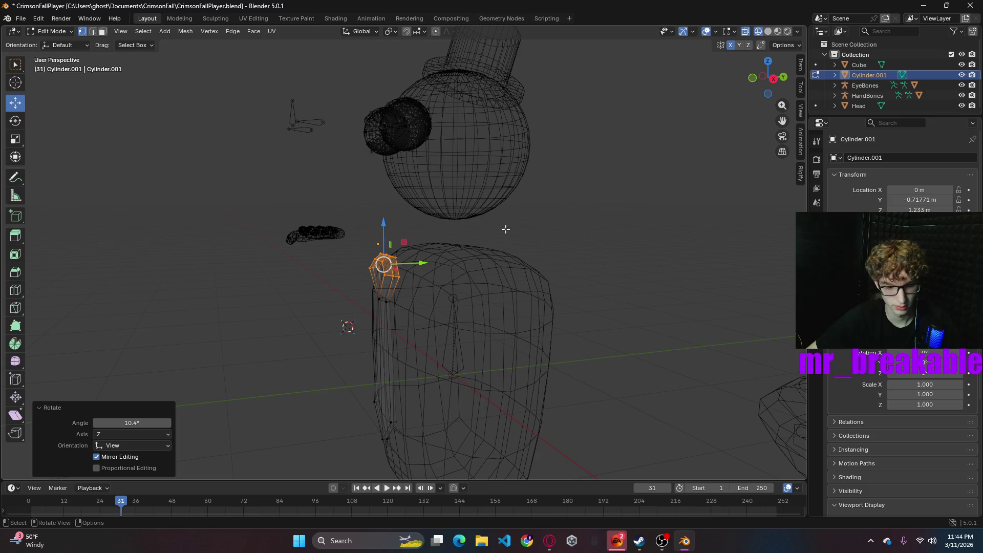
{"action": "left_click_drag", "start_coordinate": [425, 264], "coordinate": [436, 271]}
{"action": "key", "text": "r"}
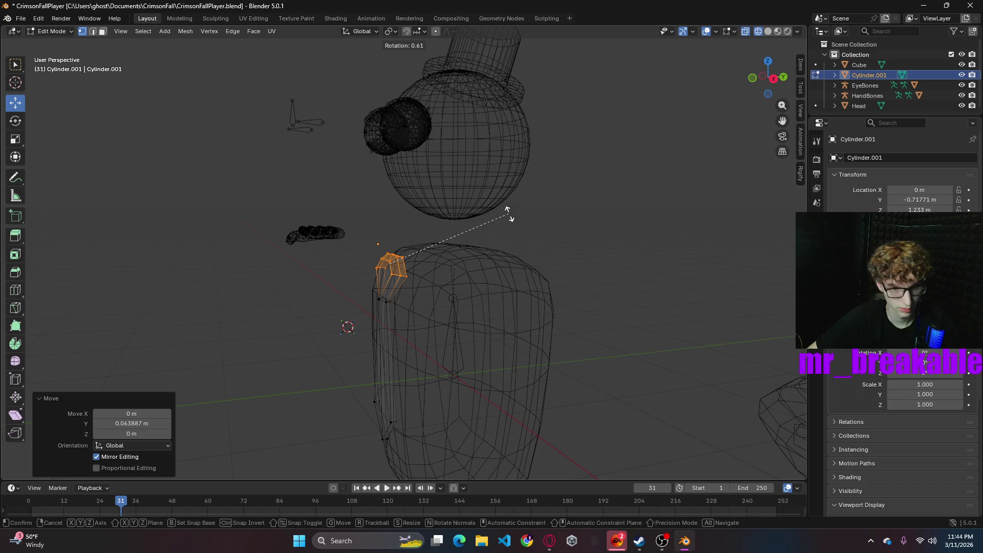
{"action": "left_click", "coordinate": [517, 247]}
{"action": "left_click_drag", "start_coordinate": [432, 260], "coordinate": [434, 263]}
{"action": "mouse_move", "coordinate": [434, 263]}
{"action": "middle_mouse_down"}
{"action": "mouse_move", "coordinate": [528, 247]}
{"action": "mouse_move", "coordinate": [547, 253]}
{"action": "mouse_move", "coordinate": [558, 228]}
{"action": "middle_mouse_up"}
{"action": "key", "text": "r"}
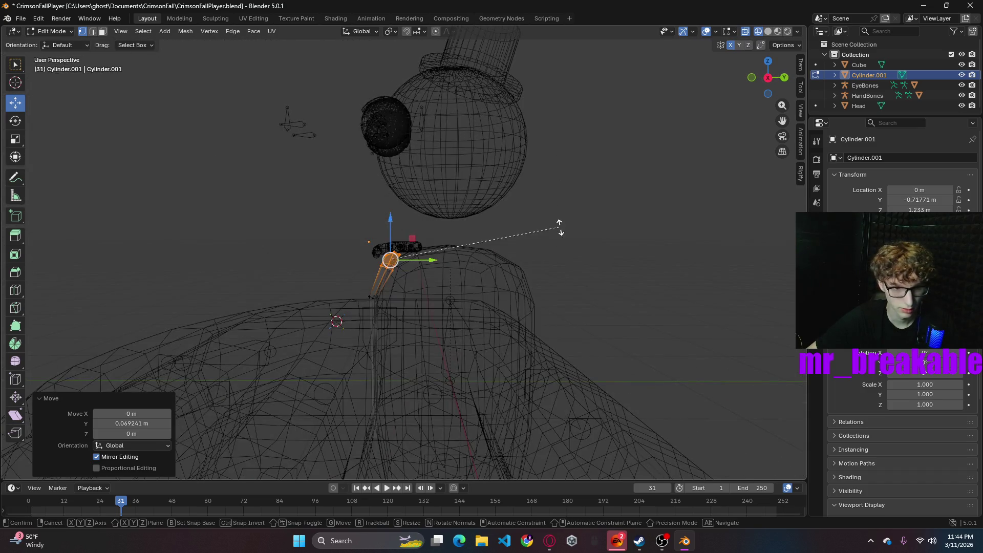
{"action": "left_click", "coordinate": [552, 297]}
- Check the bent tie in Material Preview and return to Object Mode
{"action": "mouse_move", "coordinate": [531, 270]}
{"action": "middle_mouse_down"}
{"action": "mouse_move", "coordinate": [581, 209]}
{"action": "mouse_move", "coordinate": [678, 211]}
{"action": "mouse_move", "coordinate": [663, 226]}
{"action": "mouse_move", "coordinate": [737, 189]}
{"action": "mouse_move", "coordinate": [704, 193]}
{"action": "middle_mouse_up"}
{"action": "left_click", "coordinate": [779, 32]}
{"action": "mouse_move", "coordinate": [611, 274]}
{"action": "middle_mouse_down"}
{"action": "mouse_move", "coordinate": [526, 312]}
{"action": "mouse_move", "coordinate": [654, 290]}
{"action": "mouse_move", "coordinate": [689, 308]}
{"action": "mouse_move", "coordinate": [637, 285]}
{"action": "mouse_move", "coordinate": [615, 250]}
{"action": "mouse_move", "coordinate": [573, 292]}
{"action": "mouse_move", "coordinate": [560, 278]}
{"action": "mouse_move", "coordinate": [584, 287]}
{"action": "mouse_move", "coordinate": [540, 262]}
{"action": "mouse_move", "coordinate": [545, 272]}
{"action": "middle_mouse_up"}
{"action": "scroll", "coordinate": [560, 279], "scroll_direction": "up", "scroll_amount": 5}
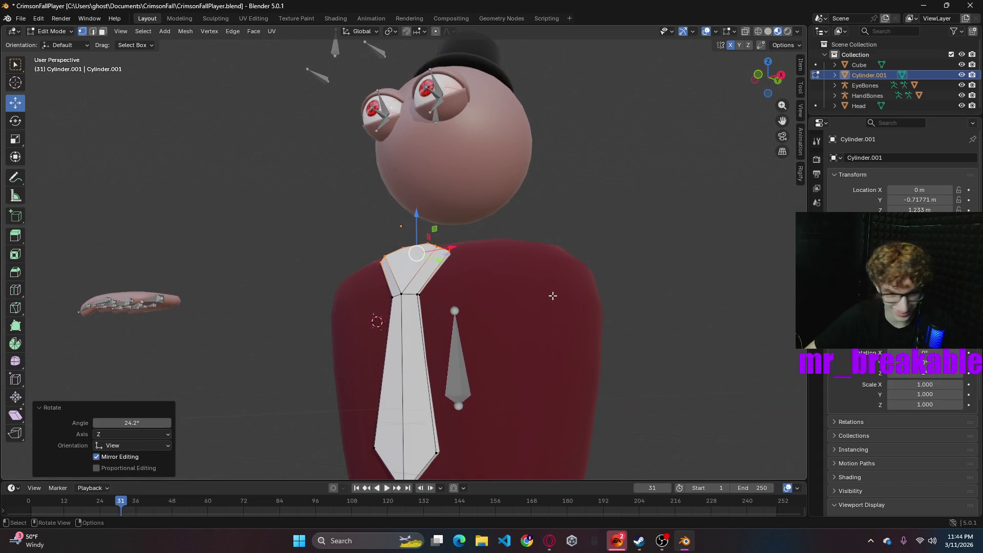
{"action": "middle_click_drag", "start_coordinate": [442, 301], "coordinate": [514, 338]}
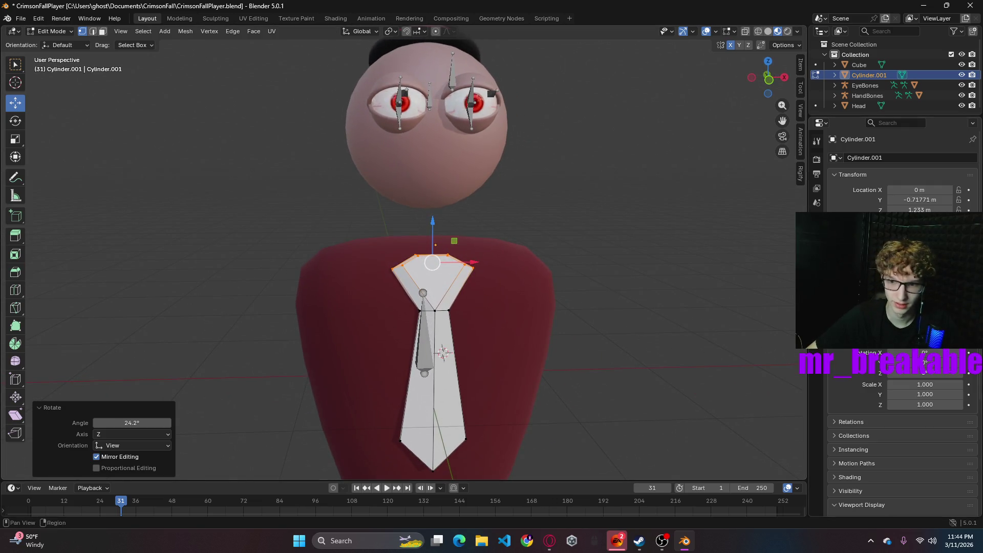
{"action": "key", "text": "Tab"}
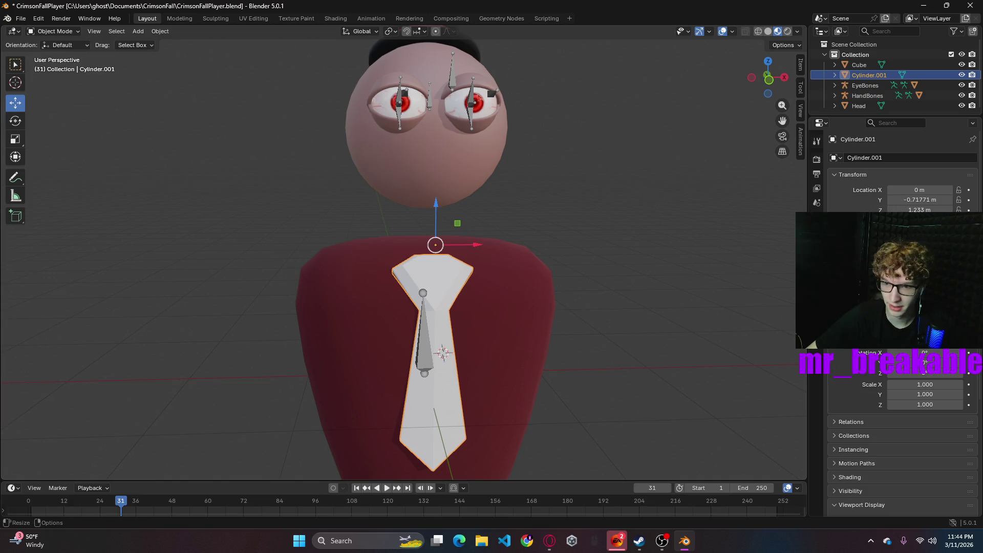
- Give the tie a material slot and assign the red Material.003 to it
{"action": "left_click", "coordinate": [817, 340]}
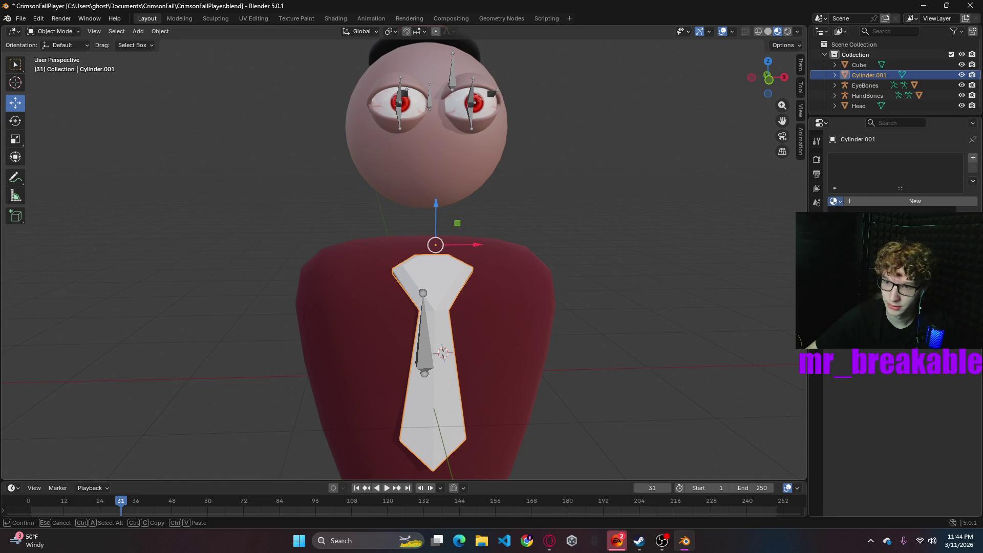
{"action": "left_click", "coordinate": [915, 201]}
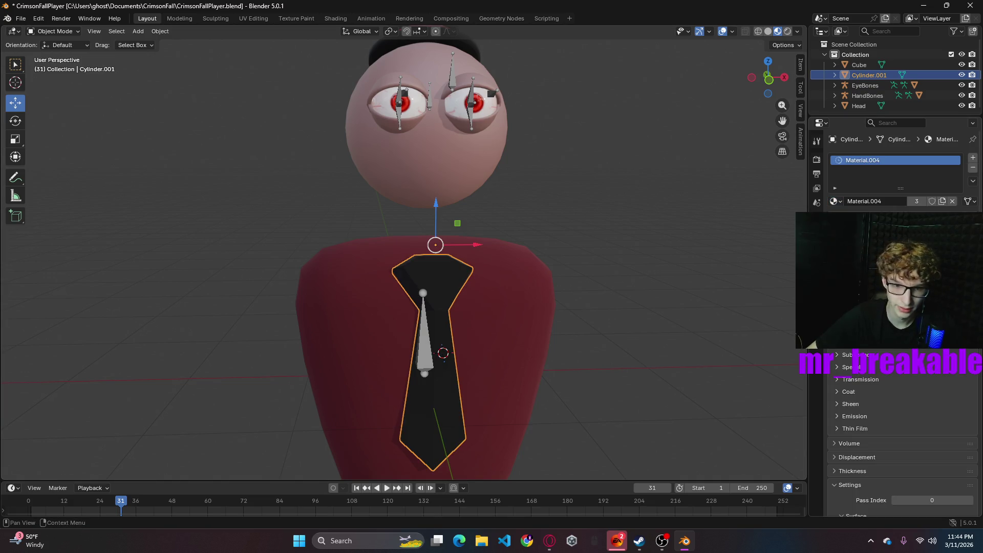
{"action": "left_click", "coordinate": [835, 201]}
{"action": "left_click", "coordinate": [865, 287]}
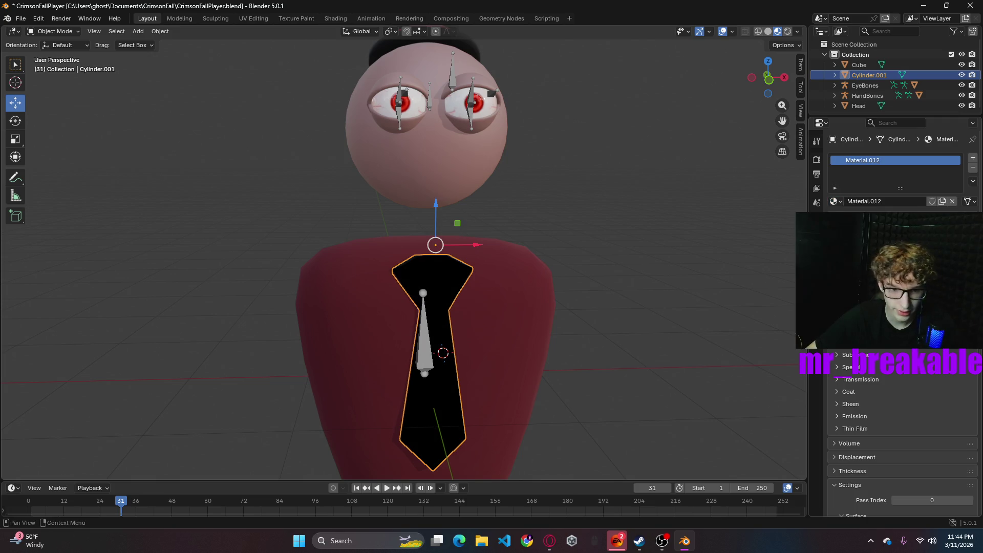
{"action": "left_click", "coordinate": [835, 202]}
{"action": "left_click", "coordinate": [865, 256]}
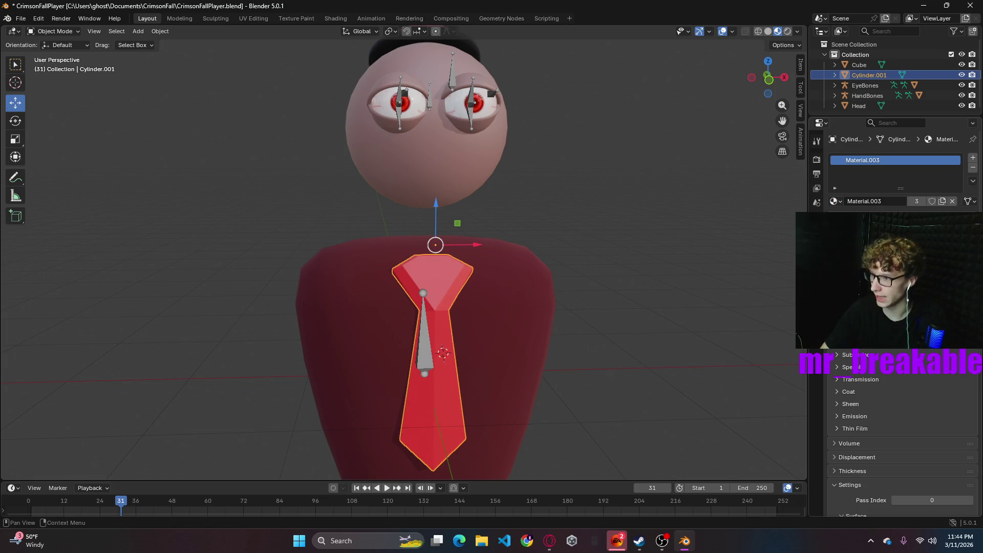
- Reselect the tie and view its material in the Shading workspace
{"action": "scroll", "coordinate": [613, 311], "scroll_direction": "down", "scroll_amount": 5}
{"action": "mouse_move", "coordinate": [616, 320]}
{"action": "middle_mouse_down"}
{"action": "mouse_move", "coordinate": [512, 333]}
{"action": "mouse_move", "coordinate": [625, 313]}
{"action": "mouse_move", "coordinate": [601, 362]}
{"action": "mouse_move", "coordinate": [512, 379]}
{"action": "middle_mouse_up"}
{"action": "left_click", "coordinate": [601, 361]}
{"action": "left_click", "coordinate": [402, 296]}
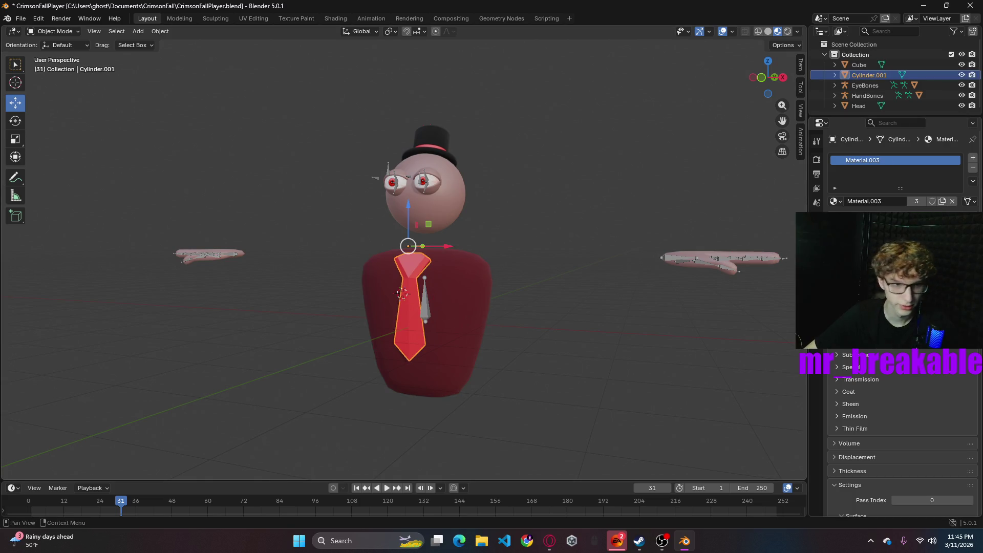
{"action": "left_click", "coordinate": [341, 18]}
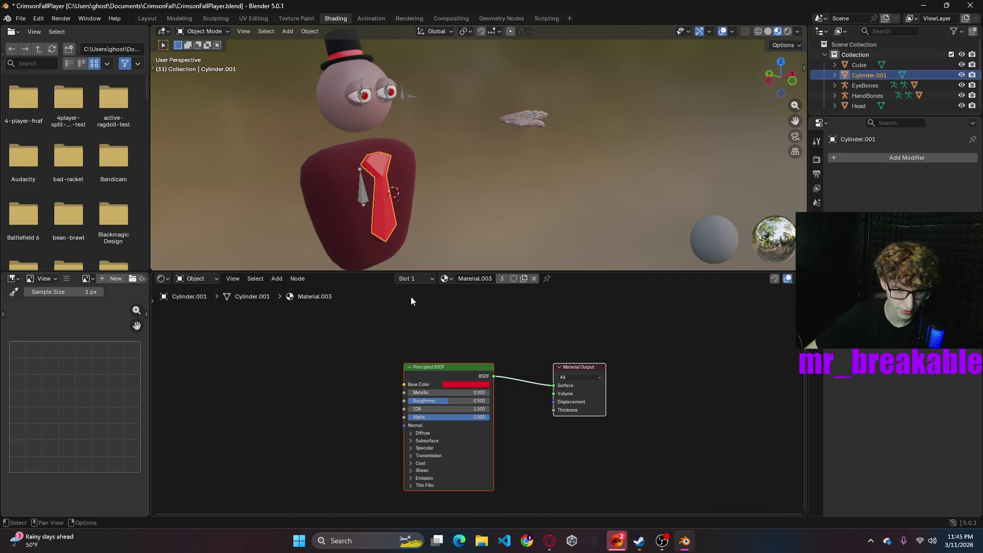
- Apply Shade Smooth to the tie
{"action": "left_click_drag", "start_coordinate": [404, 385], "coordinate": [243, 405]}
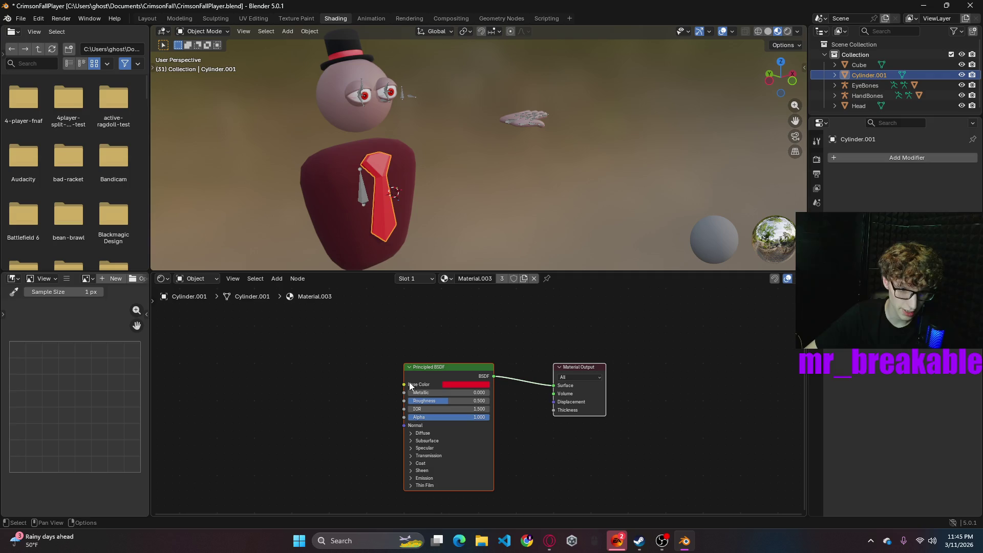
{"action": "right_click", "coordinate": [249, 402]}
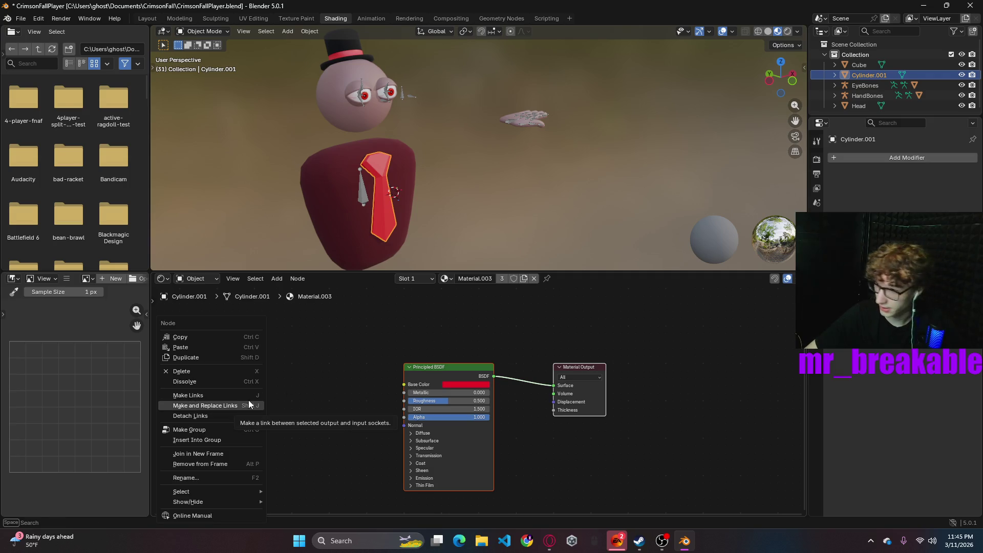
{"action": "mouse_move", "coordinate": [508, 225]}
{"action": "middle_mouse_down"}
{"action": "mouse_move", "coordinate": [438, 214]}
{"action": "mouse_move", "coordinate": [410, 198]}
{"action": "mouse_move", "coordinate": [522, 205]}
{"action": "mouse_move", "coordinate": [625, 191]}
{"action": "mouse_move", "coordinate": [560, 183]}
{"action": "mouse_move", "coordinate": [629, 203]}
{"action": "middle_mouse_up"}
{"action": "scroll", "coordinate": [576, 204], "scroll_direction": "up", "scroll_amount": 4}
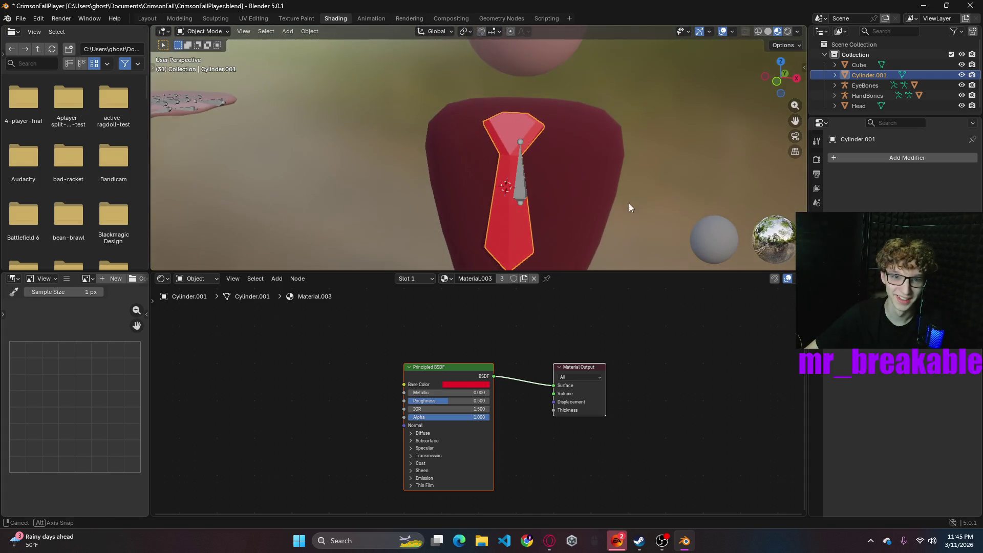
{"action": "right_click", "coordinate": [514, 129]}
{"action": "left_click", "coordinate": [463, 39]}
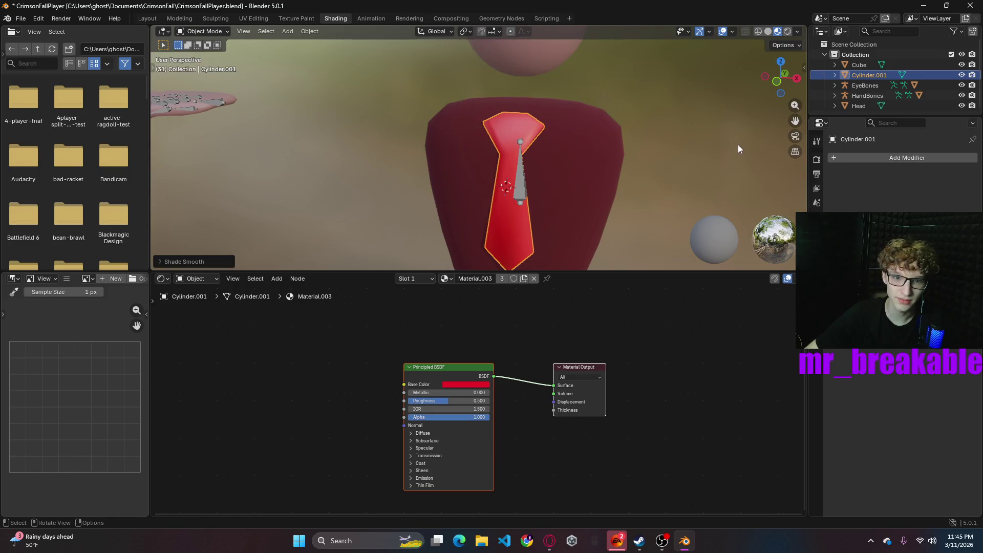
- Make the suit body black by assigning Material.004
{"action": "left_click", "coordinate": [681, 156]}
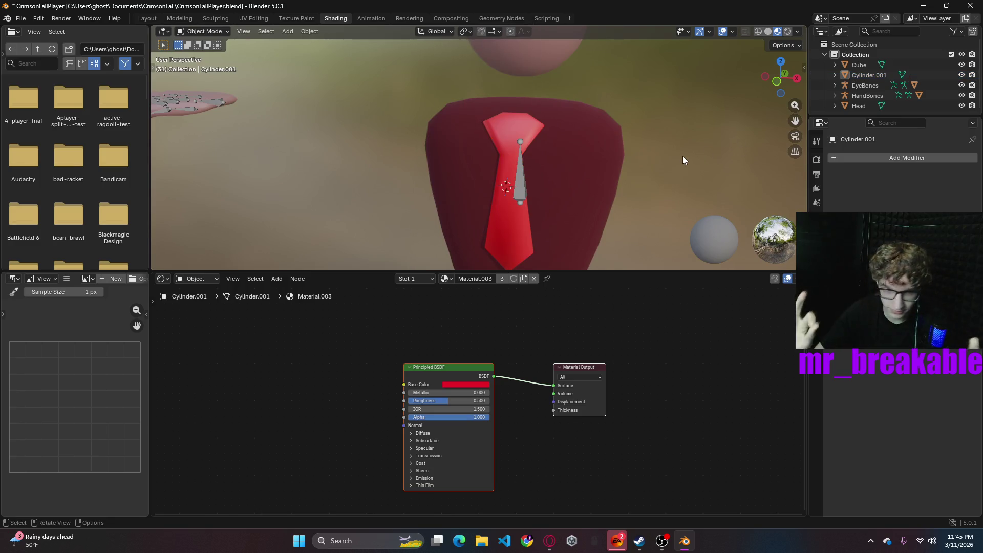
{"action": "scroll", "coordinate": [679, 120], "scroll_direction": "down", "scroll_amount": 5}
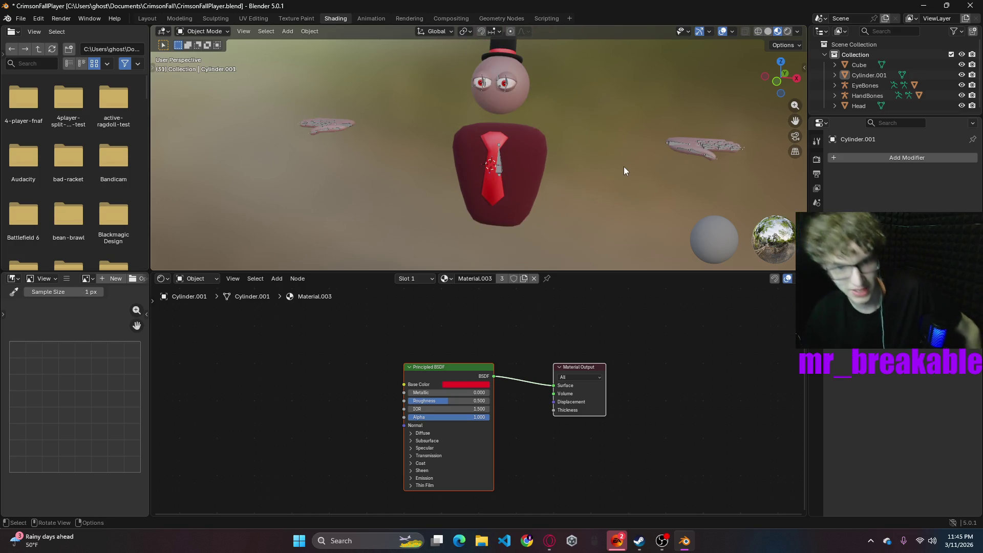
{"action": "left_click", "coordinate": [521, 170]}
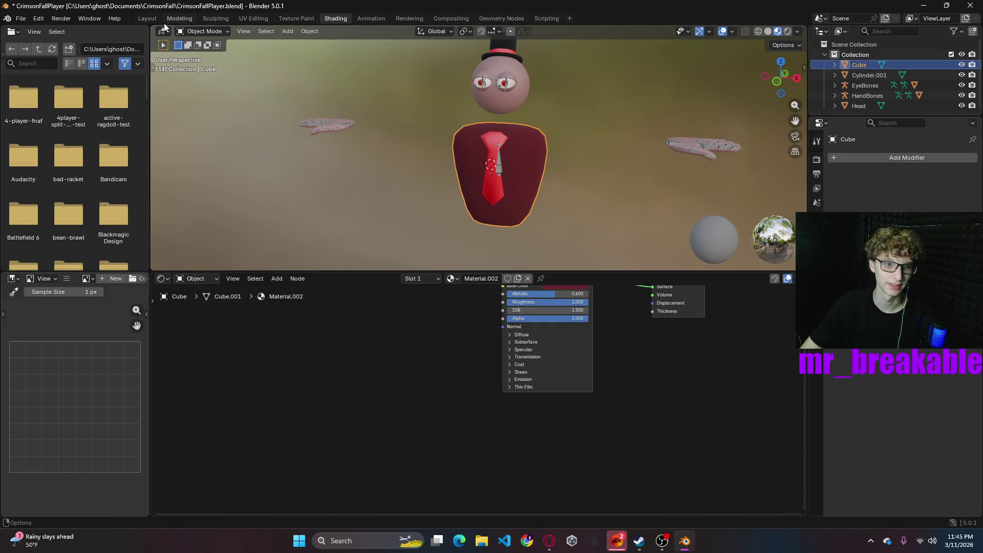
{"action": "left_click", "coordinate": [452, 279]}
{"action": "left_click", "coordinate": [472, 342]}
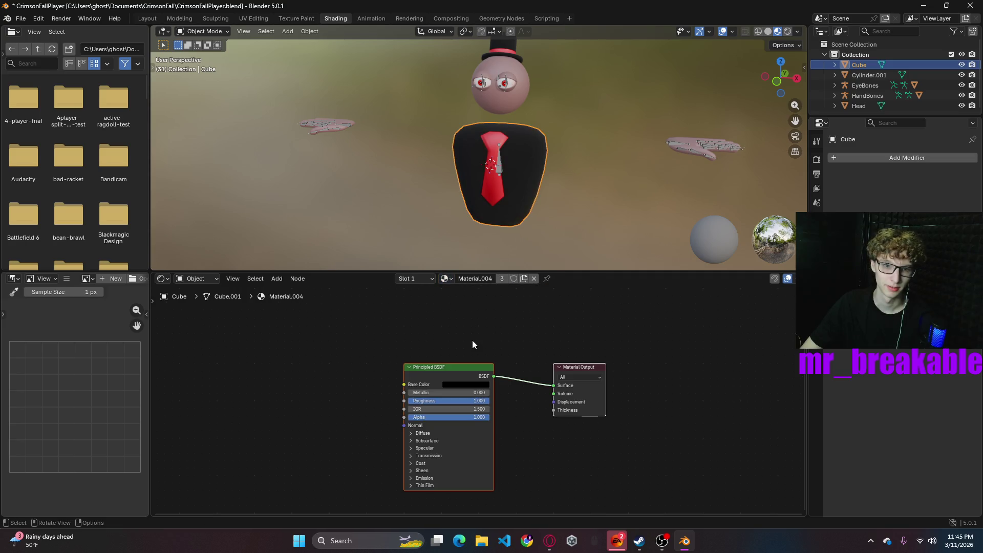
{"action": "left_click", "coordinate": [604, 215]}
- Save the file with Ctrl+S and return to the Layout workspace
{"action": "mouse_move", "coordinate": [601, 199]}
{"action": "middle_mouse_down"}
{"action": "mouse_move", "coordinate": [529, 177]}
{"action": "mouse_move", "coordinate": [692, 196]}
{"action": "mouse_move", "coordinate": [585, 193]}
{"action": "mouse_move", "coordinate": [595, 196]}
{"action": "middle_mouse_up"}
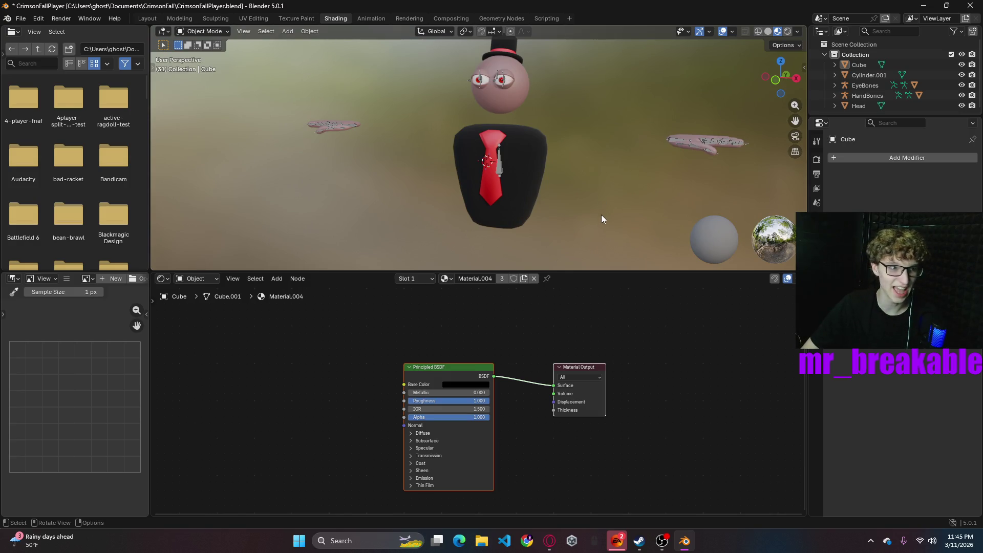
{"action": "key", "text": "ctrl+s"}
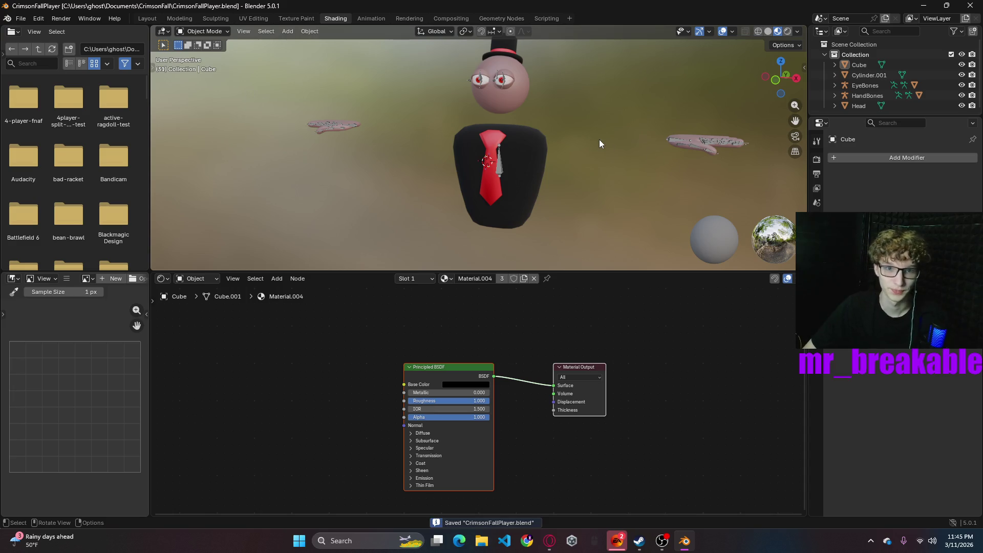
{"action": "mouse_move", "coordinate": [610, 127]}
{"action": "middle_mouse_down"}
{"action": "mouse_move", "coordinate": [562, 127]}
{"action": "mouse_move", "coordinate": [635, 145]}
{"action": "mouse_move", "coordinate": [631, 134]}
{"action": "mouse_move", "coordinate": [674, 118]}
{"action": "mouse_move", "coordinate": [593, 130]}
{"action": "middle_mouse_up"}
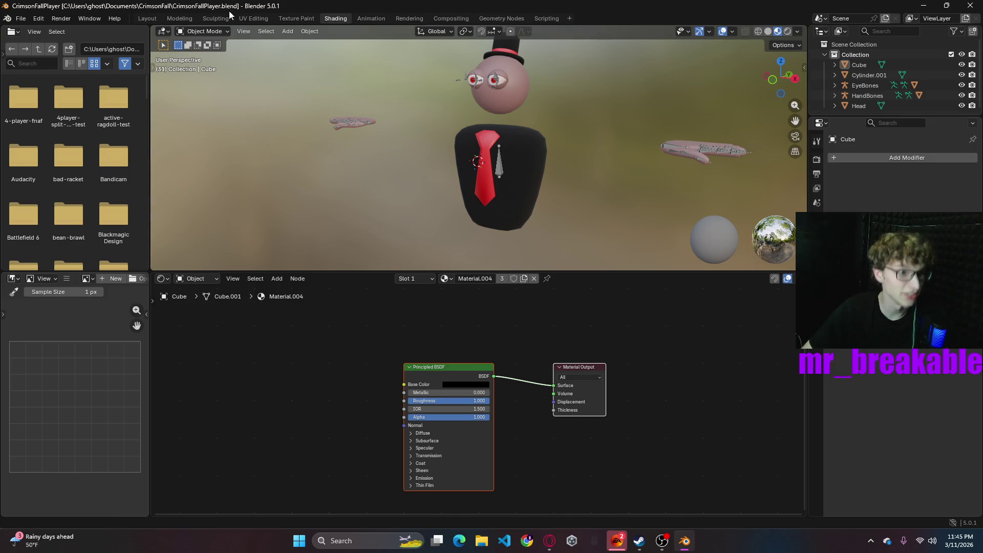
{"action": "left_click", "coordinate": [147, 19]}
{"action": "mouse_move", "coordinate": [533, 170]}
{"action": "middle_mouse_down"}
{"action": "mouse_move", "coordinate": [489, 347]}
{"action": "mouse_move", "coordinate": [628, 333]}
{"action": "mouse_move", "coordinate": [507, 324]}
{"action": "mouse_move", "coordinate": [580, 324]}
{"action": "mouse_move", "coordinate": [565, 291]}
{"action": "middle_mouse_up"}
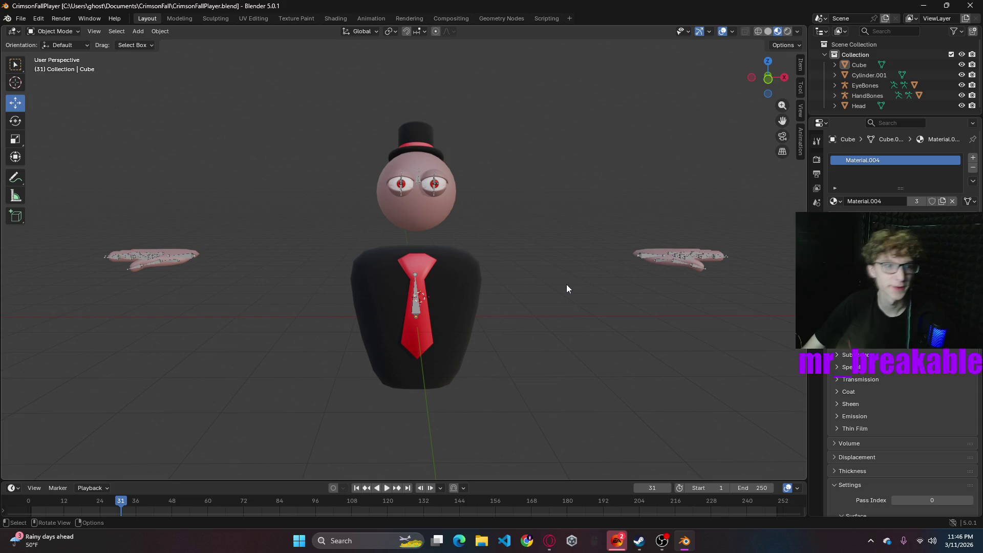
- Select the top hat geometry in the Head mesh and scale it up 1.468 times
{"action": "left_click", "coordinate": [460, 158]}
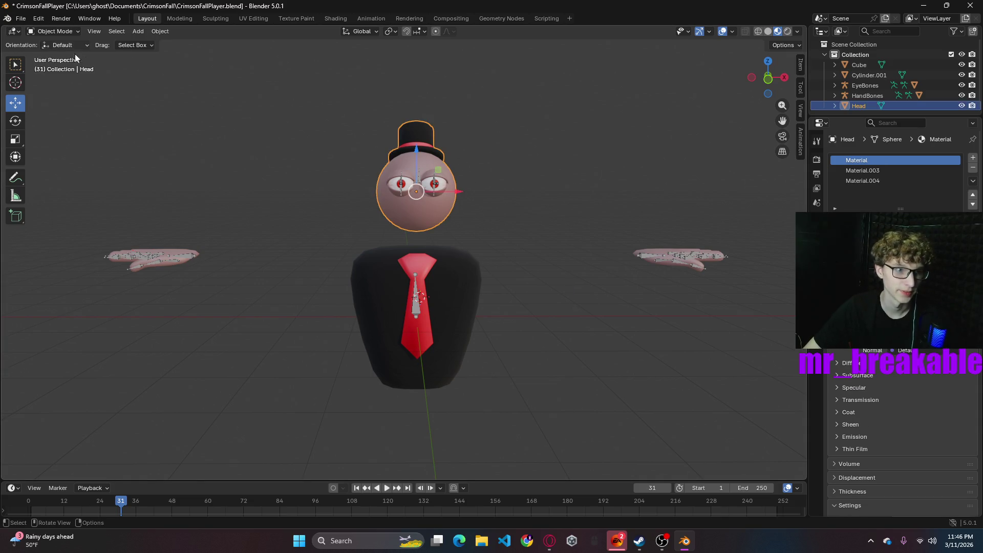
{"action": "key", "text": "Tab"}
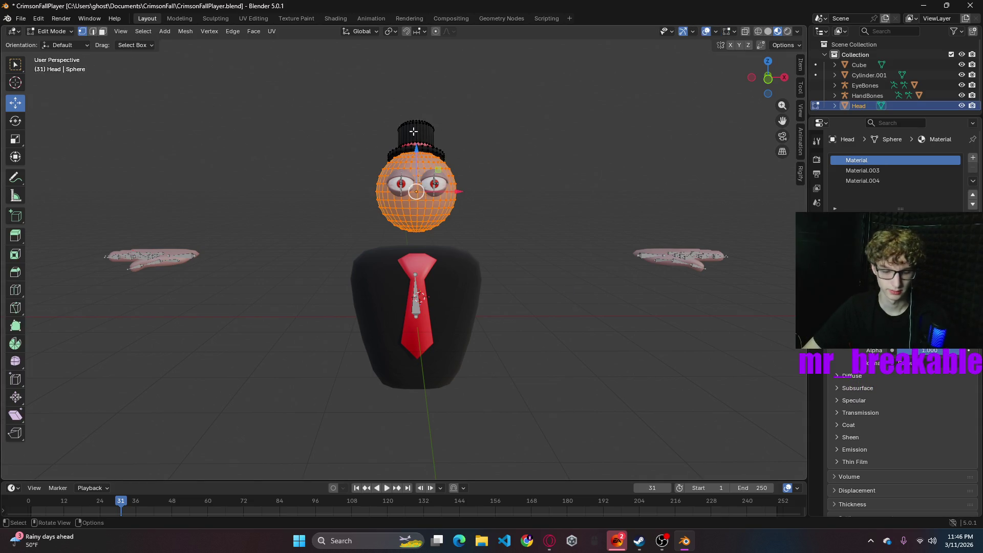
{"action": "left_click", "coordinate": [453, 142]}
{"action": "key", "text": "ctrl+l"}
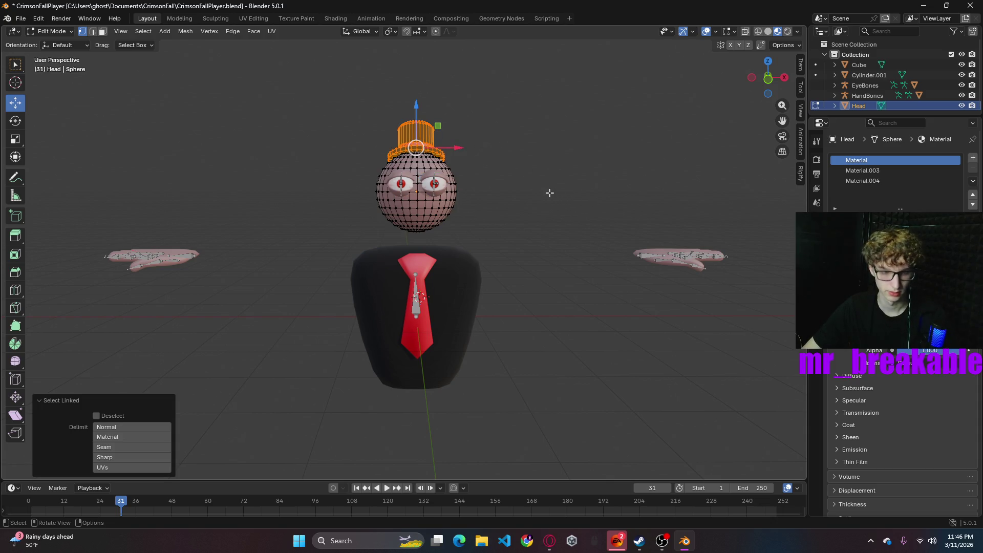
{"action": "key", "text": "s"}
{"action": "left_click", "coordinate": [594, 187]}
- Lower the hat about 0.059 m along Z onto the head and return to Object Mode
{"action": "mouse_move", "coordinate": [595, 187]}
{"action": "middle_mouse_down"}
{"action": "mouse_move", "coordinate": [646, 164]}
{"action": "mouse_move", "coordinate": [533, 165]}
{"action": "middle_mouse_up"}
{"action": "left_click_drag", "start_coordinate": [416, 103], "coordinate": [418, 109]}
{"action": "mouse_move", "coordinate": [478, 133]}
{"action": "middle_mouse_down"}
{"action": "mouse_move", "coordinate": [644, 158]}
{"action": "mouse_move", "coordinate": [643, 150]}
{"action": "mouse_move", "coordinate": [534, 153]}
{"action": "middle_mouse_up"}
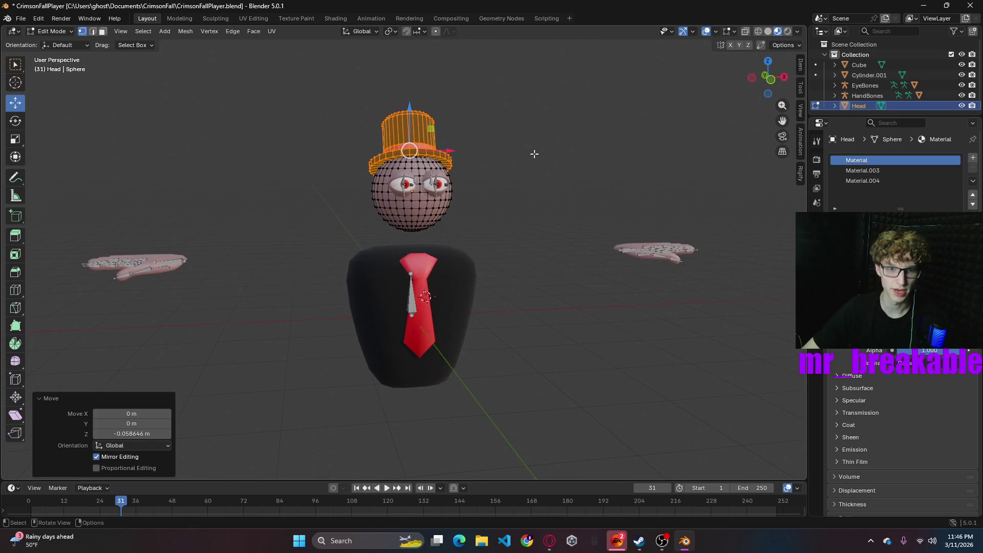
{"action": "left_click", "coordinate": [586, 196]}
{"action": "mouse_move", "coordinate": [577, 204]}
{"action": "middle_mouse_down"}
{"action": "mouse_move", "coordinate": [338, 179]}
{"action": "mouse_move", "coordinate": [534, 190]}
{"action": "mouse_move", "coordinate": [616, 154]}
{"action": "middle_mouse_up"}
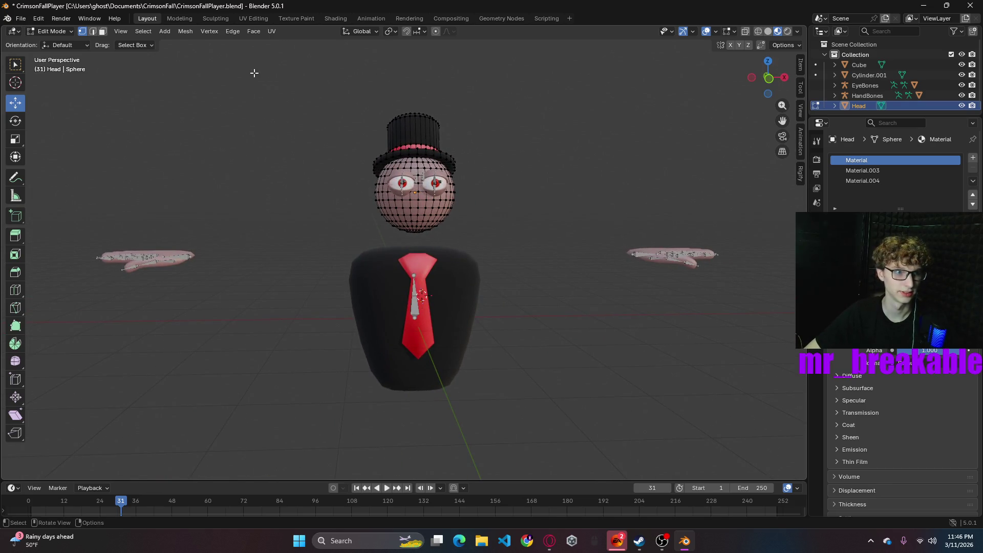
{"action": "key", "text": "Tab"}
{"action": "left_click", "coordinate": [571, 199]}
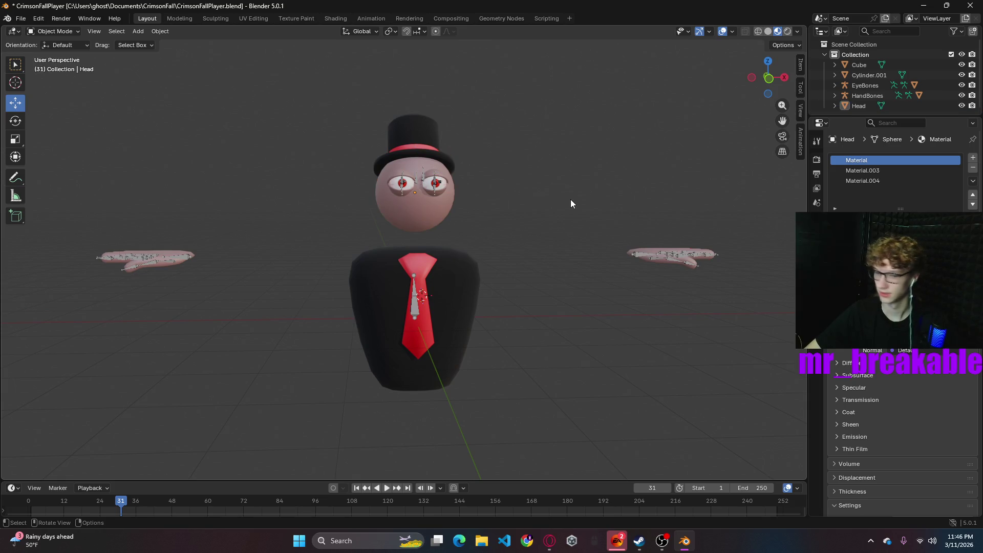
{"action": "mouse_move", "coordinate": [564, 211]}
{"action": "middle_mouse_down"}
{"action": "mouse_move", "coordinate": [594, 268]}
{"action": "mouse_move", "coordinate": [624, 228]}
{"action": "middle_mouse_up"}
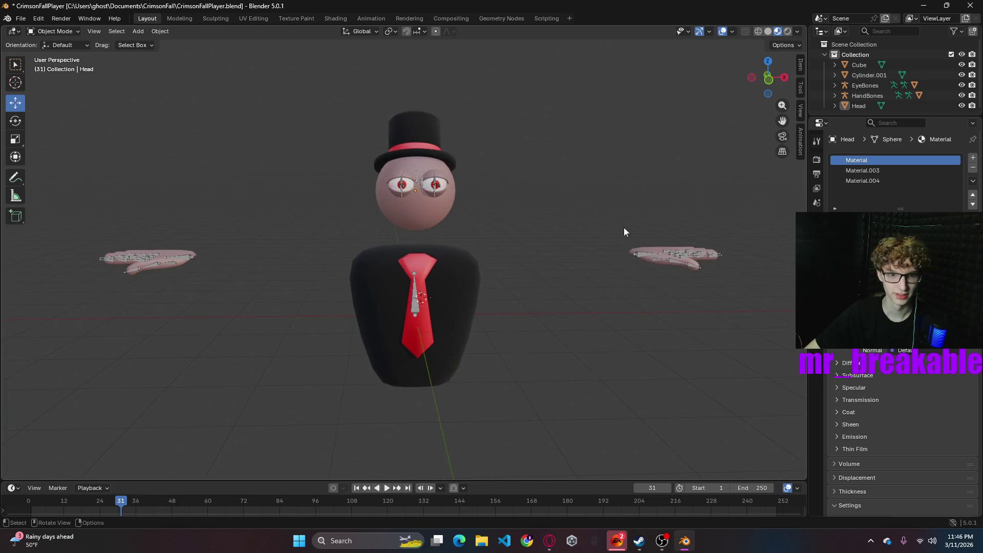
- View the character from the front and put the Head mesh into Edit Mode
{"action": "left_click", "coordinate": [770, 78]}
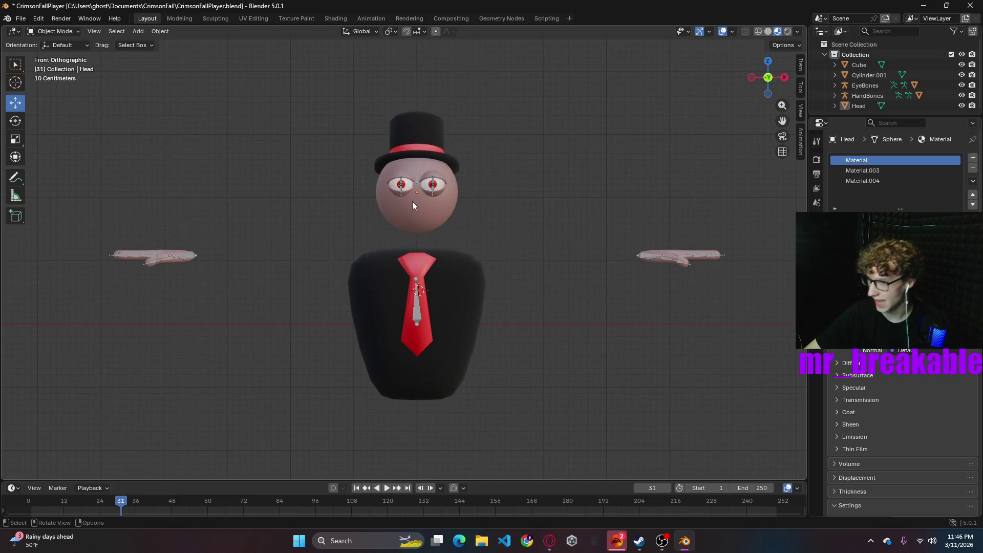
{"action": "scroll", "coordinate": [412, 201], "scroll_direction": "up", "scroll_amount": 7}
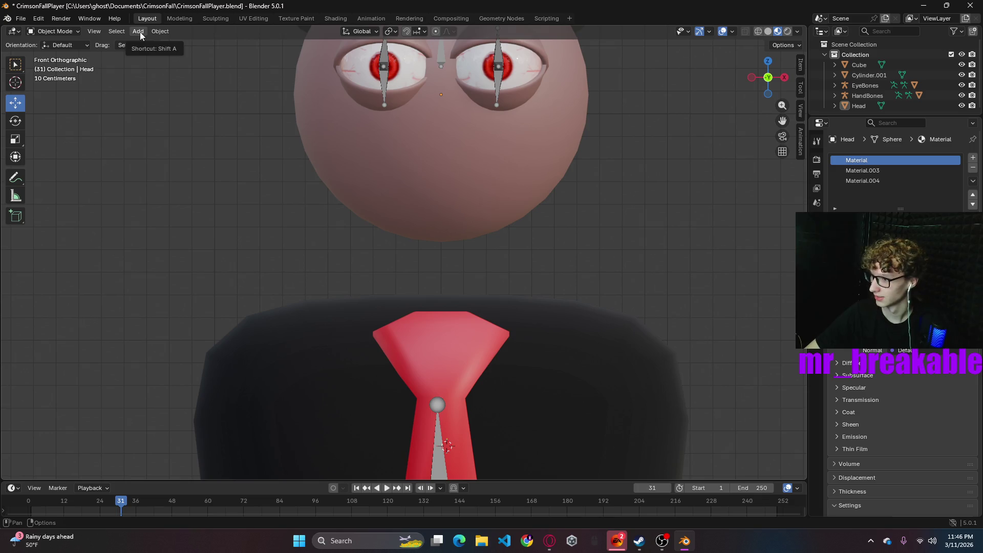
{"action": "scroll", "coordinate": [256, 96], "scroll_direction": "down", "scroll_amount": 4}
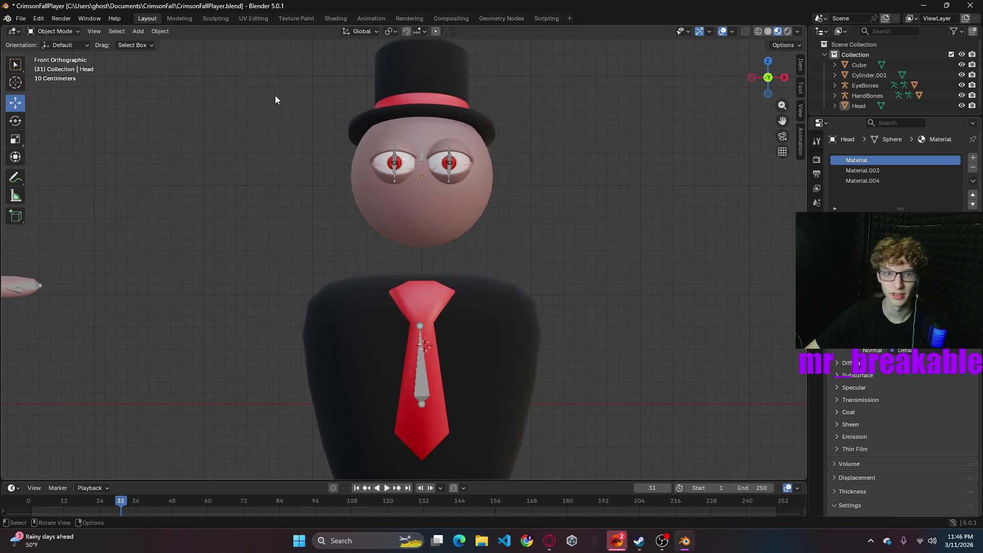
{"action": "left_click", "coordinate": [398, 113]}
{"action": "mouse_move", "coordinate": [398, 111]}
{"action": "middle_mouse_down"}
{"action": "mouse_move", "coordinate": [595, 165]}
{"action": "mouse_move", "coordinate": [607, 180]}
{"action": "middle_mouse_up"}
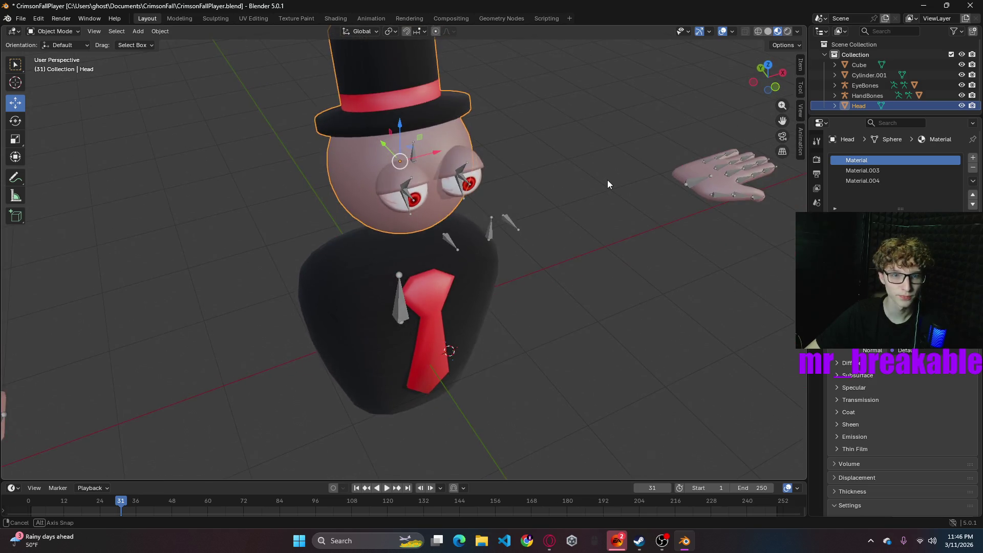
{"action": "left_click", "coordinate": [52, 31]}
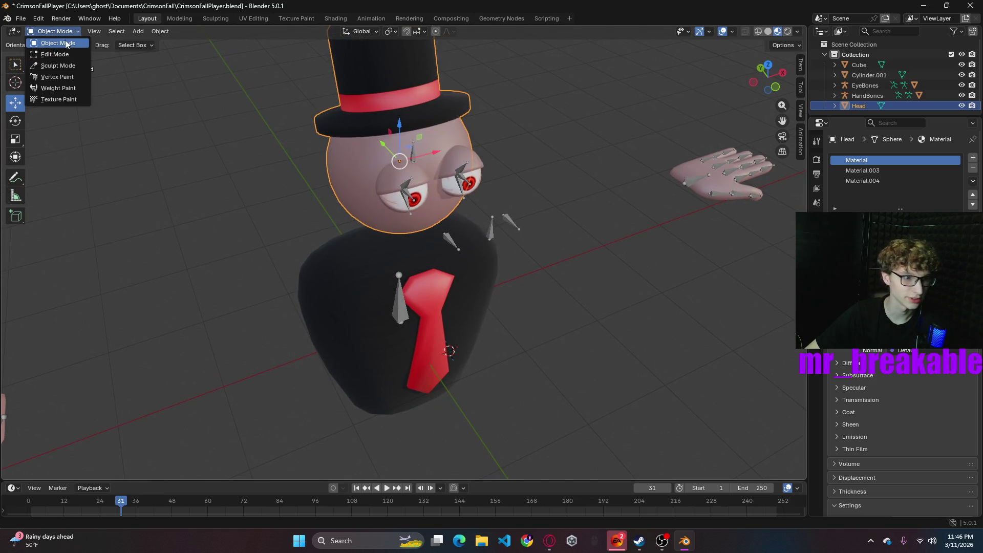
{"action": "left_click", "coordinate": [54, 53]}
- Switch to face select and select the hat's brim and band face loops
{"action": "middle_click_drag", "start_coordinate": [383, 124], "coordinate": [439, 115]}
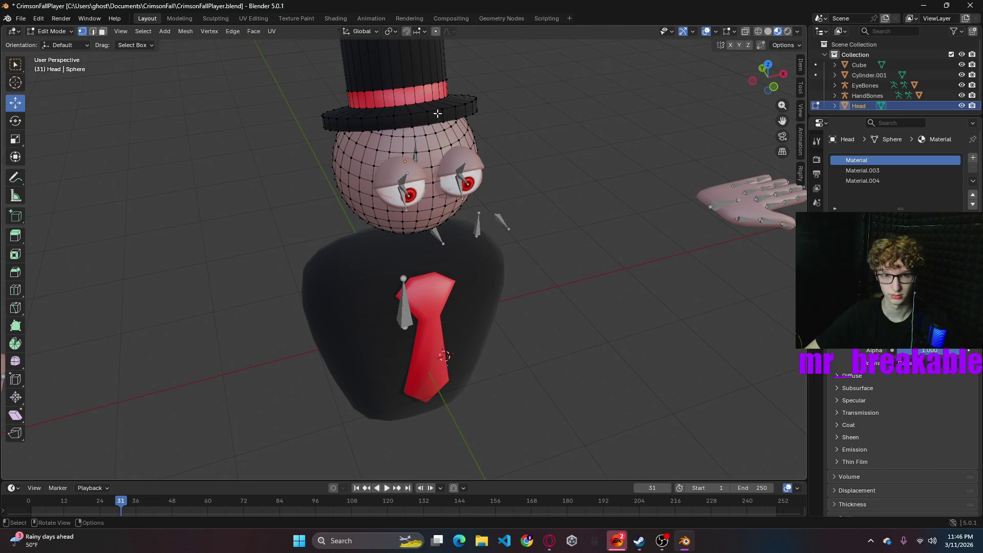
{"action": "left_click", "coordinate": [50, 32]}
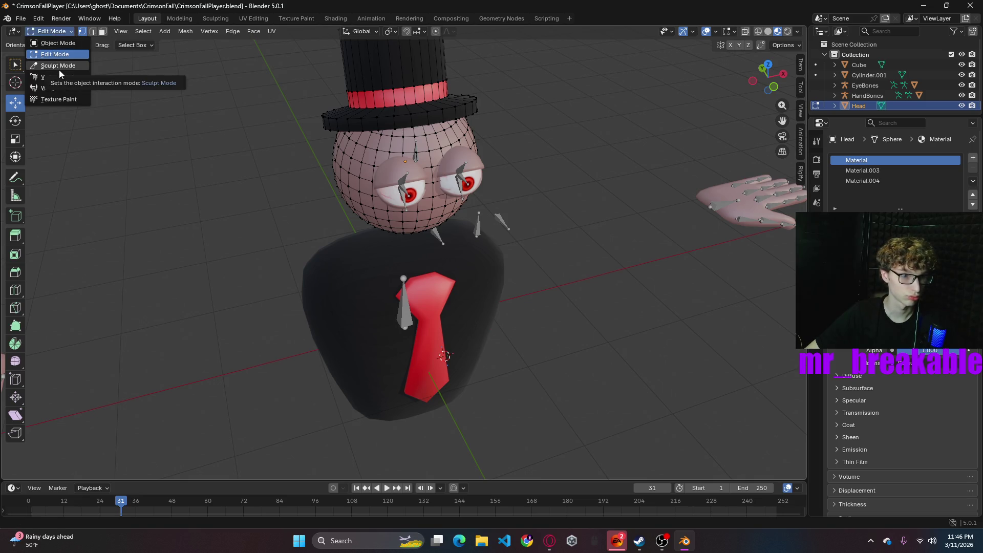
{"action": "left_click", "coordinate": [104, 31]}
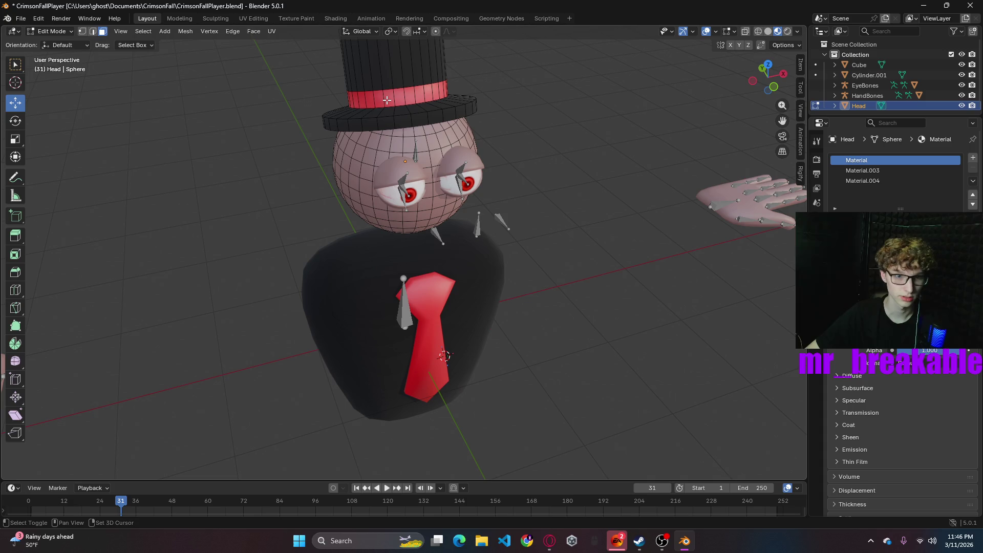
{"action": "left_click", "coordinate": [387, 99], "text": "alt"}
{"action": "left_click", "coordinate": [405, 105], "text": "alt+shift"}
{"action": "left_click", "coordinate": [407, 98], "text": "alt+shift"}
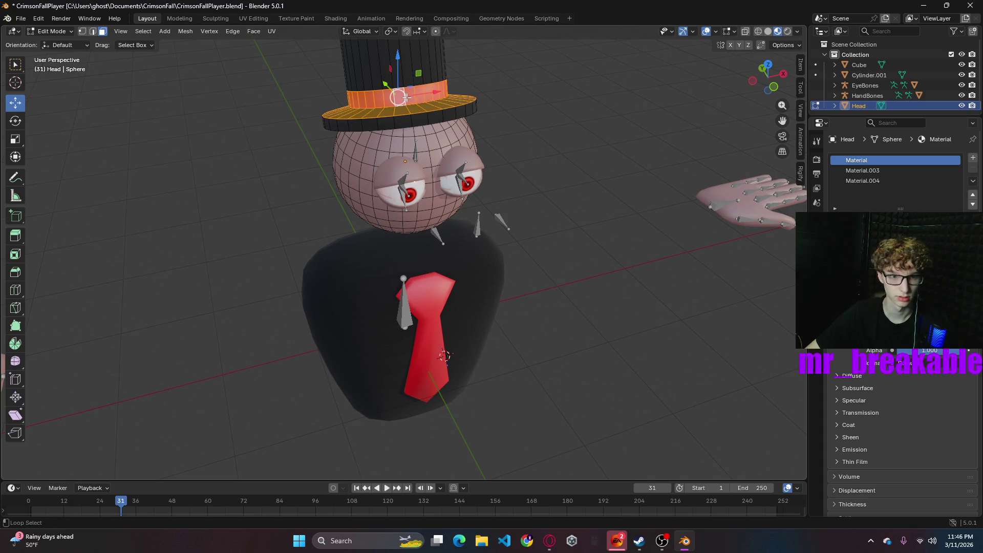
{"action": "left_click", "coordinate": [376, 31]}
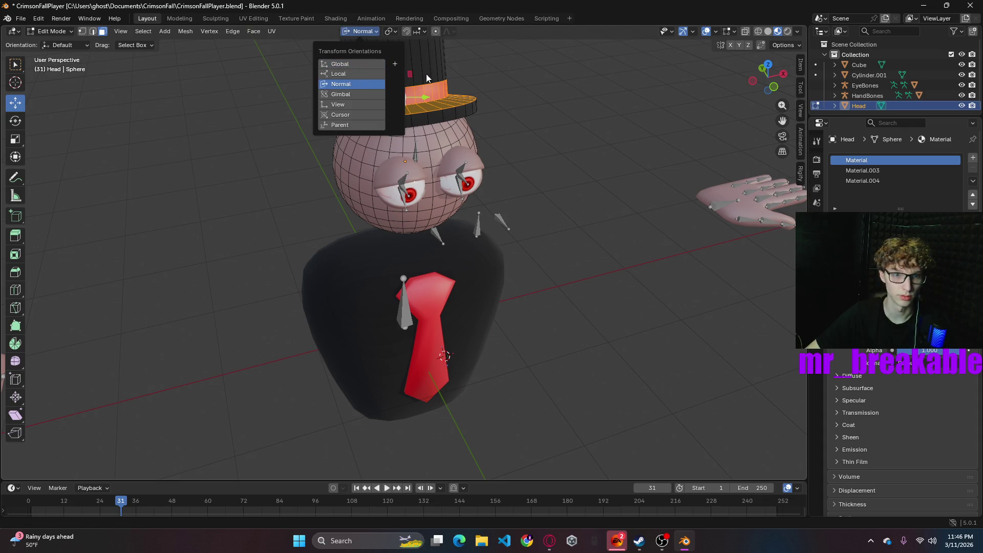
{"action": "left_click", "coordinate": [340, 84]}
{"action": "mouse_move", "coordinate": [394, 52]}
{"action": "left_mouse_down"}
{"action": "mouse_move", "coordinate": [395, 64]}
{"action": "mouse_move", "coordinate": [406, 50]}
{"action": "left_mouse_up"}
{"action": "left_click", "coordinate": [553, 119]}
{"action": "mouse_move", "coordinate": [553, 119]}
{"action": "middle_mouse_down"}
{"action": "mouse_move", "coordinate": [509, 94]}
{"action": "mouse_move", "coordinate": [634, 110]}
{"action": "mouse_move", "coordinate": [561, 97]}
{"action": "middle_mouse_up"}
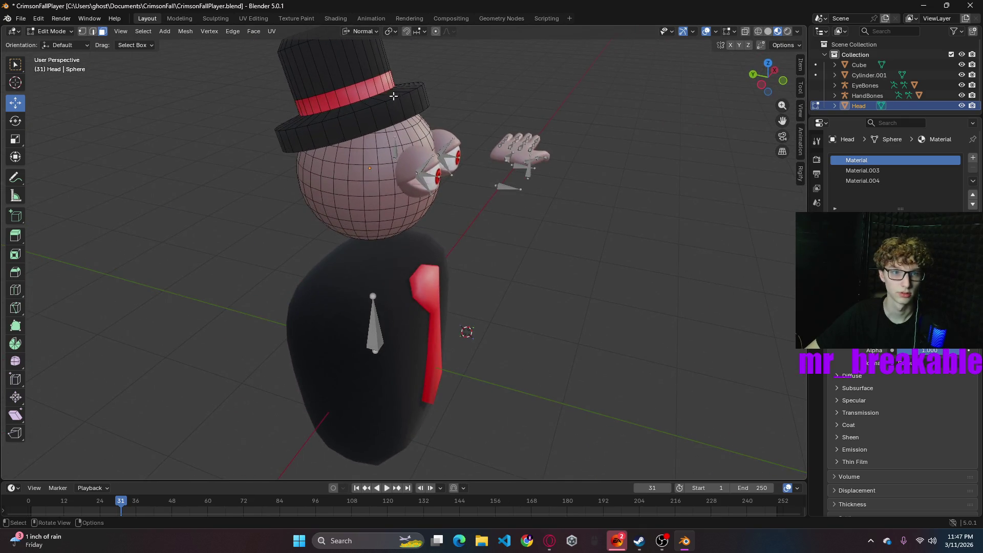
{"action": "left_click", "coordinate": [376, 86]}
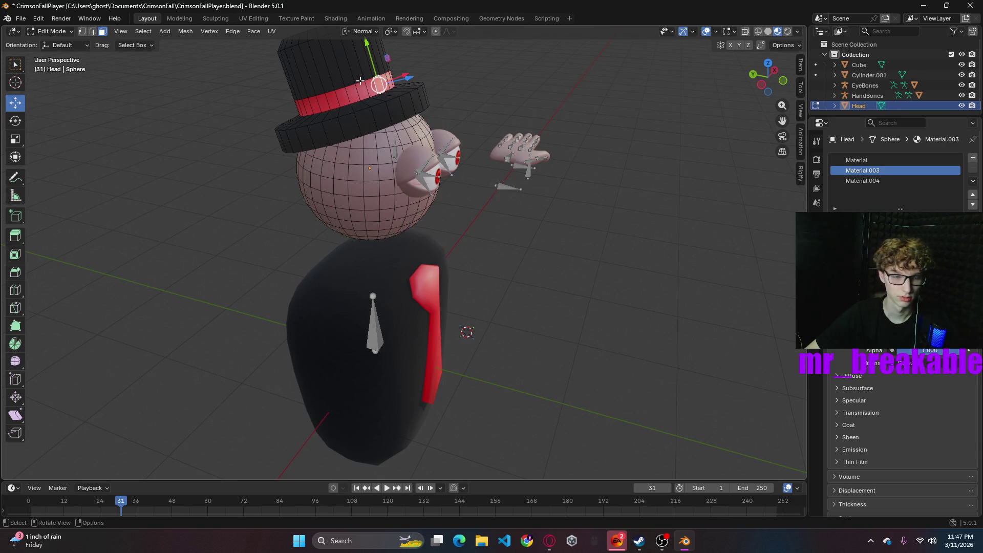
{"action": "key", "text": "alt+a"}
{"action": "left_click", "coordinate": [93, 31]}
{"action": "left_click", "coordinate": [345, 86], "text": "alt"}
{"action": "left_click_drag", "start_coordinate": [350, 119], "coordinate": [353, 113]}
{"action": "left_click", "coordinate": [476, 81]}
{"action": "middle_click_drag", "start_coordinate": [522, 87], "coordinate": [649, 81]}
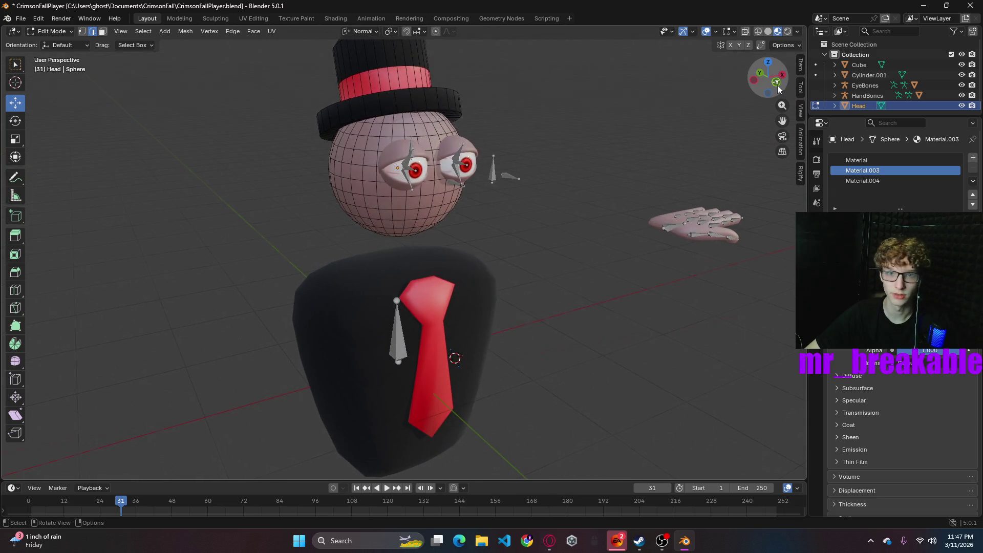
{"action": "left_click", "coordinate": [778, 89]}
{"action": "scroll", "coordinate": [606, 157], "scroll_direction": "down", "scroll_amount": 4}
{"action": "scroll", "coordinate": [607, 157], "scroll_direction": "up", "scroll_amount": 2}
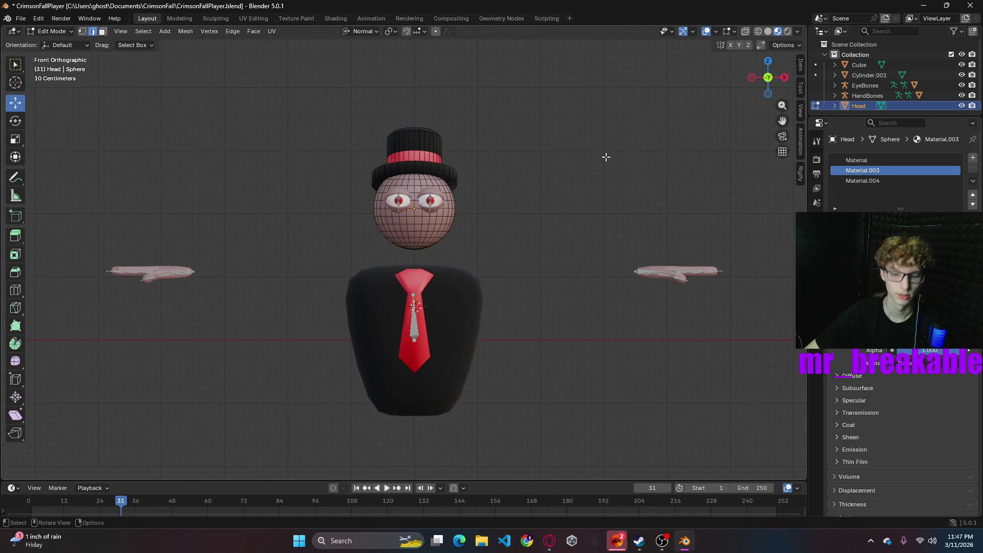
{"action": "mouse_move", "coordinate": [572, 143]}
{"action": "middle_mouse_down"}
{"action": "mouse_move", "coordinate": [588, 171]}
{"action": "mouse_move", "coordinate": [520, 169]}
{"action": "mouse_move", "coordinate": [620, 149]}
{"action": "mouse_move", "coordinate": [656, 162]}
{"action": "mouse_move", "coordinate": [656, 178]}
{"action": "mouse_move", "coordinate": [565, 154]}
{"action": "mouse_move", "coordinate": [533, 158]}
{"action": "mouse_move", "coordinate": [518, 228]}
{"action": "mouse_move", "coordinate": [502, 204]}
{"action": "middle_mouse_up"}
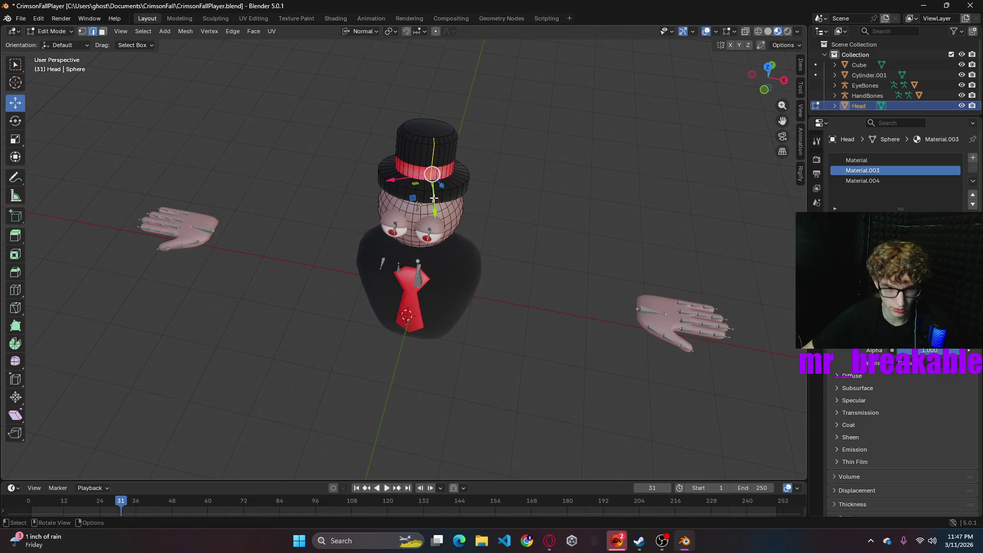
{"action": "key", "text": "super"}
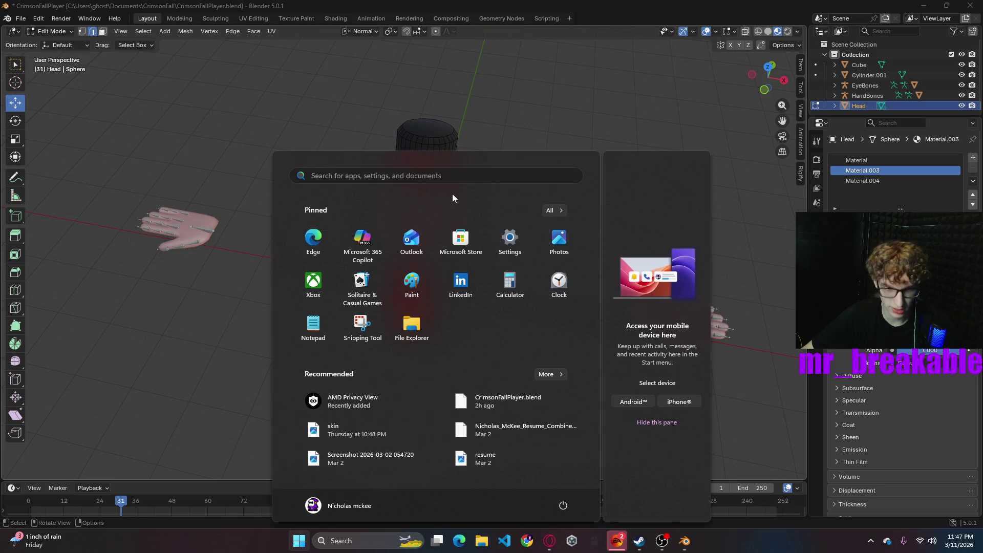
{"action": "key", "text": "super"}
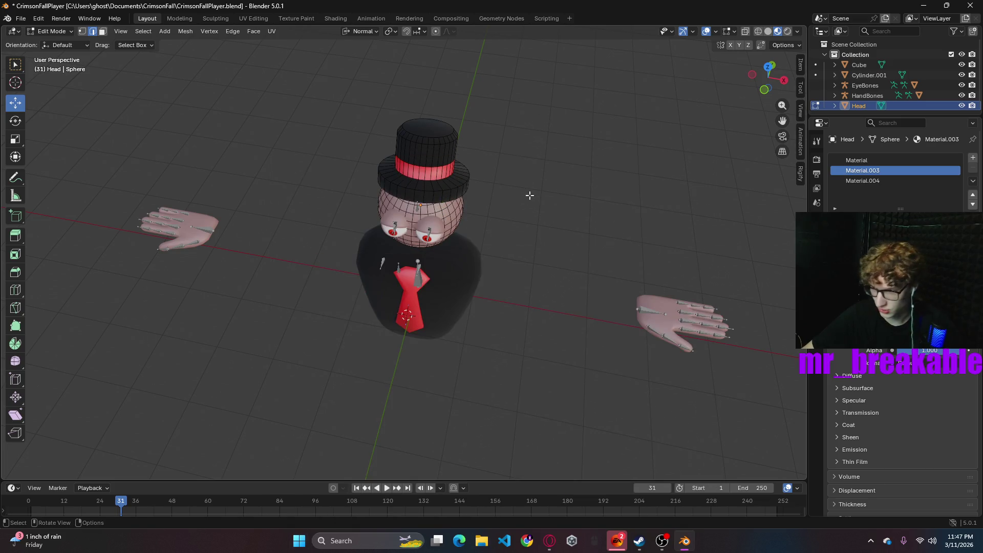
{"action": "left_click", "coordinate": [103, 32]}
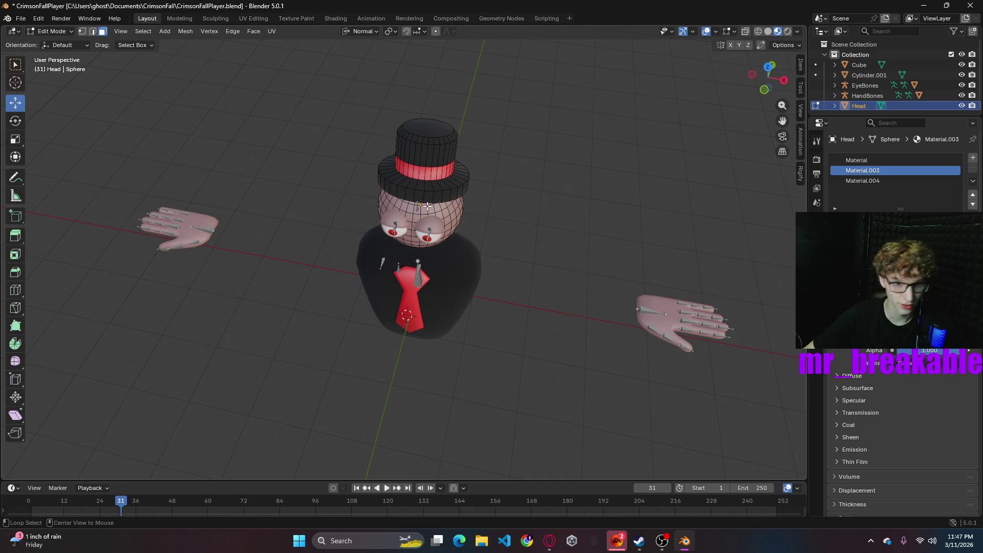
- Select the hat brim face loop and scale it up about 2.35 times
{"action": "left_click", "coordinate": [430, 154], "text": "alt"}
{"action": "left_click", "coordinate": [474, 199], "text": "alt"}
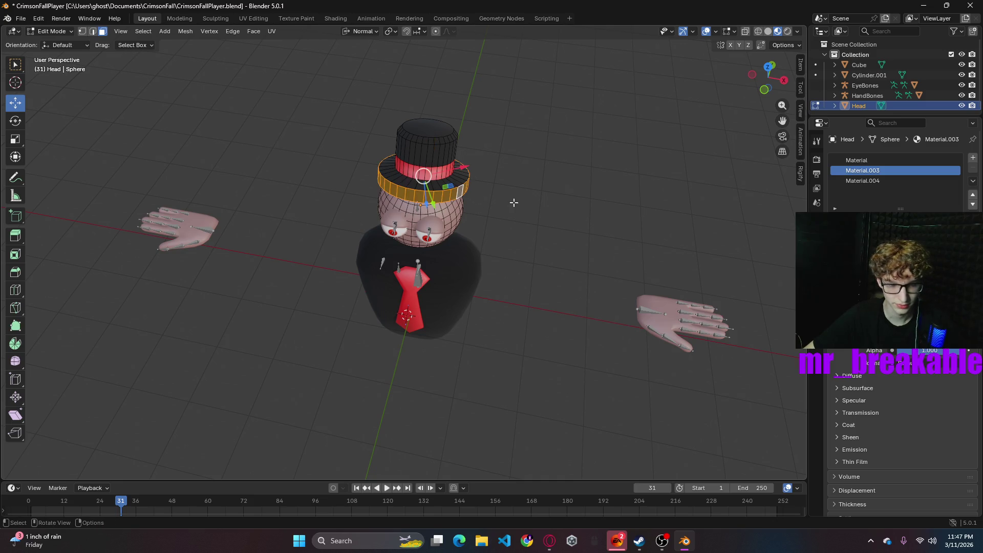
{"action": "key", "text": "s"}
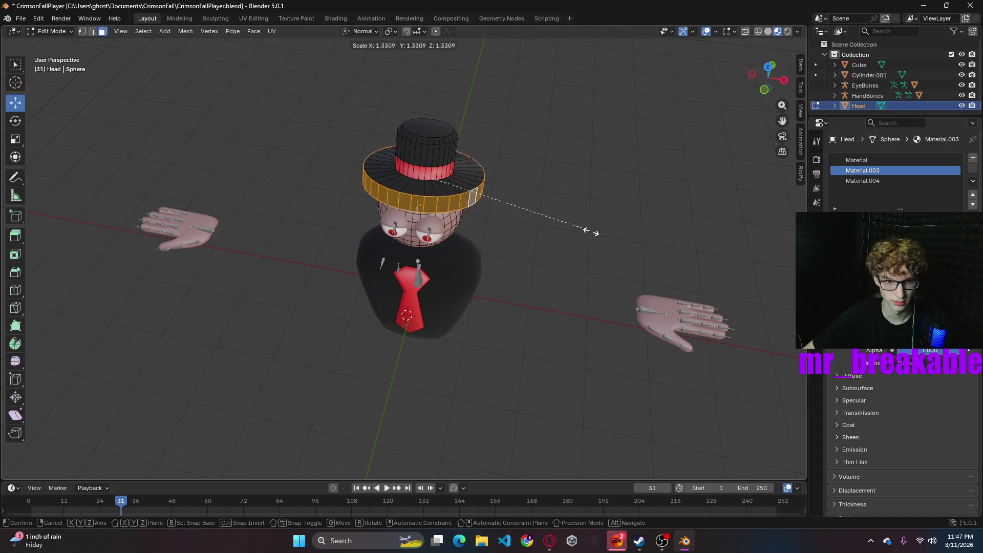
{"action": "left_click", "coordinate": [722, 262]}
{"action": "mouse_move", "coordinate": [722, 262]}
{"action": "middle_mouse_down"}
{"action": "mouse_move", "coordinate": [543, 314]}
{"action": "mouse_move", "coordinate": [706, 211]}
{"action": "middle_mouse_up"}
{"action": "left_click", "coordinate": [778, 78]}
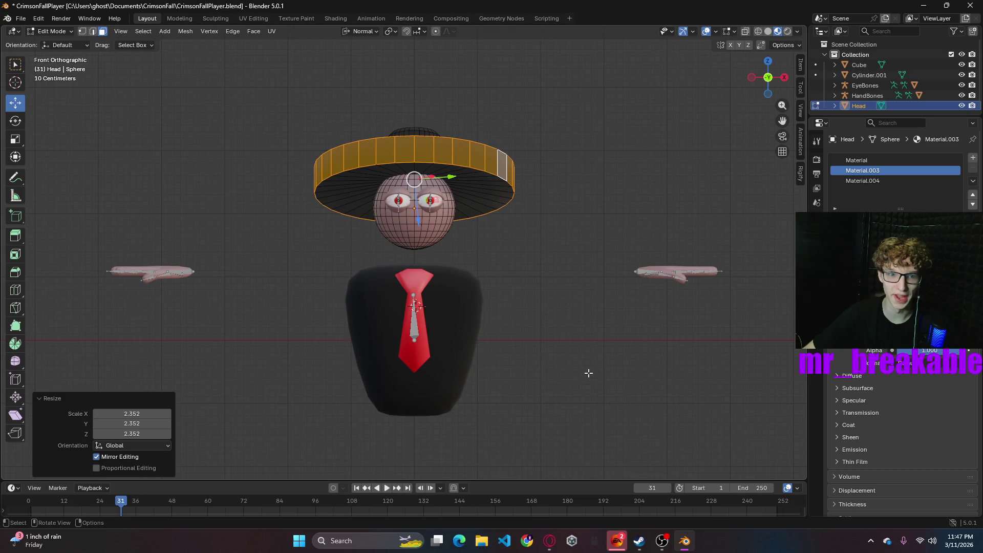
- Reselect the brim faces and shrink them back to about 0.58
{"action": "left_click", "coordinate": [522, 282]}
{"action": "mouse_move", "coordinate": [535, 292]}
{"action": "middle_mouse_down"}
{"action": "mouse_move", "coordinate": [621, 364]}
{"action": "mouse_move", "coordinate": [640, 333]}
{"action": "mouse_move", "coordinate": [604, 326]}
{"action": "middle_mouse_up"}
{"action": "middle_click_drag", "start_coordinate": [573, 320], "coordinate": [570, 322]}
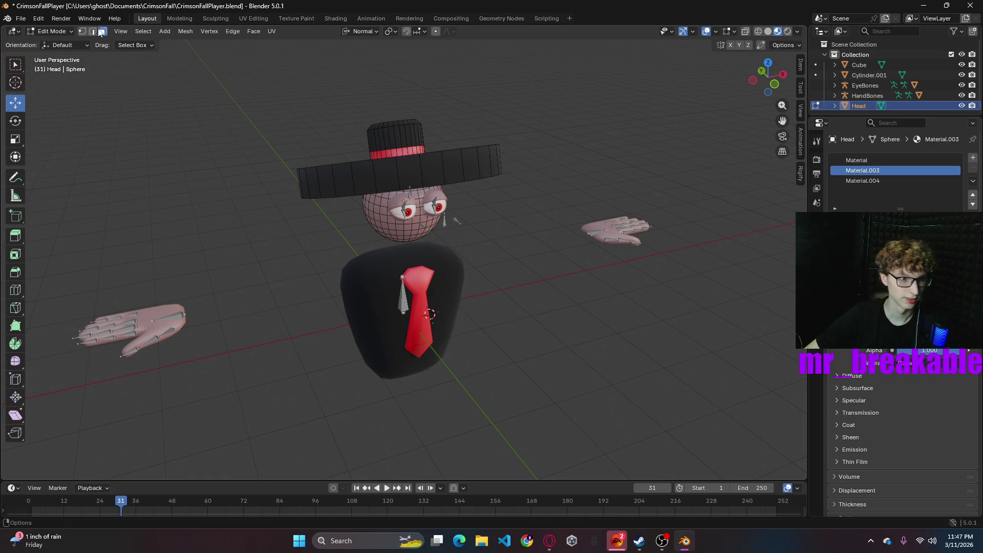
{"action": "left_click", "coordinate": [470, 166], "text": "alt"}
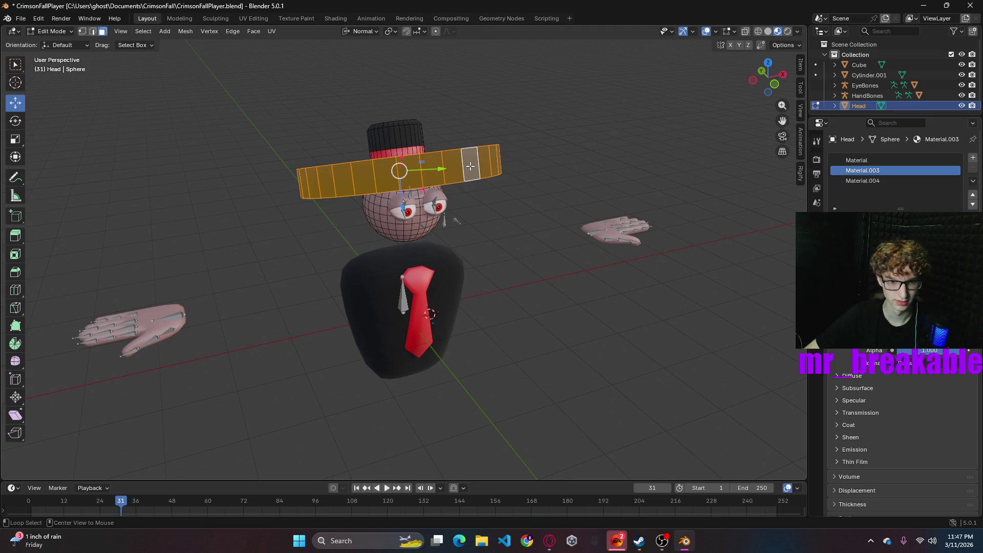
{"action": "key", "text": "s"}
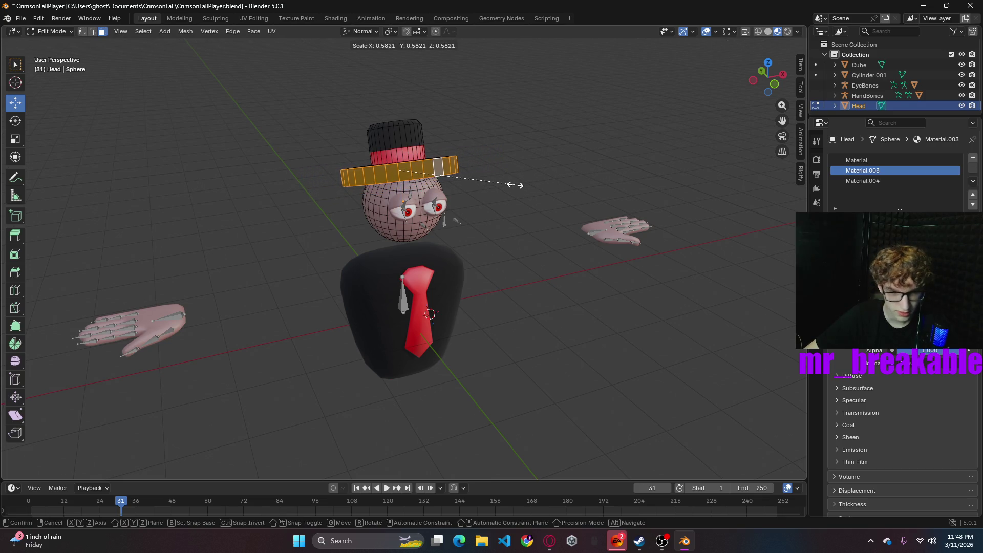
{"action": "left_click", "coordinate": [513, 186]}
{"action": "left_click", "coordinate": [543, 192]}
{"action": "mouse_move", "coordinate": [544, 192]}
{"action": "middle_mouse_down"}
{"action": "mouse_move", "coordinate": [523, 151]}
{"action": "mouse_move", "coordinate": [511, 198]}
{"action": "middle_mouse_up"}
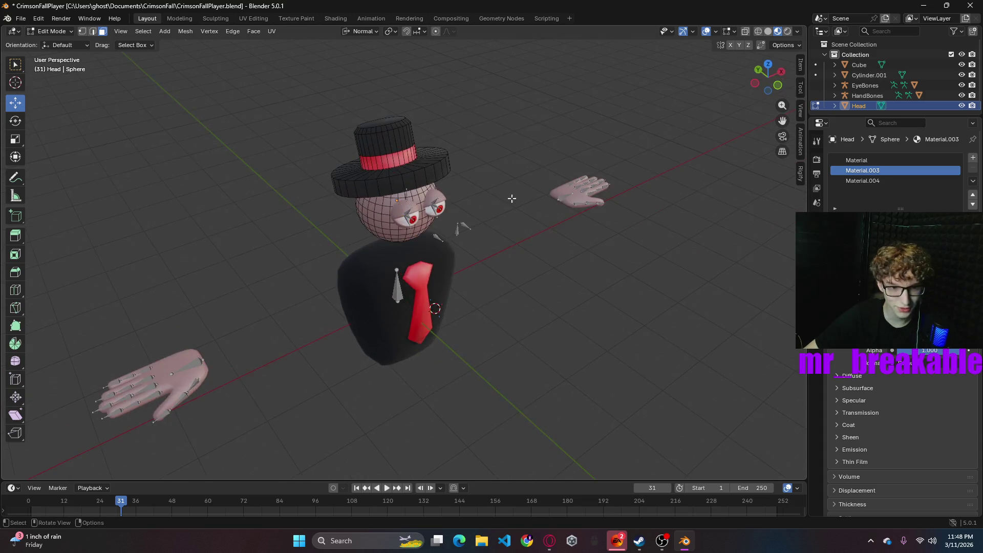
- Undo an oversized brim scale and shrink the brim faces to 0.774 instead
{"action": "left_click", "coordinate": [440, 172]}
{"action": "key", "text": "s"}
{"action": "left_click", "coordinate": [607, 207]}
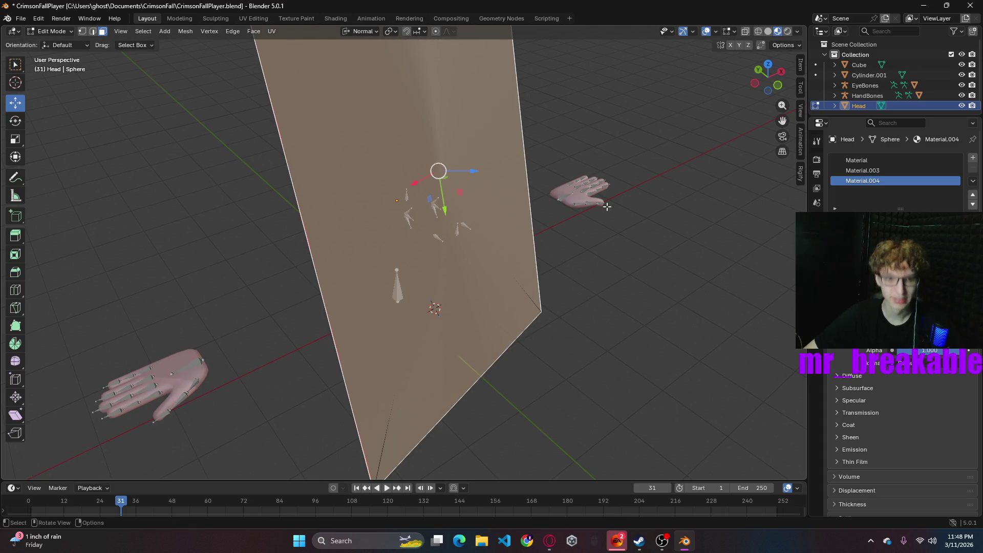
{"action": "key", "text": "ctrl+z"}
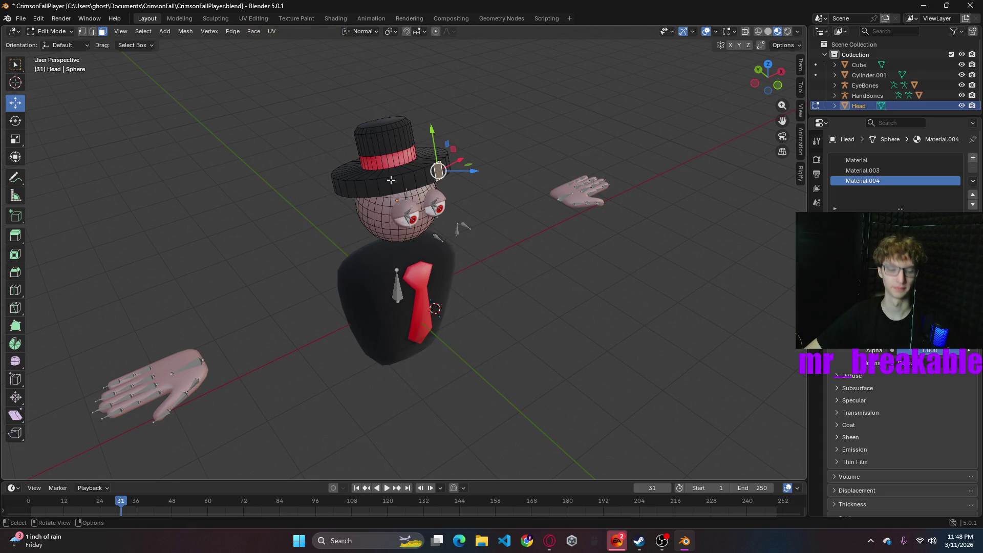
{"action": "key", "text": "ctrl+z"}
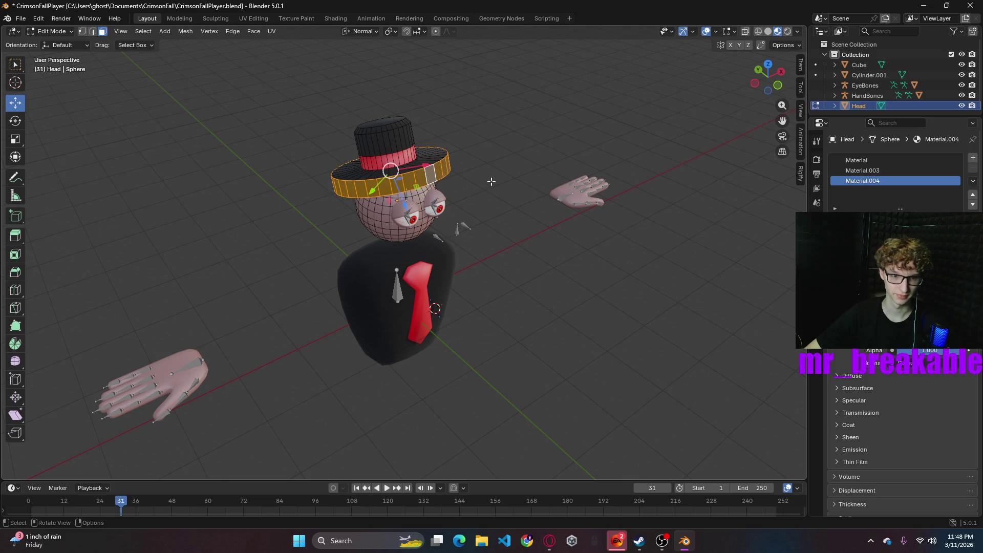
{"action": "key", "text": "s"}
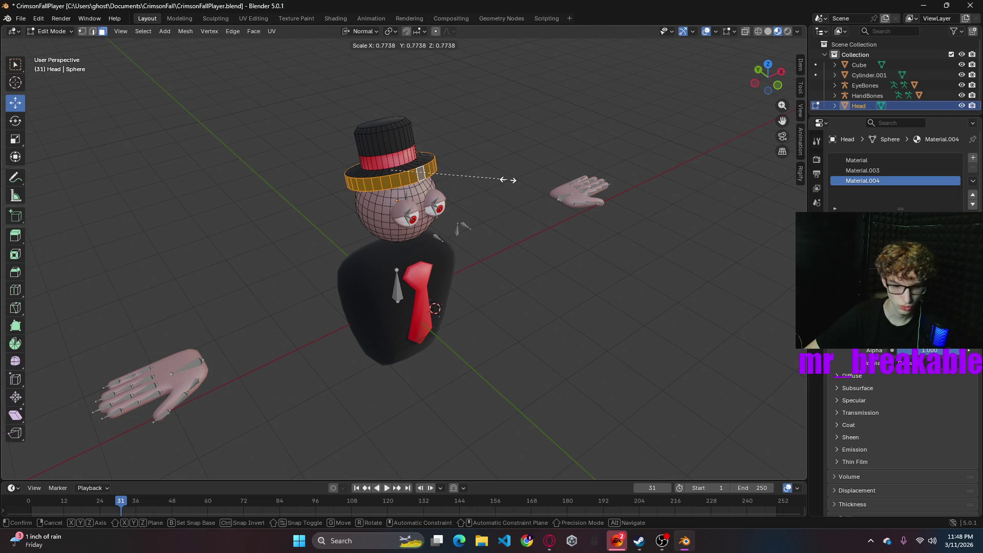
{"action": "left_click", "coordinate": [509, 179]}
- Bevel the selected brim faces by 0.105 m
{"action": "mouse_move", "coordinate": [575, 248]}
{"action": "middle_mouse_down"}
{"action": "mouse_move", "coordinate": [536, 215]}
{"action": "mouse_move", "coordinate": [526, 187]}
{"action": "mouse_move", "coordinate": [566, 243]}
{"action": "middle_mouse_up"}
{"action": "key", "text": "b"}
{"action": "key", "text": "Escape"}
{"action": "key", "text": "ctrl+b"}
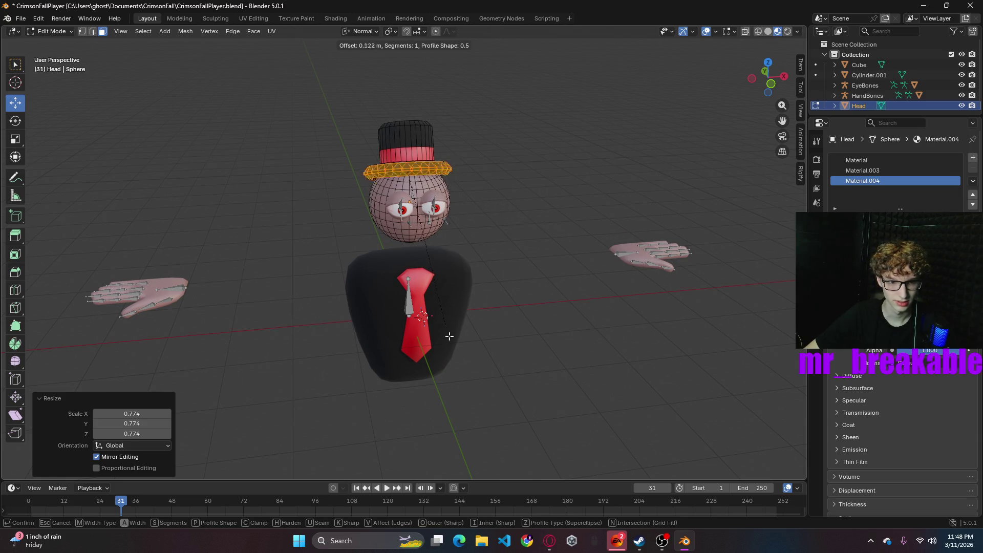
{"action": "left_click", "coordinate": [432, 327]}
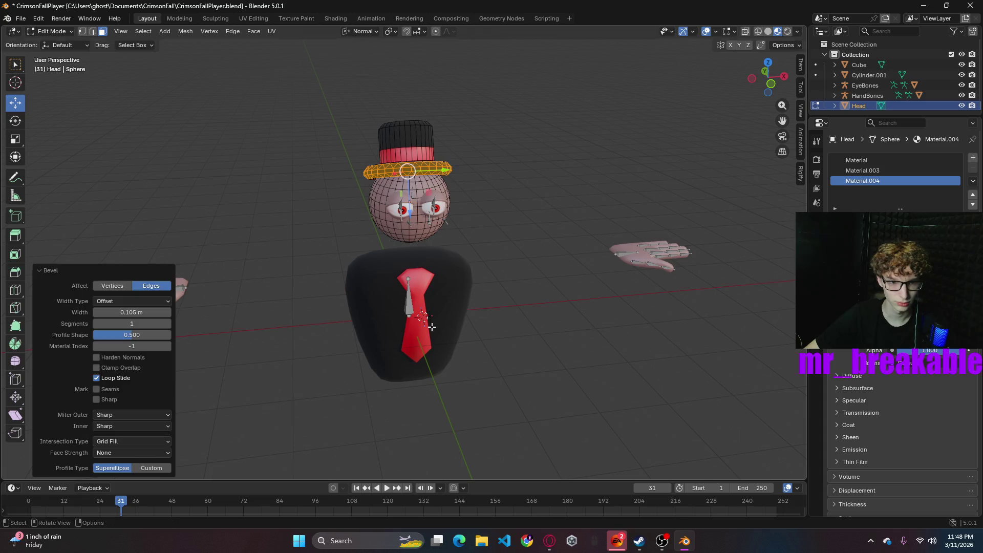
{"action": "left_click", "coordinate": [489, 331]}
{"action": "middle_click_drag", "start_coordinate": [562, 232], "coordinate": [482, 215]}
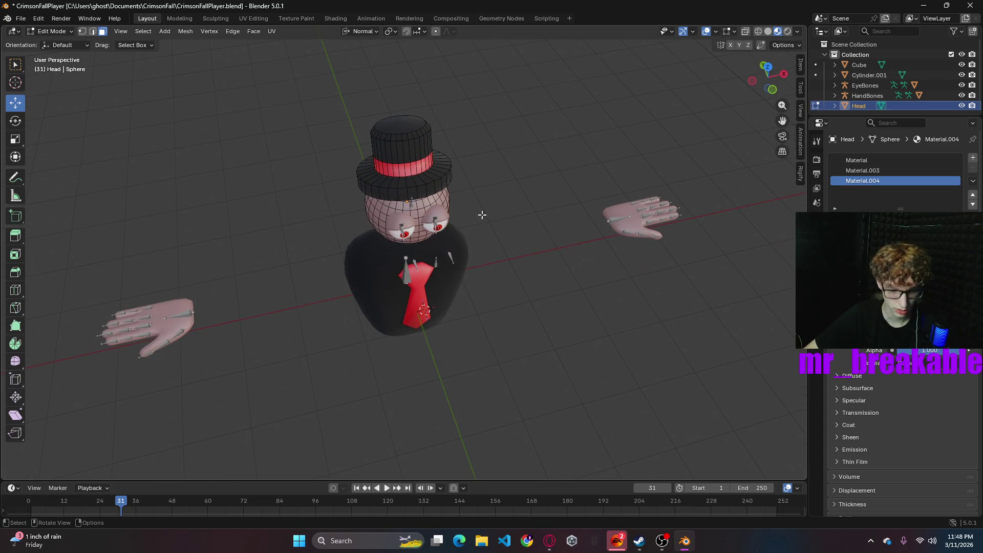
- Switch to edge select and try out different edge rings around the hat brim
{"action": "key", "text": "2"}
{"action": "left_click", "coordinate": [429, 185], "text": "alt"}
{"action": "left_click", "coordinate": [433, 195], "text": "alt"}
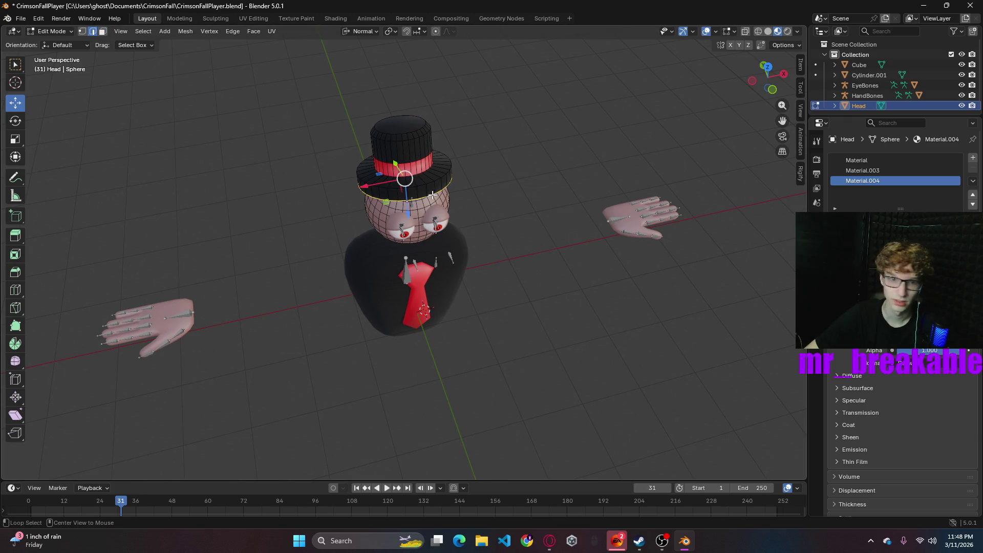
{"action": "left_click", "coordinate": [438, 180], "text": "ctrl+alt"}
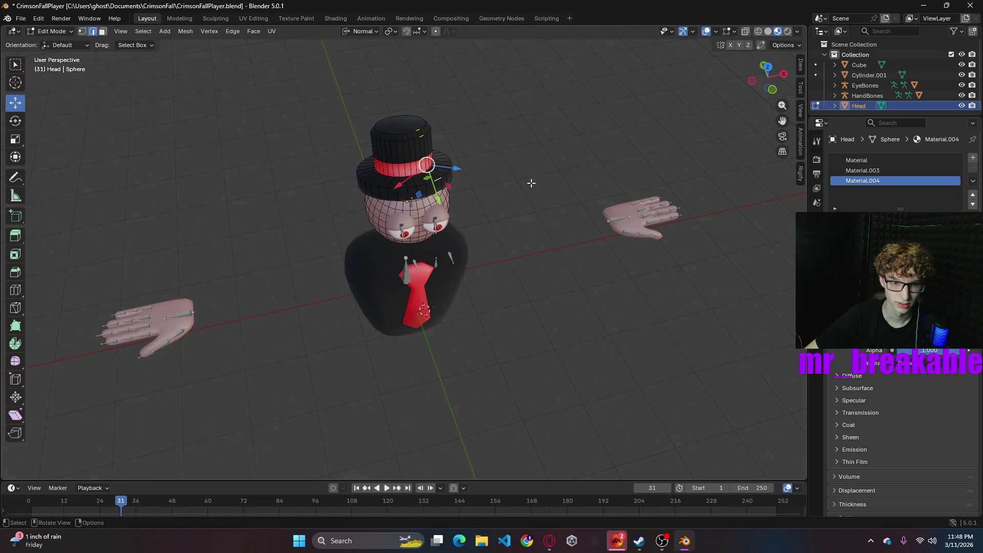
{"action": "middle_click_drag", "start_coordinate": [531, 183], "coordinate": [552, 174]}
{"action": "left_click", "coordinate": [426, 187], "text": "ctrl+alt"}
{"action": "left_click", "coordinate": [423, 185], "text": "ctrl+alt"}
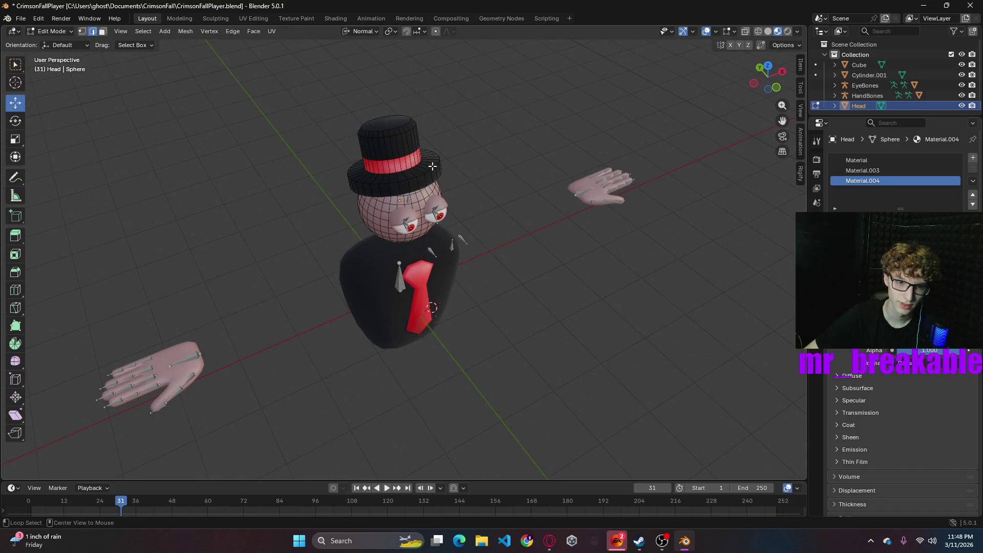
{"action": "left_click", "coordinate": [429, 182], "text": "ctrl+alt"}
{"action": "left_click", "coordinate": [433, 189], "text": "ctrl+alt"}
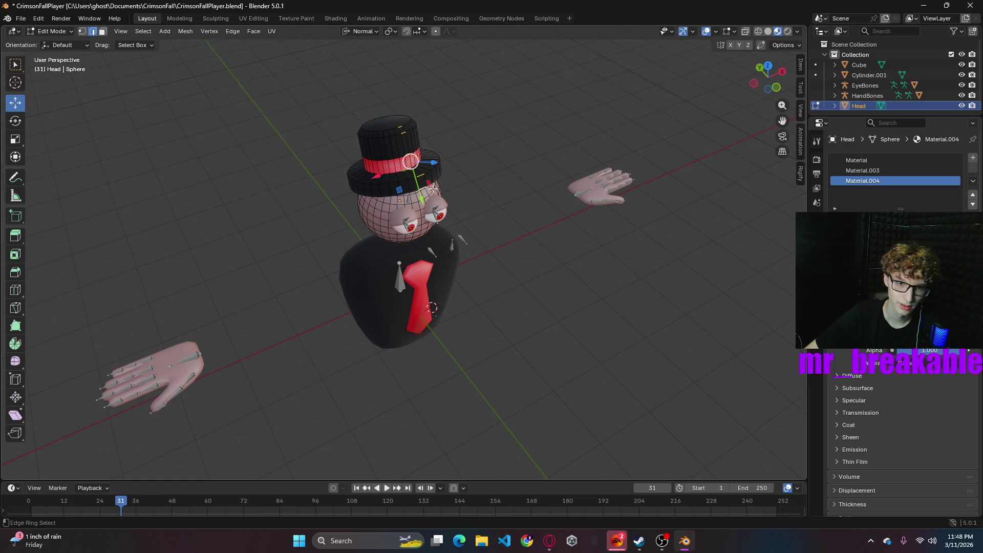
{"action": "scroll", "coordinate": [518, 167], "scroll_direction": "up", "scroll_amount": 3}
- Select the brim's edge ring and bevel it, then undo that bevel
{"action": "key", "text": "alt+a"}
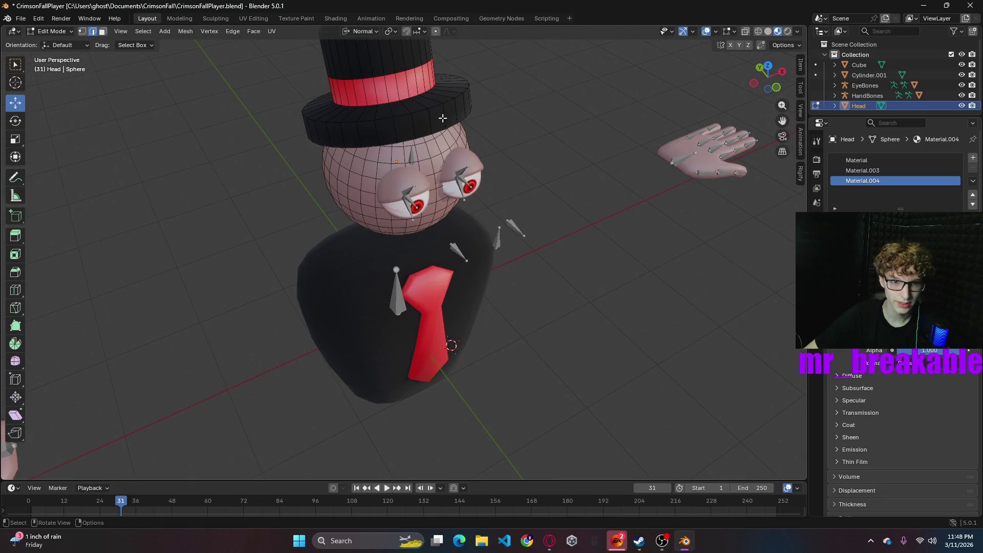
{"action": "left_click", "coordinate": [435, 109], "text": "ctrl+alt"}
{"action": "left_click", "coordinate": [439, 134], "text": "ctrl+alt"}
{"action": "key", "text": "alt+a"}
{"action": "left_click", "coordinate": [435, 111], "text": "ctrl+alt"}
{"action": "left_click", "coordinate": [439, 129], "text": "ctrl+alt"}
{"action": "key", "text": "ctrl+b"}
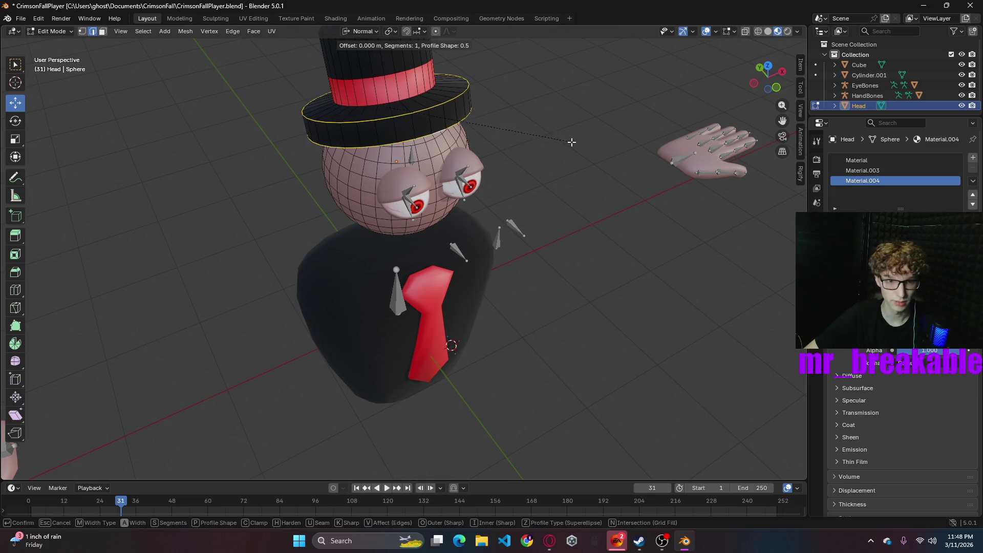
{"action": "left_click", "coordinate": [576, 147]}
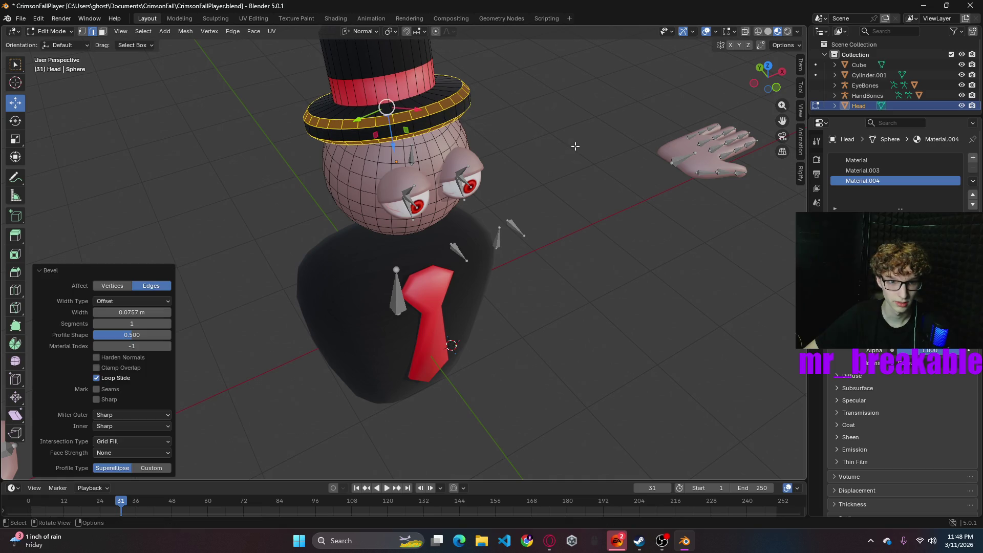
{"action": "key", "text": "ctrl+z"}
{"action": "mouse_move", "coordinate": [577, 152]}
{"action": "middle_mouse_down"}
{"action": "mouse_move", "coordinate": [593, 171]}
{"action": "mouse_move", "coordinate": [537, 110]}
{"action": "mouse_move", "coordinate": [618, 168]}
{"action": "middle_mouse_up"}
- Return to Object Mode and view the character in perspective from the front
{"action": "key", "text": "KP_1"}
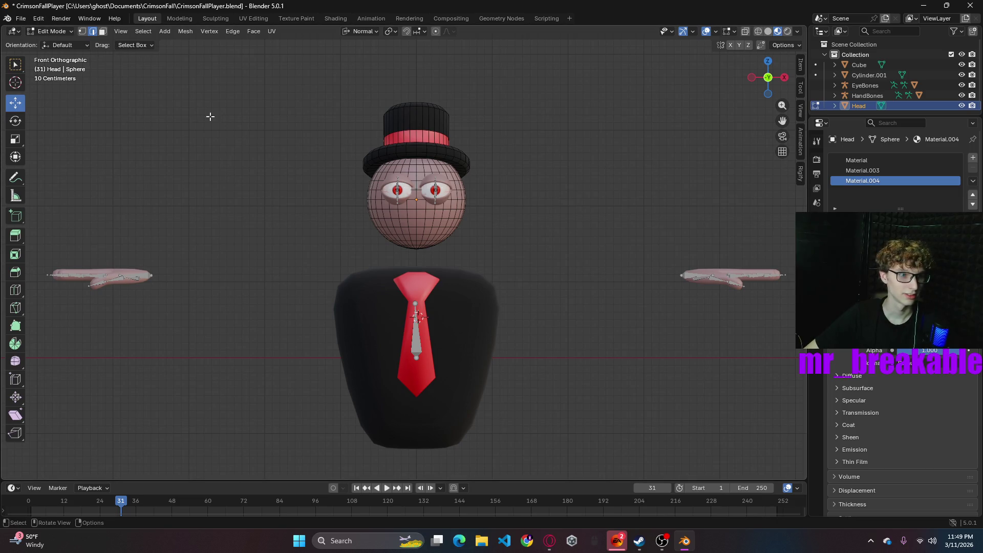
{"action": "key", "text": "Tab"}
{"action": "left_click", "coordinate": [552, 239]}
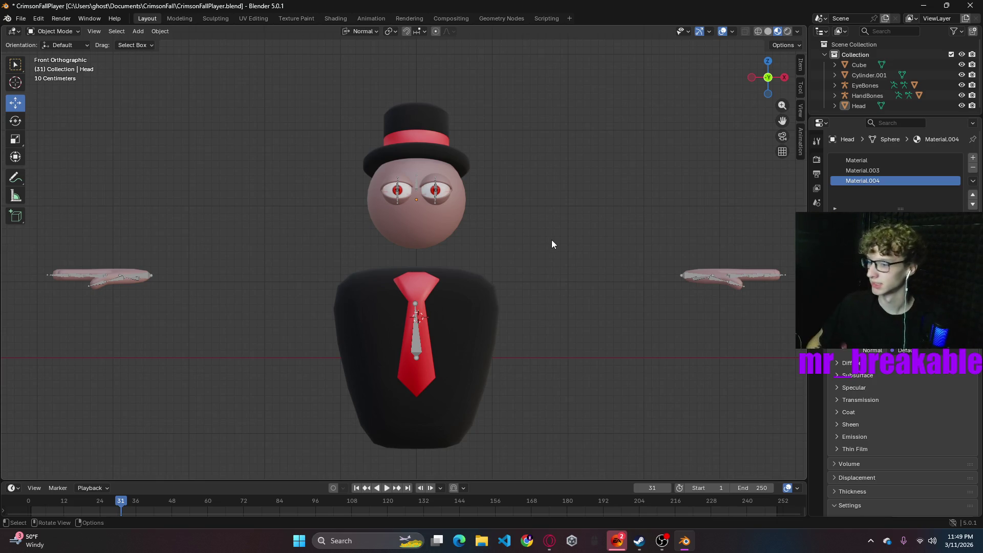
{"action": "mouse_move", "coordinate": [587, 204]}
{"action": "middle_mouse_down"}
{"action": "mouse_move", "coordinate": [655, 275]}
{"action": "mouse_move", "coordinate": [697, 251]}
{"action": "mouse_move", "coordinate": [709, 224]}
{"action": "middle_mouse_up"}
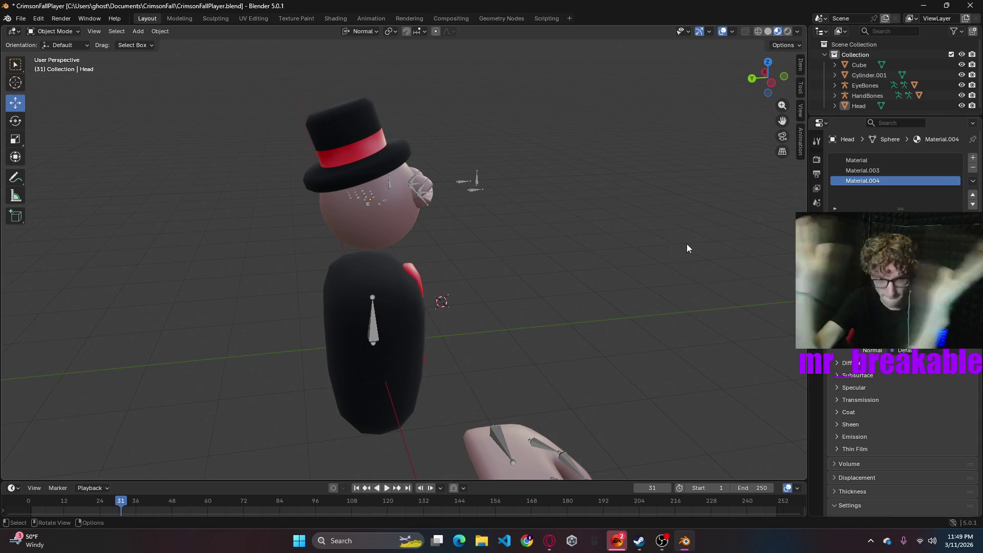
{"action": "mouse_move", "coordinate": [527, 261]}
{"action": "middle_mouse_down"}
{"action": "mouse_move", "coordinate": [401, 262]}
{"action": "mouse_move", "coordinate": [404, 233]}
{"action": "mouse_move", "coordinate": [428, 244]}
{"action": "mouse_move", "coordinate": [414, 249]}
{"action": "middle_mouse_up"}
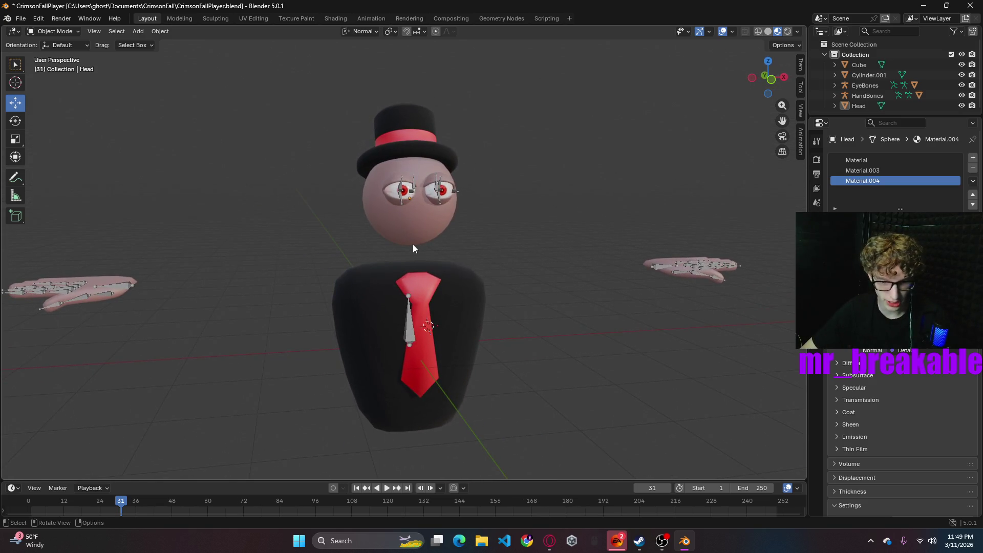
- Select the red tie and bring up the Add > Mesh menu
{"action": "left_click", "coordinate": [420, 297]}
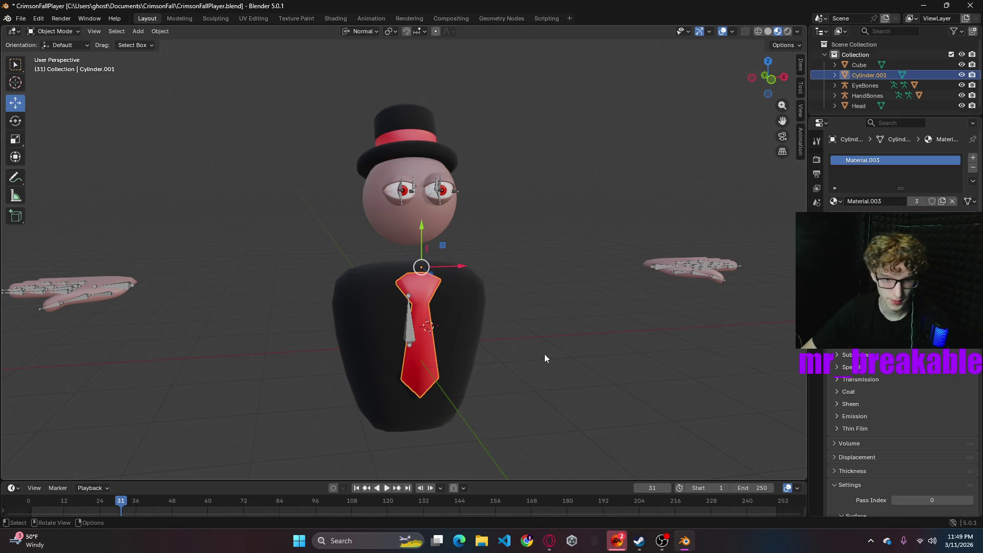
{"action": "mouse_move", "coordinate": [560, 352]}
{"action": "middle_mouse_down"}
{"action": "mouse_move", "coordinate": [650, 359]}
{"action": "mouse_move", "coordinate": [575, 334]}
{"action": "mouse_move", "coordinate": [430, 331]}
{"action": "mouse_move", "coordinate": [447, 343]}
{"action": "mouse_move", "coordinate": [545, 355]}
{"action": "middle_mouse_up"}
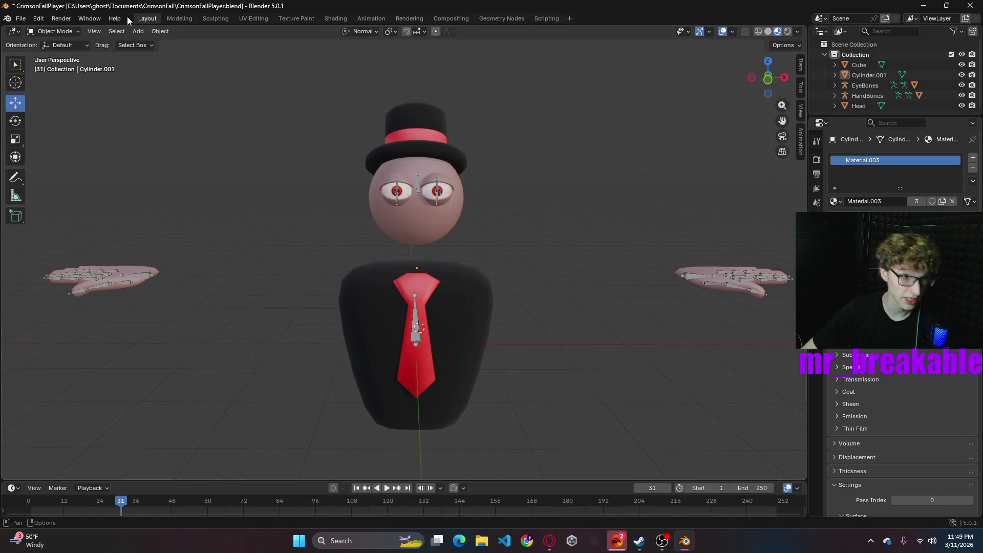
{"action": "left_click", "coordinate": [138, 31]}
{"action": "mouse_move", "coordinate": [148, 43]}
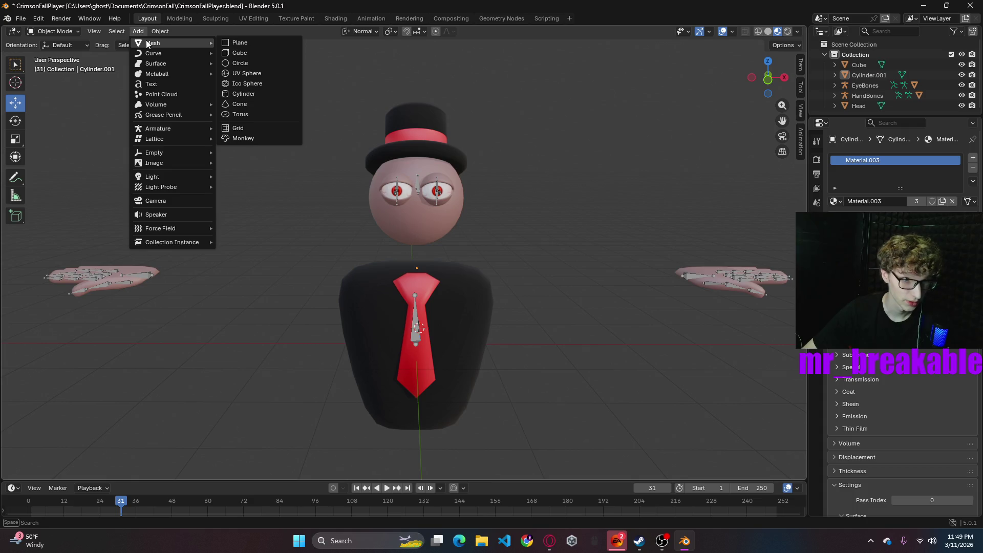
- Add a new cube to the scene and inspect it from several angles, including below
{"action": "left_click", "coordinate": [226, 52]}
{"action": "mouse_move", "coordinate": [579, 205]}
{"action": "middle_mouse_down"}
{"action": "mouse_move", "coordinate": [444, 200]}
{"action": "mouse_move", "coordinate": [464, 214]}
{"action": "middle_mouse_up"}
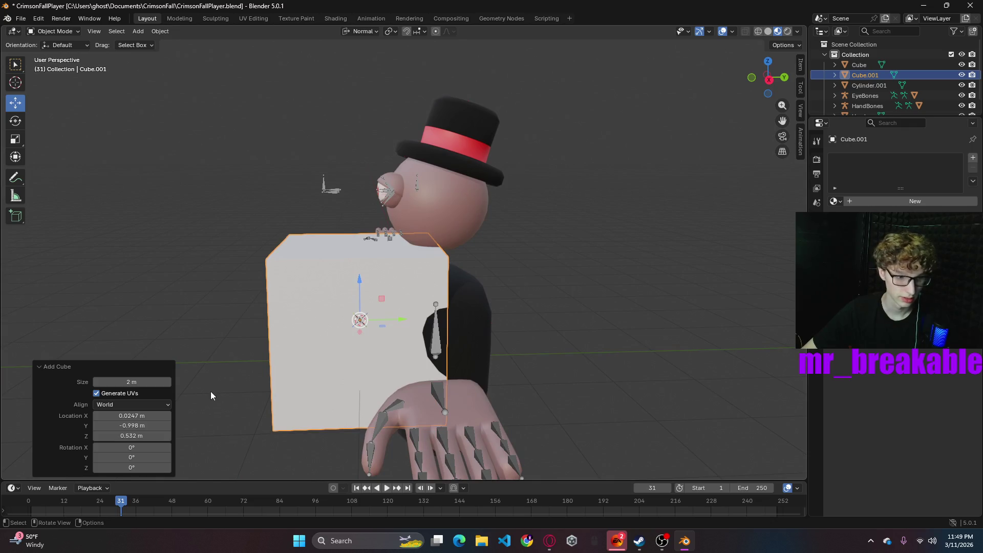
{"action": "mouse_move", "coordinate": [417, 287]}
{"action": "middle_mouse_down"}
{"action": "mouse_move", "coordinate": [506, 268]}
{"action": "mouse_move", "coordinate": [496, 264]}
{"action": "mouse_move", "coordinate": [465, 299]}
{"action": "middle_mouse_up"}
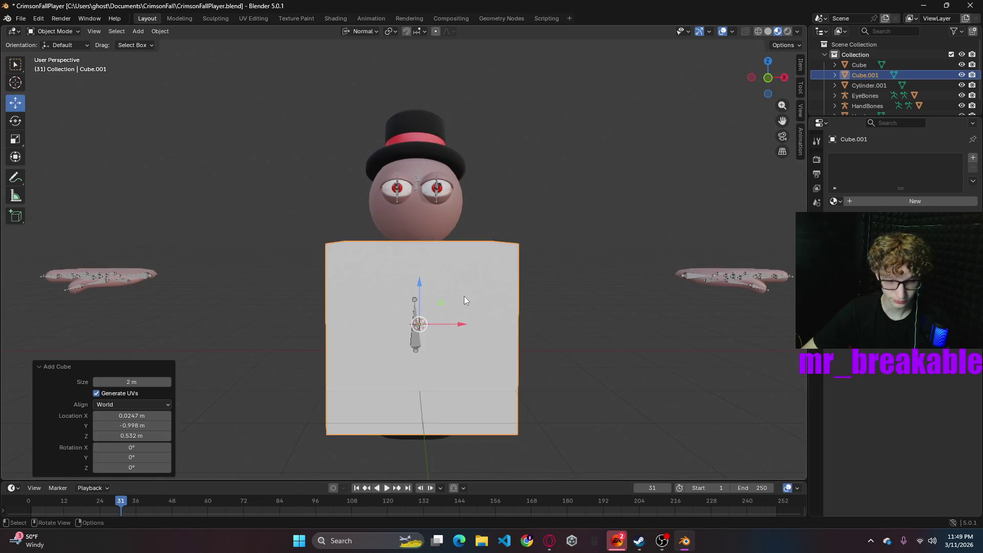
{"action": "mouse_move", "coordinate": [563, 305]}
{"action": "middle_mouse_down"}
{"action": "mouse_move", "coordinate": [441, 321]}
{"action": "mouse_move", "coordinate": [362, 242]}
{"action": "middle_mouse_up"}
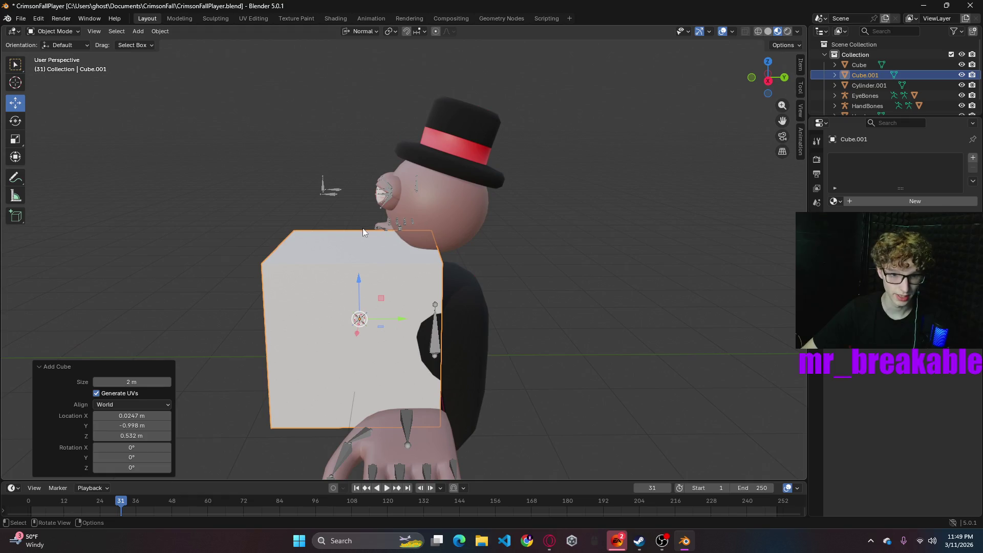
{"action": "middle_click_drag", "start_coordinate": [594, 222], "coordinate": [461, 220]}
{"action": "left_click", "coordinate": [63, 32]}
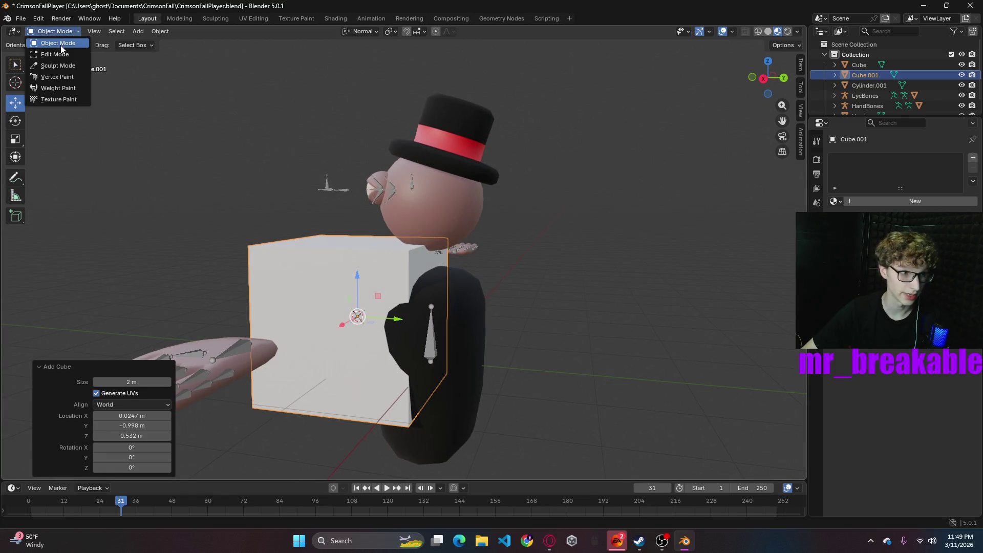
{"action": "key", "text": "a"}
{"action": "left_click", "coordinate": [416, 262]}
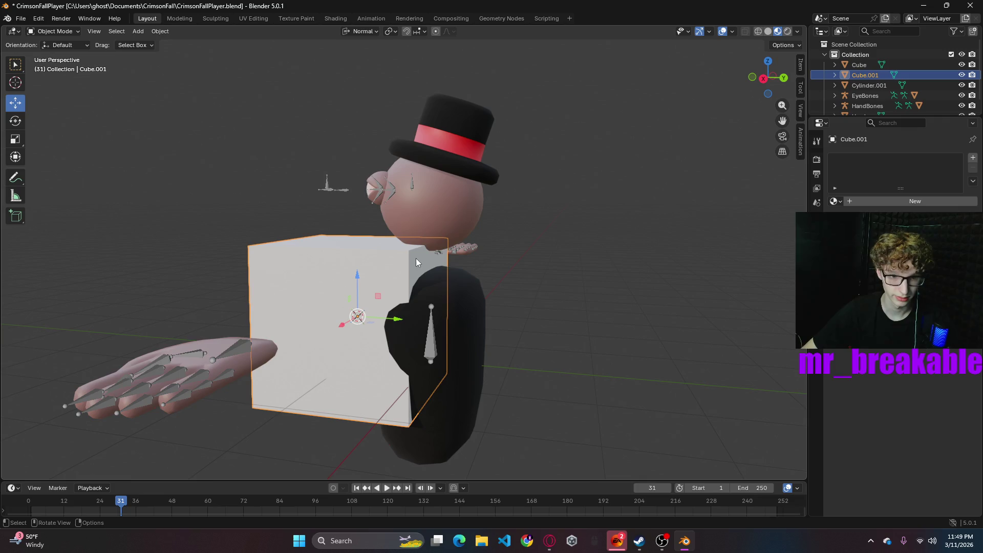
{"action": "key", "text": "a"}
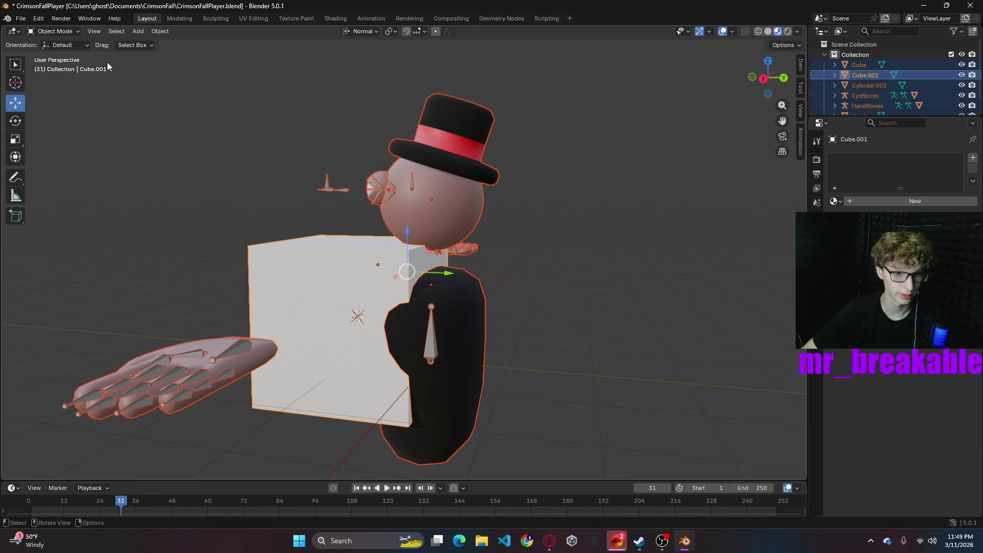
{"action": "left_click", "coordinate": [640, 199]}
{"action": "key", "text": "grave"}
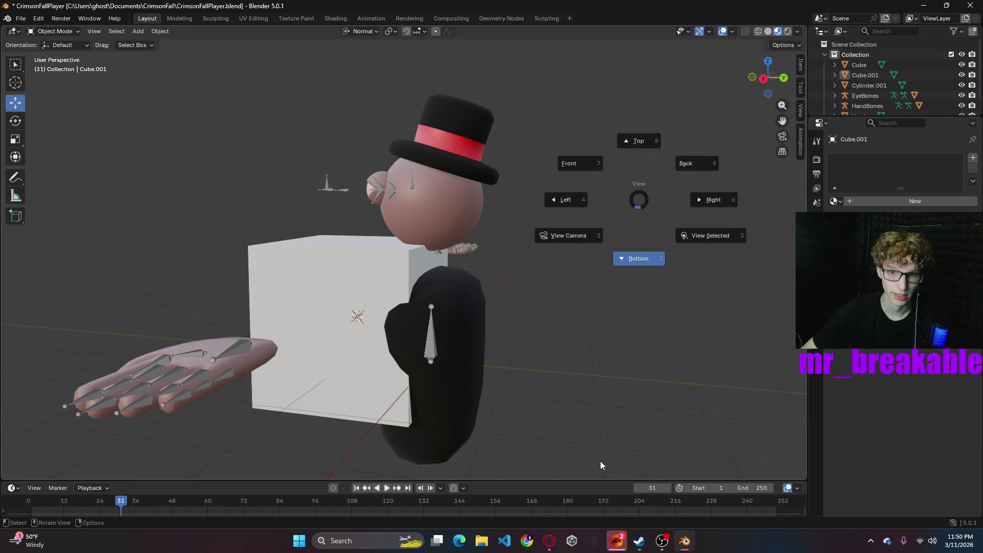
{"action": "left_click", "coordinate": [600, 465]}
{"action": "mouse_move", "coordinate": [586, 354]}
{"action": "middle_mouse_down"}
{"action": "mouse_move", "coordinate": [561, 364]}
{"action": "mouse_move", "coordinate": [505, 437]}
{"action": "mouse_move", "coordinate": [598, 365]}
{"action": "mouse_move", "coordinate": [467, 303]}
{"action": "middle_mouse_up"}
- Delete the cube's unwanted faces in Edit Mode, leaving a single flat plane
{"action": "key", "text": "Tab"}
{"action": "left_click", "coordinate": [422, 288]}
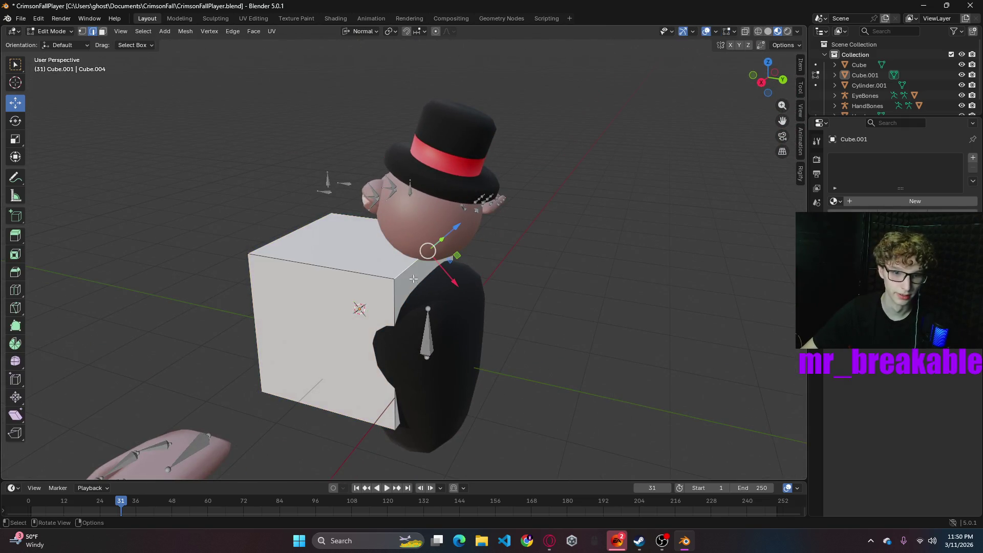
{"action": "left_click", "coordinate": [103, 32]}
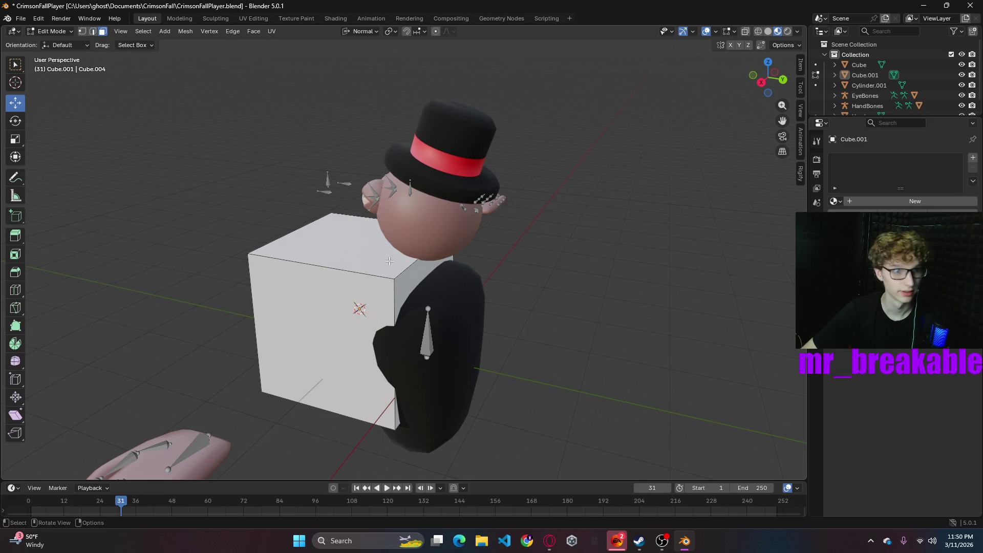
{"action": "left_click", "coordinate": [411, 287]}
{"action": "key", "text": "x"}
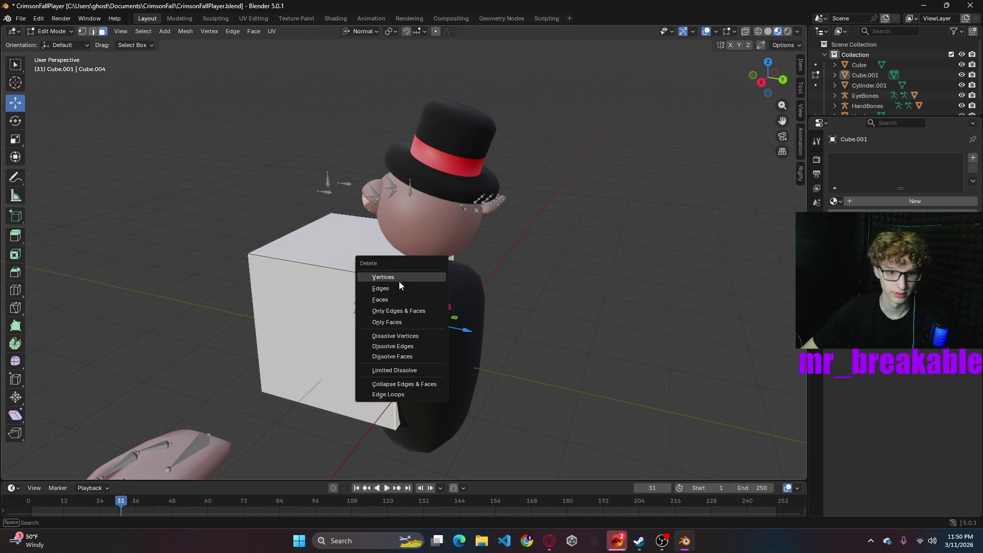
{"action": "left_click", "coordinate": [398, 281]}
{"action": "mouse_move", "coordinate": [552, 298]}
{"action": "middle_mouse_down"}
{"action": "mouse_move", "coordinate": [560, 307]}
{"action": "mouse_move", "coordinate": [544, 299]}
{"action": "mouse_move", "coordinate": [587, 295]}
{"action": "mouse_move", "coordinate": [520, 268]}
{"action": "mouse_move", "coordinate": [369, 287]}
{"action": "middle_mouse_up"}
{"action": "key", "text": "a"}
{"action": "key", "text": "Tab"}
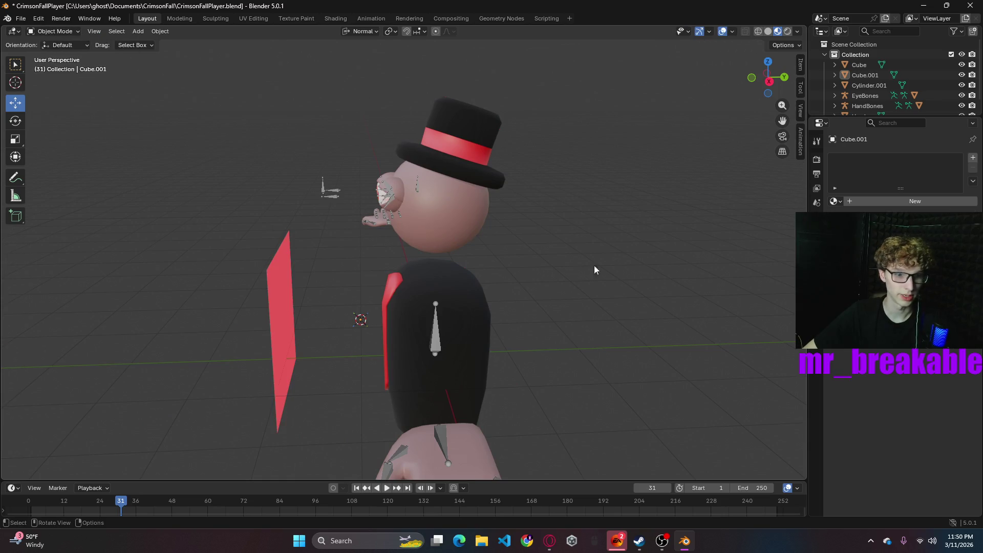
{"action": "left_click", "coordinate": [289, 326]}
- Scale the plane down and move it up toward the character's face
{"action": "left_click_drag", "start_coordinate": [415, 326], "coordinate": [520, 316]}
{"action": "mouse_move", "coordinate": [464, 272]}
{"action": "left_mouse_down"}
{"action": "mouse_move", "coordinate": [456, 230]}
{"action": "mouse_move", "coordinate": [516, 211]}
{"action": "left_mouse_up"}
{"action": "key", "text": "s"}
{"action": "left_click", "coordinate": [491, 253]}
{"action": "left_click_drag", "start_coordinate": [516, 250], "coordinate": [445, 244]}
{"action": "mouse_move", "coordinate": [445, 244]}
{"action": "middle_mouse_down"}
{"action": "mouse_move", "coordinate": [525, 240]}
{"action": "mouse_move", "coordinate": [415, 188]}
{"action": "middle_mouse_up"}
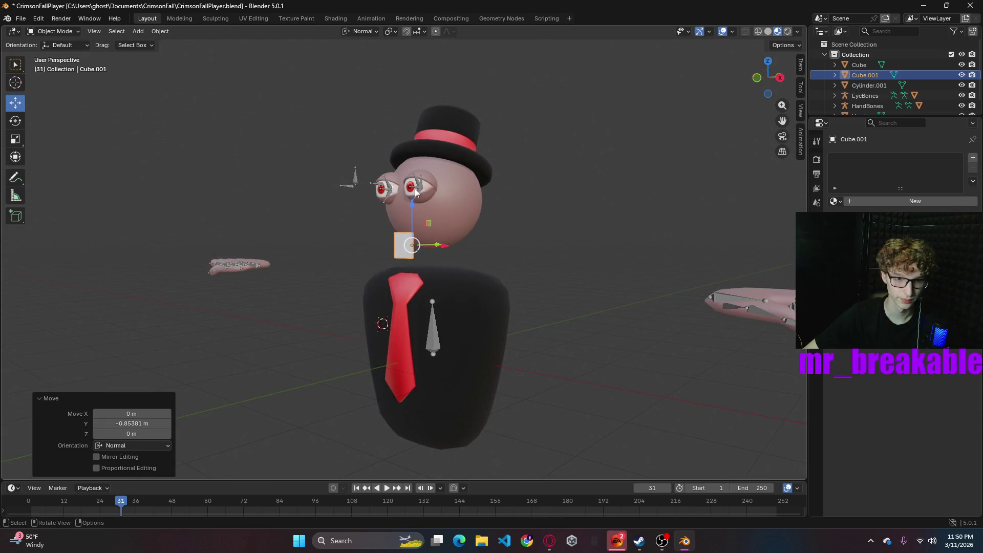
{"action": "left_click_drag", "start_coordinate": [413, 205], "coordinate": [420, 175]}
- Fine-tune the plane onto the face just below the eyes and enter Edit Mode
{"action": "mouse_move", "coordinate": [420, 176]}
{"action": "middle_mouse_down"}
{"action": "mouse_move", "coordinate": [528, 228]}
{"action": "mouse_move", "coordinate": [598, 229]}
{"action": "middle_mouse_up"}
{"action": "scroll", "coordinate": [518, 225], "scroll_direction": "up", "scroll_amount": 4}
{"action": "scroll", "coordinate": [488, 220], "scroll_direction": "up", "scroll_amount": 3}
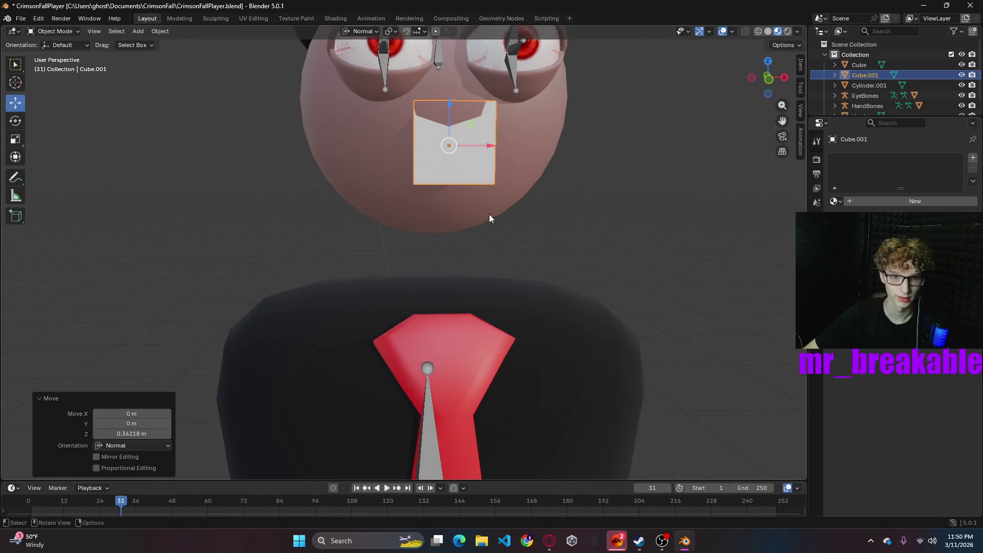
{"action": "left_click_drag", "start_coordinate": [505, 143], "coordinate": [536, 142]}
{"action": "middle_click_drag", "start_coordinate": [536, 142], "coordinate": [459, 154]}
{"action": "left_click_drag", "start_coordinate": [456, 161], "coordinate": [450, 164]}
{"action": "mouse_move", "coordinate": [450, 165]}
{"action": "middle_mouse_down"}
{"action": "mouse_move", "coordinate": [527, 176]}
{"action": "mouse_move", "coordinate": [420, 164]}
{"action": "middle_mouse_up"}
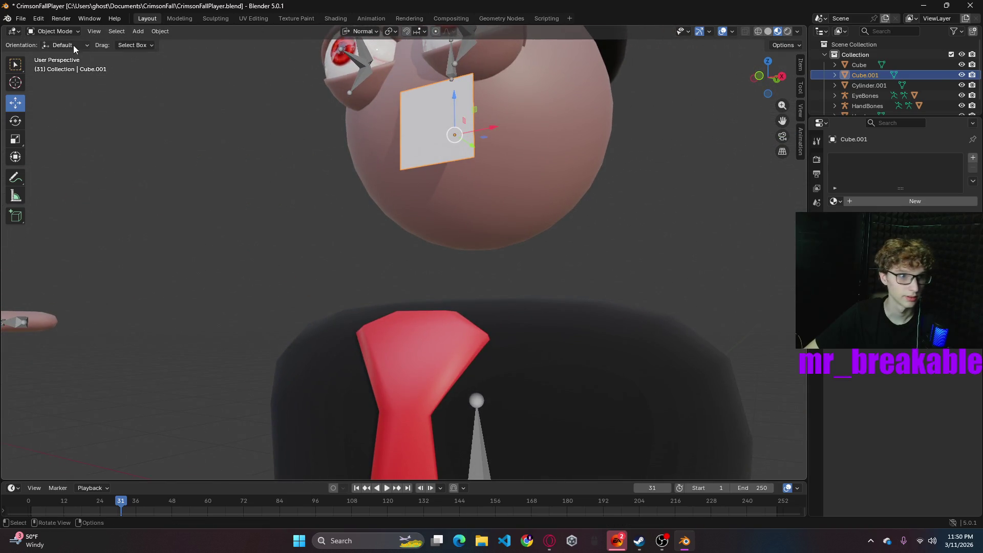
{"action": "key", "text": "Tab"}
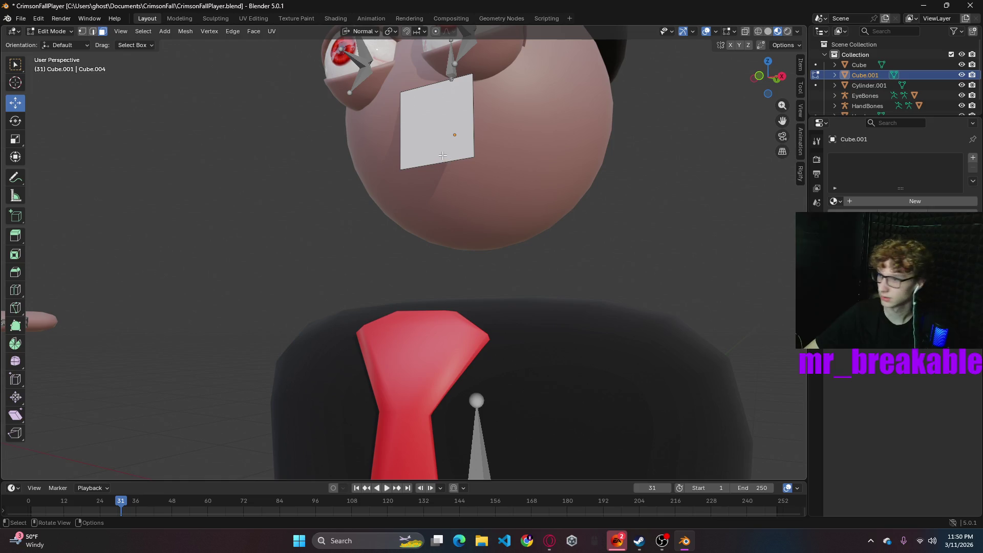
- Raise the plane's bottom edge into a thin strip and add a vertical loop cut through its centre
{"action": "key", "text": "2"}
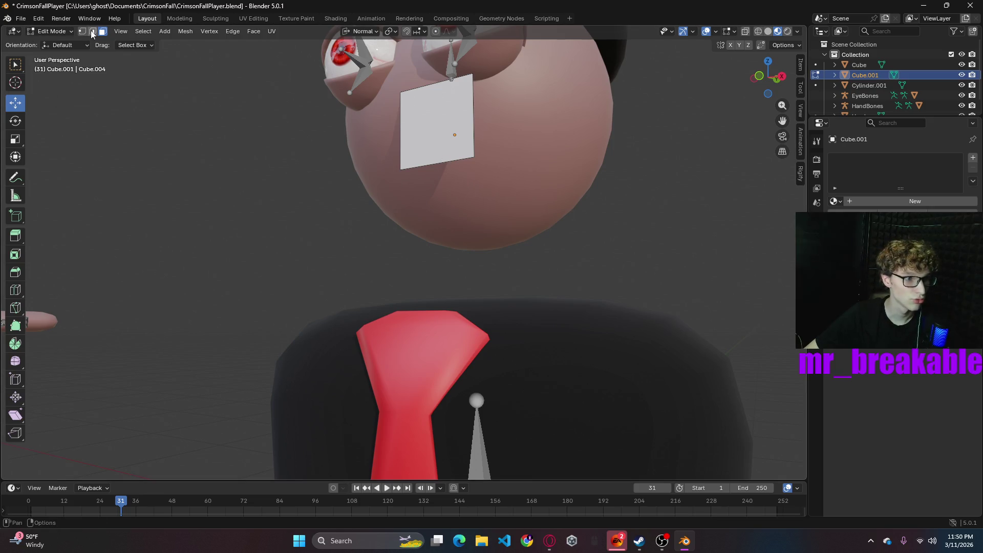
{"action": "left_click", "coordinate": [449, 164]}
{"action": "left_click_drag", "start_coordinate": [436, 146], "coordinate": [492, 109]}
{"action": "middle_click_drag", "start_coordinate": [492, 108], "coordinate": [557, 175]}
{"action": "key", "text": "ctrl+r"}
{"action": "left_click", "coordinate": [469, 138]}
{"action": "left_click", "coordinate": [468, 139]}
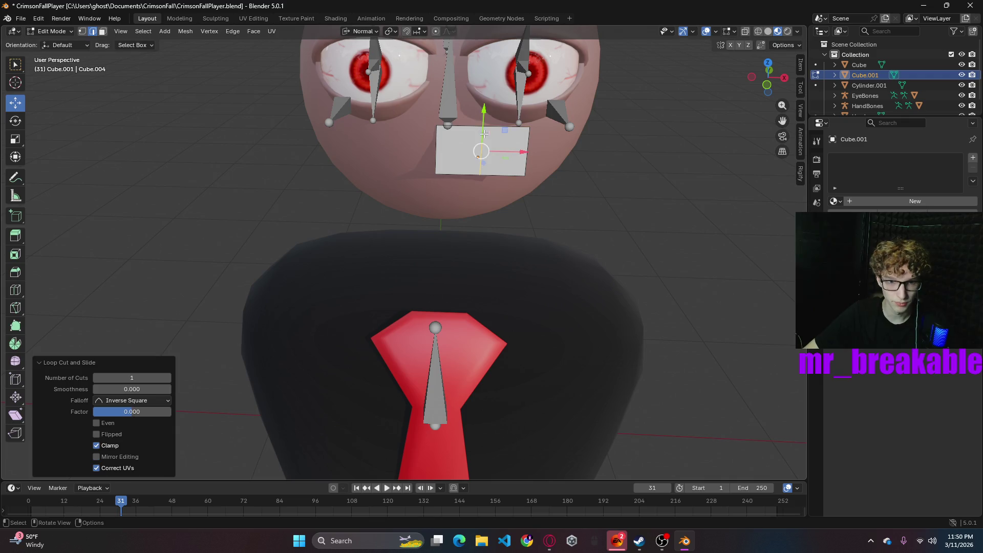
{"action": "left_click", "coordinate": [460, 125]}
- Lower the top vertices and angle the right half downward into a slanted mouth
{"action": "left_click", "coordinate": [82, 31]}
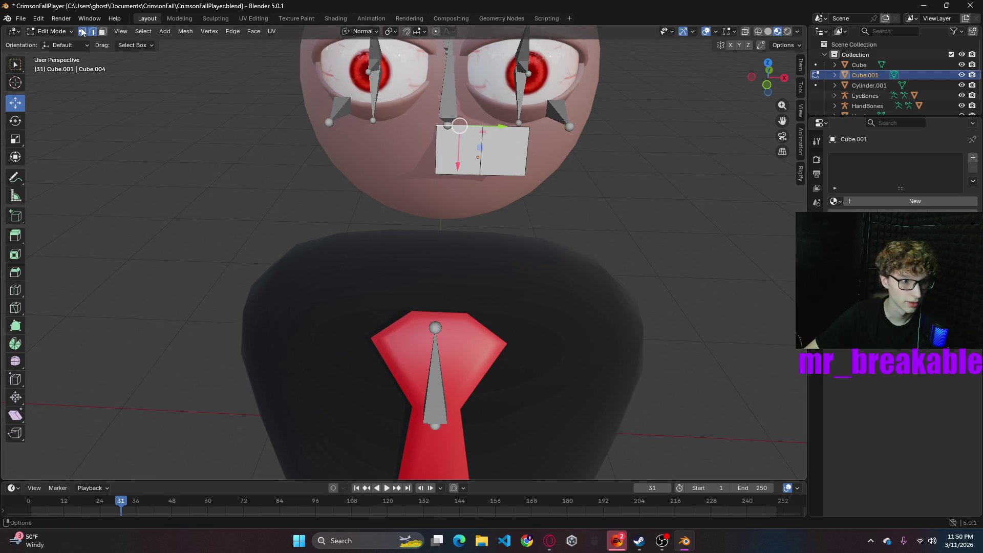
{"action": "key", "text": "alt+Tab"}
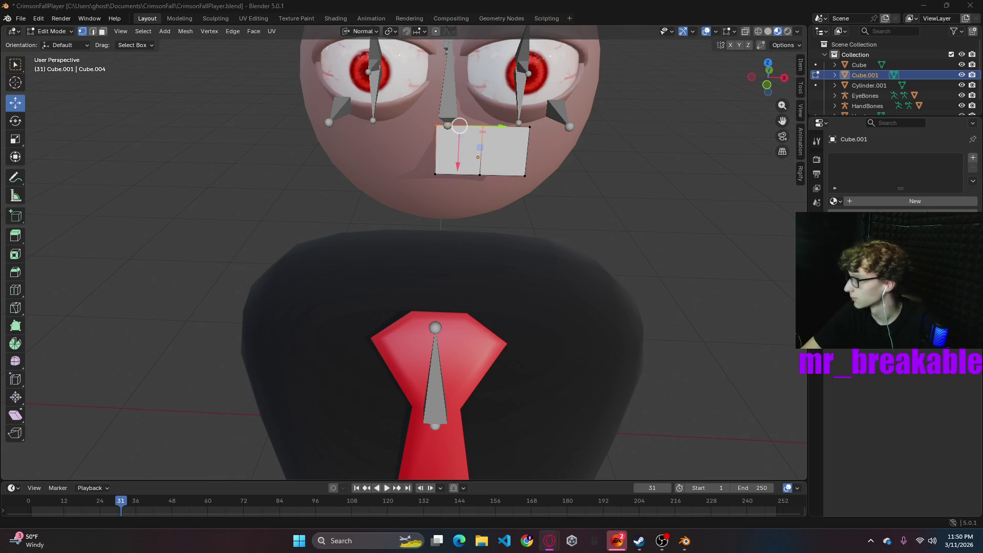
{"action": "mouse_move", "coordinate": [478, 200]}
{"action": "middle_mouse_down"}
{"action": "mouse_move", "coordinate": [611, 182]}
{"action": "mouse_move", "coordinate": [601, 171]}
{"action": "middle_mouse_up"}
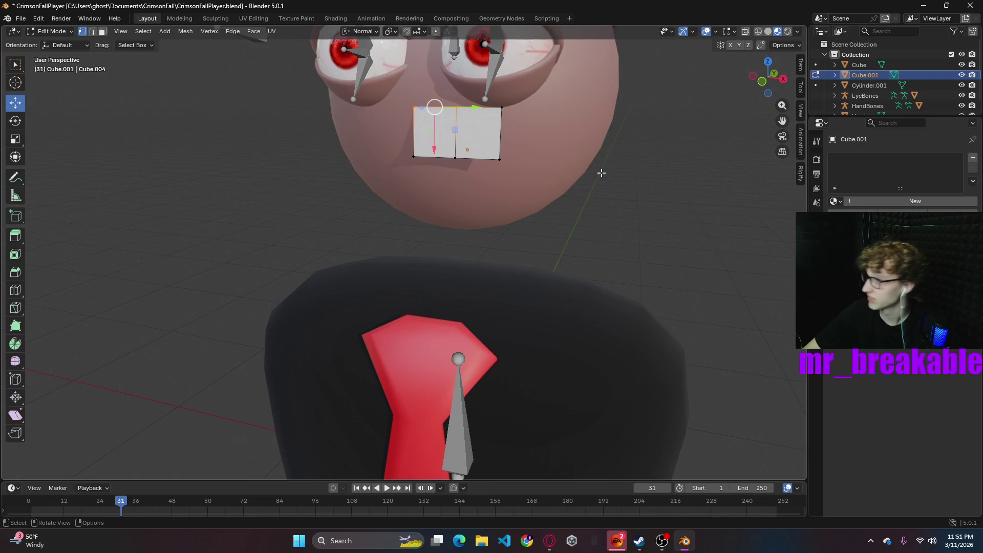
{"action": "left_click", "coordinate": [502, 107]}
{"action": "left_click", "coordinate": [416, 107], "text": "shift"}
{"action": "mouse_move", "coordinate": [457, 71]}
{"action": "left_mouse_down"}
{"action": "mouse_move", "coordinate": [459, 95]}
{"action": "mouse_move", "coordinate": [497, 143]}
{"action": "left_mouse_up"}
{"action": "left_click", "coordinate": [500, 154]}
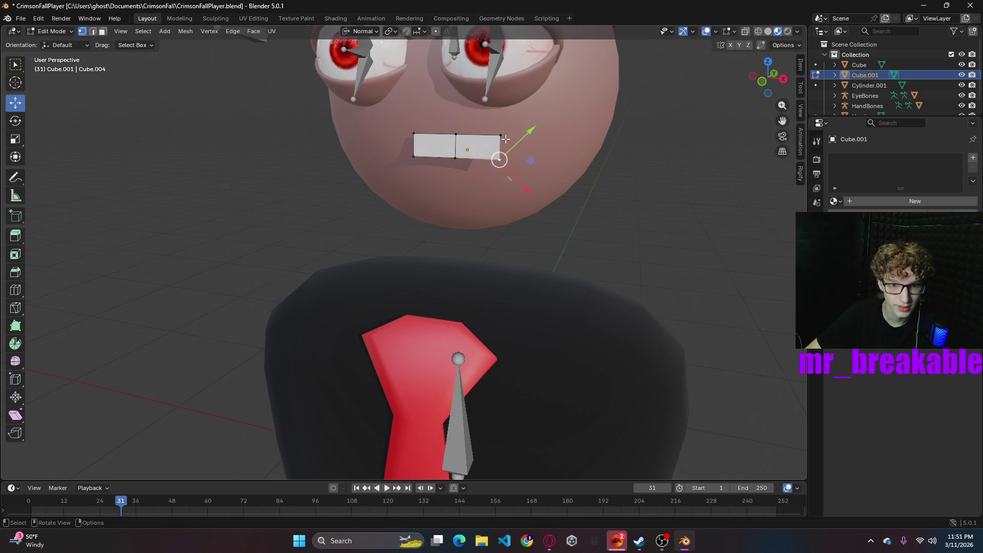
{"action": "mouse_move", "coordinate": [500, 186]}
{"action": "left_mouse_down"}
{"action": "mouse_move", "coordinate": [499, 211]}
{"action": "mouse_move", "coordinate": [458, 204]}
{"action": "mouse_move", "coordinate": [450, 170]}
{"action": "left_mouse_up"}
{"action": "left_click", "coordinate": [460, 155]}
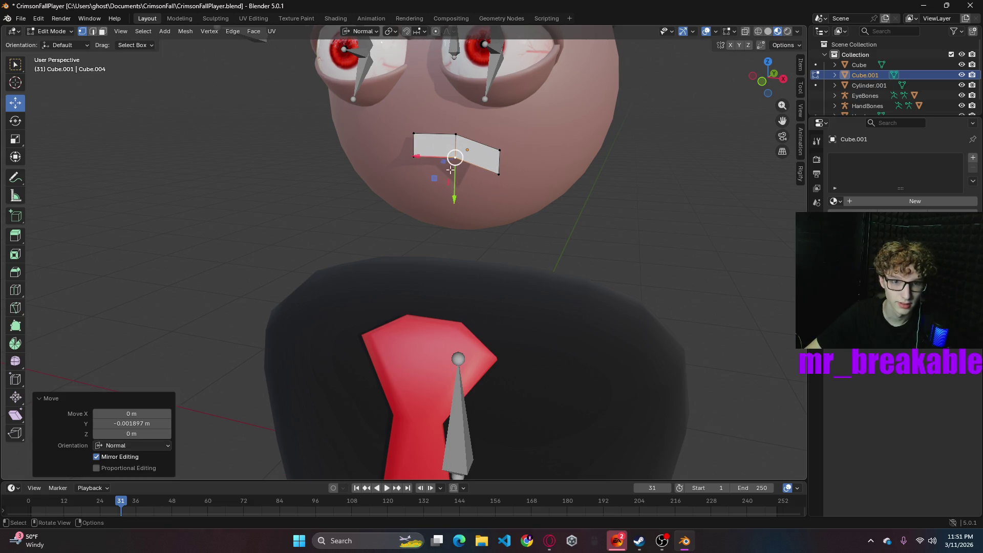
- Add a Mirror modifier to the mouth mesh from the Generate modifiers
{"action": "left_click", "coordinate": [816, 140]}
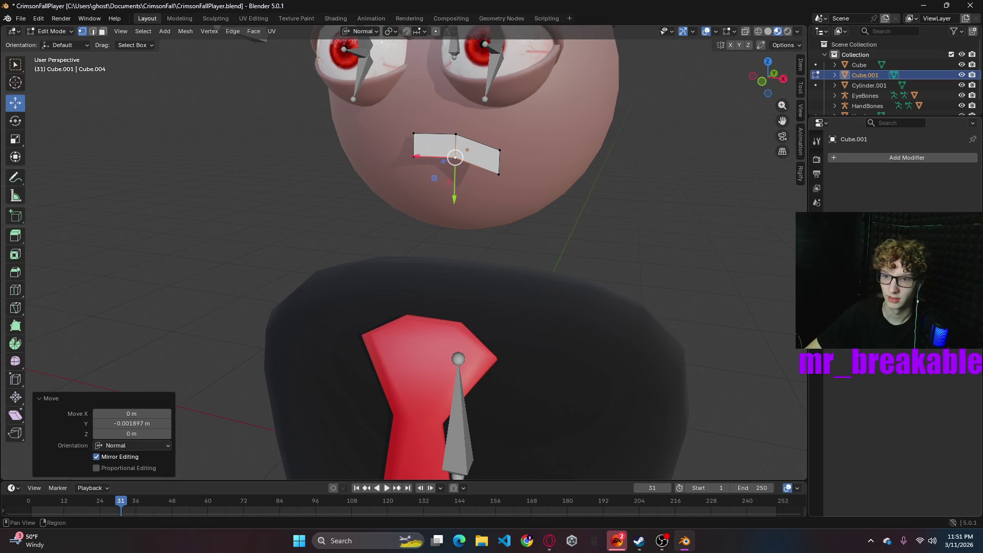
{"action": "left_click", "coordinate": [863, 158]}
{"action": "mouse_move", "coordinate": [825, 162]}
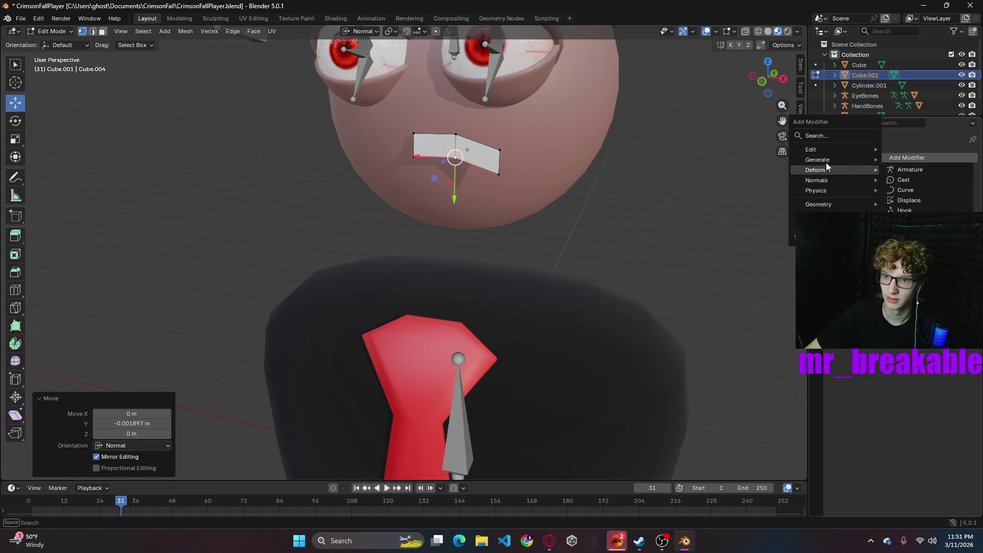
{"action": "left_click", "coordinate": [909, 261]}
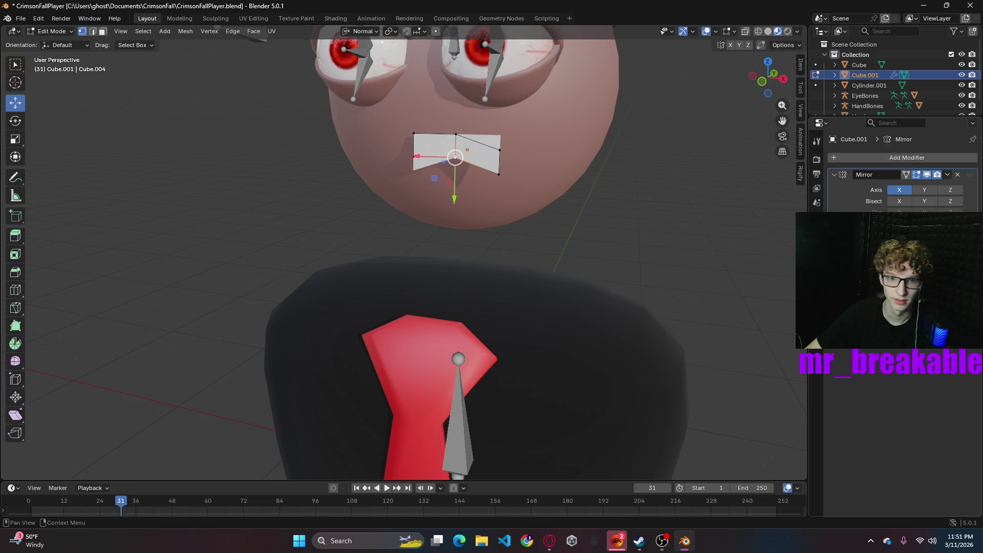
- Delete the mouth's left-side vertices and box-select its right edge
{"action": "mouse_move", "coordinate": [645, 226]}
{"action": "middle_mouse_down"}
{"action": "mouse_move", "coordinate": [683, 248]}
{"action": "mouse_move", "coordinate": [656, 268]}
{"action": "mouse_move", "coordinate": [673, 238]}
{"action": "mouse_move", "coordinate": [667, 219]}
{"action": "mouse_move", "coordinate": [670, 259]}
{"action": "mouse_move", "coordinate": [606, 241]}
{"action": "mouse_move", "coordinate": [714, 215]}
{"action": "middle_mouse_up"}
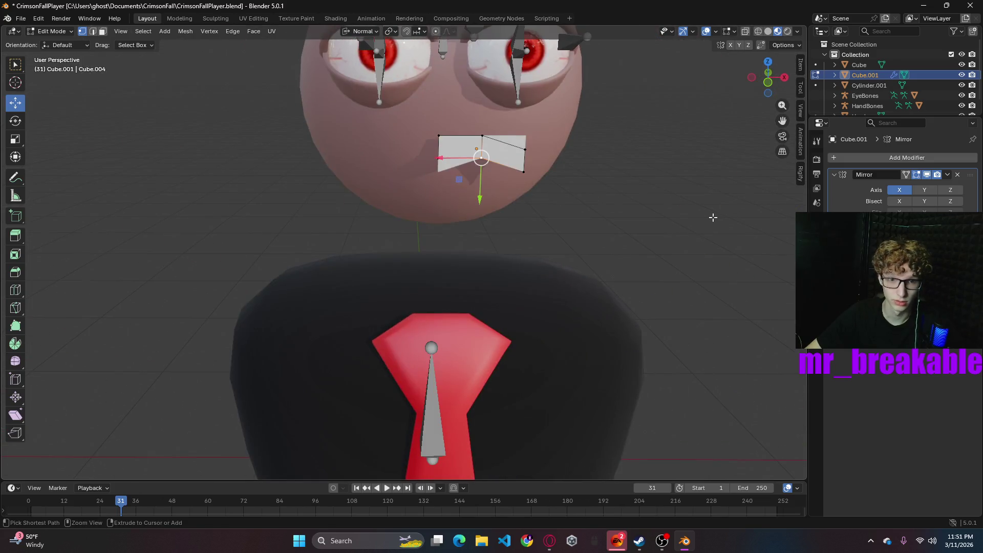
{"action": "key", "text": "ctrl+z"}
{"action": "key", "text": "ctrl+z"}
{"action": "key", "text": "x"}
{"action": "left_click", "coordinate": [452, 180]}
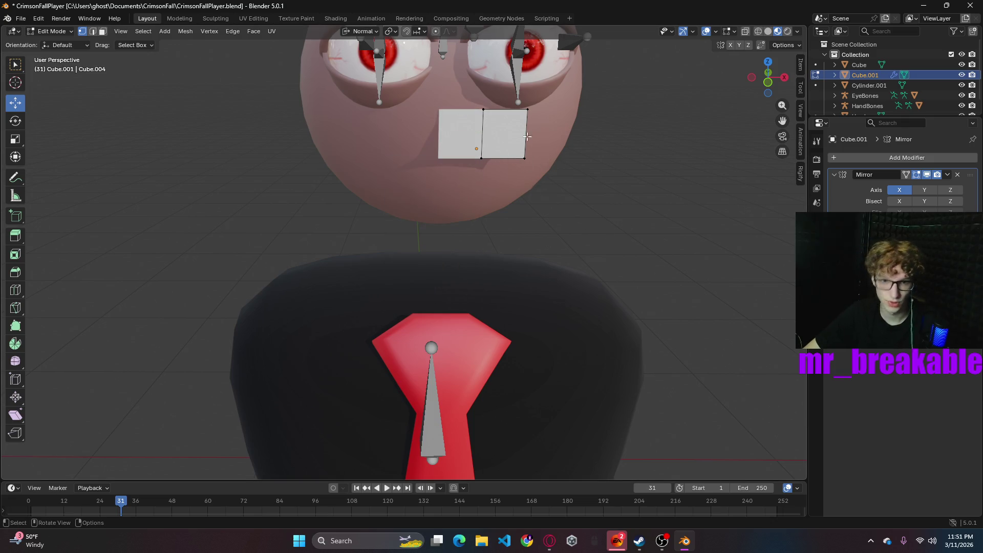
{"action": "left_click_drag", "start_coordinate": [523, 106], "coordinate": [550, 197]}
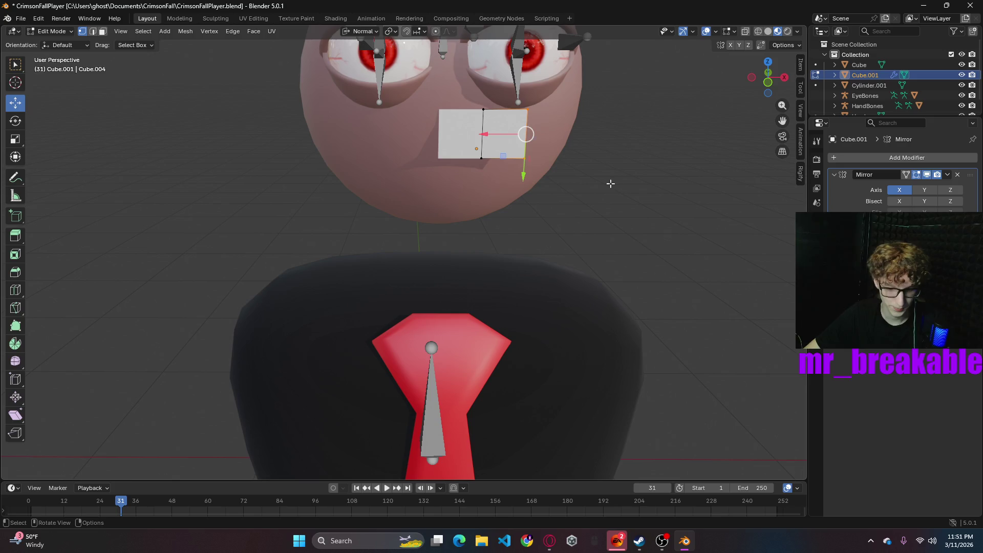
- Extrude the mouth strip's right edge into a new angled face
{"action": "key", "text": "e"}
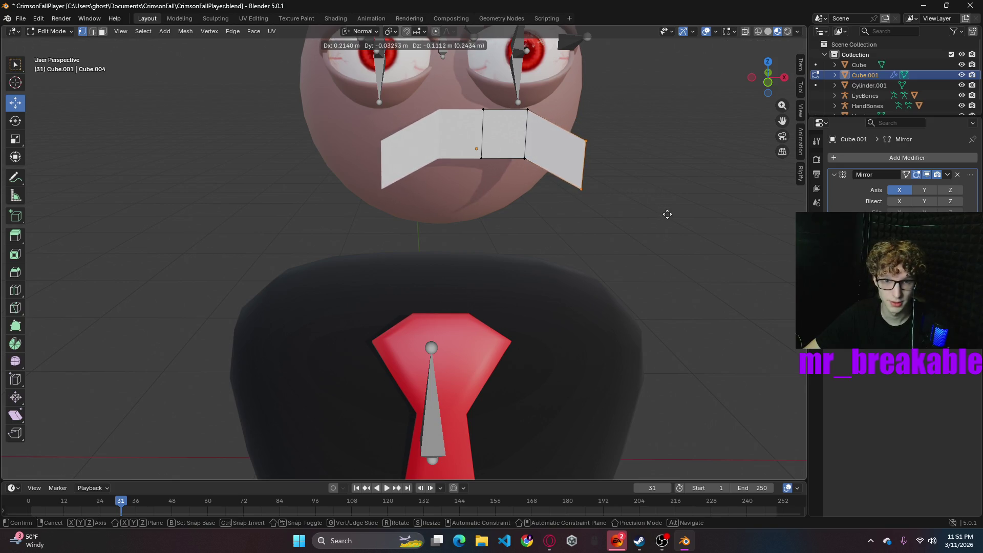
{"action": "left_click", "coordinate": [667, 214]}
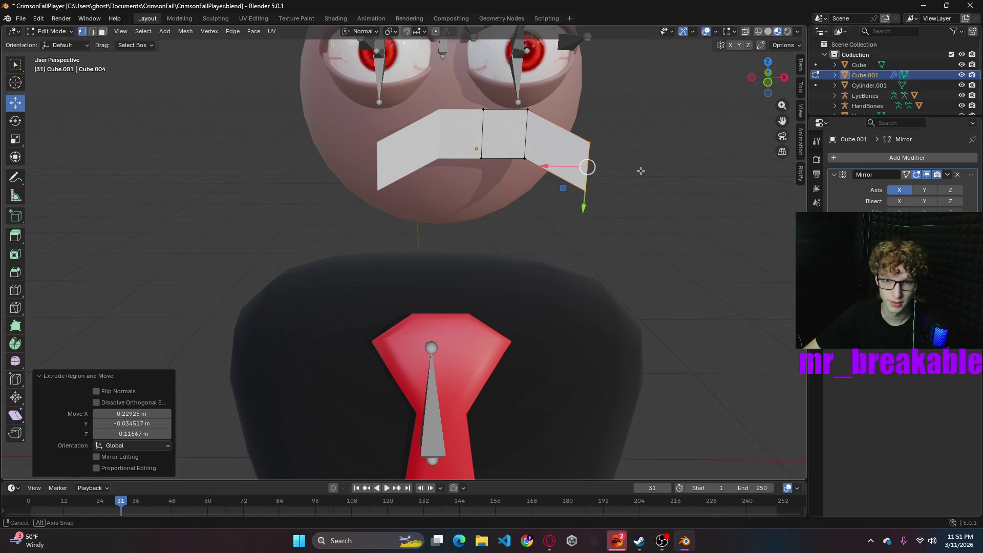
{"action": "middle_click_drag", "start_coordinate": [640, 171], "coordinate": [633, 168]}
{"action": "left_click", "coordinate": [653, 201]}
{"action": "mouse_move", "coordinate": [671, 200]}
{"action": "middle_mouse_down"}
{"action": "mouse_move", "coordinate": [652, 160]}
{"action": "mouse_move", "coordinate": [676, 178]}
{"action": "middle_mouse_up"}
{"action": "key", "text": "a"}
{"action": "left_click", "coordinate": [671, 135]}
- In Object Mode, re-centre the mouth by setting its Location X to 0, then re-enter Edit Mode
{"action": "left_click", "coordinate": [53, 31]}
{"action": "left_click", "coordinate": [57, 45]}
{"action": "left_click_drag", "start_coordinate": [516, 146], "coordinate": [484, 145]}
{"action": "left_click", "coordinate": [817, 248]}
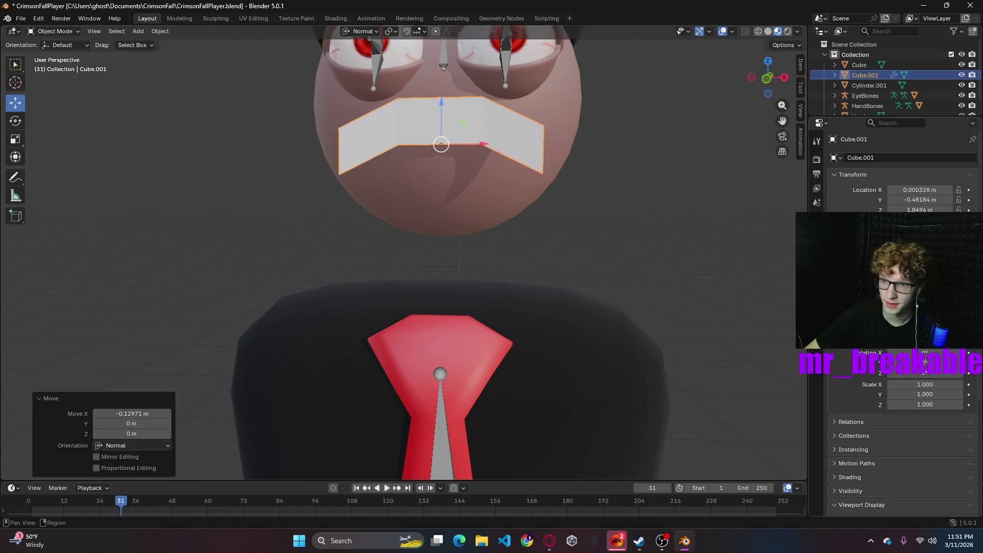
{"action": "left_click", "coordinate": [920, 191]}
{"action": "type", "text": "0"}
{"action": "key", "text": "Return"}
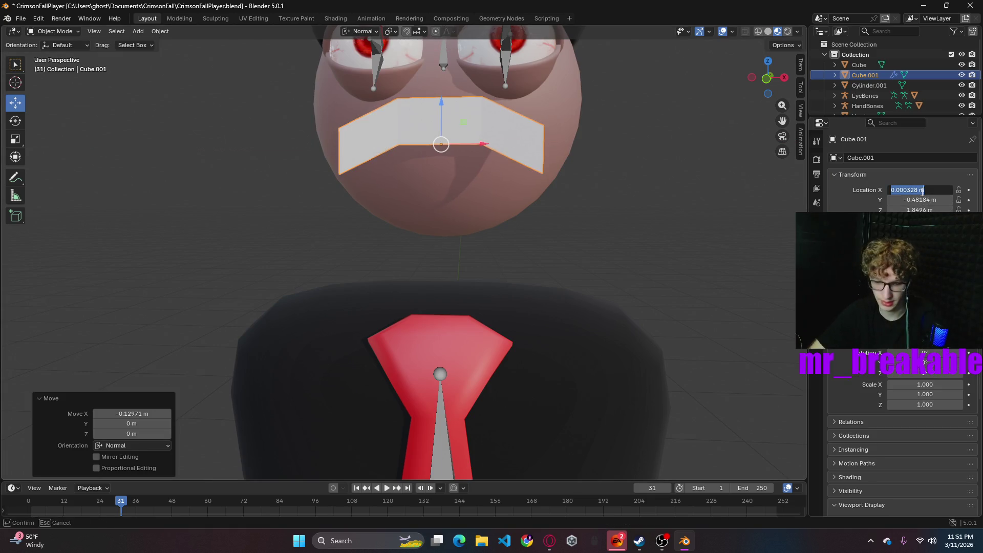
{"action": "mouse_move", "coordinate": [576, 210]}
{"action": "middle_mouse_down"}
{"action": "mouse_move", "coordinate": [519, 244]}
{"action": "mouse_move", "coordinate": [484, 239]}
{"action": "middle_mouse_up"}
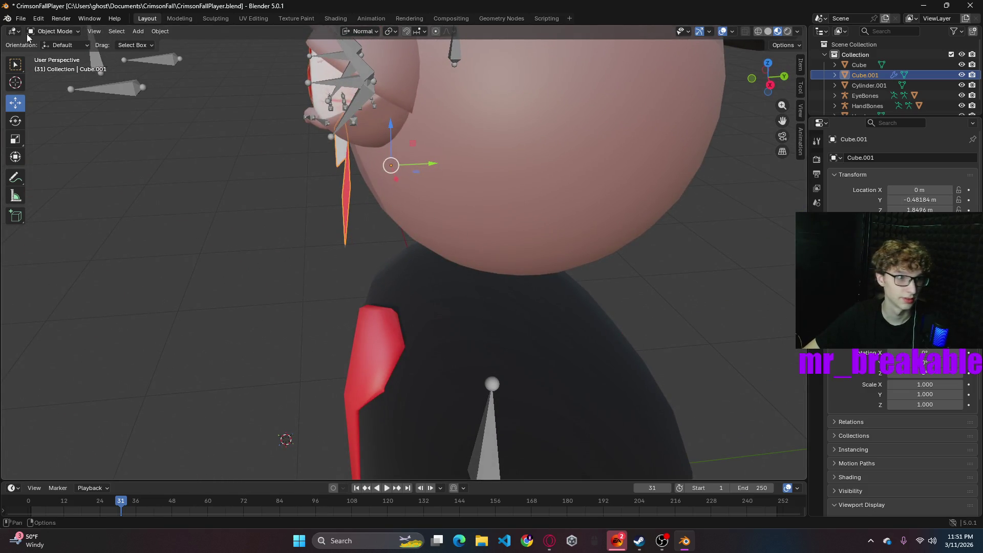
{"action": "key", "text": "Tab"}
- Lower the mouth's bottom edge and raise its centre edge
{"action": "left_click", "coordinate": [352, 239]}
{"action": "mouse_move", "coordinate": [298, 226]}
{"action": "left_mouse_down"}
{"action": "mouse_move", "coordinate": [340, 222]}
{"action": "mouse_move", "coordinate": [337, 237]}
{"action": "left_mouse_up"}
{"action": "mouse_move", "coordinate": [285, 242]}
{"action": "middle_mouse_down"}
{"action": "mouse_move", "coordinate": [327, 193]}
{"action": "mouse_move", "coordinate": [382, 210]}
{"action": "mouse_move", "coordinate": [423, 161]}
{"action": "middle_mouse_up"}
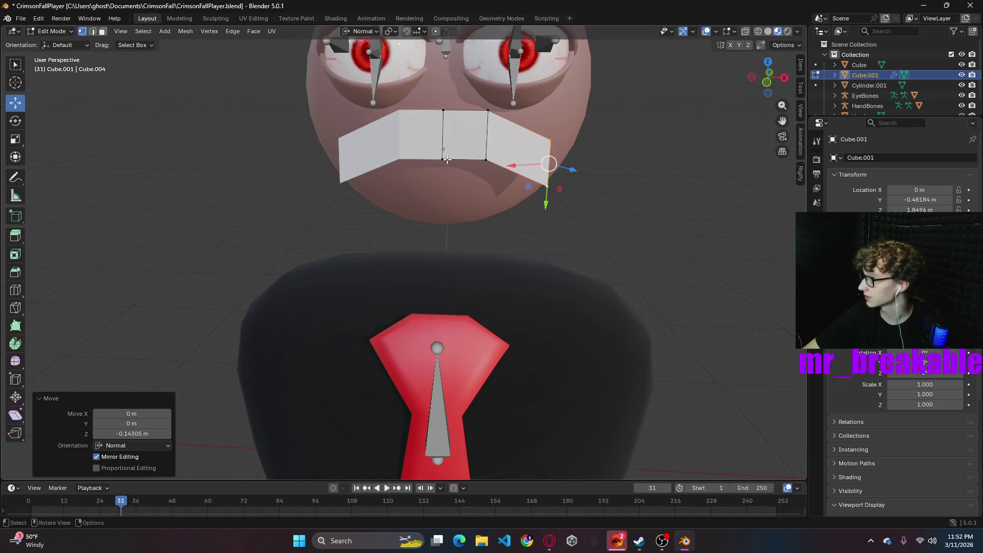
{"action": "left_click", "coordinate": [444, 160]}
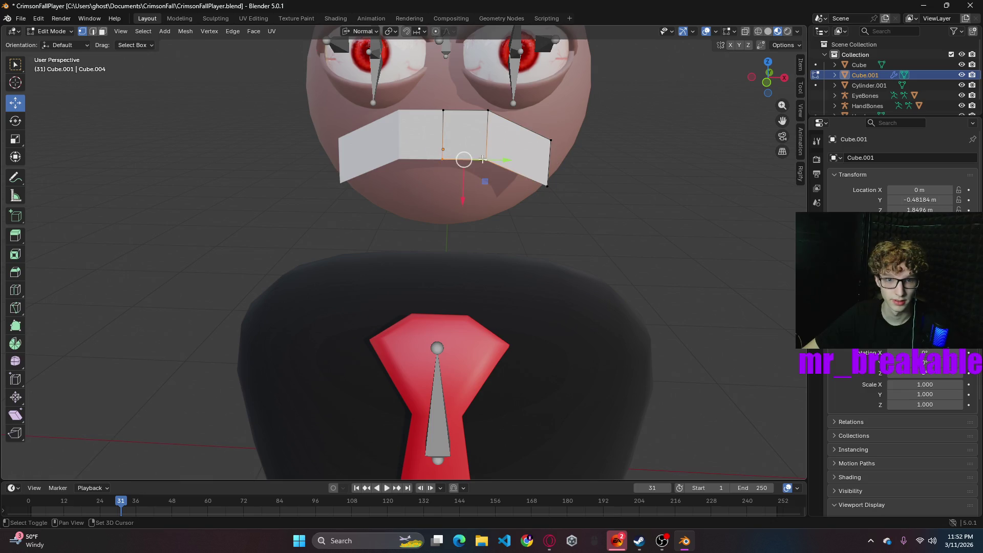
{"action": "left_click_drag", "start_coordinate": [461, 200], "coordinate": [463, 190]}
- Switch transform orientation to Global and raise the right mouth corner vertex
{"action": "left_click", "coordinate": [547, 189]}
{"action": "left_click", "coordinate": [362, 31]}
{"action": "left_click", "coordinate": [340, 63]}
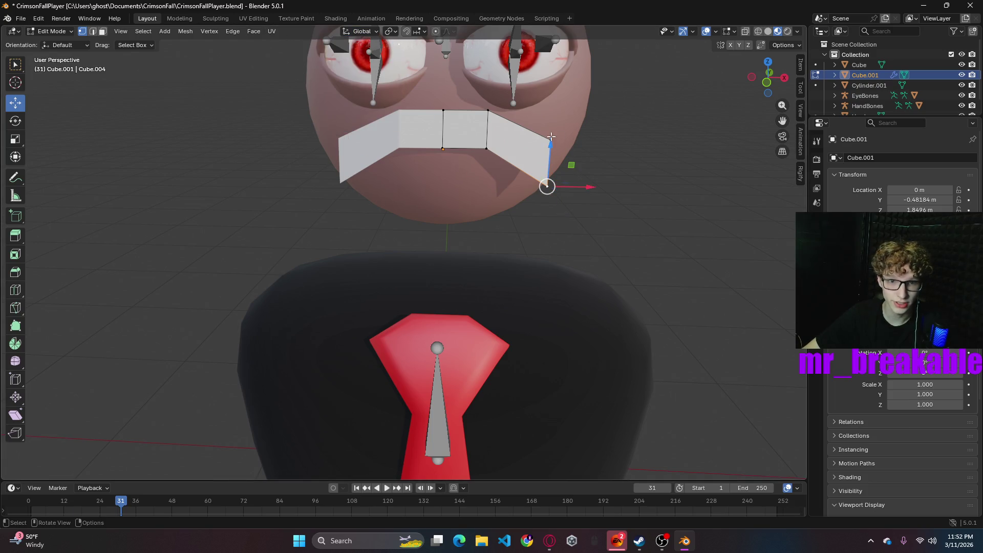
{"action": "left_click_drag", "start_coordinate": [549, 143], "coordinate": [551, 129]}
{"action": "mouse_move", "coordinate": [630, 152]}
{"action": "middle_mouse_down"}
{"action": "mouse_move", "coordinate": [521, 128]}
{"action": "mouse_move", "coordinate": [563, 147]}
{"action": "mouse_move", "coordinate": [636, 145]}
{"action": "mouse_move", "coordinate": [588, 124]}
{"action": "mouse_move", "coordinate": [479, 153]}
{"action": "middle_mouse_up"}
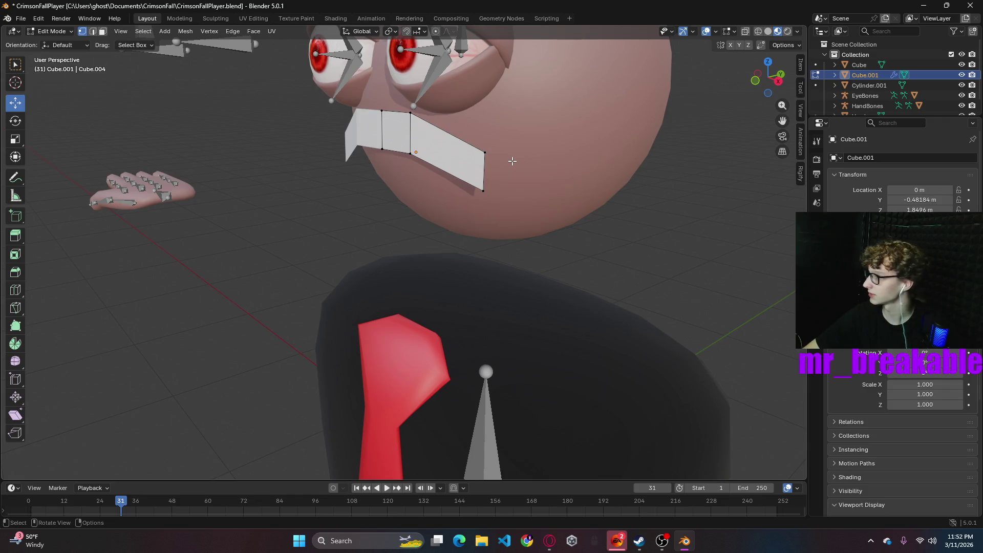
{"action": "mouse_move", "coordinate": [566, 170]}
{"action": "middle_mouse_down"}
{"action": "mouse_move", "coordinate": [650, 160]}
{"action": "mouse_move", "coordinate": [527, 125]}
{"action": "middle_mouse_up"}
- Add a centred loop cut on the right face, lower it along Z, and adjust the top-right vertex
{"action": "key", "text": "ctrl+r"}
{"action": "left_click", "coordinate": [527, 125]}
{"action": "right_click", "coordinate": [527, 125]}
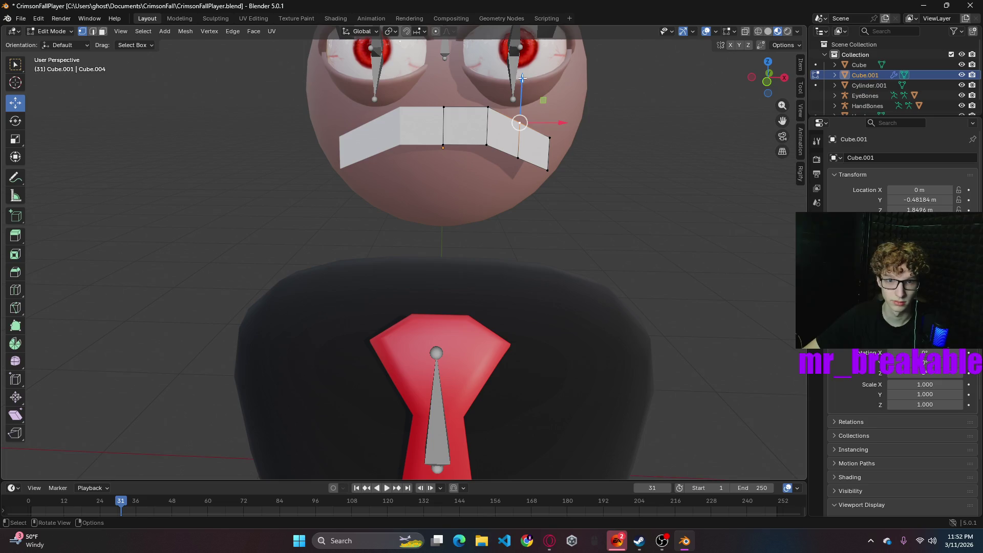
{"action": "key", "text": "g"}
{"action": "key", "text": "z"}
{"action": "left_click", "coordinate": [539, 149]}
{"action": "left_click", "coordinate": [551, 130]}
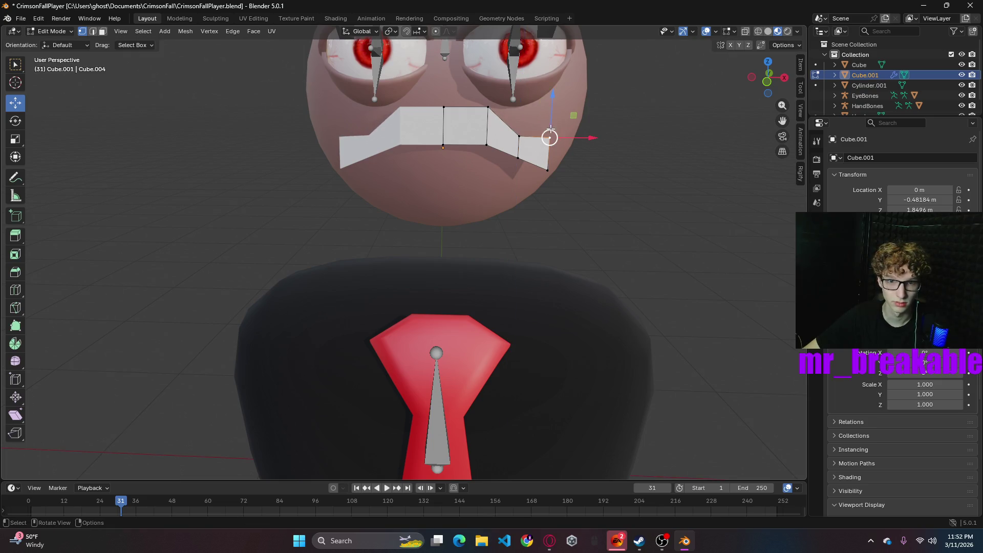
{"action": "left_click_drag", "start_coordinate": [557, 92], "coordinate": [553, 115]}
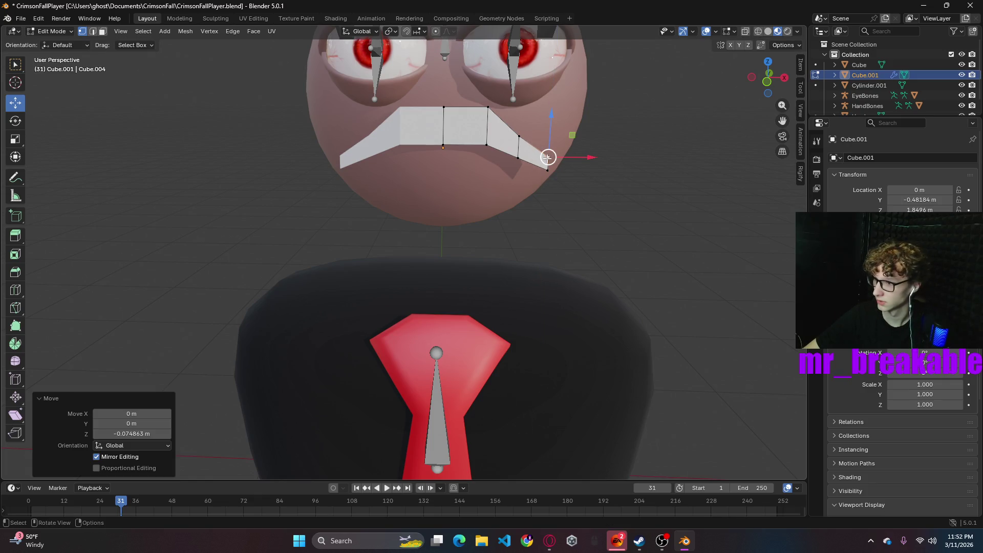
{"action": "left_click_drag", "start_coordinate": [551, 116], "coordinate": [551, 105]}
{"action": "middle_click_drag", "start_coordinate": [679, 198], "coordinate": [629, 210]}
- Add another loop cut on the outer face, lower it, and move the lower corner vertex
{"action": "key", "text": "ctrl+r"}
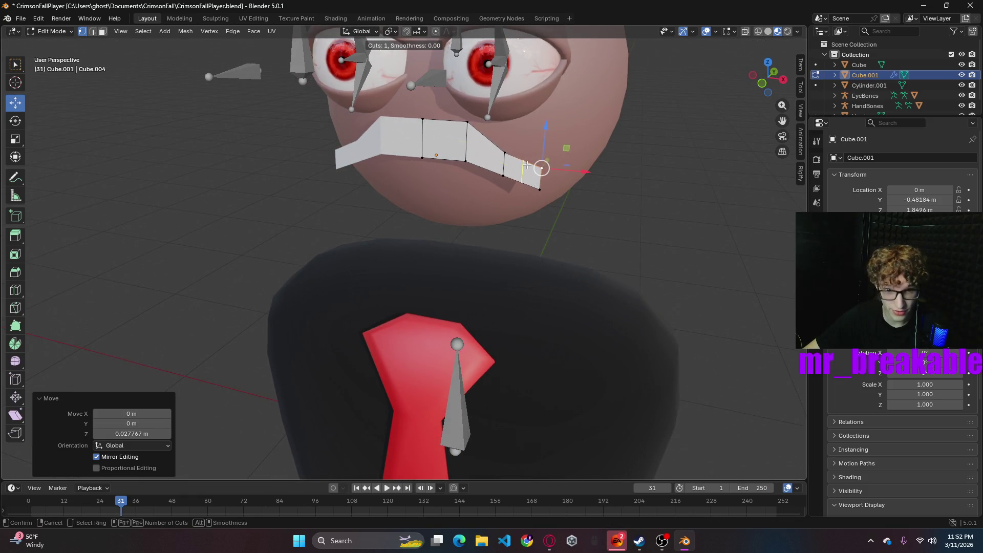
{"action": "left_click", "coordinate": [527, 164]}
{"action": "left_click", "coordinate": [527, 165]}
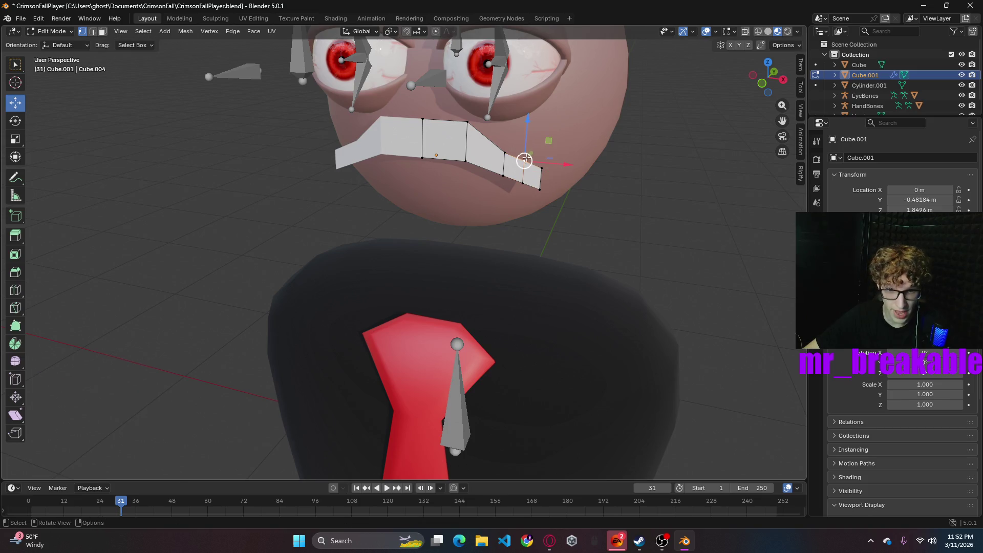
{"action": "left_click_drag", "start_coordinate": [527, 120], "coordinate": [539, 187]}
{"action": "left_click", "coordinate": [542, 189]}
{"action": "left_click_drag", "start_coordinate": [543, 143], "coordinate": [543, 134]}
{"action": "left_click", "coordinate": [671, 187]}
{"action": "mouse_move", "coordinate": [671, 186]}
{"action": "middle_mouse_down"}
{"action": "mouse_move", "coordinate": [778, 170]}
{"action": "mouse_move", "coordinate": [573, 153]}
{"action": "middle_mouse_up"}
- Push a mouth vertex along Y and check the zigzag from the side
{"action": "left_click", "coordinate": [469, 109]}
{"action": "middle_click_drag", "start_coordinate": [469, 109], "coordinate": [478, 119]}
{"action": "left_click_drag", "start_coordinate": [431, 119], "coordinate": [440, 121]}
{"action": "mouse_move", "coordinate": [441, 121]}
{"action": "middle_mouse_down"}
{"action": "mouse_move", "coordinate": [544, 169]}
{"action": "mouse_move", "coordinate": [362, 186]}
{"action": "mouse_move", "coordinate": [332, 185]}
{"action": "mouse_move", "coordinate": [334, 169]}
{"action": "mouse_move", "coordinate": [367, 169]}
{"action": "mouse_move", "coordinate": [401, 191]}
{"action": "mouse_move", "coordinate": [337, 197]}
{"action": "mouse_move", "coordinate": [373, 182]}
{"action": "mouse_move", "coordinate": [383, 189]}
{"action": "middle_mouse_up"}
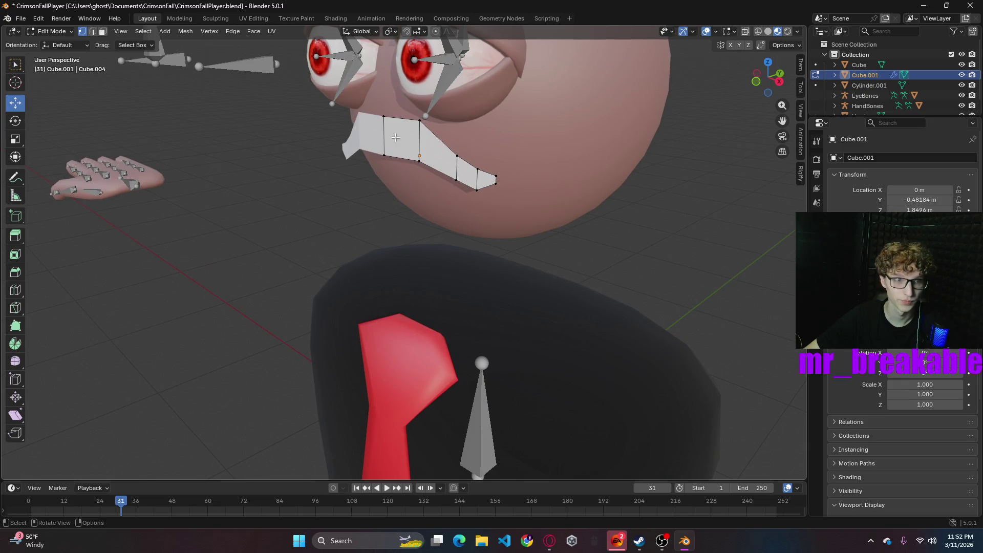
{"action": "mouse_move", "coordinate": [301, 133]}
{"action": "middle_mouse_down"}
{"action": "mouse_move", "coordinate": [334, 186]}
{"action": "mouse_move", "coordinate": [346, 154]}
{"action": "mouse_move", "coordinate": [341, 139]}
{"action": "mouse_move", "coordinate": [332, 153]}
{"action": "mouse_move", "coordinate": [325, 143]}
{"action": "middle_mouse_up"}
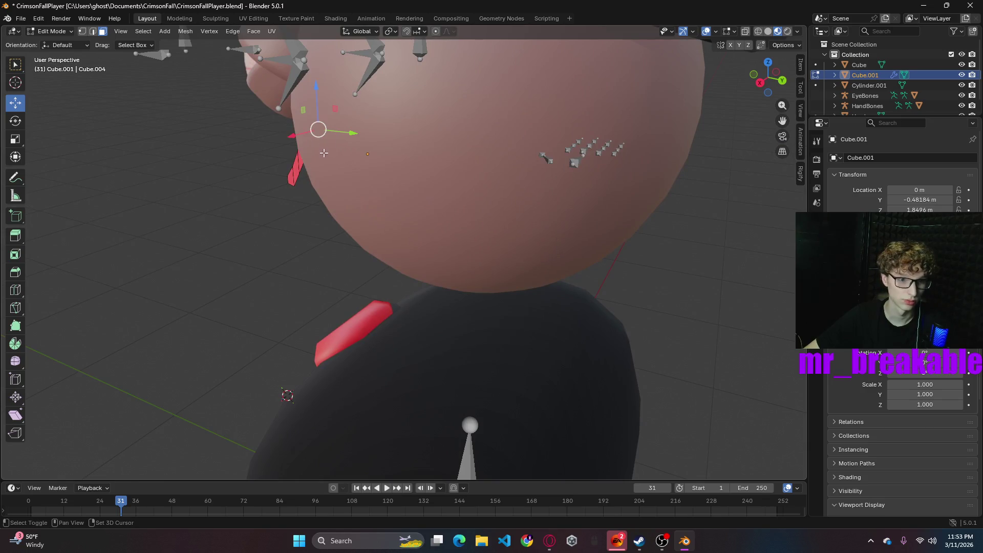
- Extrude the mouth face back along Y to give the mouth thickness
{"action": "left_click", "coordinate": [296, 175], "text": "ctrl"}
{"action": "middle_click_drag", "start_coordinate": [322, 182], "coordinate": [450, 173]}
{"action": "key", "text": "e"}
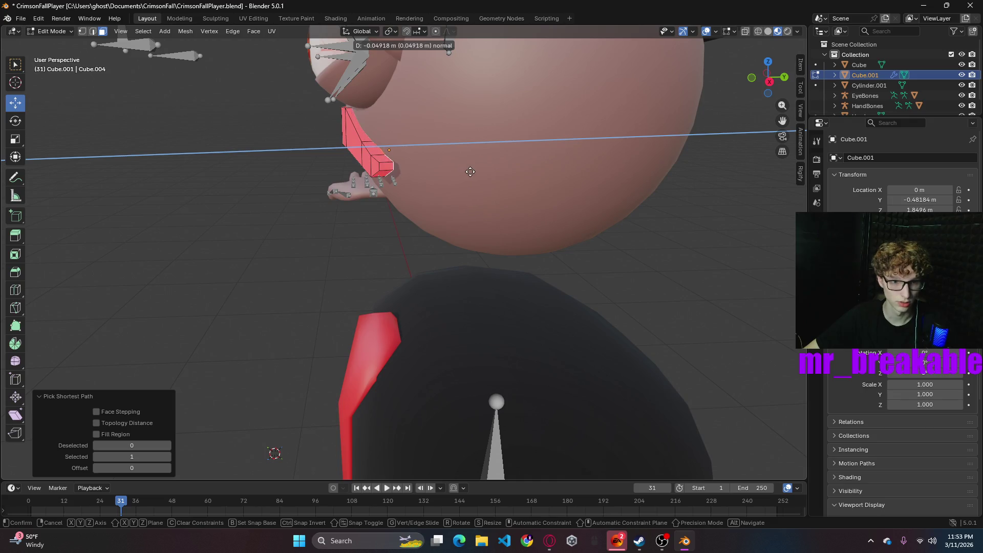
{"action": "left_click", "coordinate": [424, 176]}
{"action": "mouse_move", "coordinate": [424, 176]}
{"action": "middle_mouse_down"}
{"action": "mouse_move", "coordinate": [430, 182]}
{"action": "mouse_move", "coordinate": [415, 177]}
{"action": "mouse_move", "coordinate": [444, 189]}
{"action": "middle_mouse_up"}
{"action": "left_click_drag", "start_coordinate": [387, 152], "coordinate": [416, 152]}
{"action": "left_click", "coordinate": [280, 223]}
{"action": "mouse_move", "coordinate": [281, 223]}
{"action": "middle_mouse_down"}
{"action": "mouse_move", "coordinate": [403, 215]}
{"action": "mouse_move", "coordinate": [401, 224]}
{"action": "mouse_move", "coordinate": [387, 222]}
{"action": "mouse_move", "coordinate": [405, 215]}
{"action": "middle_mouse_up"}
- Select the linked right mouth piece and move it along X
{"action": "key", "text": "l"}
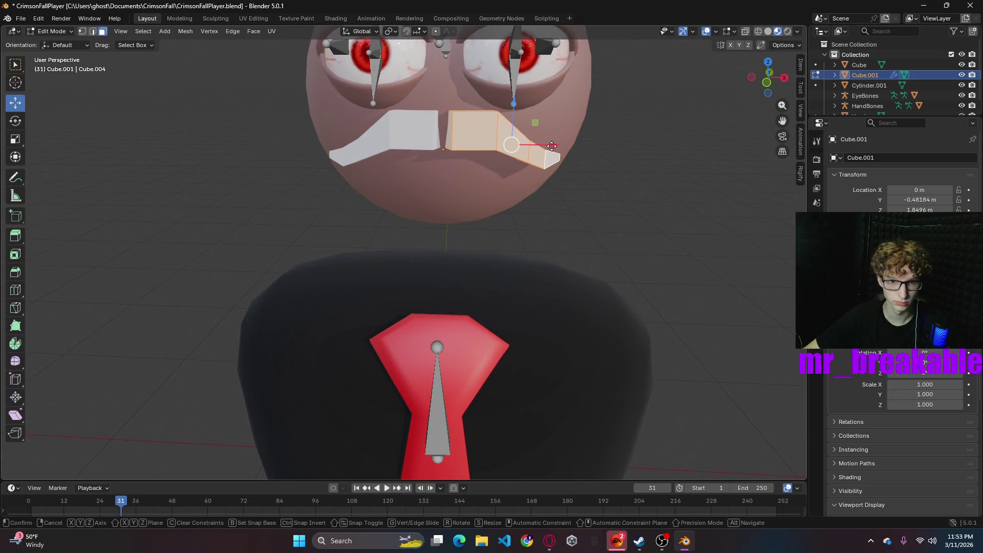
{"action": "key", "text": "g"}
{"action": "key", "text": "x"}
{"action": "left_click", "coordinate": [559, 146]}
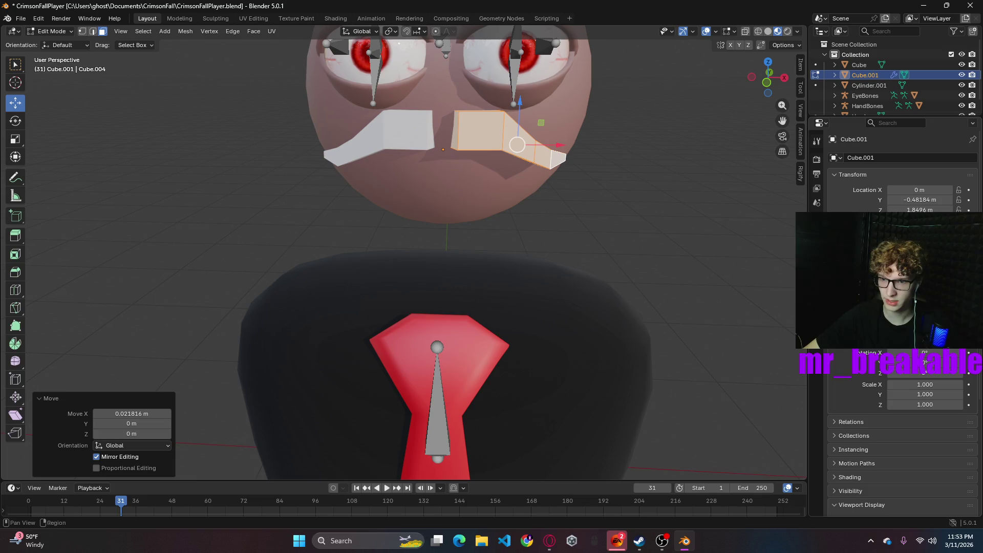
{"action": "left_click", "coordinate": [817, 260]}
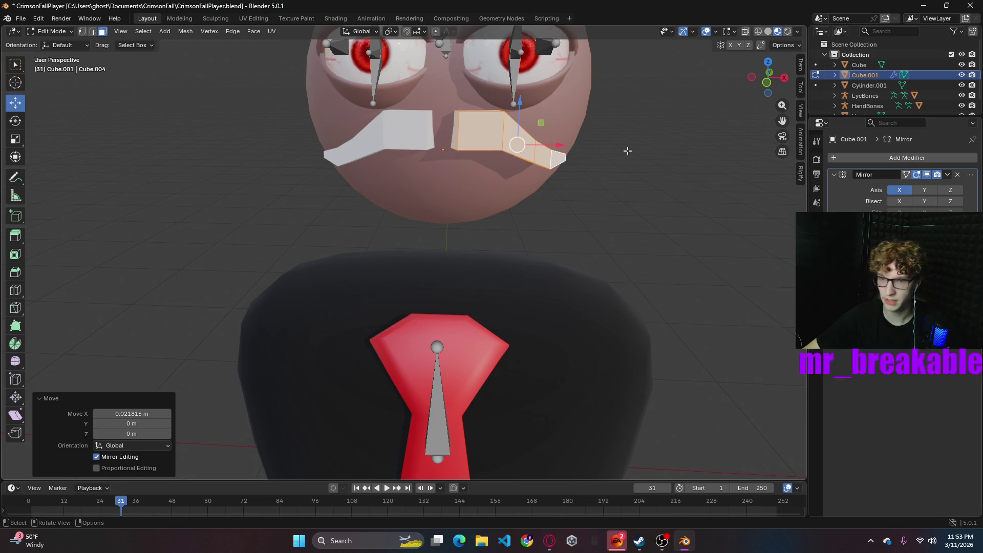
- Slide the right mouth piece −0.063364 m along X so the halves meet
{"action": "left_click", "coordinate": [552, 142]}
{"action": "left_click", "coordinate": [512, 134]}
{"action": "left_click_drag", "start_coordinate": [554, 146], "coordinate": [532, 149]}
{"action": "left_click", "coordinate": [650, 197]}
{"action": "mouse_move", "coordinate": [614, 215]}
{"action": "middle_mouse_down"}
{"action": "mouse_move", "coordinate": [418, 239]}
{"action": "mouse_move", "coordinate": [471, 205]}
{"action": "middle_mouse_up"}
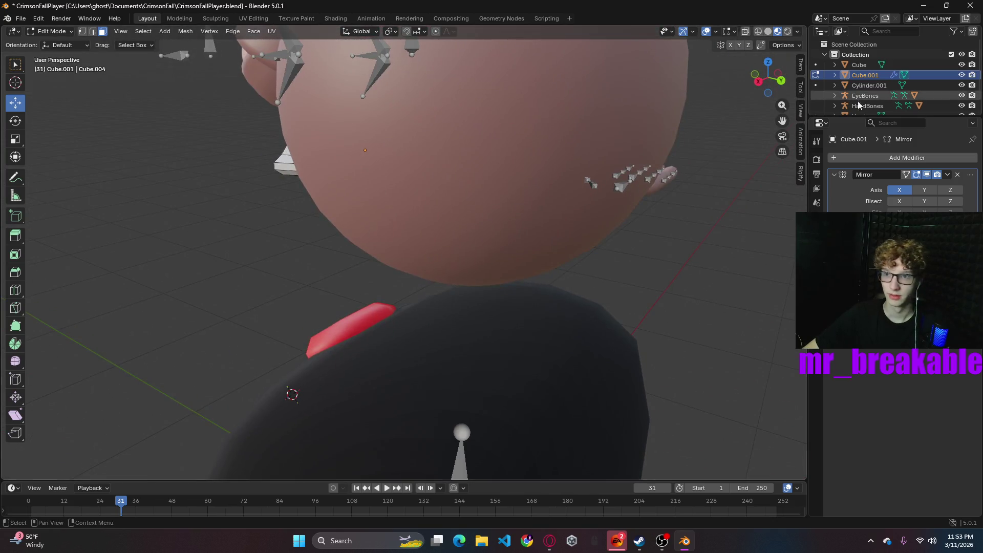
{"action": "scroll", "coordinate": [929, 68], "scroll_direction": "down", "scroll_amount": 1}
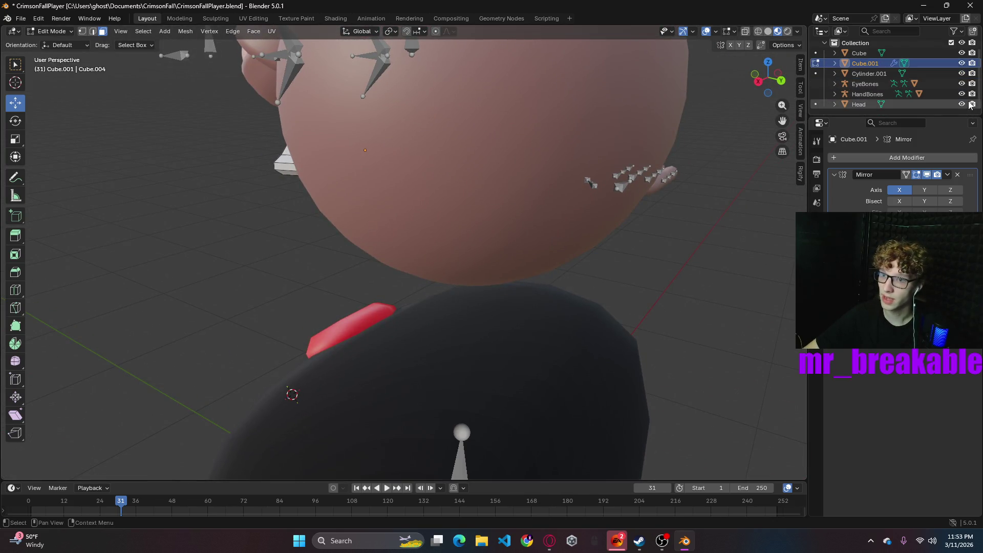
- Hide the Head object, switch to wireframe, and delete an inner mouth face
{"action": "left_click", "coordinate": [962, 104]}
{"action": "mouse_move", "coordinate": [458, 194]}
{"action": "middle_mouse_down"}
{"action": "mouse_move", "coordinate": [472, 162]}
{"action": "mouse_move", "coordinate": [578, 154]}
{"action": "middle_mouse_up"}
{"action": "left_click", "coordinate": [759, 31]}
{"action": "mouse_move", "coordinate": [502, 145]}
{"action": "middle_mouse_down"}
{"action": "mouse_move", "coordinate": [487, 193]}
{"action": "mouse_move", "coordinate": [557, 198]}
{"action": "mouse_move", "coordinate": [484, 132]}
{"action": "middle_mouse_up"}
{"action": "left_click", "coordinate": [470, 130]}
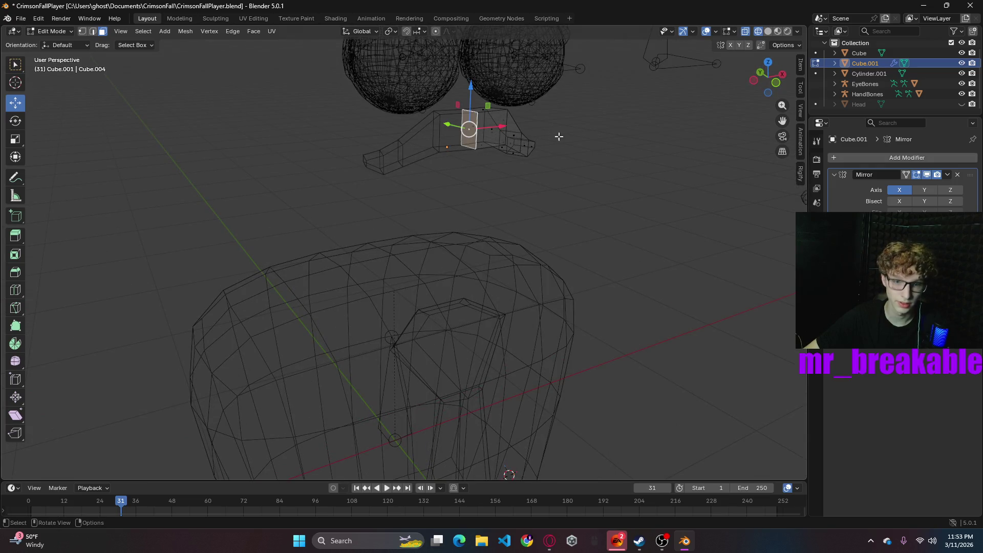
{"action": "key", "text": "x"}
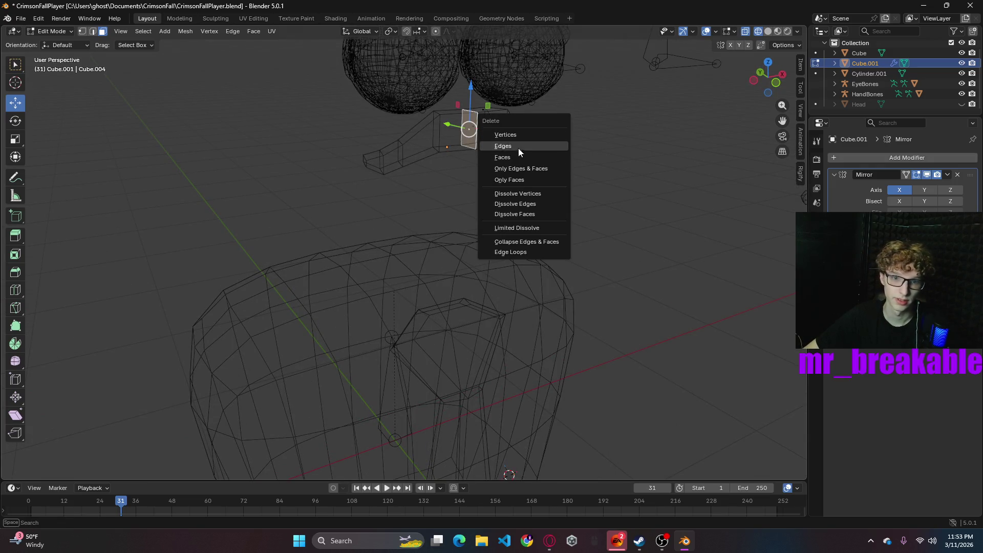
{"action": "left_click", "coordinate": [511, 156]}
- Bevel a mouth corner and move another mouth vertex left along X
{"action": "mouse_move", "coordinate": [582, 155]}
{"action": "middle_mouse_down"}
{"action": "mouse_move", "coordinate": [591, 163]}
{"action": "mouse_move", "coordinate": [522, 140]}
{"action": "mouse_move", "coordinate": [538, 151]}
{"action": "mouse_move", "coordinate": [506, 156]}
{"action": "middle_mouse_up"}
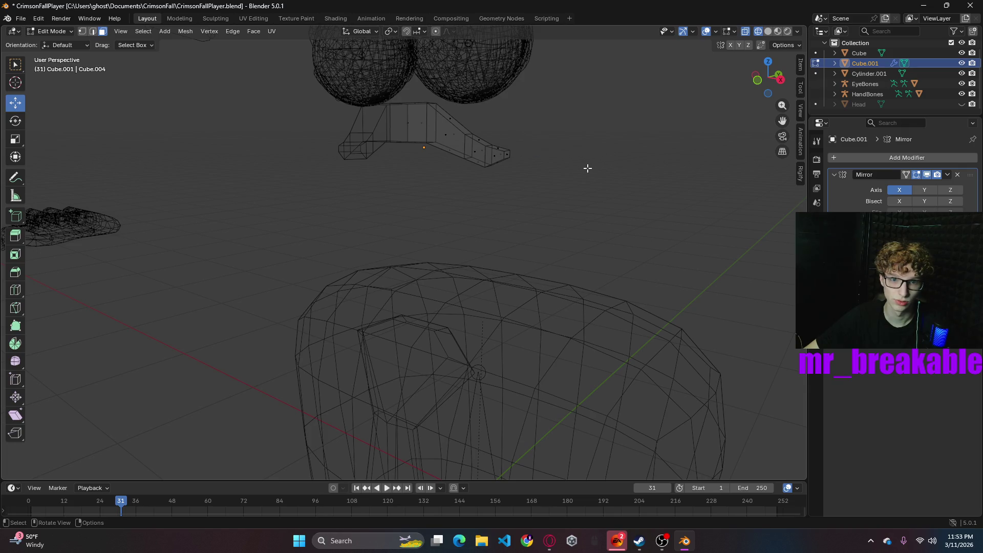
{"action": "middle_click_drag", "start_coordinate": [620, 179], "coordinate": [506, 137]}
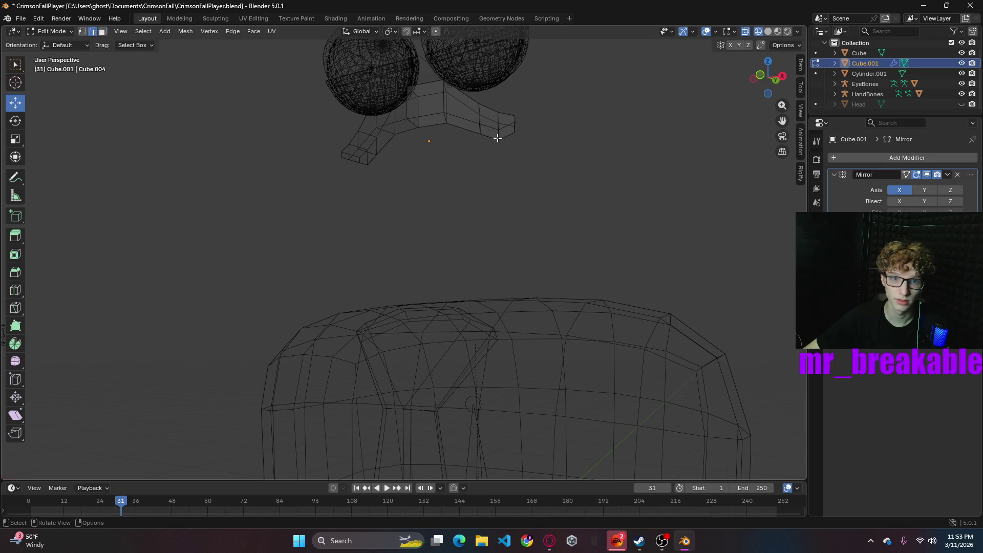
{"action": "key", "text": "ctrl+b"}
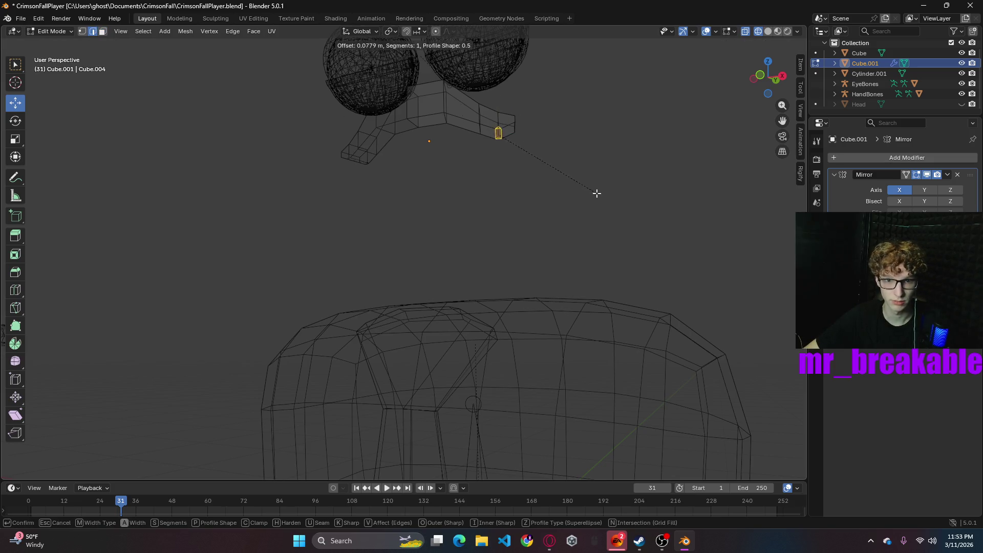
{"action": "left_click", "coordinate": [598, 171]}
{"action": "mouse_move", "coordinate": [598, 171]}
{"action": "middle_mouse_down"}
{"action": "mouse_move", "coordinate": [606, 217]}
{"action": "mouse_move", "coordinate": [552, 164]}
{"action": "mouse_move", "coordinate": [591, 201]}
{"action": "mouse_move", "coordinate": [587, 183]}
{"action": "middle_mouse_up"}
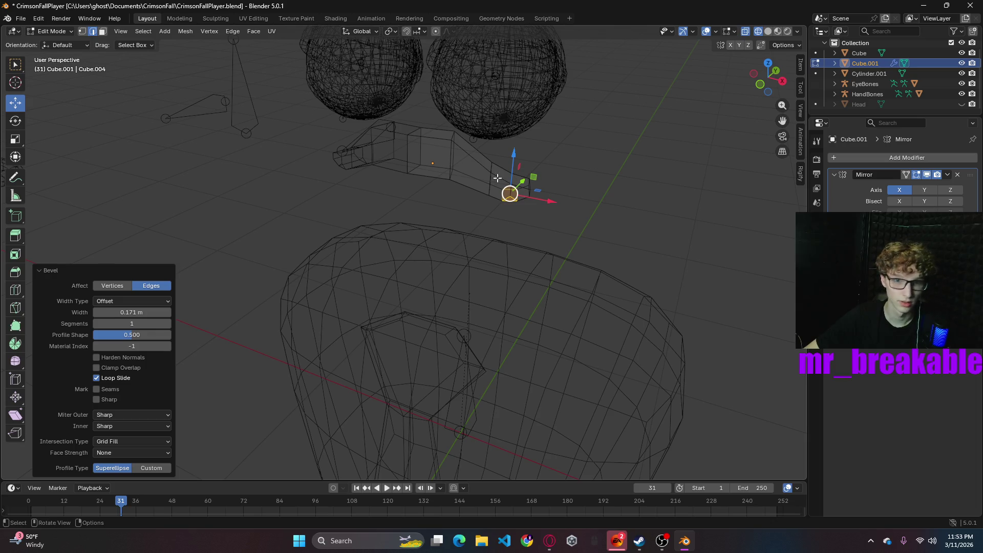
{"action": "left_click", "coordinate": [492, 168]}
{"action": "left_click_drag", "start_coordinate": [536, 177], "coordinate": [498, 129]}
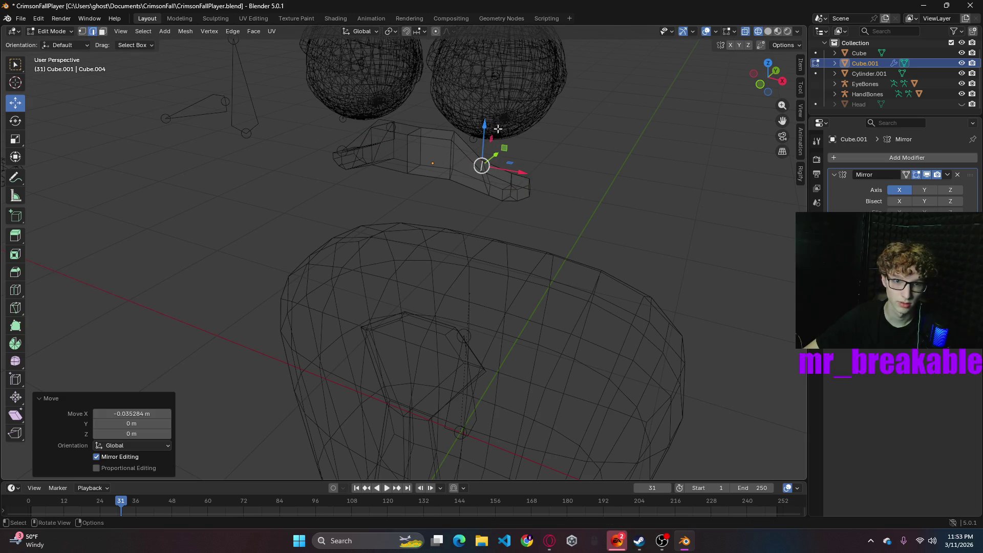
- Bevel the selected mouth edges to round them off
{"action": "left_click", "coordinate": [456, 133]}
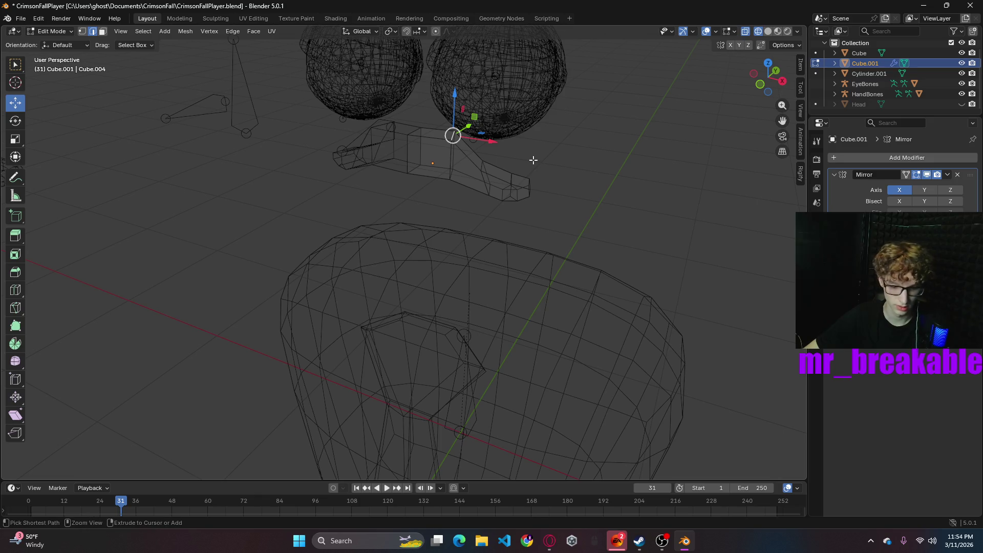
{"action": "key", "text": "ctrl+b"}
{"action": "left_click", "coordinate": [547, 168]}
{"action": "left_click", "coordinate": [636, 176]}
{"action": "mouse_move", "coordinate": [637, 175]}
{"action": "middle_mouse_down"}
{"action": "mouse_move", "coordinate": [670, 134]}
{"action": "mouse_move", "coordinate": [689, 156]}
{"action": "mouse_move", "coordinate": [661, 134]}
{"action": "middle_mouse_up"}
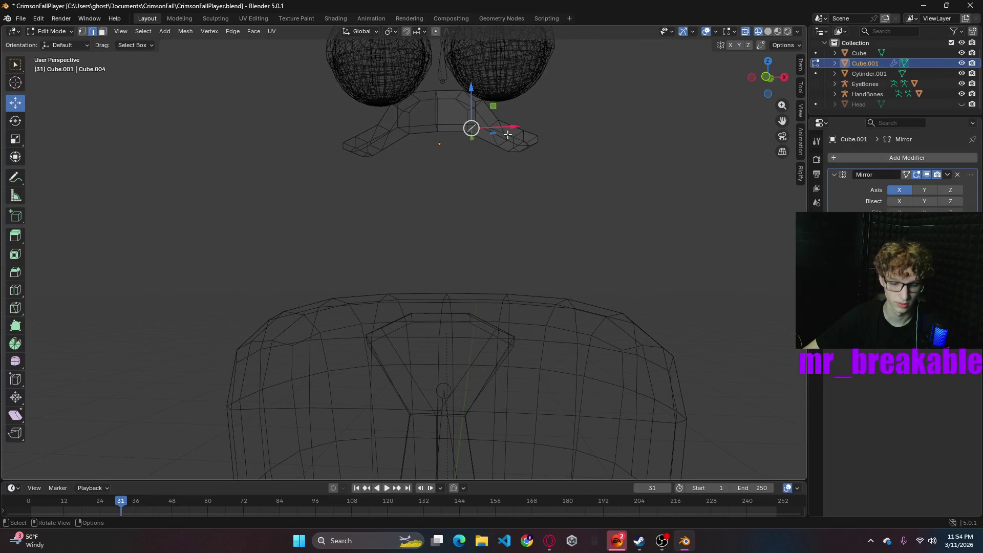
- Bevel another mouth edge by 0.230 m, then switch to Solid shading
{"action": "key", "text": "ctrl+b"}
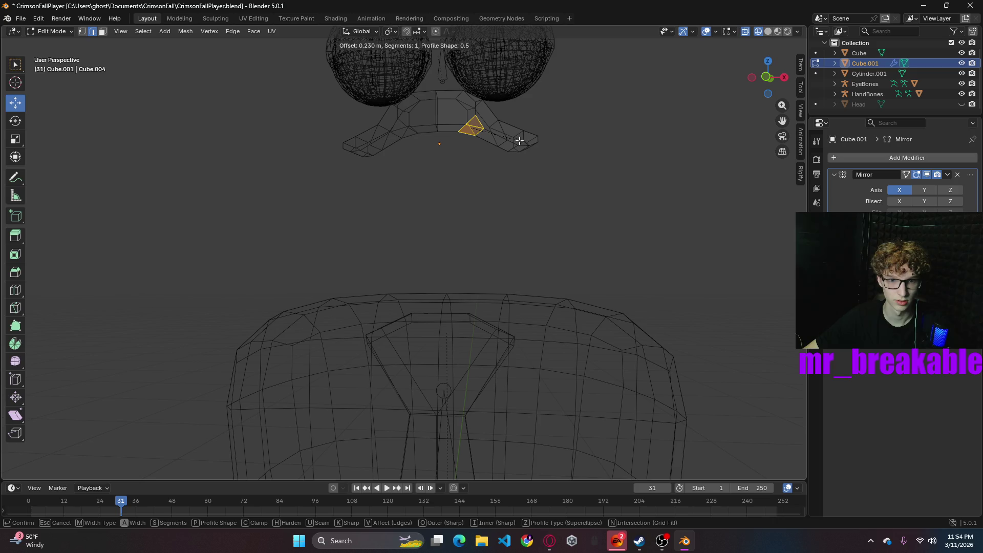
{"action": "left_click", "coordinate": [522, 143]}
{"action": "left_click", "coordinate": [561, 197]}
{"action": "mouse_move", "coordinate": [561, 198]}
{"action": "middle_mouse_down"}
{"action": "mouse_move", "coordinate": [575, 244]}
{"action": "mouse_move", "coordinate": [619, 219]}
{"action": "mouse_move", "coordinate": [667, 239]}
{"action": "mouse_move", "coordinate": [569, 244]}
{"action": "middle_mouse_up"}
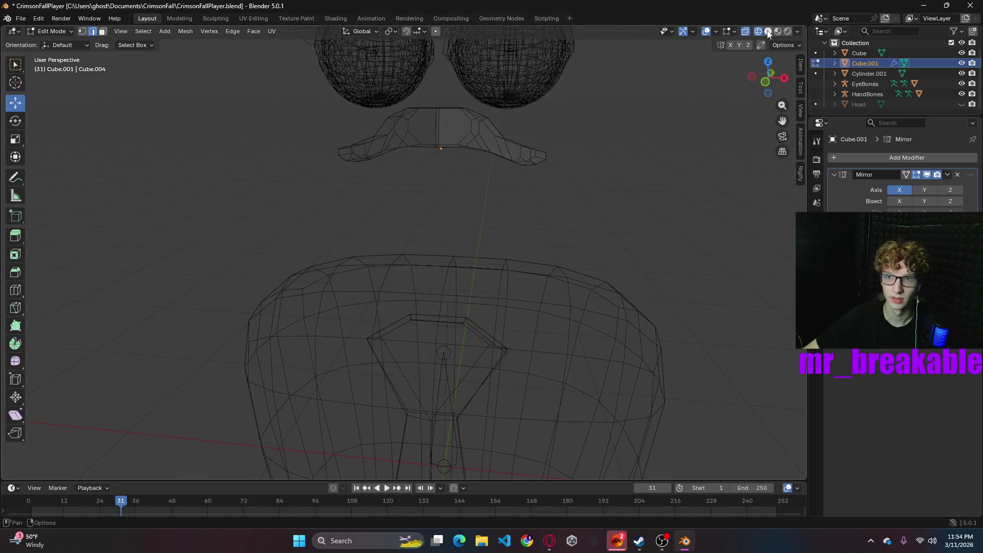
{"action": "left_click", "coordinate": [768, 32]}
{"action": "mouse_move", "coordinate": [610, 204]}
{"action": "middle_mouse_down"}
{"action": "mouse_move", "coordinate": [536, 202]}
{"action": "mouse_move", "coordinate": [465, 140]}
{"action": "middle_mouse_up"}
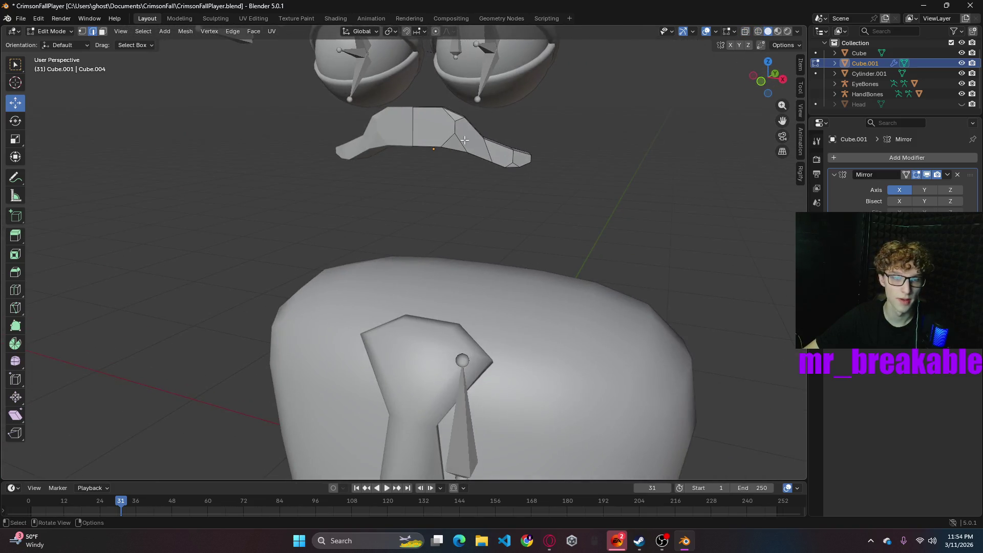
- Try smooth shading on the mouth in Object Mode, then undo back to earlier edits
{"action": "key", "text": "Tab"}
{"action": "right_click", "coordinate": [463, 134]}
{"action": "left_click", "coordinate": [413, 135]}
{"action": "left_click", "coordinate": [597, 182]}
{"action": "mouse_move", "coordinate": [597, 182]}
{"action": "middle_mouse_down"}
{"action": "mouse_move", "coordinate": [540, 180]}
{"action": "mouse_move", "coordinate": [503, 151]}
{"action": "mouse_move", "coordinate": [629, 169]}
{"action": "mouse_move", "coordinate": [638, 180]}
{"action": "middle_mouse_up"}
{"action": "key", "text": "ctrl+z"}
{"action": "key", "text": "ctrl+z"}
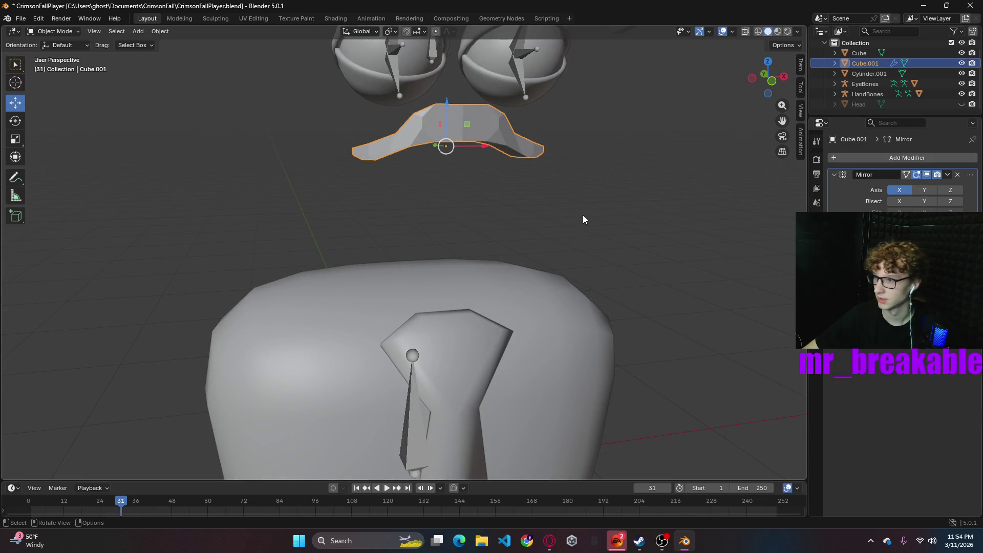
{"action": "key", "text": "ctrl+z"}
{"action": "key", "text": "ctrl+z"}
{"action": "key", "text": "ctrl+z"}
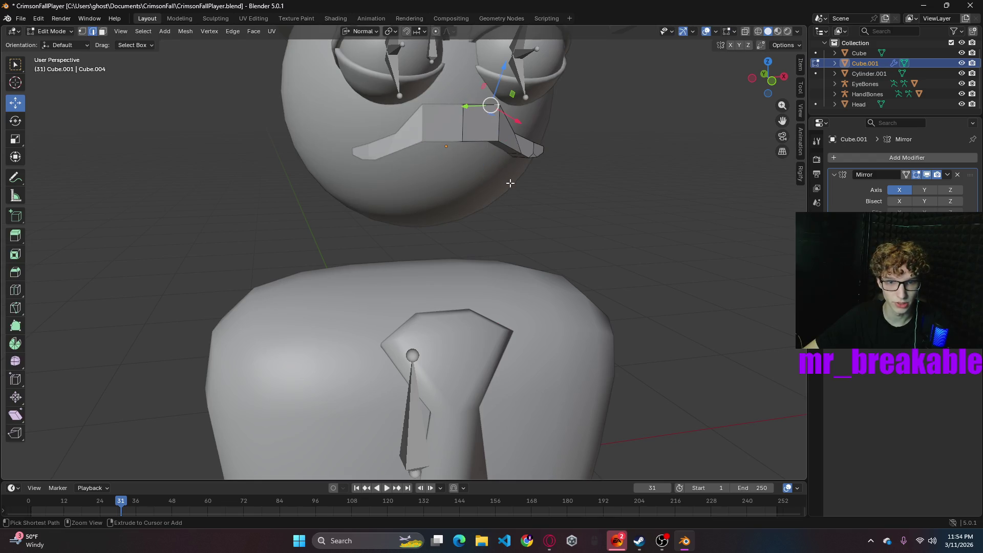
{"action": "key", "text": "ctrl+z"}
{"action": "key", "text": "ctrl+z"}
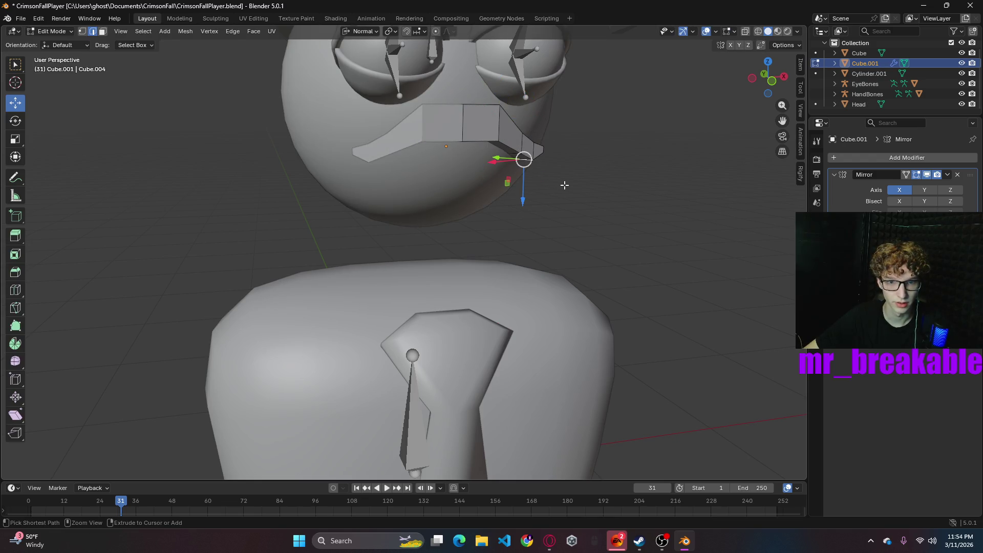
{"action": "middle_click_drag", "start_coordinate": [522, 145], "coordinate": [524, 184]}
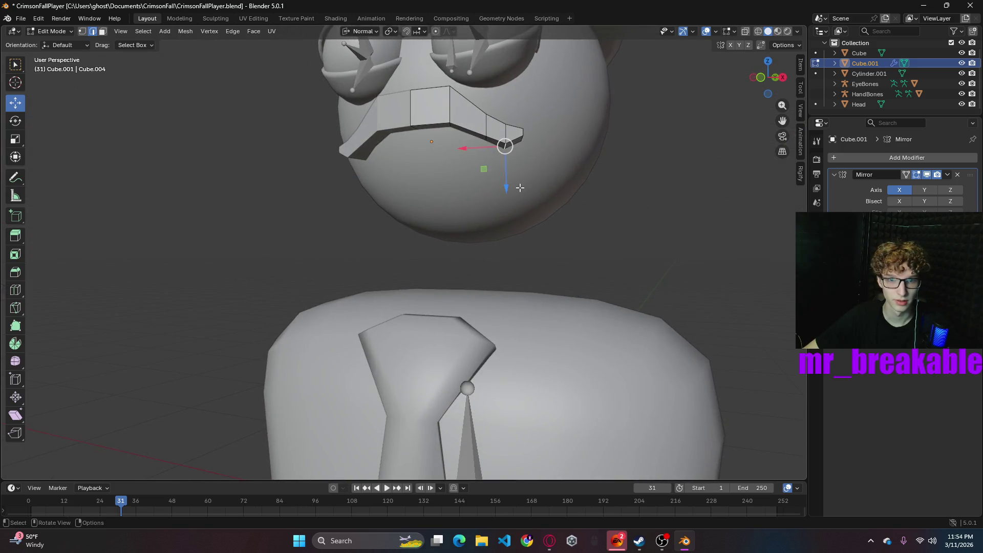
- Bevel the mouth-tip edge and raise the tip vertex along global Z
{"action": "key", "text": "ctrl+b"}
{"action": "left_click", "coordinate": [539, 192]}
{"action": "mouse_move", "coordinate": [567, 151]}
{"action": "middle_mouse_down"}
{"action": "mouse_move", "coordinate": [553, 161]}
{"action": "mouse_move", "coordinate": [484, 159]}
{"action": "middle_mouse_up"}
{"action": "left_click", "coordinate": [486, 158]}
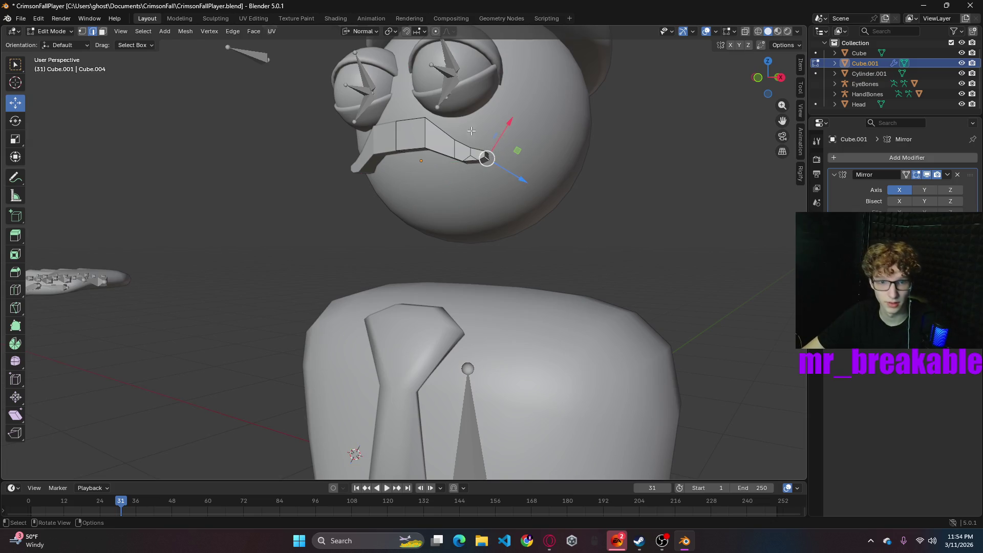
{"action": "left_click", "coordinate": [360, 31]}
{"action": "left_click", "coordinate": [353, 57]}
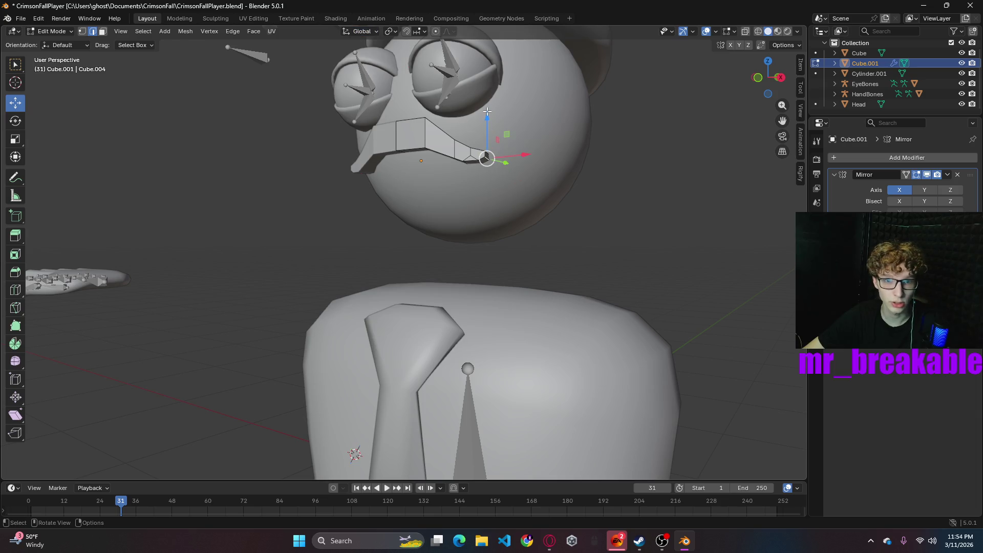
{"action": "left_click_drag", "start_coordinate": [487, 120], "coordinate": [489, 137]}
{"action": "mouse_move", "coordinate": [666, 184]}
{"action": "middle_mouse_down"}
{"action": "mouse_move", "coordinate": [641, 216]}
{"action": "mouse_move", "coordinate": [696, 222]}
{"action": "mouse_move", "coordinate": [682, 204]}
{"action": "middle_mouse_up"}
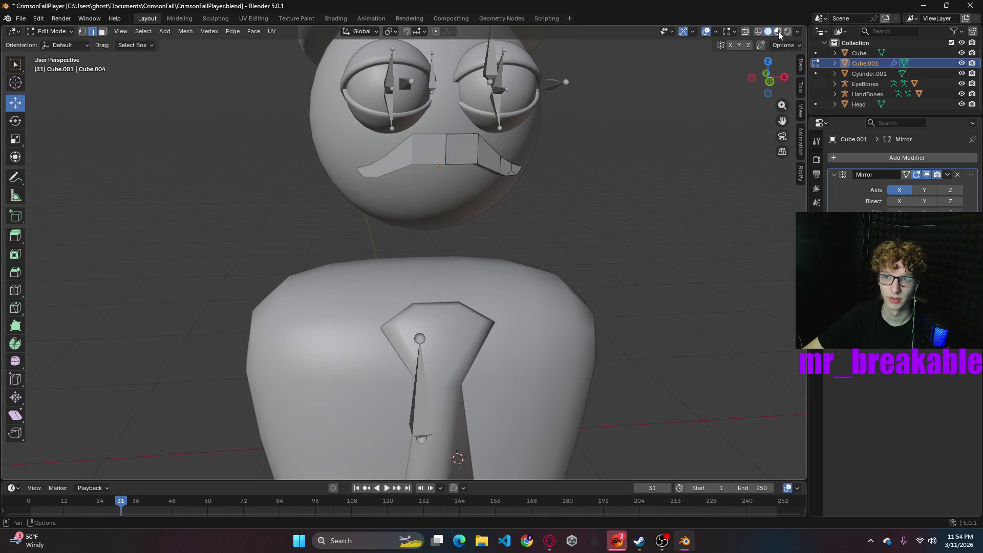
- Switch to Material Preview shading and browse the mouth's available materials
{"action": "left_click", "coordinate": [778, 32]}
{"action": "mouse_move", "coordinate": [537, 179]}
{"action": "middle_mouse_down"}
{"action": "mouse_move", "coordinate": [526, 190]}
{"action": "mouse_move", "coordinate": [535, 193]}
{"action": "middle_mouse_up"}
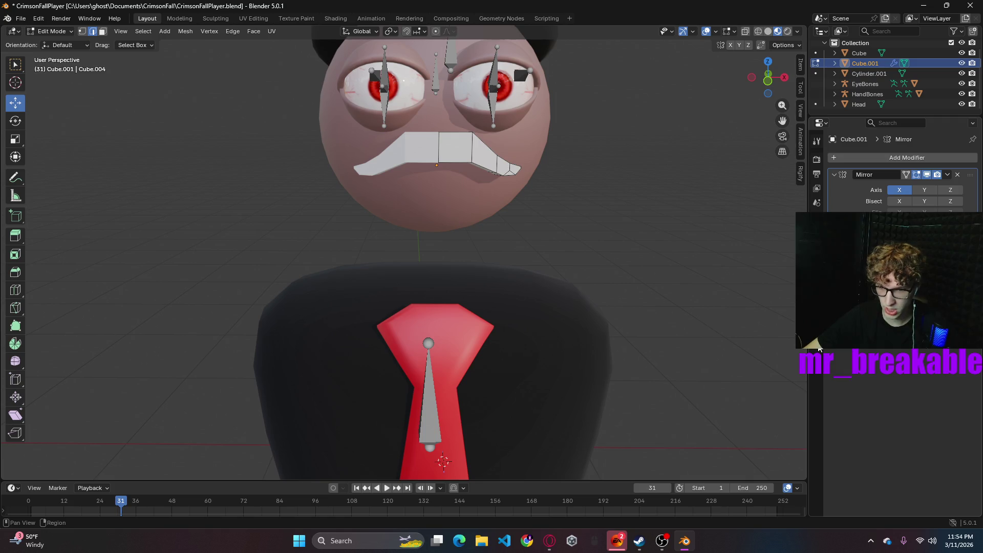
{"action": "left_click", "coordinate": [818, 348]}
{"action": "left_click", "coordinate": [836, 201]}
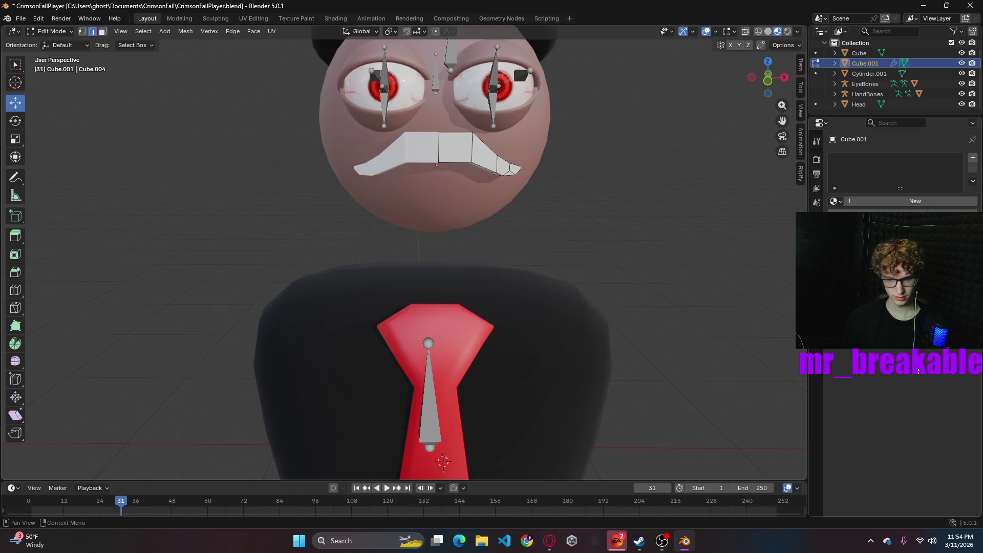
- Browse the mouth's Add Modifier list, then open its mesh context menu and return to Object Mode
{"action": "left_click", "coordinate": [817, 141]}
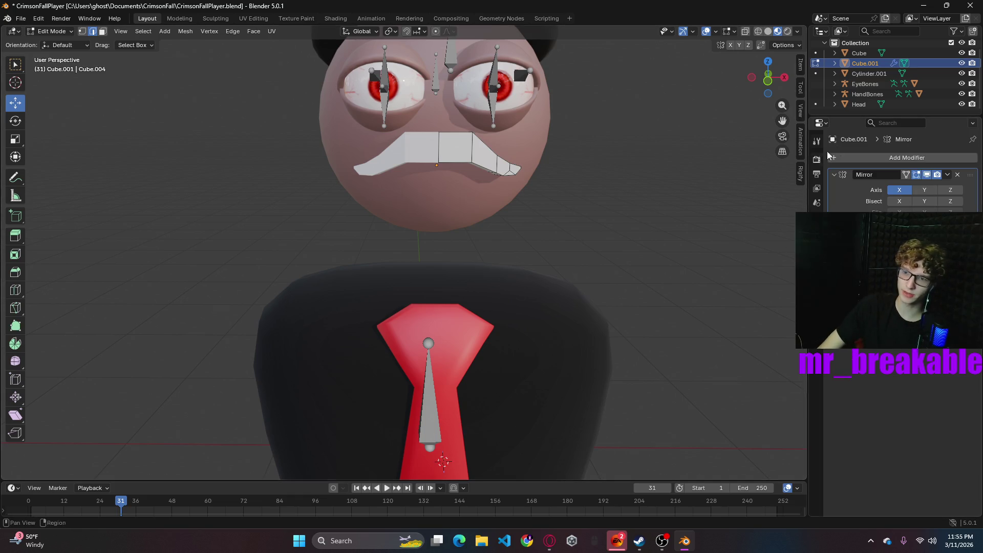
{"action": "left_click", "coordinate": [870, 158]}
{"action": "mouse_move", "coordinate": [833, 169]}
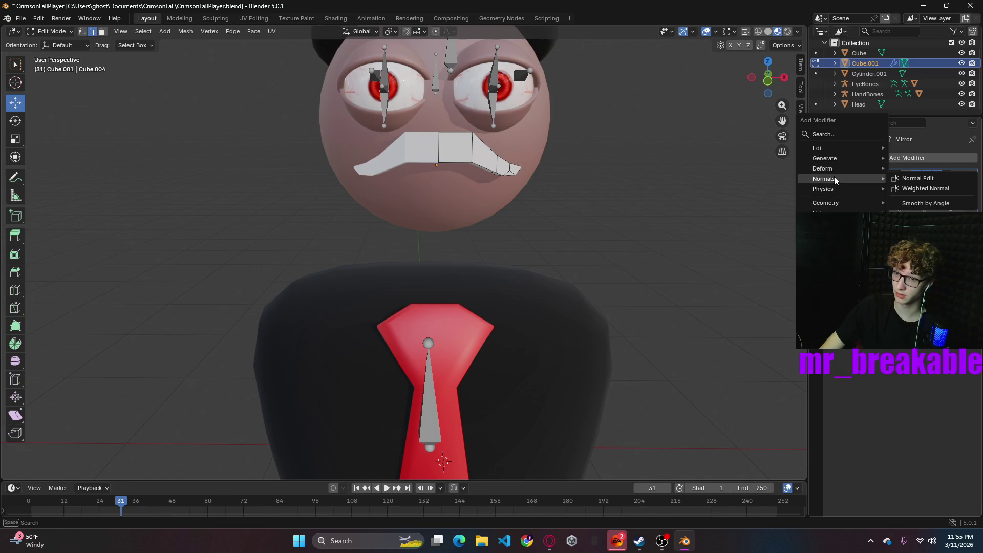
{"action": "mouse_move", "coordinate": [836, 203]}
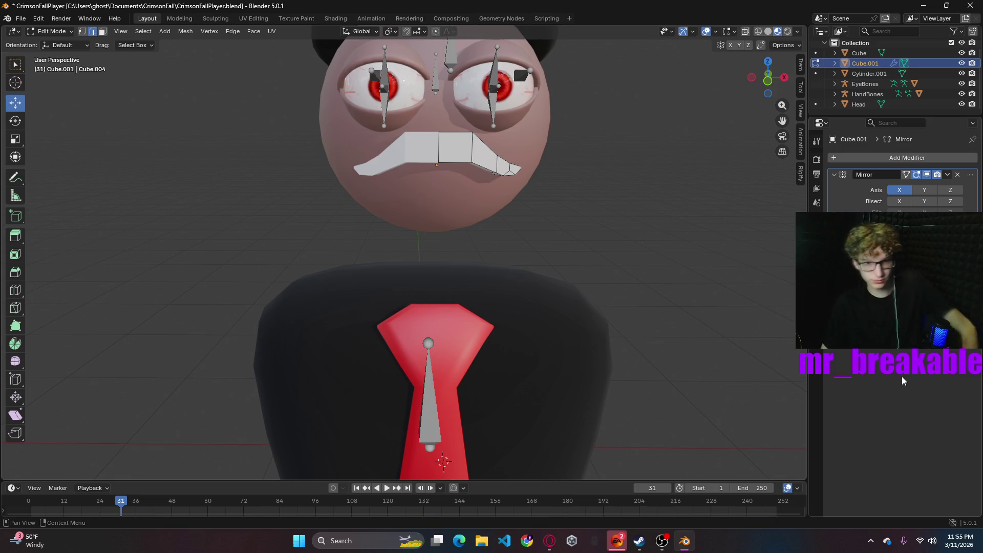
{"action": "mouse_move", "coordinate": [571, 204]}
{"action": "middle_mouse_down"}
{"action": "mouse_move", "coordinate": [573, 246]}
{"action": "mouse_move", "coordinate": [549, 225]}
{"action": "mouse_move", "coordinate": [547, 207]}
{"action": "middle_mouse_up"}
{"action": "right_click", "coordinate": [468, 164]}
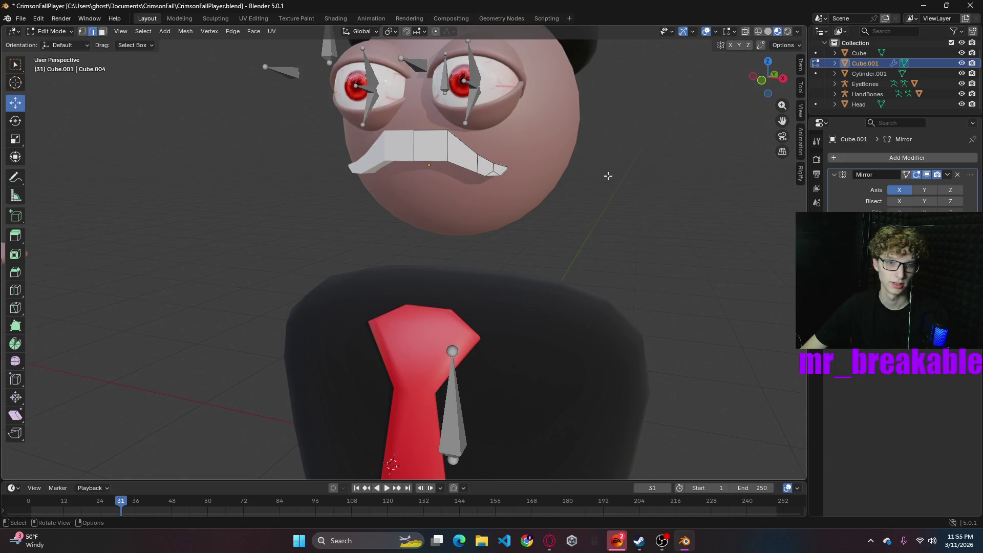
{"action": "key", "text": "Tab"}
- Apply smooth shading to the mouth mesh and return it to Edit Mode
{"action": "right_click", "coordinate": [438, 152]}
{"action": "left_click", "coordinate": [438, 152]}
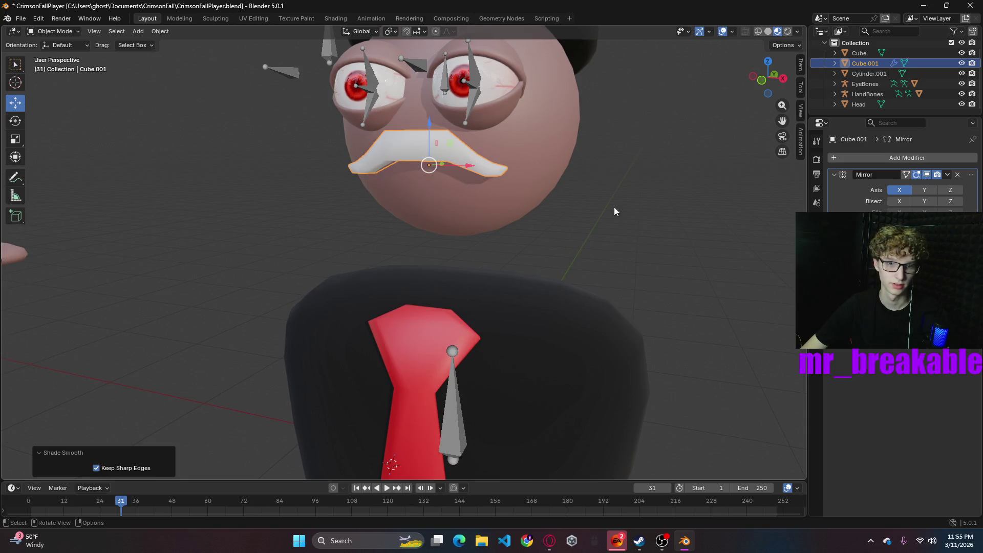
{"action": "mouse_move", "coordinate": [626, 218]}
{"action": "middle_mouse_down"}
{"action": "mouse_move", "coordinate": [577, 228]}
{"action": "mouse_move", "coordinate": [640, 219]}
{"action": "middle_mouse_up"}
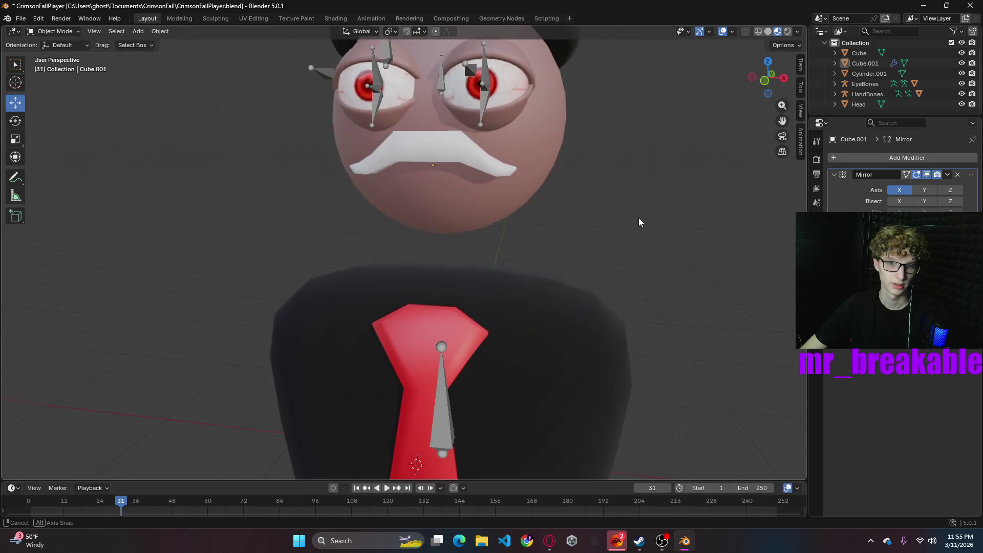
{"action": "left_click", "coordinate": [460, 156]}
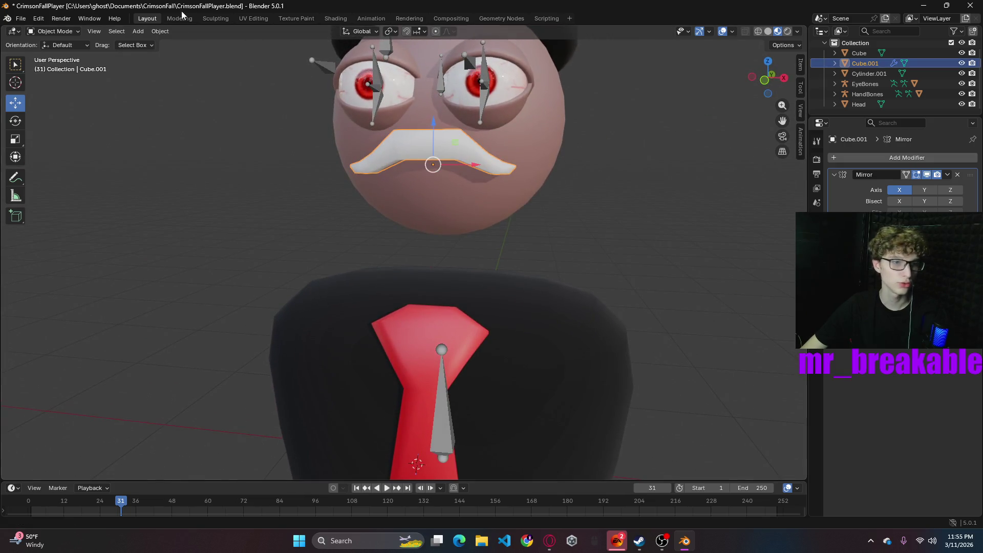
{"action": "left_click", "coordinate": [69, 34]}
{"action": "left_click", "coordinate": [56, 53]}
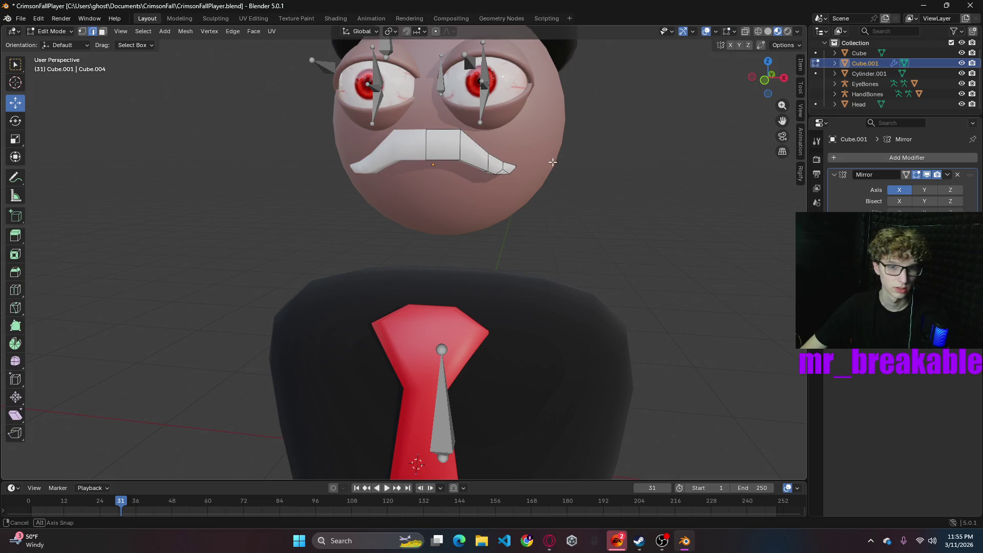
- Add a centred edge loop across the mouth and raise its top vertex
{"action": "middle_click_drag", "start_coordinate": [446, 174], "coordinate": [459, 175]}
{"action": "key", "text": "ctrl+r"}
{"action": "left_click", "coordinate": [451, 146]}
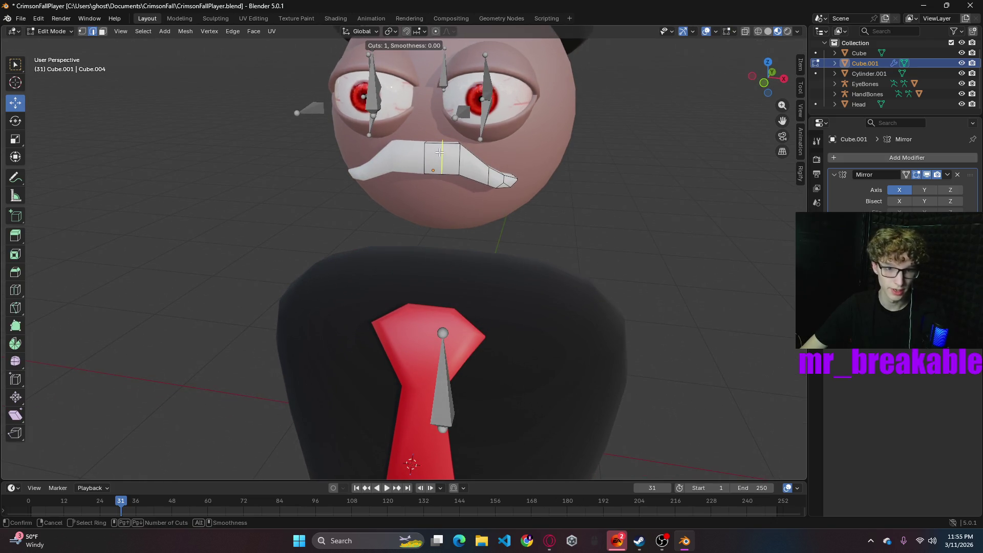
{"action": "right_click", "coordinate": [442, 152]}
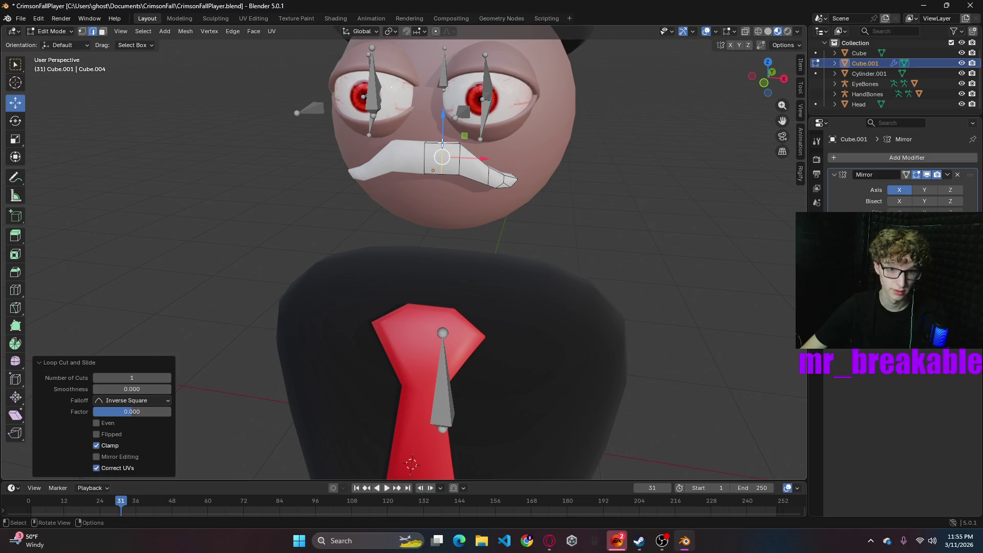
{"action": "left_click", "coordinate": [451, 139]}
{"action": "left_click_drag", "start_coordinate": [443, 100], "coordinate": [443, 92]}
- Add another centred edge loop and shift the selected mouth point up and outward
{"action": "key", "text": "ctrl+r"}
{"action": "left_click", "coordinate": [489, 170]}
{"action": "right_click", "coordinate": [489, 170]}
{"action": "mouse_move", "coordinate": [489, 170]}
{"action": "middle_mouse_down"}
{"action": "mouse_move", "coordinate": [443, 199]}
{"action": "mouse_move", "coordinate": [588, 150]}
{"action": "middle_mouse_up"}
{"action": "left_click_drag", "start_coordinate": [500, 131], "coordinate": [507, 129]}
{"action": "mouse_move", "coordinate": [586, 178]}
{"action": "middle_mouse_down"}
{"action": "mouse_move", "coordinate": [521, 175]}
{"action": "mouse_move", "coordinate": [588, 162]}
{"action": "middle_mouse_up"}
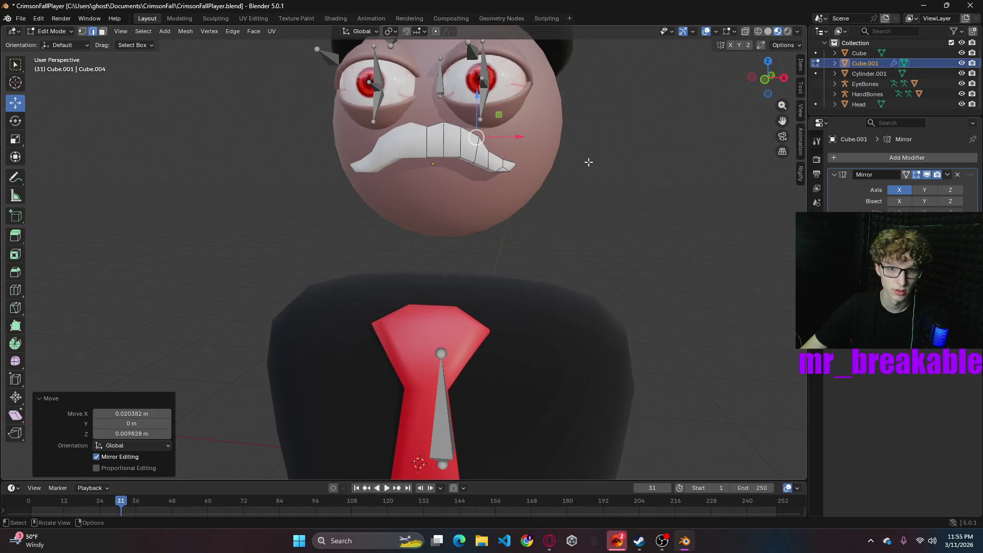
{"action": "scroll", "coordinate": [623, 191], "scroll_direction": "up", "scroll_amount": 3}
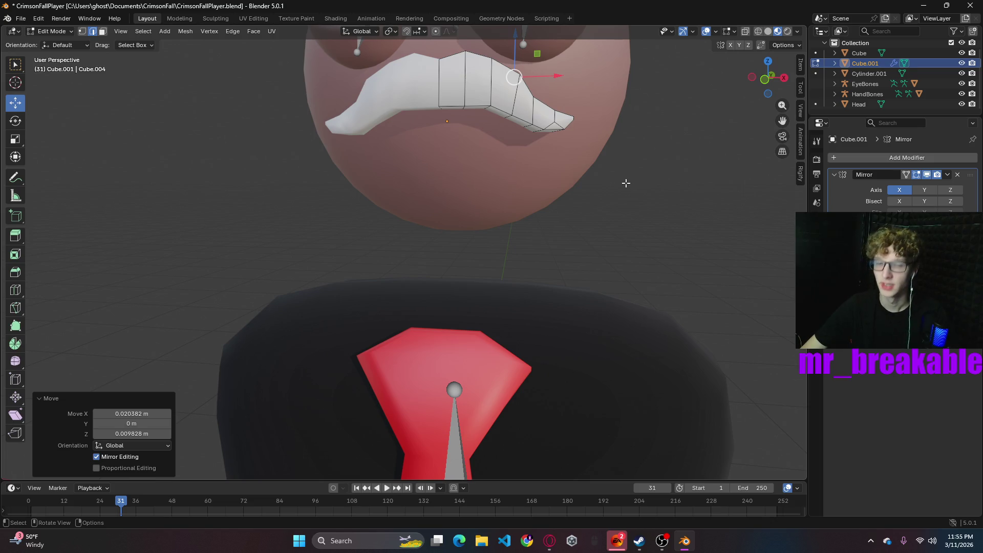
- Select a tooth edge on the mouth and try raising it, then cancel the move
{"action": "left_click", "coordinate": [465, 107]}
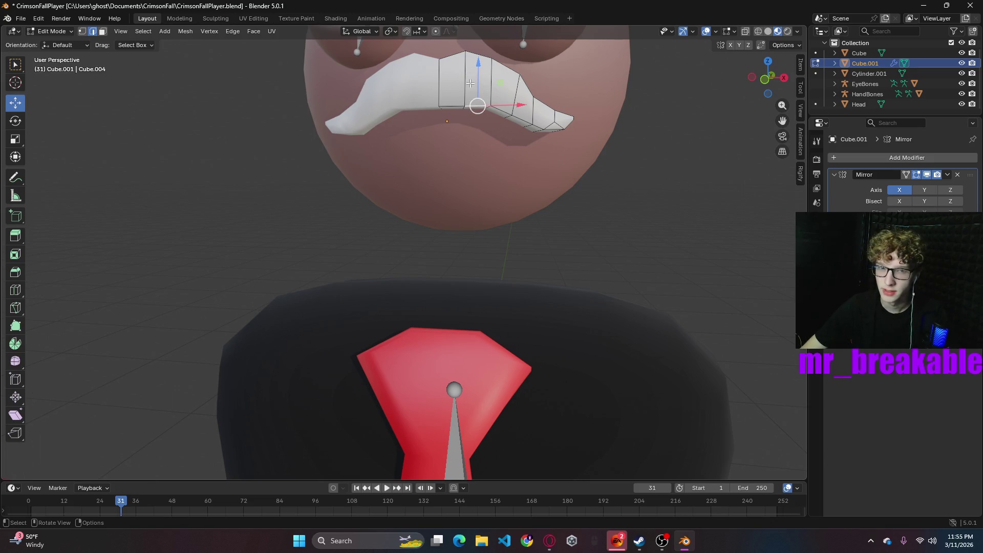
{"action": "left_click", "coordinate": [469, 93]}
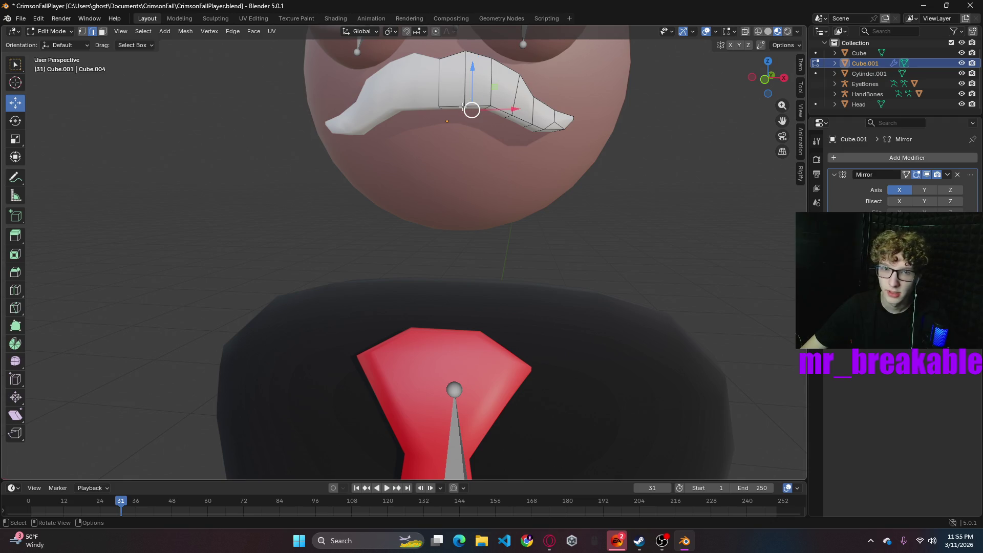
{"action": "left_click", "coordinate": [555, 149]}
{"action": "left_click", "coordinate": [465, 112]}
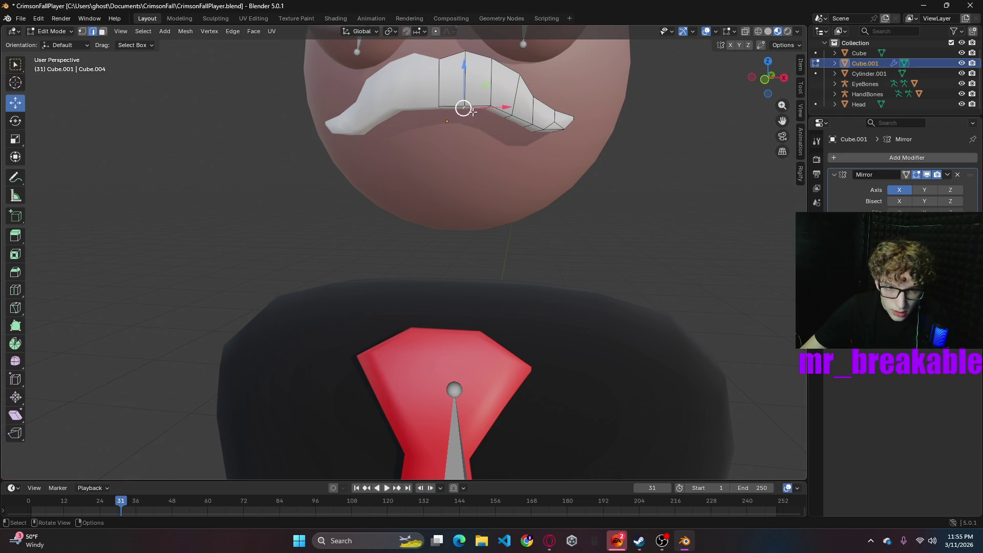
{"action": "left_click_drag", "start_coordinate": [465, 66], "coordinate": [463, 74]}
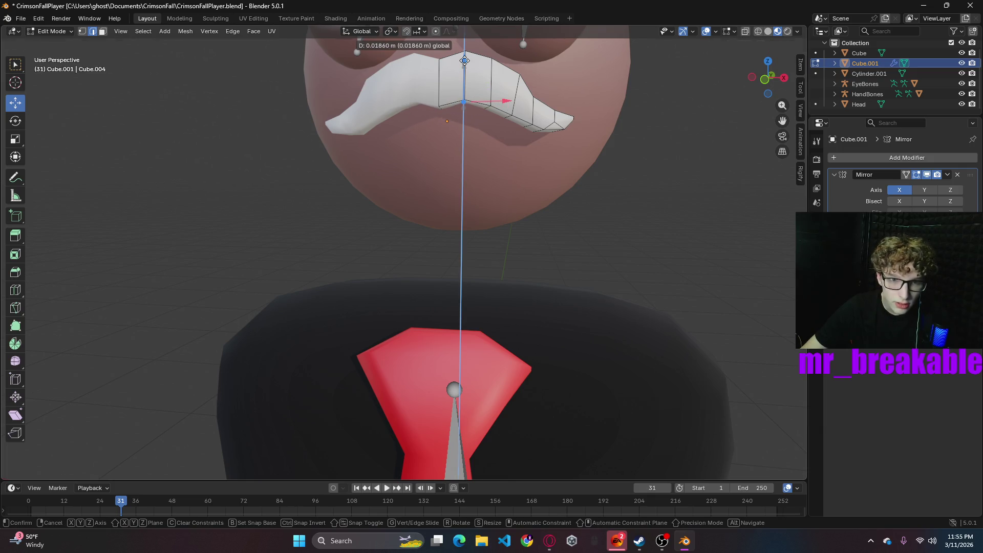
{"action": "key", "text": "Escape"}
- Raise a mouth vertex slightly upward, then clear the selection
{"action": "mouse_move", "coordinate": [659, 194]}
{"action": "middle_mouse_down"}
{"action": "mouse_move", "coordinate": [623, 213]}
{"action": "mouse_move", "coordinate": [674, 176]}
{"action": "middle_mouse_up"}
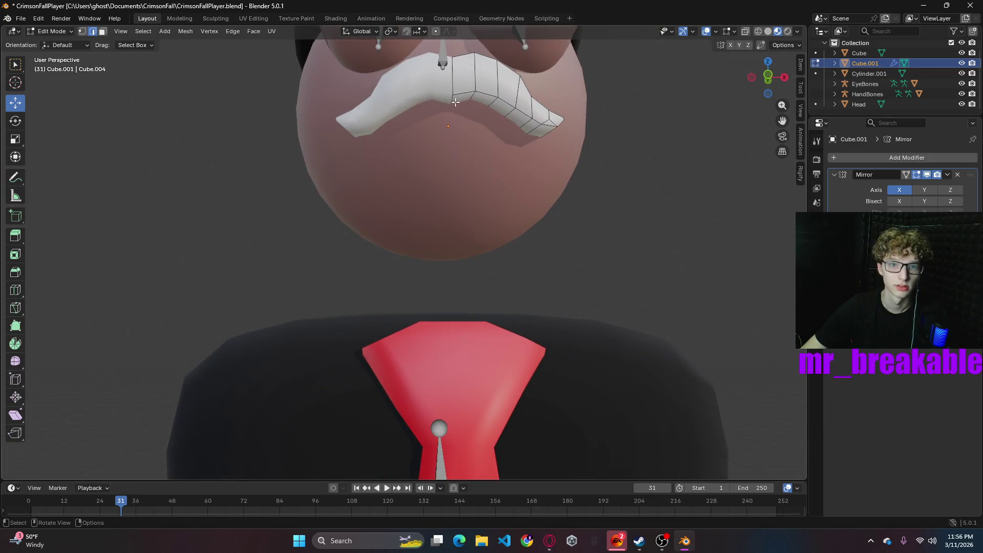
{"action": "left_click", "coordinate": [452, 100]}
{"action": "mouse_move", "coordinate": [451, 64]}
{"action": "left_mouse_down"}
{"action": "mouse_move", "coordinate": [538, 117]}
{"action": "mouse_move", "coordinate": [655, 157]}
{"action": "left_mouse_up"}
{"action": "left_click", "coordinate": [655, 157]}
{"action": "scroll", "coordinate": [640, 194], "scroll_direction": "down", "scroll_amount": 5}
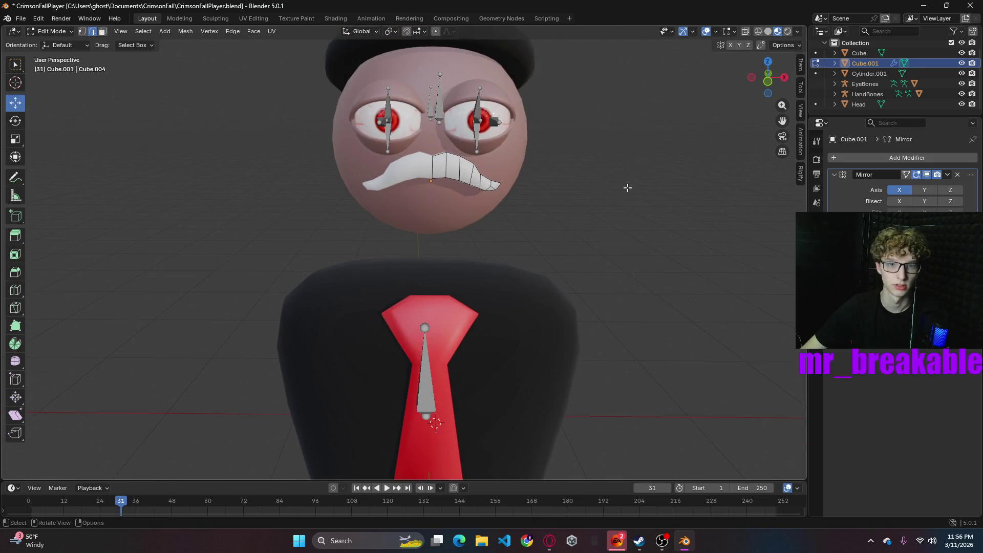
{"action": "mouse_move", "coordinate": [636, 194]}
{"action": "middle_mouse_down"}
{"action": "mouse_move", "coordinate": [523, 202]}
{"action": "mouse_move", "coordinate": [555, 193]}
{"action": "mouse_move", "coordinate": [609, 208]}
{"action": "mouse_move", "coordinate": [539, 185]}
{"action": "middle_mouse_up"}
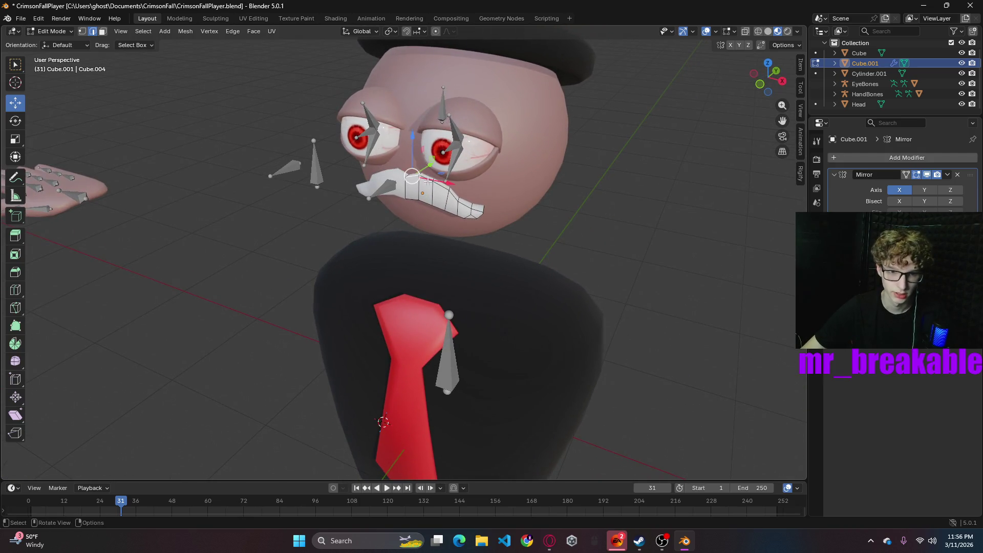
- Select an edge path along the teeth and bevel it with one segment
{"action": "left_click", "coordinate": [477, 210], "text": "ctrl"}
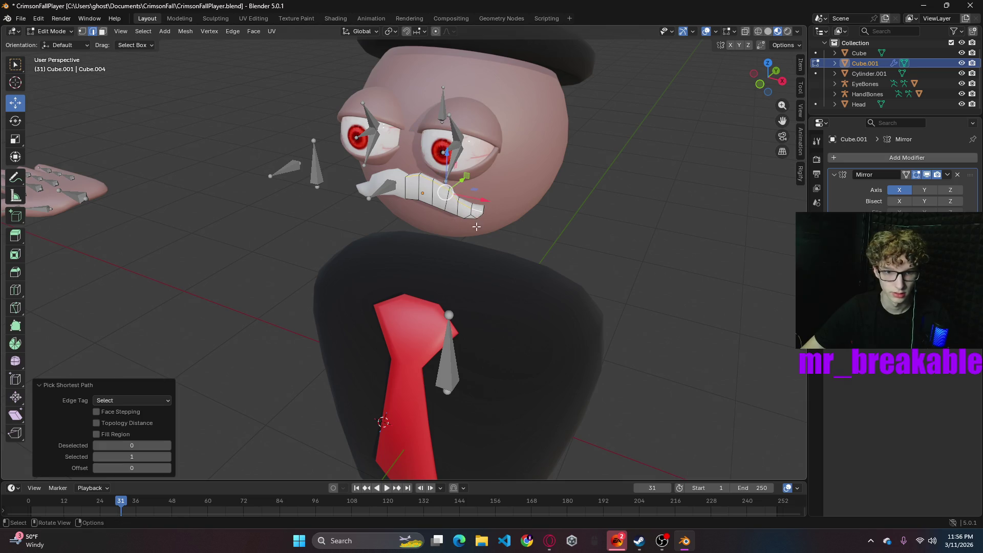
{"action": "middle_click_drag", "start_coordinate": [504, 221], "coordinate": [430, 169]}
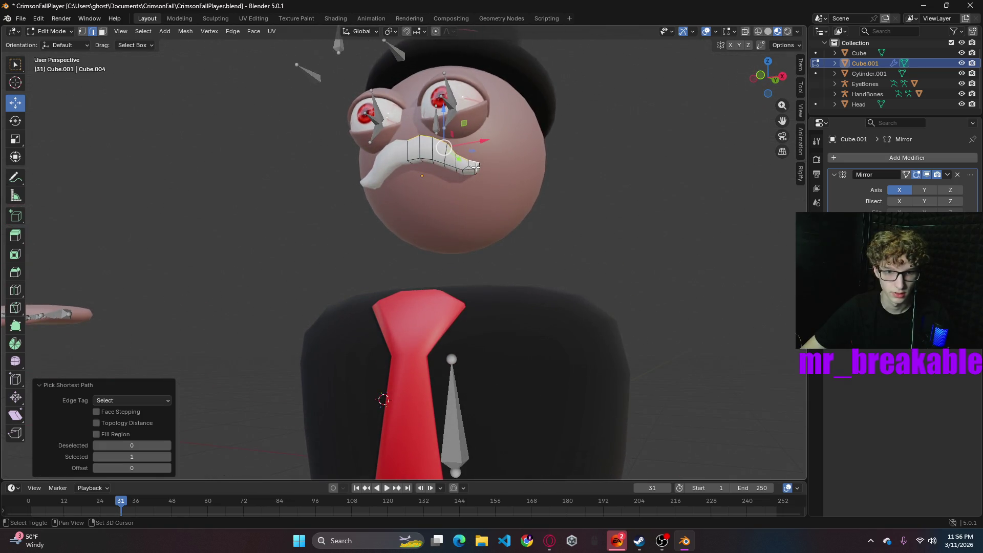
{"action": "left_click", "coordinate": [429, 167]}
{"action": "left_click", "coordinate": [428, 167], "text": "ctrl"}
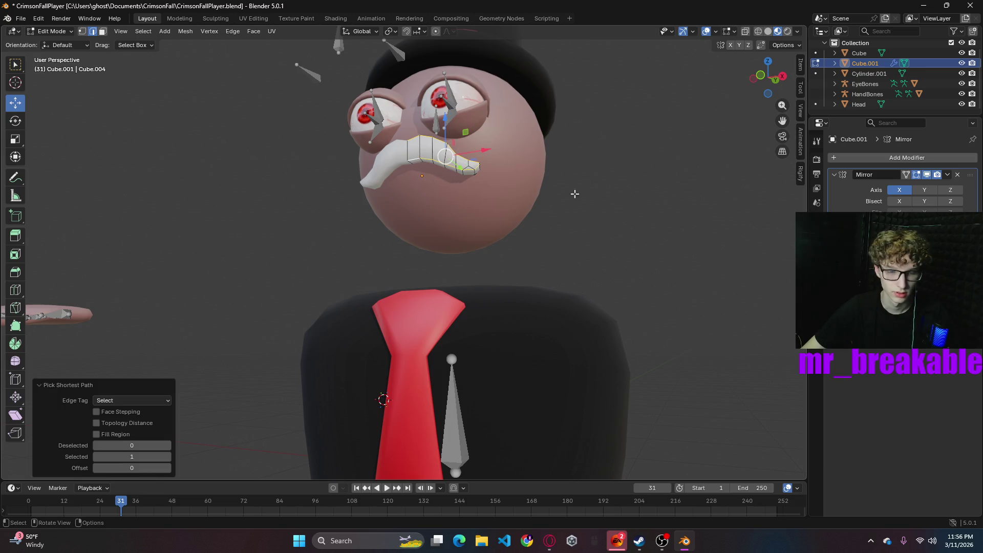
{"action": "key", "text": "ctrl+b"}
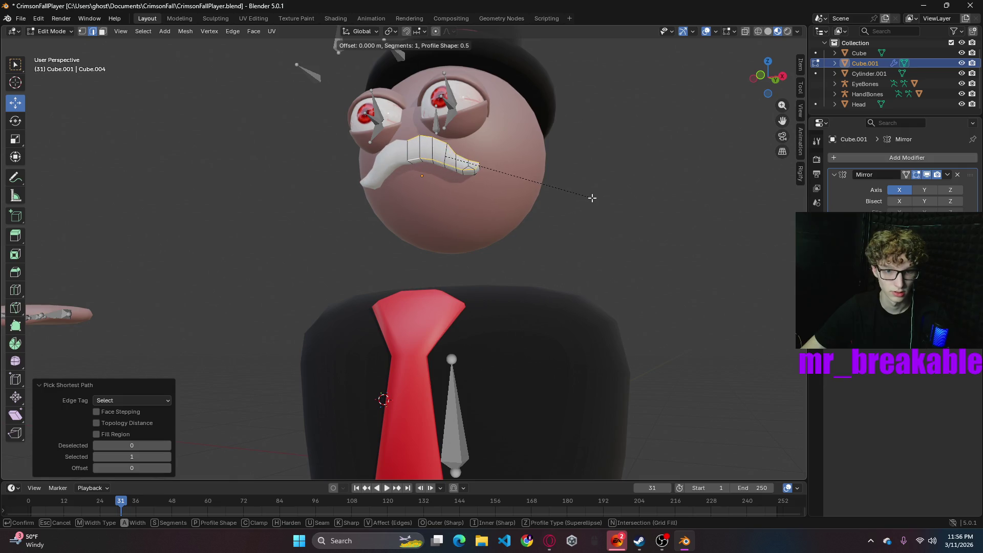
{"action": "left_click", "coordinate": [594, 199]}
- Bevel the edges at the mouth tip, redoing an undone first attempt
{"action": "mouse_move", "coordinate": [632, 204]}
{"action": "middle_mouse_down"}
{"action": "mouse_move", "coordinate": [557, 219]}
{"action": "mouse_move", "coordinate": [576, 239]}
{"action": "mouse_move", "coordinate": [543, 220]}
{"action": "middle_mouse_up"}
{"action": "scroll", "coordinate": [557, 219], "scroll_direction": "up", "scroll_amount": 3}
{"action": "key", "text": "ctrl+b"}
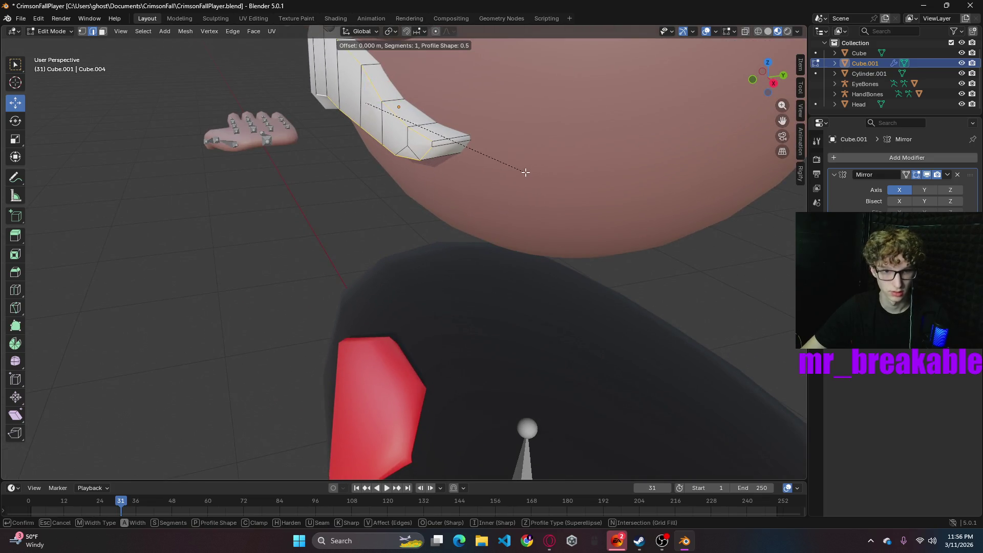
{"action": "left_click", "coordinate": [516, 170]}
{"action": "key", "text": "ctrl+z"}
{"action": "key", "text": "ctrl+z"}
{"action": "middle_click_drag", "start_coordinate": [495, 181], "coordinate": [517, 180]}
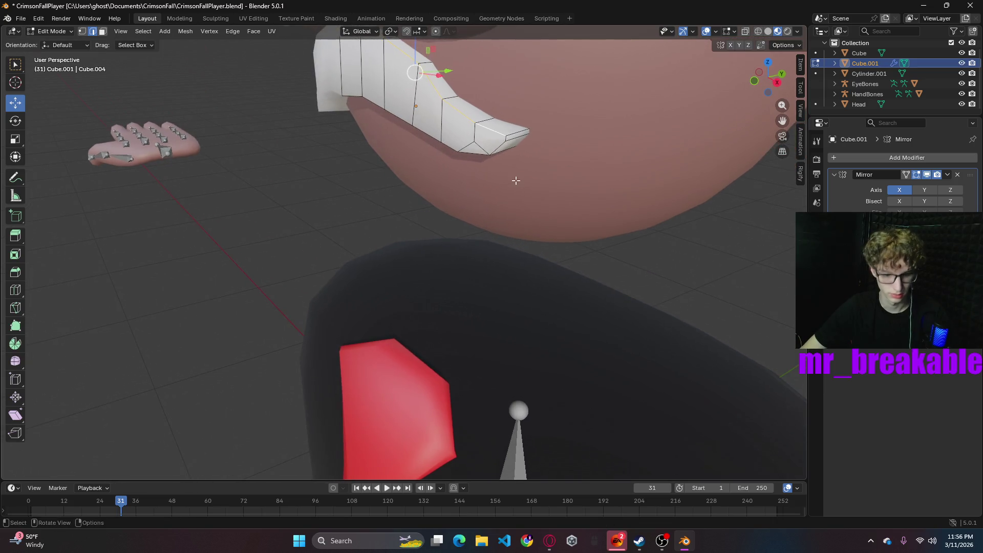
{"action": "key", "text": "ctrl+b"}
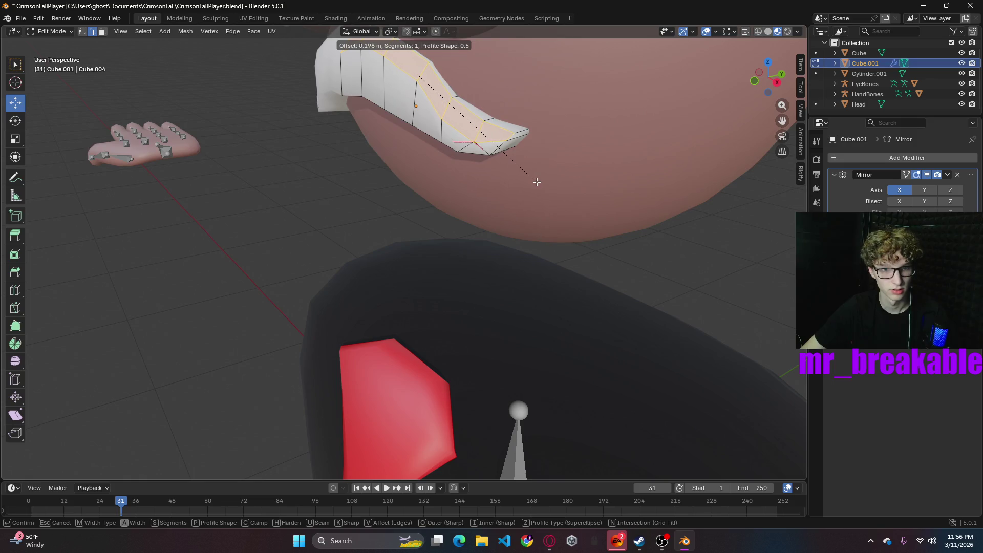
{"action": "left_click", "coordinate": [532, 181]}
{"action": "mouse_move", "coordinate": [532, 181]}
{"action": "middle_mouse_down"}
{"action": "mouse_move", "coordinate": [538, 191]}
{"action": "mouse_move", "coordinate": [545, 123]}
{"action": "middle_mouse_up"}
- Select the edge path along the mouth's lower rim and bevel it
{"action": "left_click", "coordinate": [546, 113]}
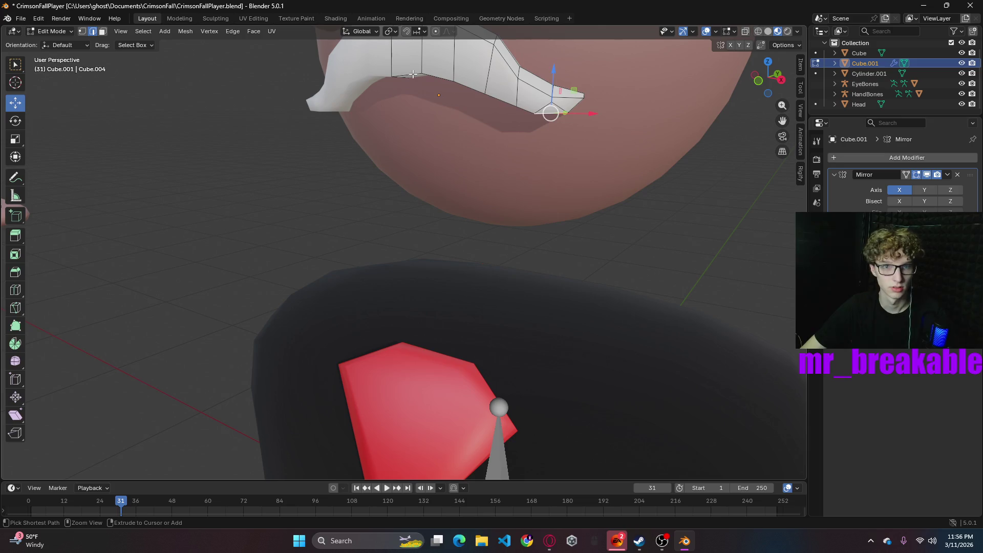
{"action": "left_click", "coordinate": [525, 105], "text": "ctrl"}
{"action": "key", "text": "ctrl+b"}
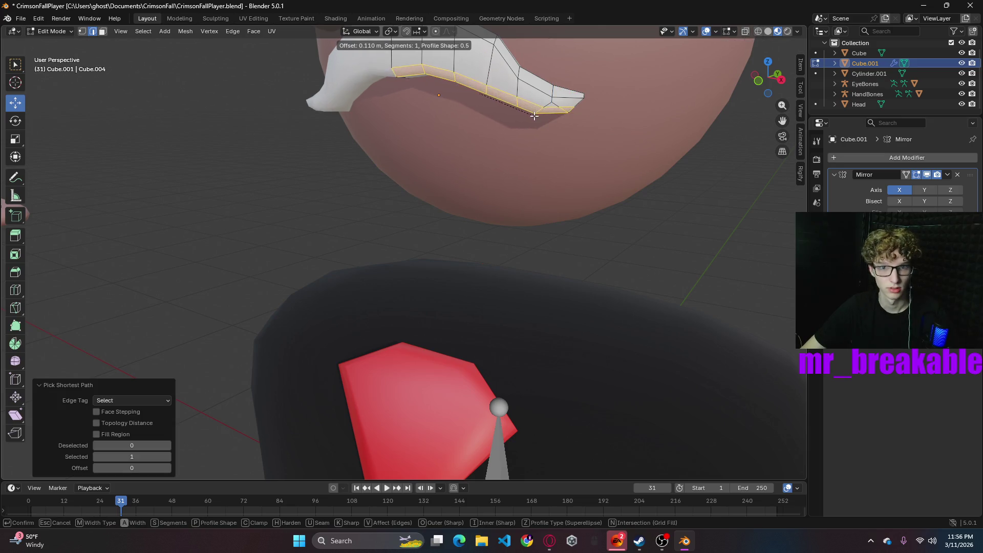
{"action": "left_click", "coordinate": [539, 118]}
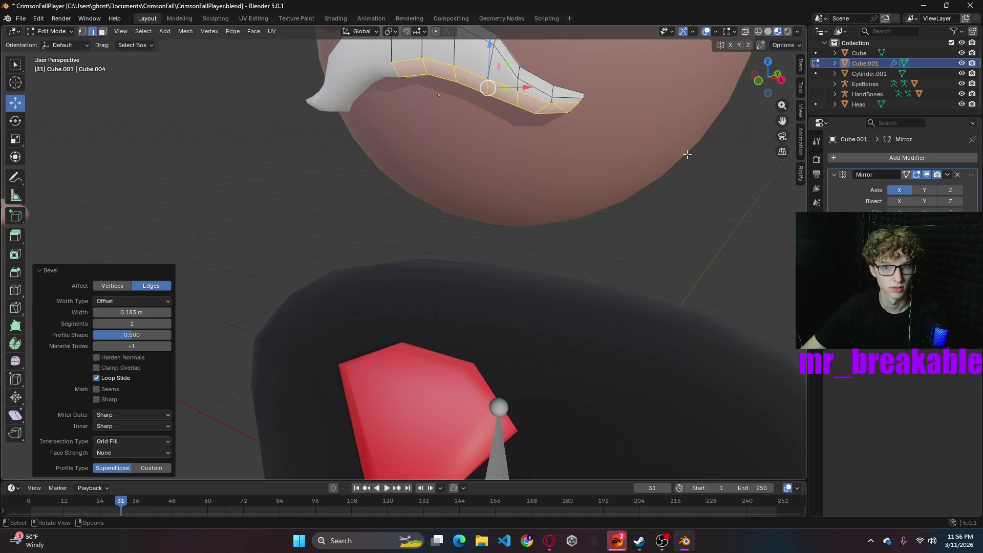
{"action": "left_click", "coordinate": [658, 188]}
{"action": "mouse_move", "coordinate": [572, 117]}
{"action": "middle_mouse_down", "text": "shift"}
{"action": "mouse_move", "coordinate": [612, 101]}
{"action": "mouse_move", "coordinate": [555, 175]}
{"action": "middle_mouse_up", "text": "shift"}
{"action": "scroll", "coordinate": [555, 176], "scroll_direction": "up", "scroll_amount": 2}
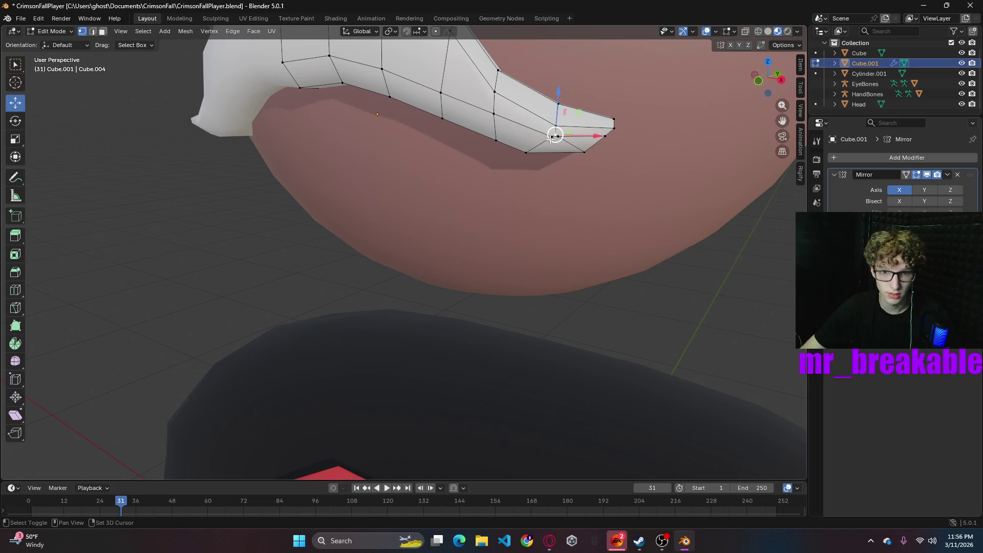
- Merge the selected mouth vertices at their centre, then nudge tip vertices lower and along Y
{"action": "right_click", "coordinate": [578, 143]}
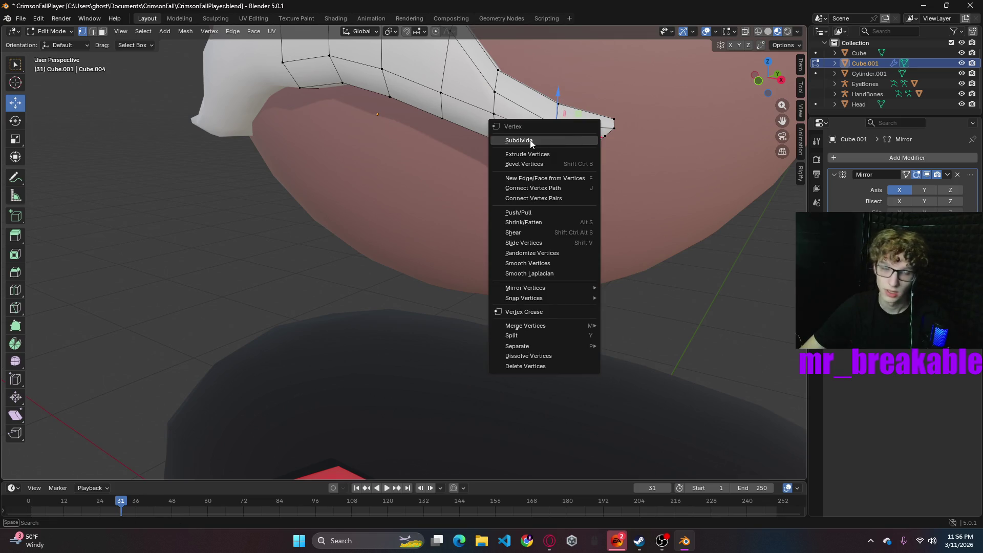
{"action": "mouse_move", "coordinate": [525, 330]}
{"action": "left_click", "coordinate": [636, 328]}
{"action": "middle_click_drag", "start_coordinate": [709, 292], "coordinate": [637, 274]}
{"action": "left_click", "coordinate": [296, 116]}
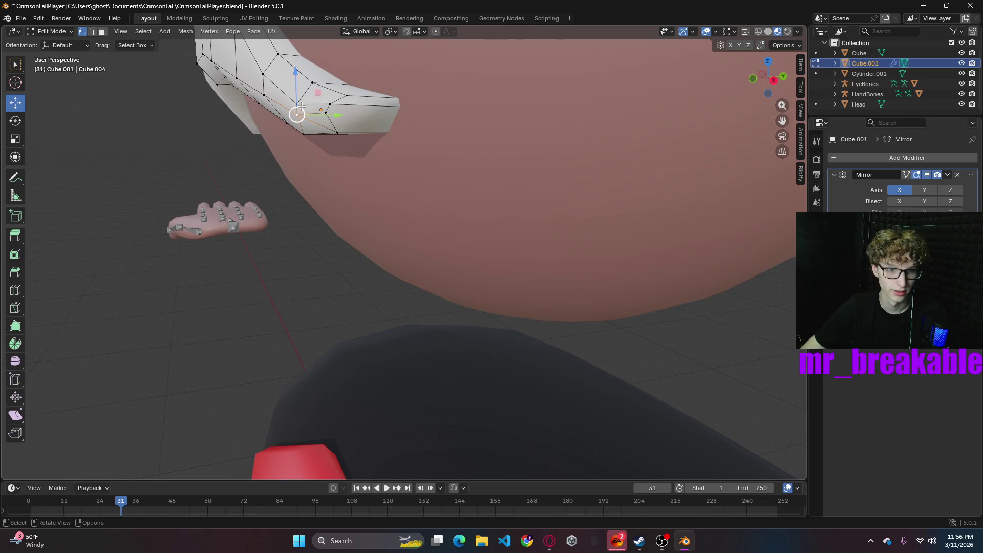
{"action": "mouse_move", "coordinate": [296, 72]}
{"action": "left_mouse_down"}
{"action": "mouse_move", "coordinate": [325, 106]}
{"action": "mouse_move", "coordinate": [383, 141]}
{"action": "left_mouse_up"}
{"action": "mouse_move", "coordinate": [292, 247]}
{"action": "middle_mouse_down"}
{"action": "mouse_move", "coordinate": [246, 208]}
{"action": "mouse_move", "coordinate": [287, 228]}
{"action": "mouse_move", "coordinate": [259, 236]}
{"action": "middle_mouse_up"}
{"action": "left_click", "coordinate": [252, 163]}
{"action": "left_click_drag", "start_coordinate": [292, 165], "coordinate": [351, 154]}
- Hide the Head object and select the vertices at the mouth mesh's tip
{"action": "middle_click_drag", "start_coordinate": [358, 157], "coordinate": [405, 161]}
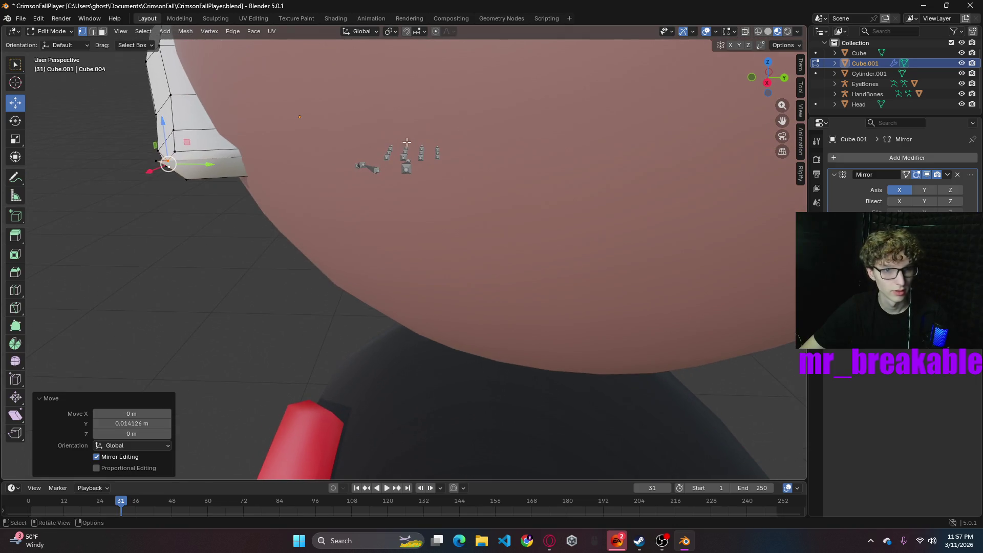
{"action": "left_click", "coordinate": [962, 104]}
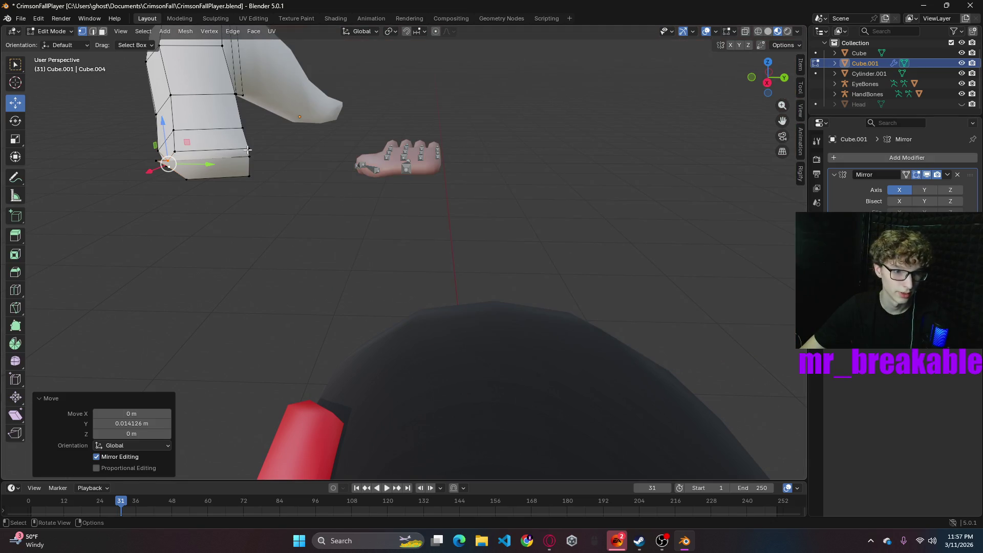
{"action": "mouse_move", "coordinate": [251, 154]}
{"action": "middle_mouse_down"}
{"action": "mouse_move", "coordinate": [266, 154]}
{"action": "mouse_move", "coordinate": [268, 168]}
{"action": "mouse_move", "coordinate": [194, 143]}
{"action": "middle_mouse_up"}
{"action": "left_click", "coordinate": [177, 139], "text": "shift"}
{"action": "left_click", "coordinate": [177, 140], "text": "shift"}
{"action": "left_click", "coordinate": [177, 139], "text": "shift"}
{"action": "left_click", "coordinate": [173, 160], "text": "shift"}
{"action": "left_click", "coordinate": [195, 155], "text": "shift"}
{"action": "mouse_move", "coordinate": [237, 160]}
{"action": "middle_mouse_down"}
{"action": "mouse_move", "coordinate": [266, 159]}
{"action": "mouse_move", "coordinate": [252, 198]}
{"action": "middle_mouse_up"}
{"action": "middle_click_drag", "start_coordinate": [251, 255], "coordinate": [317, 279]}
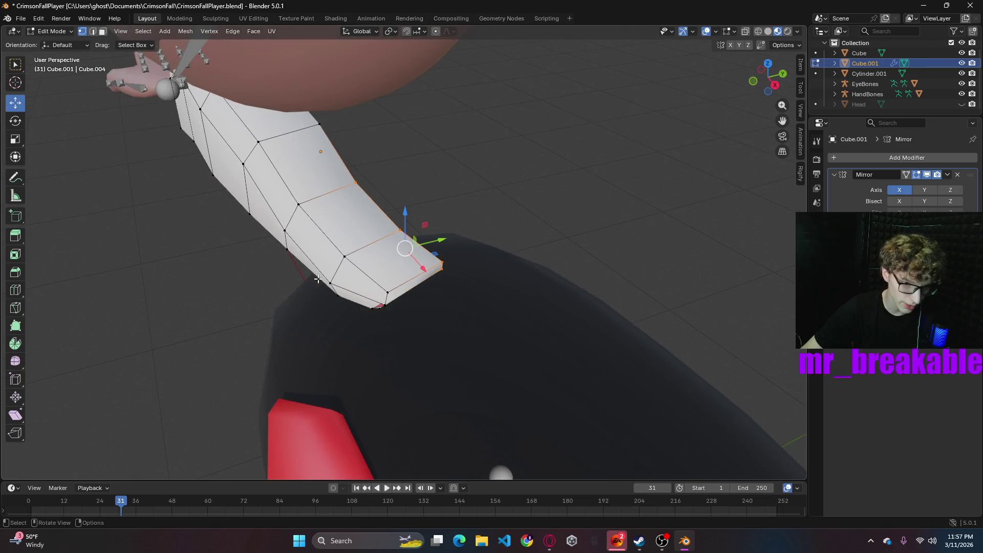
- Slide a tip vertex 0.018482 m along Y, then merge the selected vertices at centre
{"action": "left_click", "coordinate": [373, 308]}
{"action": "middle_click_drag", "start_coordinate": [373, 308], "coordinate": [239, 166]}
{"action": "left_click_drag", "start_coordinate": [233, 134], "coordinate": [259, 150]}
{"action": "right_click", "coordinate": [207, 134], "text": "shift"}
{"action": "right_click", "coordinate": [207, 135]}
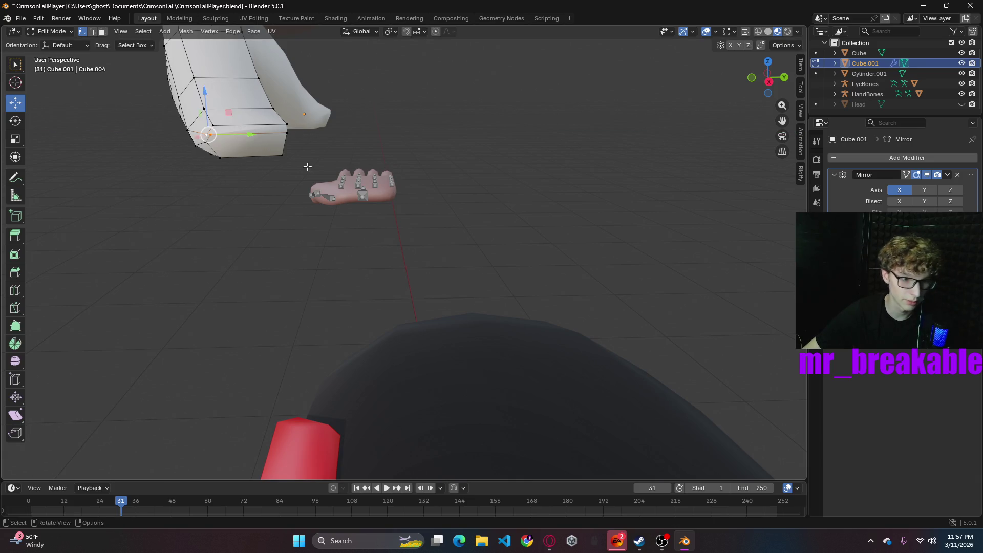
{"action": "key", "text": "m"}
{"action": "left_click", "coordinate": [268, 183]}
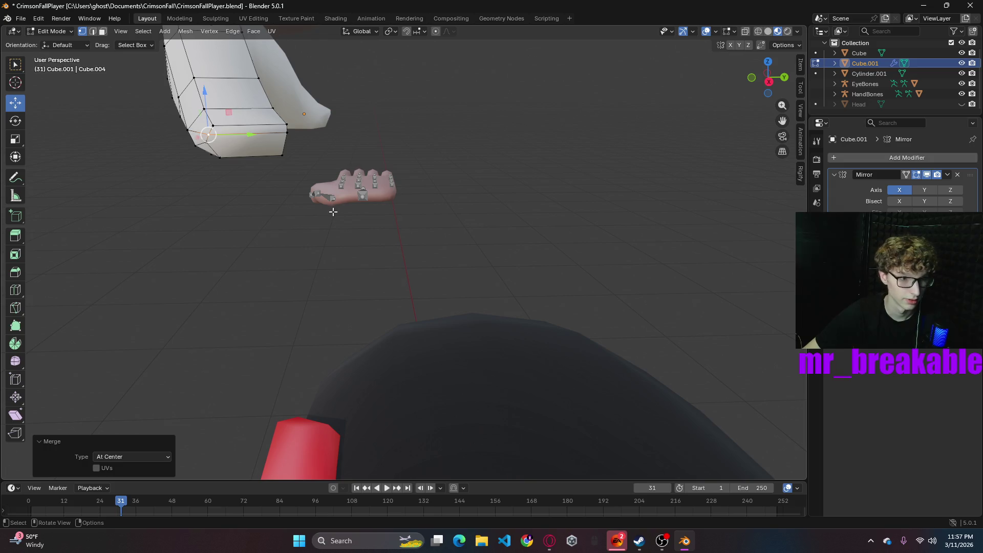
{"action": "left_click", "coordinate": [322, 233]}
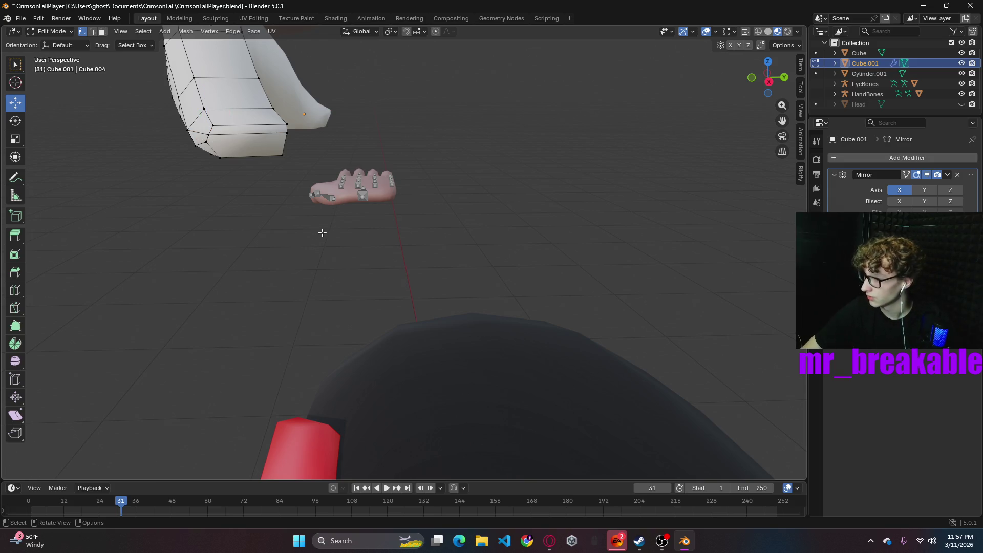
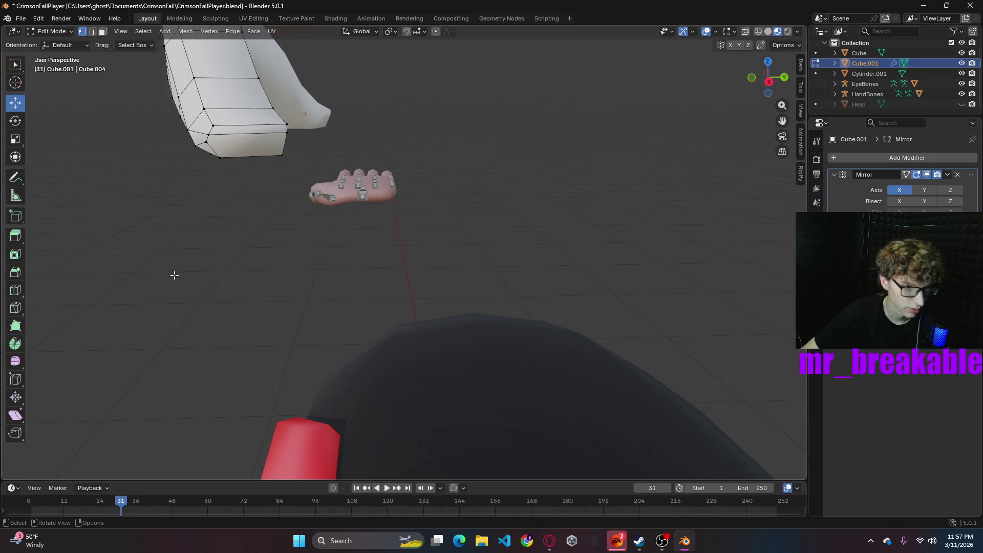
- Select the edge path along the mustache's bottom and try a bevel, then undo it
{"action": "middle_click_drag", "start_coordinate": [173, 275], "coordinate": [231, 281]}
{"action": "left_click", "coordinate": [357, 118]}
{"action": "mouse_move", "coordinate": [281, 108]}
{"action": "middle_mouse_down"}
{"action": "mouse_move", "coordinate": [441, 213]}
{"action": "mouse_move", "coordinate": [481, 211]}
{"action": "middle_mouse_up"}
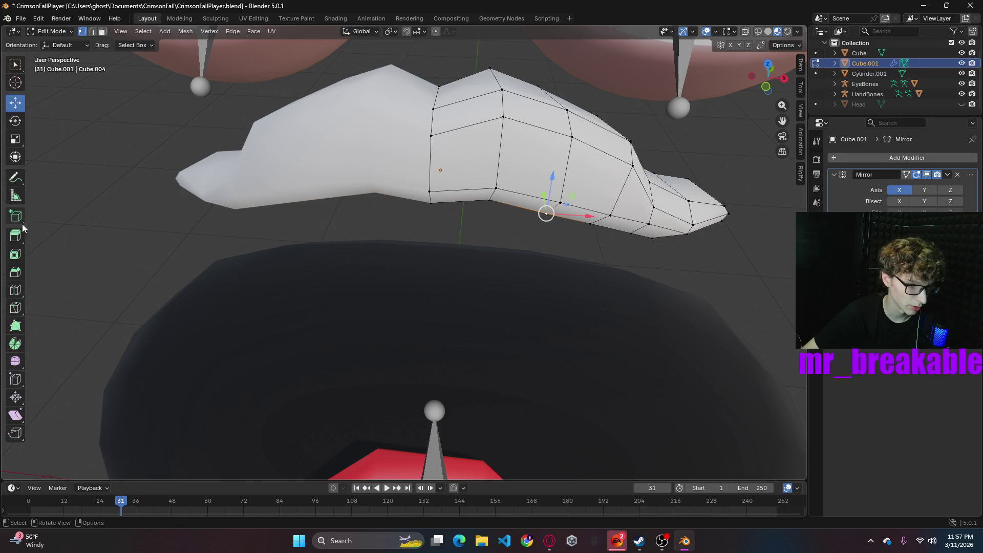
{"action": "left_click", "coordinate": [17, 256]}
{"action": "left_click", "coordinate": [19, 273]}
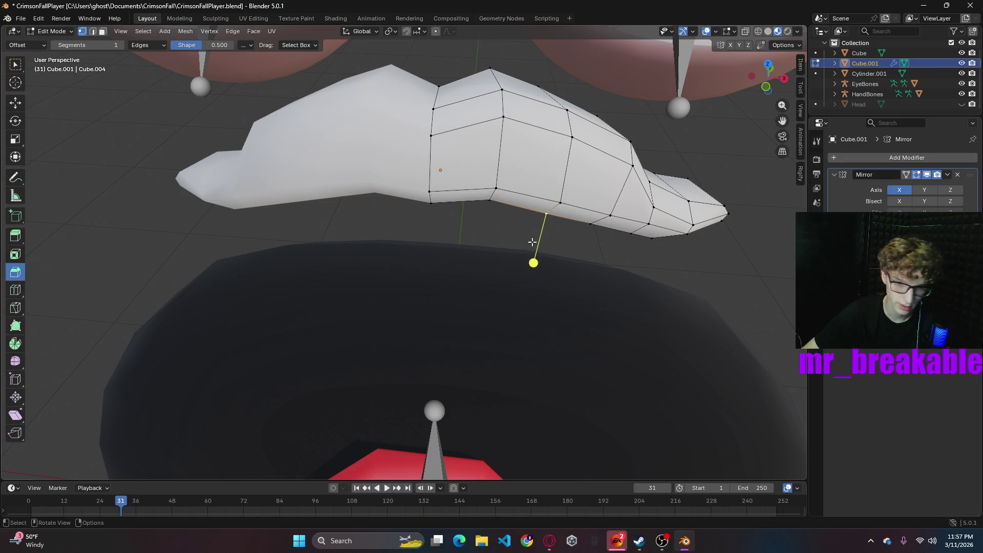
{"action": "left_click", "coordinate": [563, 204]}
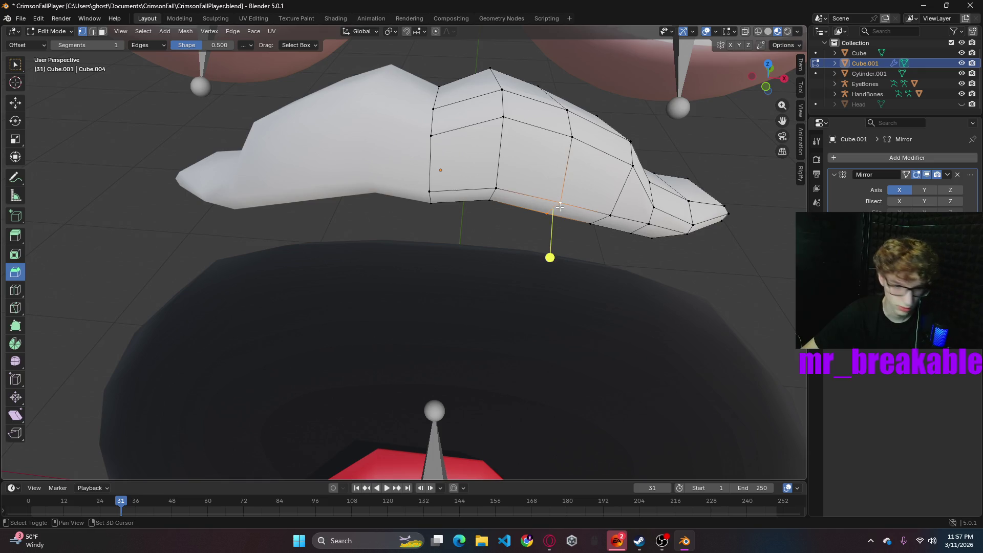
{"action": "left_click", "coordinate": [454, 188]}
{"action": "middle_click_drag", "start_coordinate": [647, 237], "coordinate": [582, 205]}
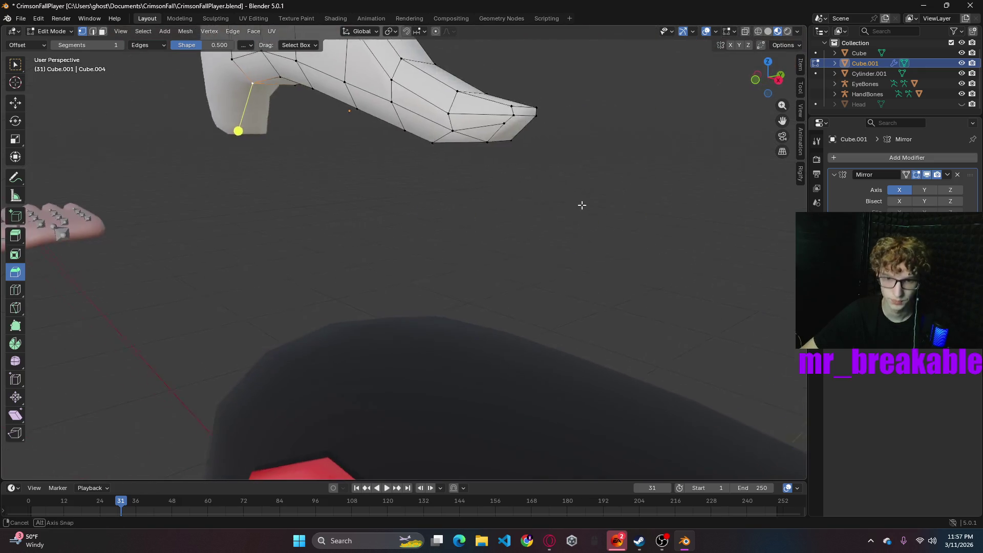
{"action": "left_click", "coordinate": [485, 148], "text": "ctrl"}
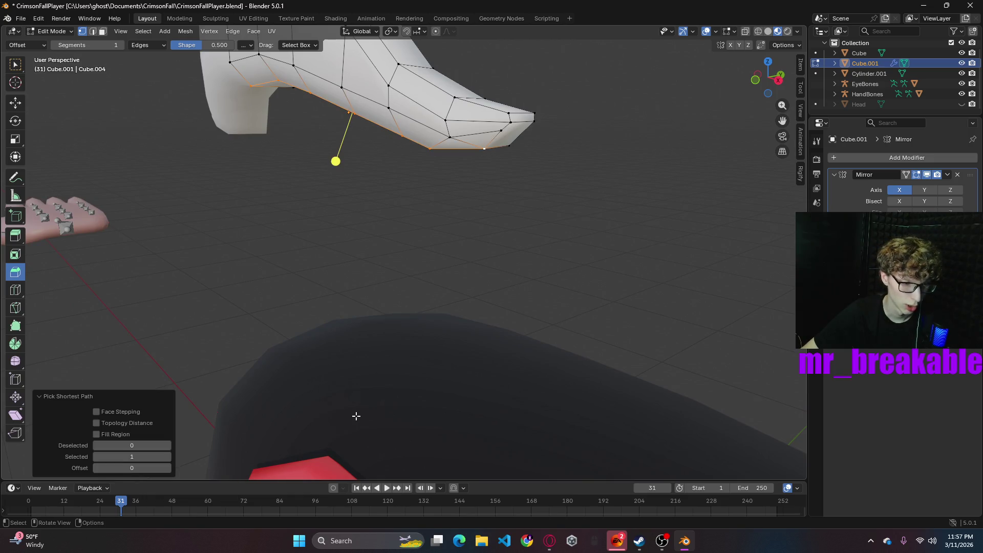
{"action": "key", "text": "ctrl+b"}
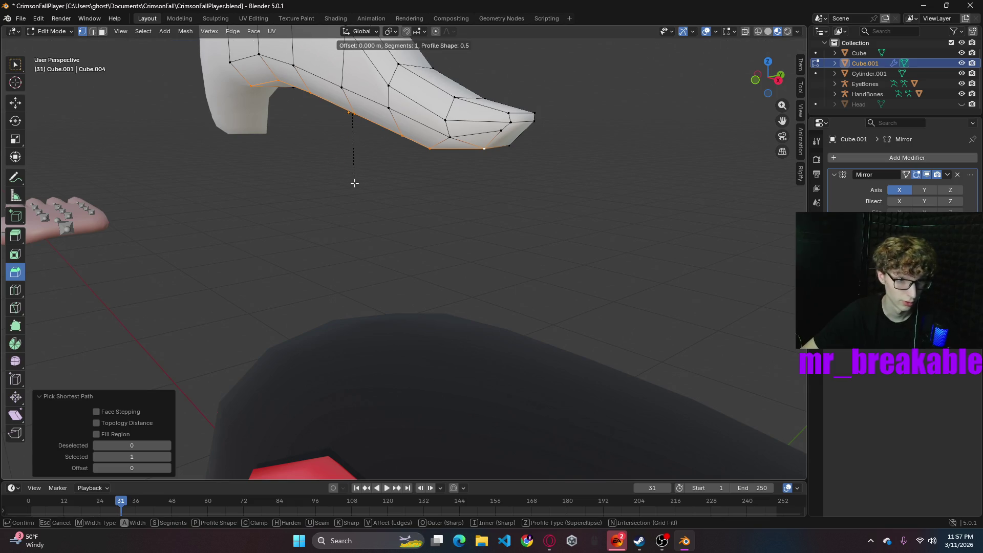
{"action": "left_click", "coordinate": [370, 200]}
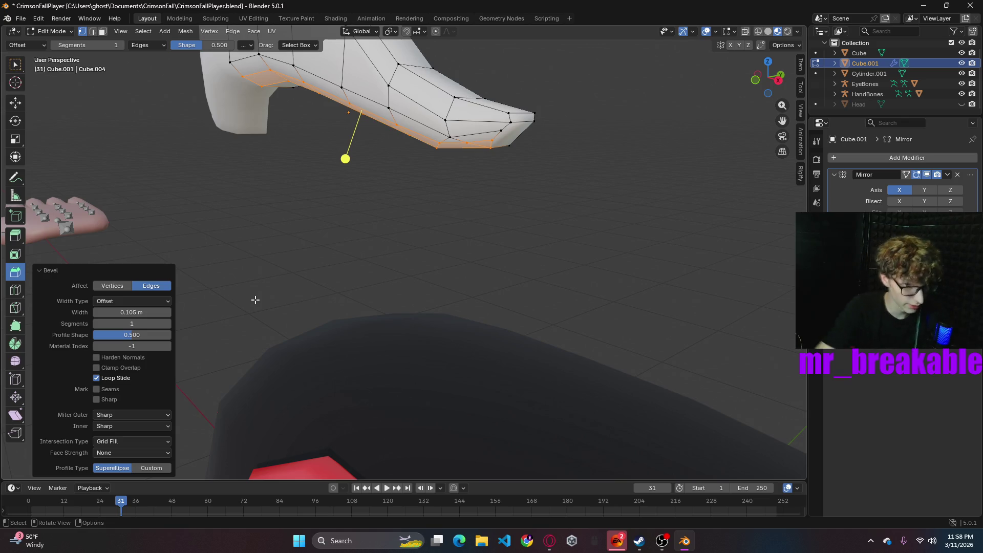
{"action": "key", "text": "ctrl+z"}
- Select the outline edges and a face at the mustache's outer tip
{"action": "left_click", "coordinate": [506, 117], "text": "ctrl"}
{"action": "mouse_move", "coordinate": [587, 233]}
{"action": "middle_mouse_down"}
{"action": "mouse_move", "coordinate": [636, 246]}
{"action": "mouse_move", "coordinate": [628, 252]}
{"action": "middle_mouse_up"}
{"action": "left_click", "coordinate": [633, 255], "text": "ctrl"}
{"action": "left_click", "coordinate": [633, 255]}
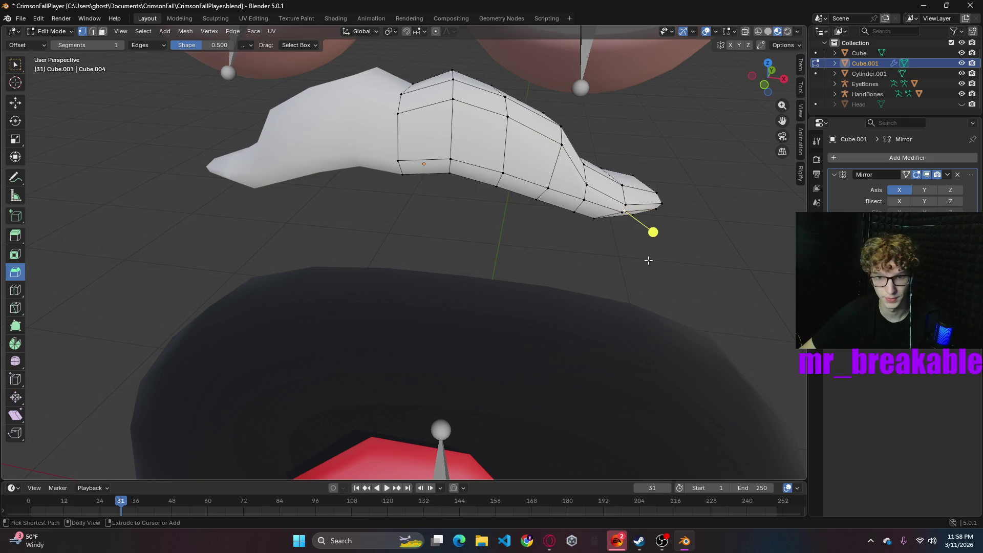
{"action": "left_click", "coordinate": [657, 260]}
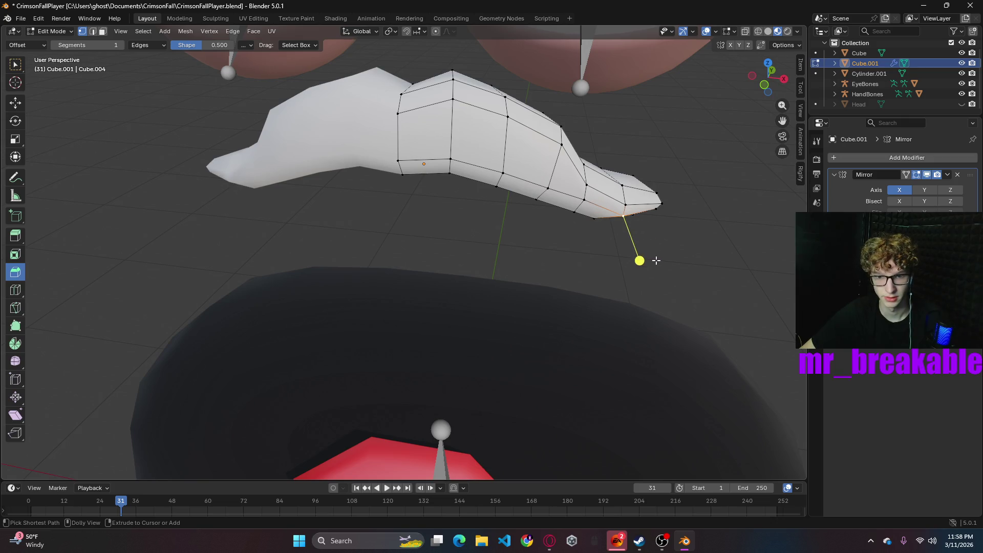
{"action": "left_click", "coordinate": [665, 261]}
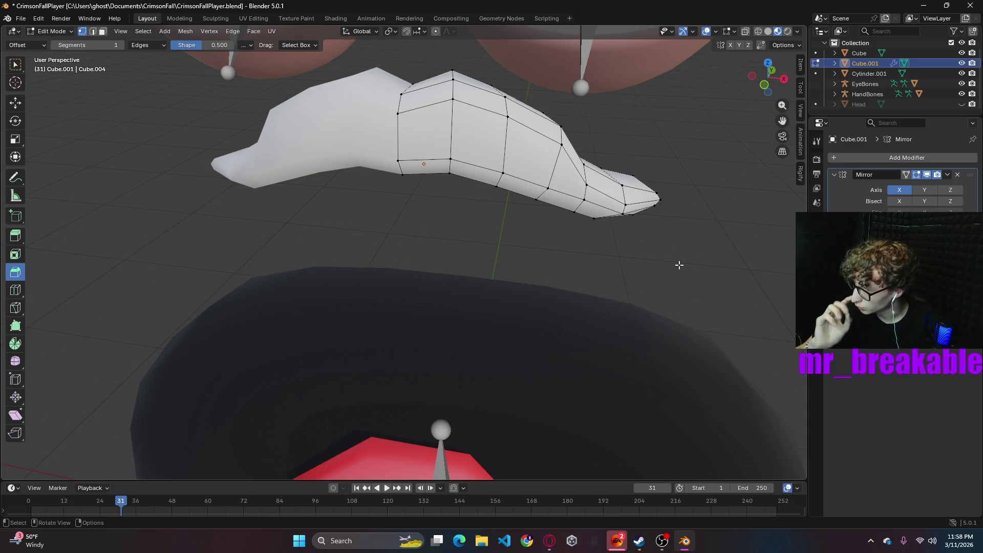
{"action": "mouse_move", "coordinate": [550, 217]}
{"action": "middle_mouse_down"}
{"action": "mouse_move", "coordinate": [428, 217]}
{"action": "mouse_move", "coordinate": [274, 107]}
{"action": "middle_mouse_up"}
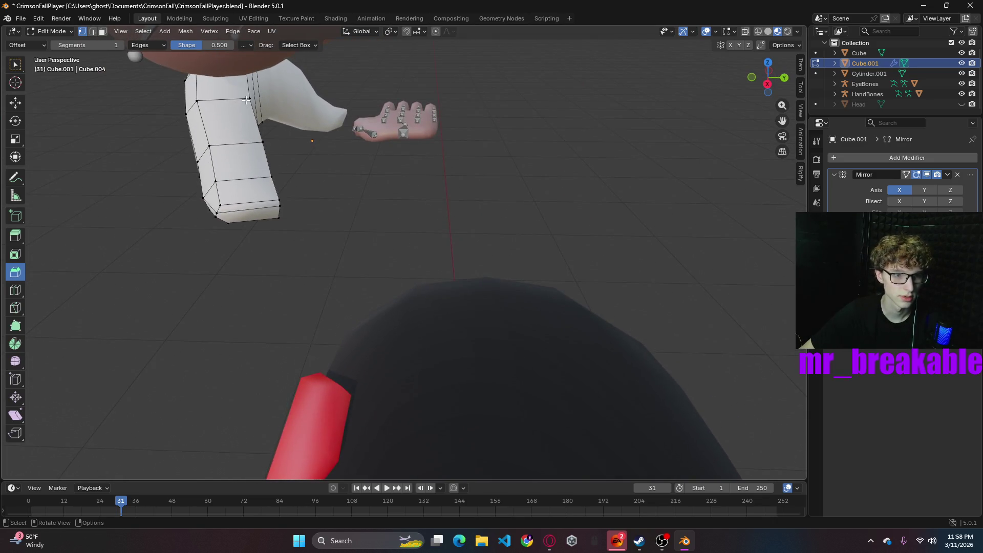
{"action": "mouse_move", "coordinate": [266, 185]}
{"action": "middle_mouse_down"}
{"action": "mouse_move", "coordinate": [268, 230]}
{"action": "mouse_move", "coordinate": [237, 163]}
{"action": "middle_mouse_up"}
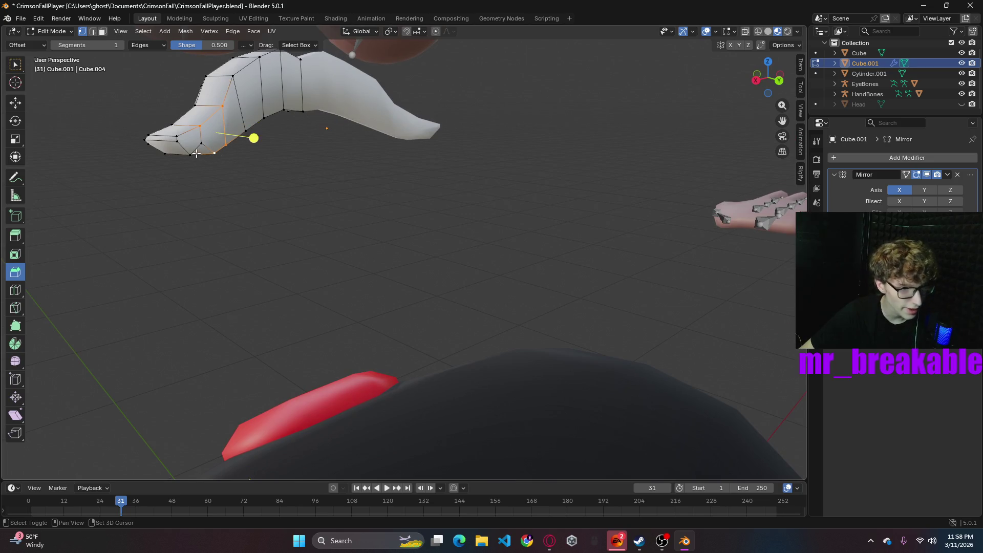
{"action": "left_click", "coordinate": [181, 143], "text": "shift"}
{"action": "middle_click_drag", "start_coordinate": [176, 137], "coordinate": [1, 63]}
- Move the tip vertices along Y and rotate them -13.5° around Z
{"action": "left_click", "coordinate": [16, 103]}
{"action": "left_click_drag", "start_coordinate": [290, 162], "coordinate": [245, 160]}
{"action": "key", "text": "r"}
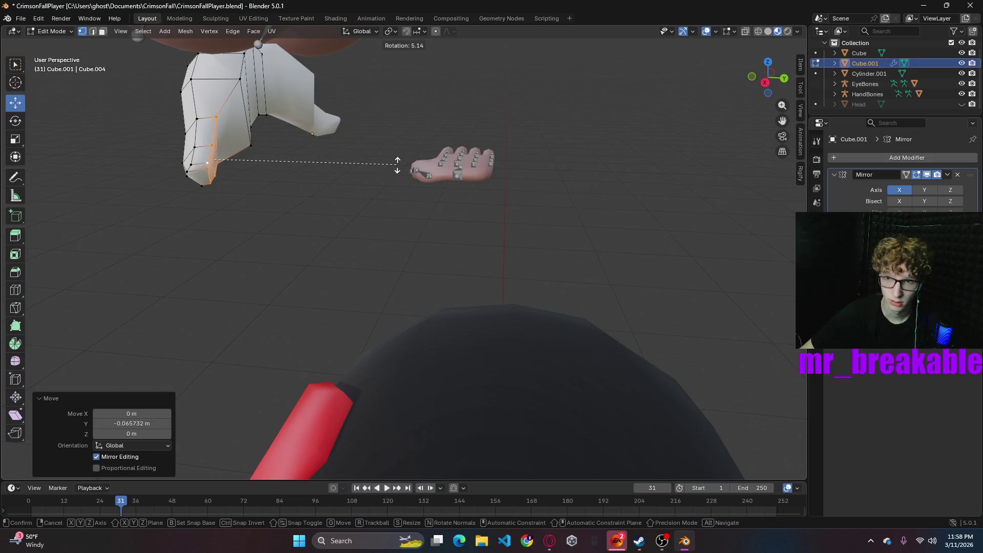
{"action": "key", "text": "z"}
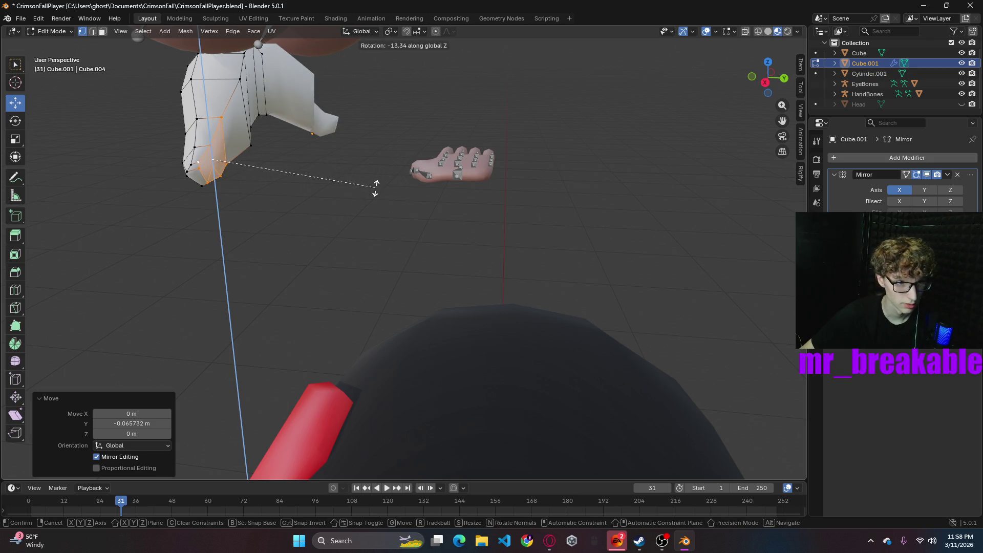
{"action": "left_click", "coordinate": [376, 187]}
{"action": "mouse_move", "coordinate": [376, 188]}
{"action": "middle_mouse_down"}
{"action": "mouse_move", "coordinate": [371, 158]}
{"action": "mouse_move", "coordinate": [386, 149]}
{"action": "mouse_move", "coordinate": [404, 160]}
{"action": "mouse_move", "coordinate": [371, 190]}
{"action": "mouse_move", "coordinate": [376, 169]}
{"action": "mouse_move", "coordinate": [397, 166]}
{"action": "mouse_move", "coordinate": [253, 158]}
{"action": "mouse_move", "coordinate": [251, 193]}
{"action": "mouse_move", "coordinate": [283, 170]}
{"action": "middle_mouse_up"}
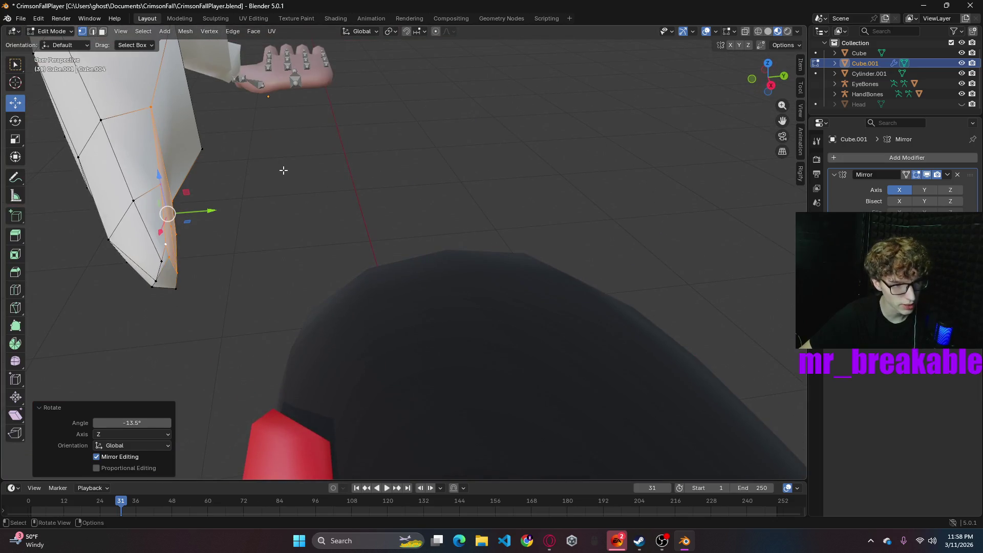
{"action": "mouse_move", "coordinate": [200, 263]}
{"action": "middle_mouse_down"}
{"action": "mouse_move", "coordinate": [213, 265]}
{"action": "mouse_move", "coordinate": [287, 206]}
{"action": "mouse_move", "coordinate": [112, 157]}
{"action": "middle_mouse_up"}
- Merge stray tip vertices, one group At Center and another At Cursor
{"action": "left_click", "coordinate": [93, 147]}
{"action": "left_click", "coordinate": [78, 111], "text": "shift"}
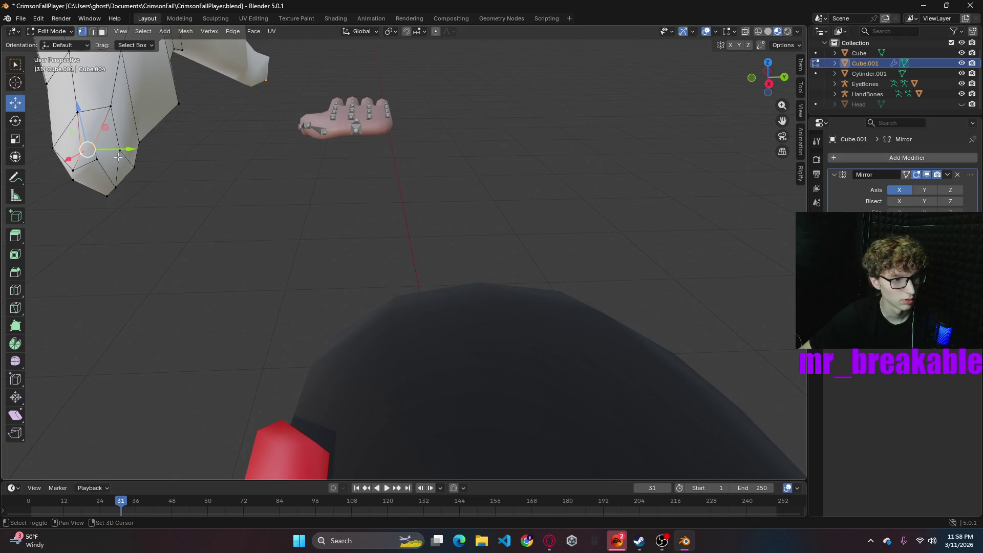
{"action": "key", "text": "m"}
{"action": "left_click", "coordinate": [127, 157]}
{"action": "left_click", "coordinate": [87, 163]}
{"action": "left_click", "coordinate": [75, 170], "text": "shift"}
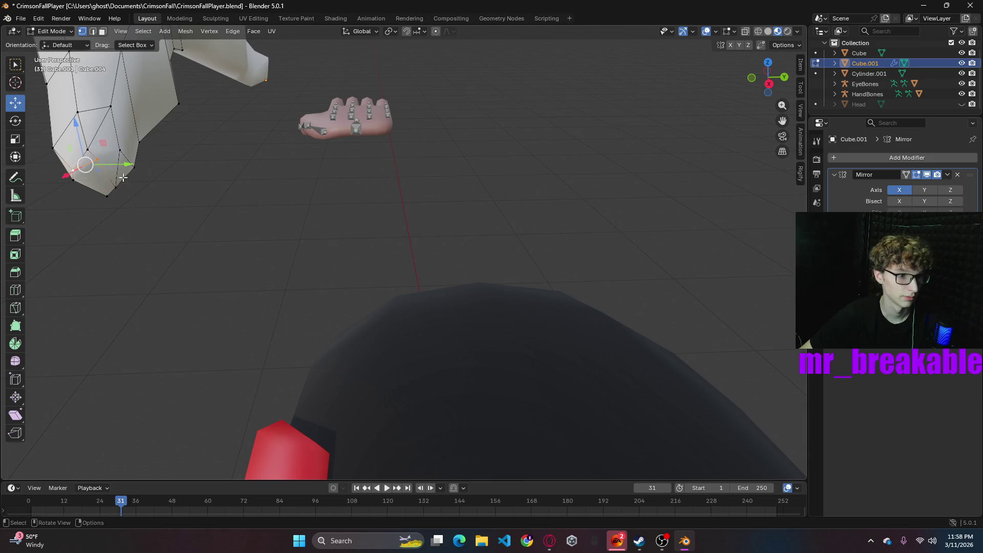
{"action": "key", "text": "m"}
{"action": "left_click", "coordinate": [88, 189]}
{"action": "left_click", "coordinate": [252, 205]}
- Nudge the tip slightly along Y and return to the front orthographic view
{"action": "mouse_move", "coordinate": [252, 204]}
{"action": "middle_mouse_down"}
{"action": "mouse_move", "coordinate": [304, 203]}
{"action": "mouse_move", "coordinate": [257, 193]}
{"action": "mouse_move", "coordinate": [216, 160]}
{"action": "middle_mouse_up"}
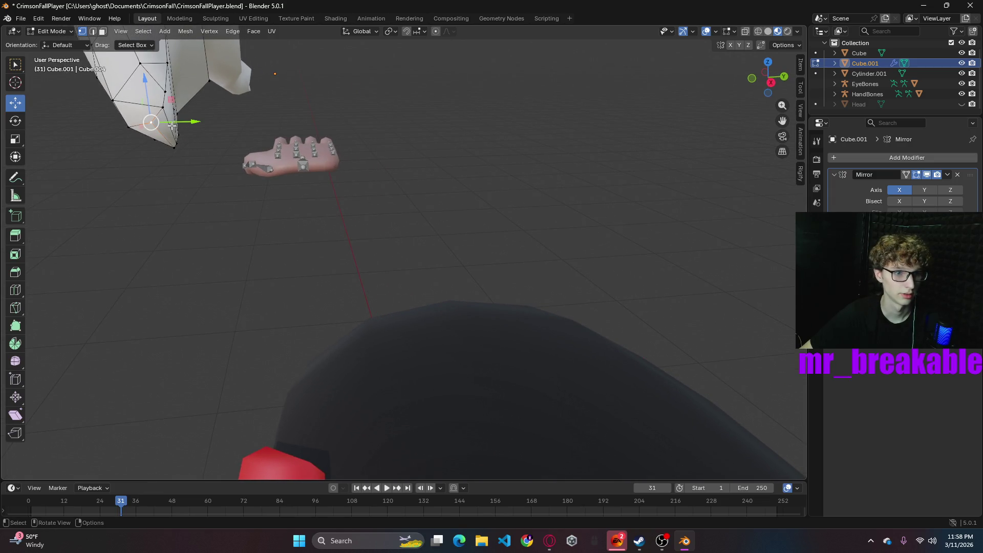
{"action": "mouse_move", "coordinate": [195, 122]}
{"action": "left_mouse_down"}
{"action": "mouse_move", "coordinate": [212, 122]}
{"action": "mouse_move", "coordinate": [252, 181]}
{"action": "left_mouse_up"}
{"action": "mouse_move", "coordinate": [252, 182]}
{"action": "middle_mouse_down"}
{"action": "mouse_move", "coordinate": [334, 224]}
{"action": "mouse_move", "coordinate": [344, 210]}
{"action": "middle_mouse_up"}
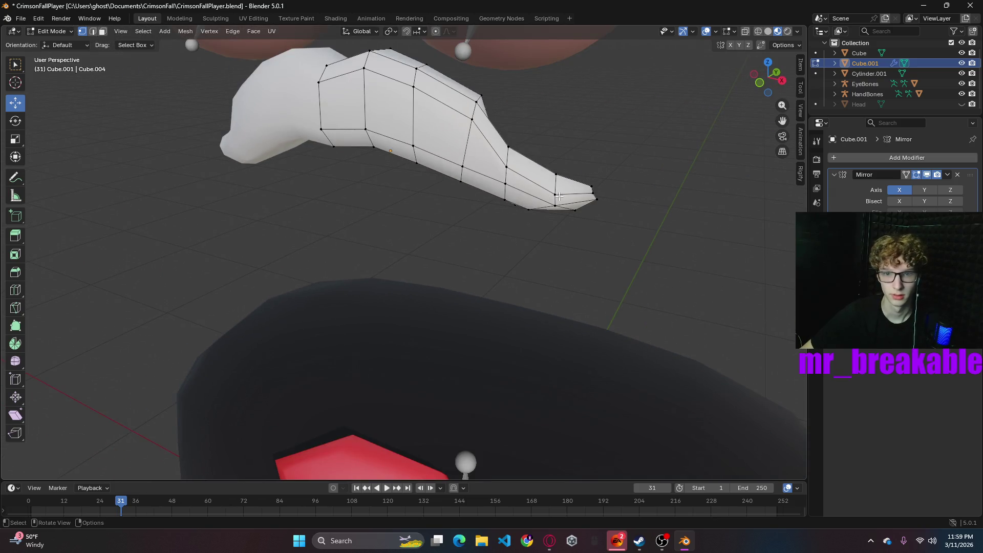
{"action": "middle_click_drag", "start_coordinate": [641, 209], "coordinate": [735, 201]}
{"action": "scroll", "coordinate": [588, 180], "scroll_direction": "down", "scroll_amount": 3}
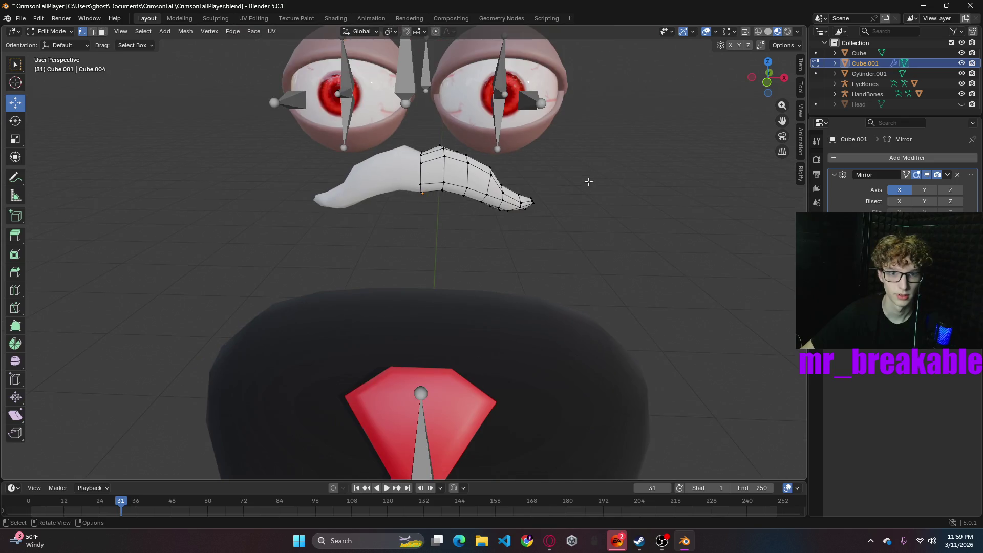
{"action": "middle_click_drag", "start_coordinate": [589, 180], "coordinate": [439, 227]}
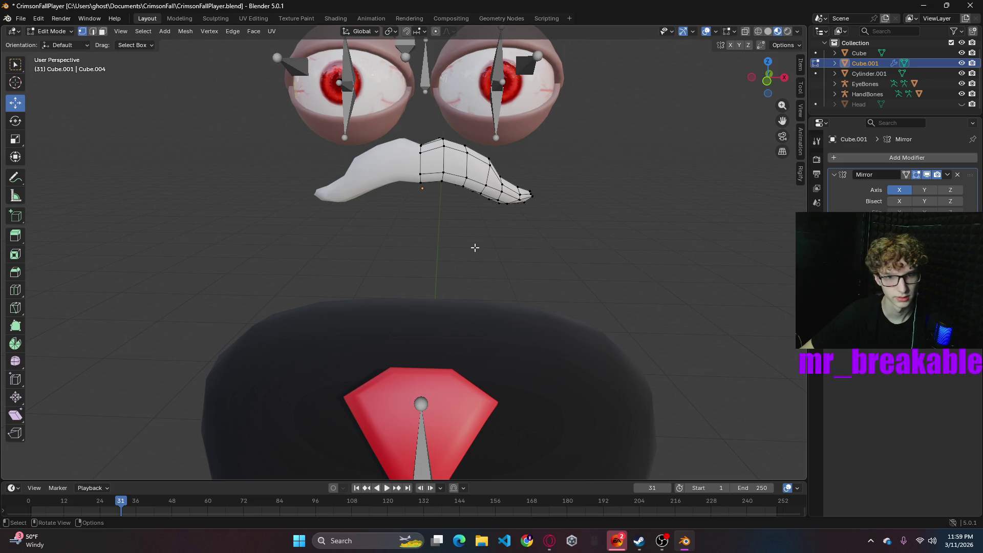
{"action": "left_click", "coordinate": [767, 80]}
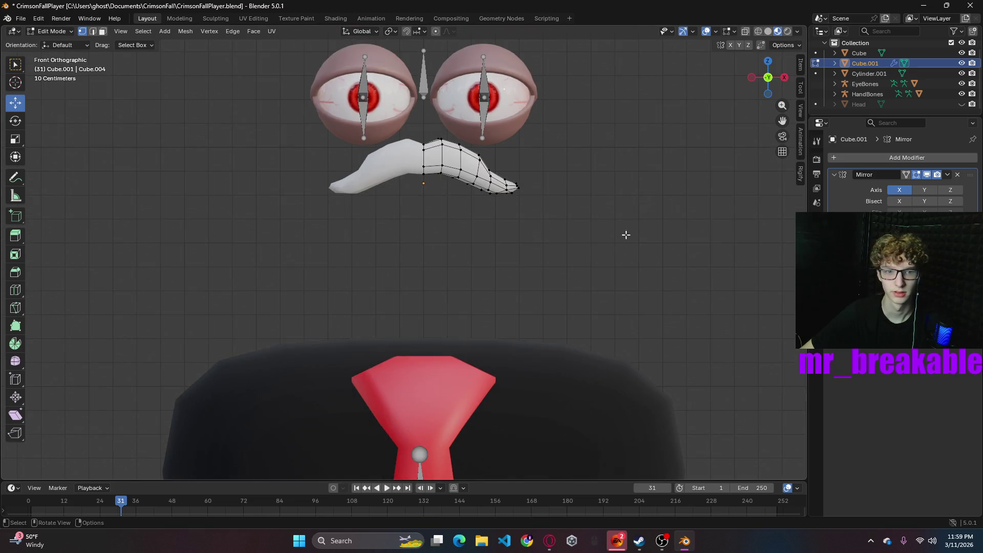
- Unhide the Head and assign the existing Material.012 to the mustache
{"action": "left_click", "coordinate": [961, 103]}
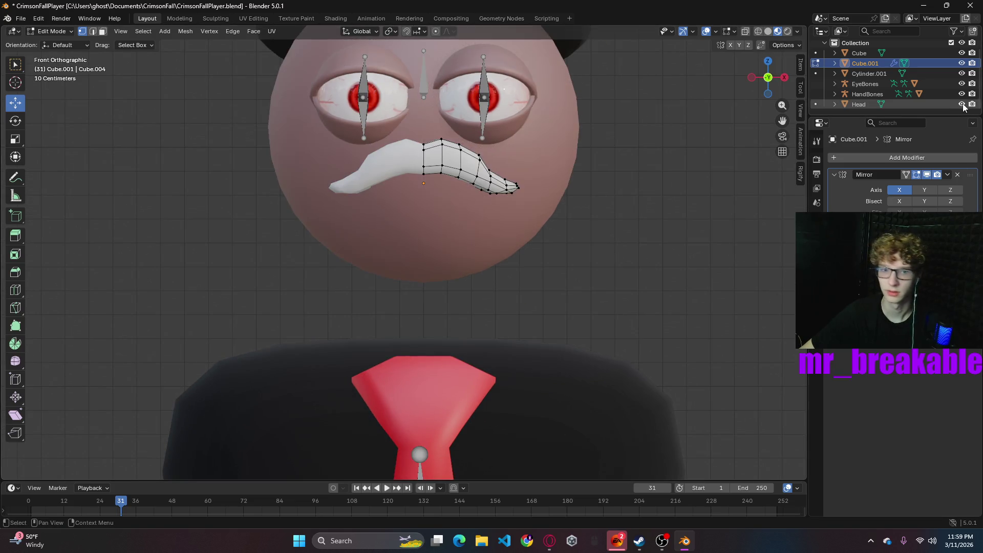
{"action": "mouse_move", "coordinate": [604, 272]}
{"action": "middle_mouse_down"}
{"action": "mouse_move", "coordinate": [606, 260]}
{"action": "mouse_move", "coordinate": [623, 266]}
{"action": "mouse_move", "coordinate": [608, 278]}
{"action": "mouse_move", "coordinate": [623, 263]}
{"action": "mouse_move", "coordinate": [619, 272]}
{"action": "middle_mouse_up"}
{"action": "scroll", "coordinate": [622, 264], "scroll_direction": "down", "scroll_amount": 5}
{"action": "left_click", "coordinate": [817, 346]}
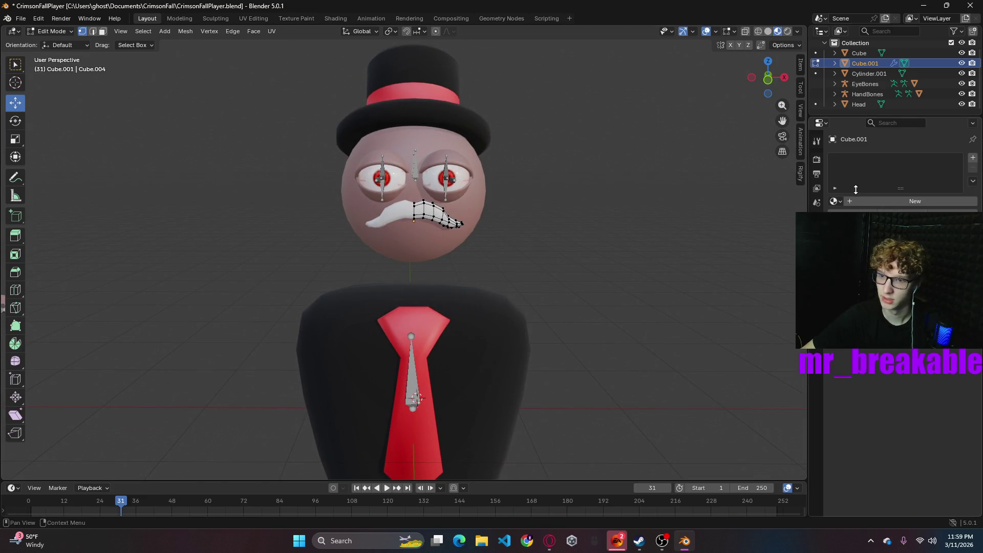
{"action": "left_click", "coordinate": [836, 201]}
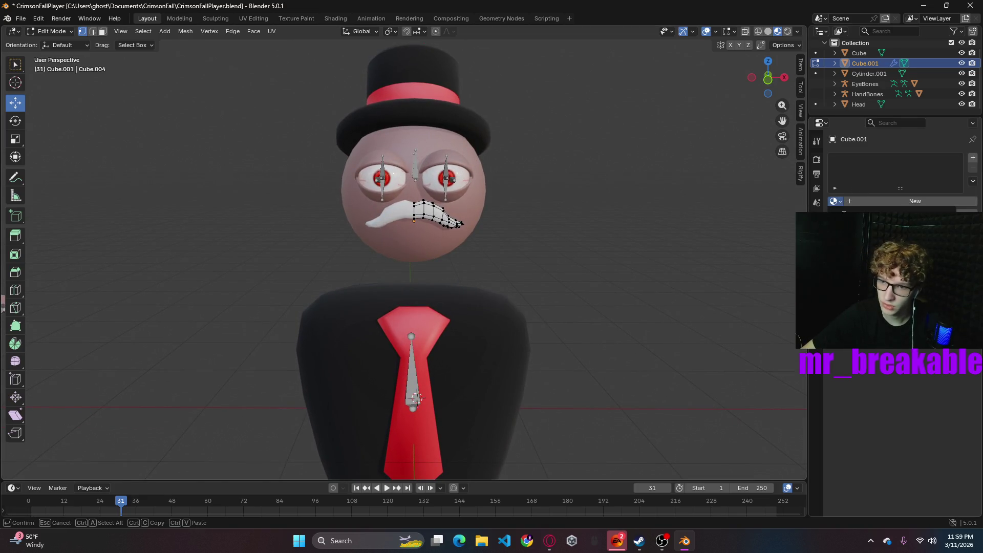
{"action": "left_click", "coordinate": [896, 257]}
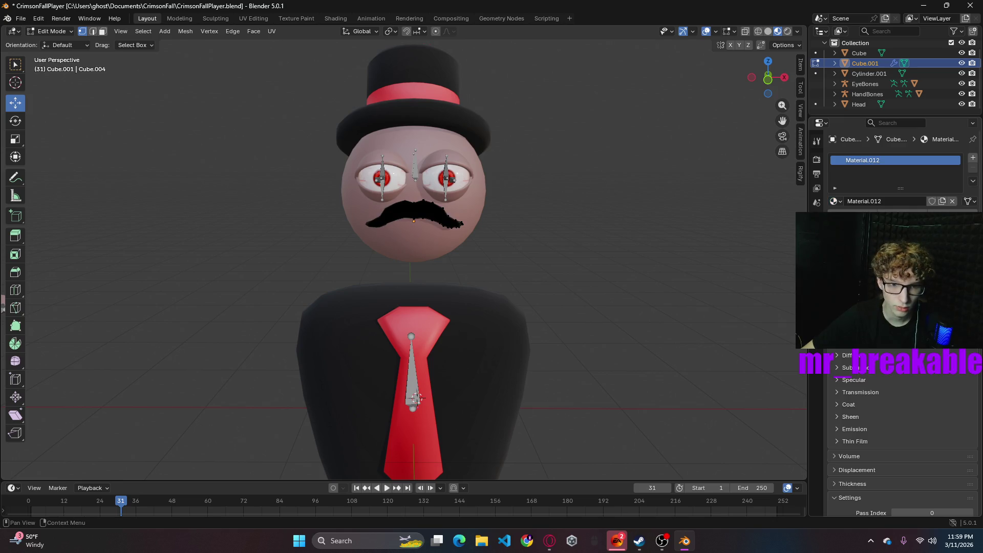
{"action": "scroll", "coordinate": [441, 269], "scroll_direction": "down", "scroll_amount": 3}
{"action": "mouse_move", "coordinate": [510, 287]}
{"action": "middle_mouse_down"}
{"action": "mouse_move", "coordinate": [347, 209]}
{"action": "mouse_move", "coordinate": [305, 254]}
{"action": "mouse_move", "coordinate": [461, 221]}
{"action": "middle_mouse_up"}
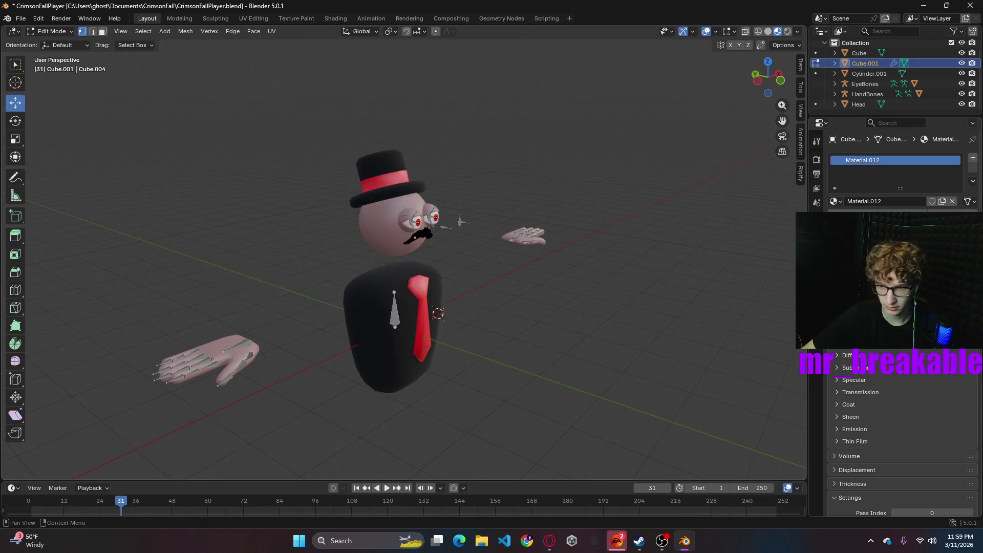
- Change Material.012's Base Color to dark brown, then return to Object Mode and deselect
{"action": "left_click", "coordinate": [911, 221]}
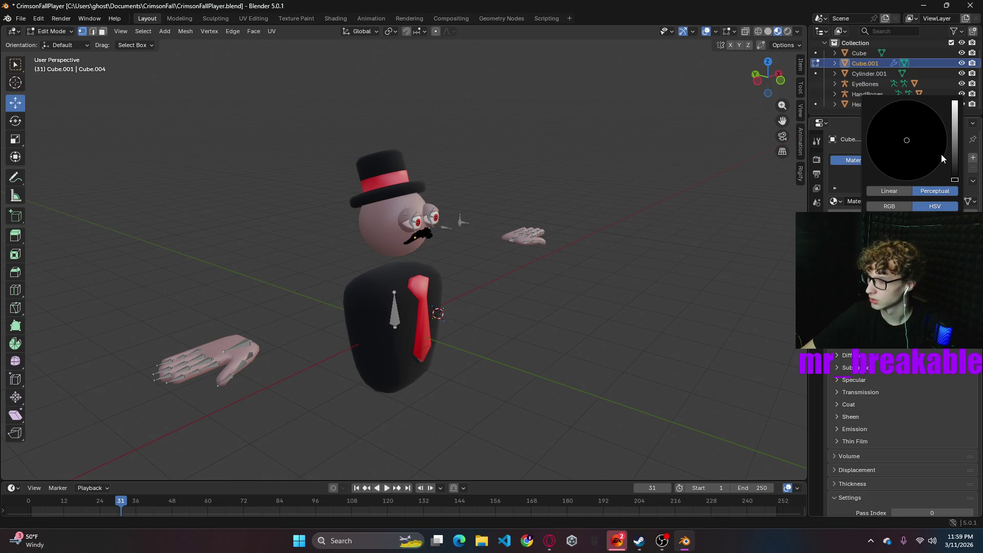
{"action": "scroll", "coordinate": [442, 284], "scroll_direction": "up", "scroll_amount": 4}
{"action": "mouse_move", "coordinate": [443, 284]}
{"action": "middle_mouse_down"}
{"action": "mouse_move", "coordinate": [491, 251]}
{"action": "mouse_move", "coordinate": [566, 233]}
{"action": "mouse_move", "coordinate": [601, 252]}
{"action": "mouse_move", "coordinate": [598, 220]}
{"action": "middle_mouse_up"}
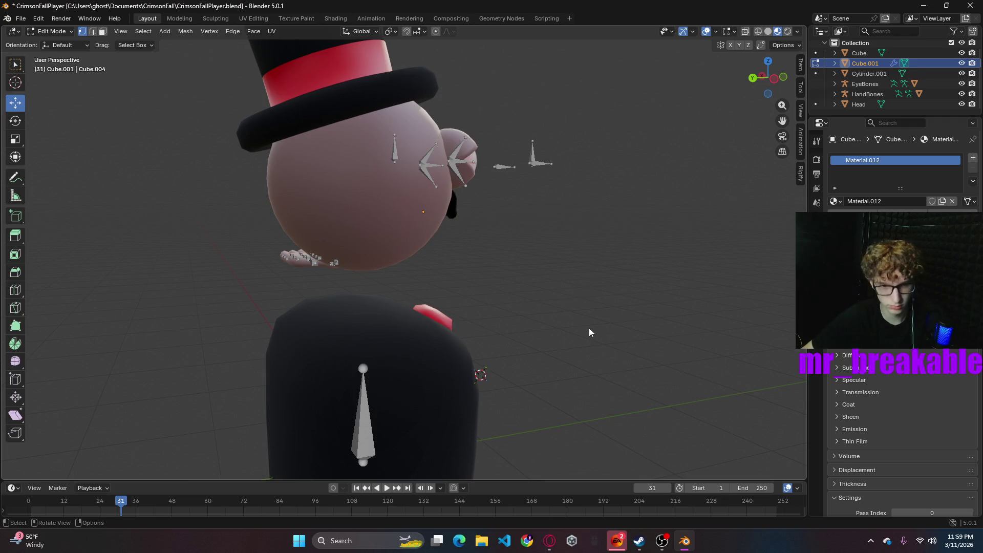
{"action": "middle_click_drag", "start_coordinate": [589, 330], "coordinate": [468, 328]}
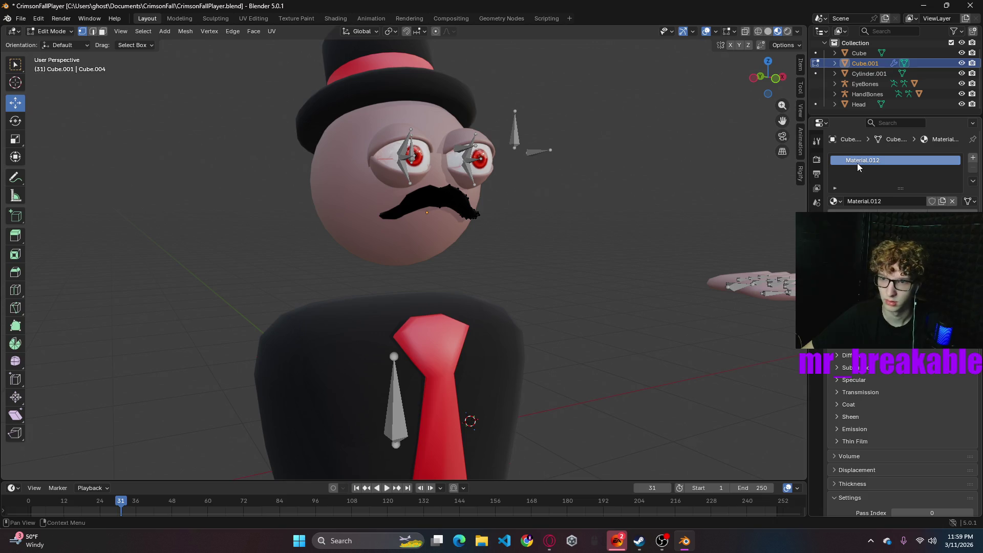
{"action": "left_click", "coordinate": [911, 276]}
{"action": "left_click_drag", "start_coordinate": [958, 162], "coordinate": [956, 130]}
{"action": "mouse_move", "coordinate": [907, 149]}
{"action": "left_mouse_down"}
{"action": "mouse_move", "coordinate": [888, 156]}
{"action": "mouse_move", "coordinate": [894, 179]}
{"action": "mouse_move", "coordinate": [899, 163]}
{"action": "left_mouse_up"}
{"action": "left_click", "coordinate": [912, 277]}
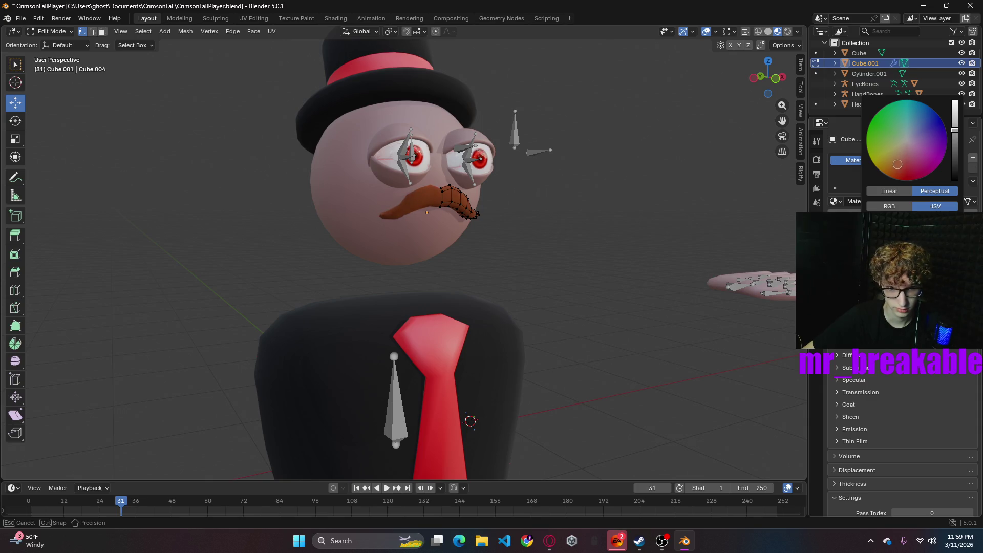
{"action": "left_click_drag", "start_coordinate": [955, 131], "coordinate": [956, 151]}
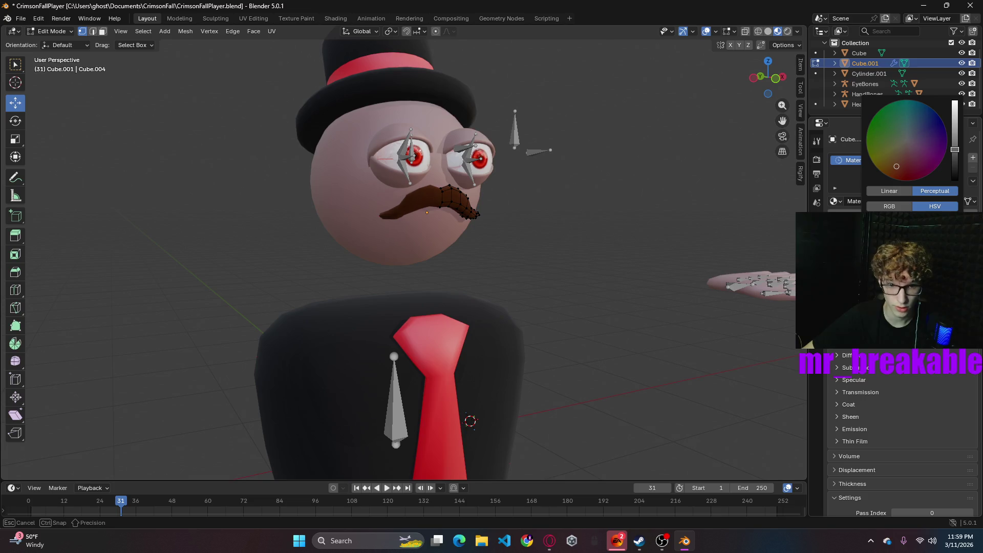
{"action": "middle_click_drag", "start_coordinate": [568, 210], "coordinate": [556, 232]}
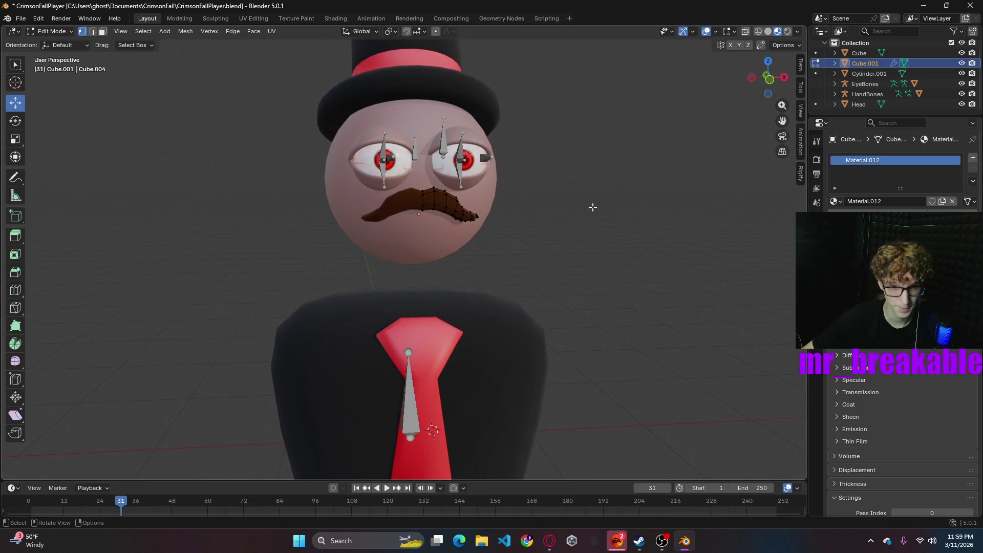
{"action": "key", "text": "Tab"}
{"action": "left_click", "coordinate": [599, 227]}
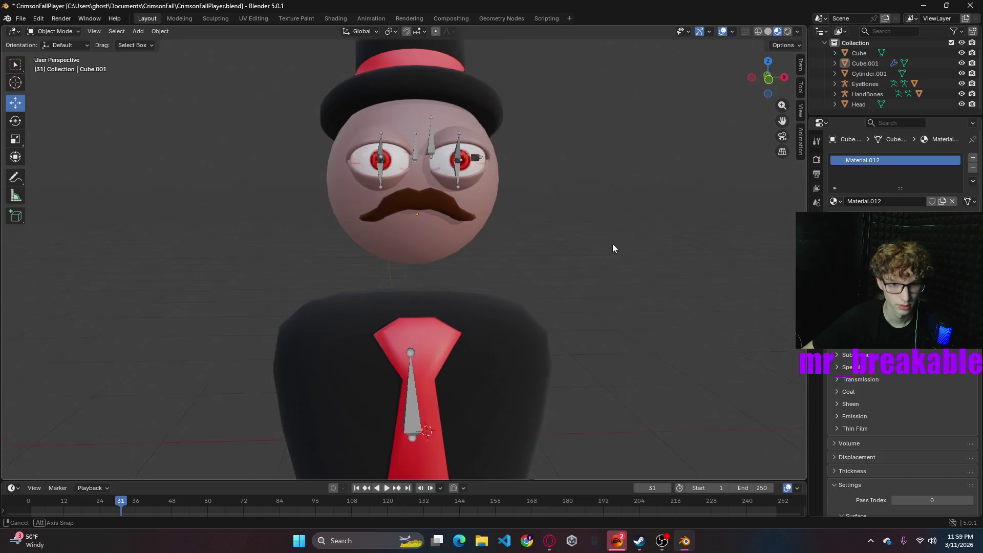
- Select the moustache, enter Edit Mode and undo the previous changes
{"action": "middle_click_drag", "start_coordinate": [613, 244], "coordinate": [416, 215]}
{"action": "mouse_move", "coordinate": [474, 202]}
{"action": "middle_mouse_down"}
{"action": "mouse_move", "coordinate": [496, 216]}
{"action": "mouse_move", "coordinate": [434, 232]}
{"action": "middle_mouse_up"}
{"action": "scroll", "coordinate": [406, 224], "scroll_direction": "up", "scroll_amount": 5}
{"action": "left_click", "coordinate": [308, 172]}
{"action": "key", "text": "Tab"}
{"action": "key", "text": "ctrl+z"}
{"action": "key", "text": "ctrl+z"}
- Pull the moustache tip vertex outward with proportional editing and a reduced falloff
{"action": "key", "text": "ctrl+z"}
{"action": "key", "text": "ctrl+z"}
{"action": "mouse_move", "coordinate": [287, 219]}
{"action": "middle_mouse_down"}
{"action": "mouse_move", "coordinate": [266, 271]}
{"action": "mouse_move", "coordinate": [401, 268]}
{"action": "mouse_move", "coordinate": [292, 245]}
{"action": "mouse_move", "coordinate": [266, 274]}
{"action": "mouse_move", "coordinate": [229, 224]}
{"action": "middle_mouse_up"}
{"action": "mouse_move", "coordinate": [179, 149]}
{"action": "middle_mouse_down"}
{"action": "mouse_move", "coordinate": [202, 193]}
{"action": "mouse_move", "coordinate": [235, 171]}
{"action": "mouse_move", "coordinate": [256, 191]}
{"action": "mouse_move", "coordinate": [306, 187]}
{"action": "mouse_move", "coordinate": [259, 200]}
{"action": "mouse_move", "coordinate": [272, 195]}
{"action": "middle_mouse_up"}
{"action": "left_click", "coordinate": [303, 207]}
{"action": "left_click_drag", "start_coordinate": [343, 205], "coordinate": [364, 202]}
{"action": "key", "text": "ctrl+z"}
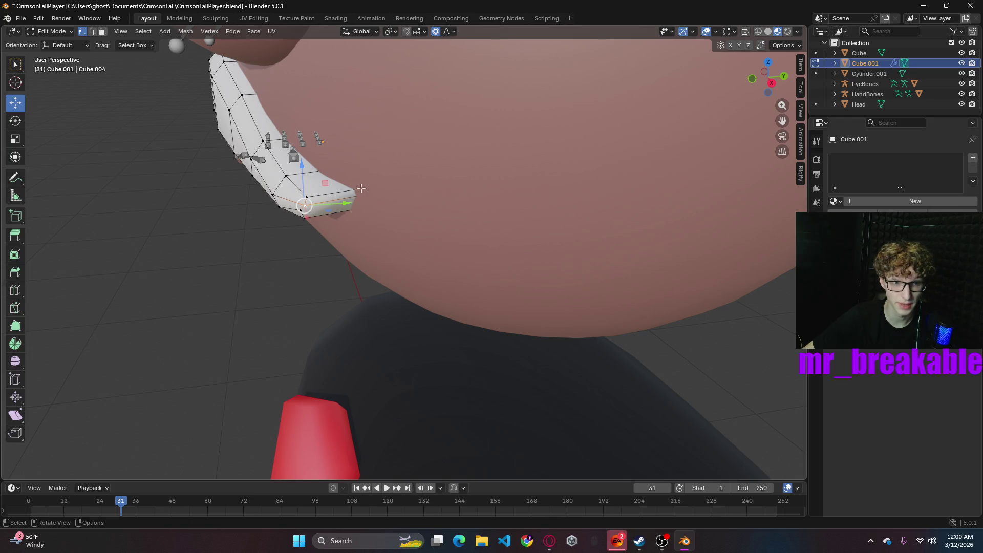
{"action": "scroll", "coordinate": [303, 206], "scroll_direction": "down", "scroll_amount": 2}
{"action": "left_click_drag", "start_coordinate": [349, 226], "coordinate": [372, 219]}
{"action": "scroll", "coordinate": [352, 226], "scroll_direction": "up", "scroll_amount": 8}
{"action": "mouse_move", "coordinate": [372, 218]}
{"action": "middle_mouse_down"}
{"action": "mouse_move", "coordinate": [384, 231]}
{"action": "mouse_move", "coordinate": [353, 248]}
{"action": "mouse_move", "coordinate": [412, 220]}
{"action": "mouse_move", "coordinate": [395, 195]}
{"action": "middle_mouse_up"}
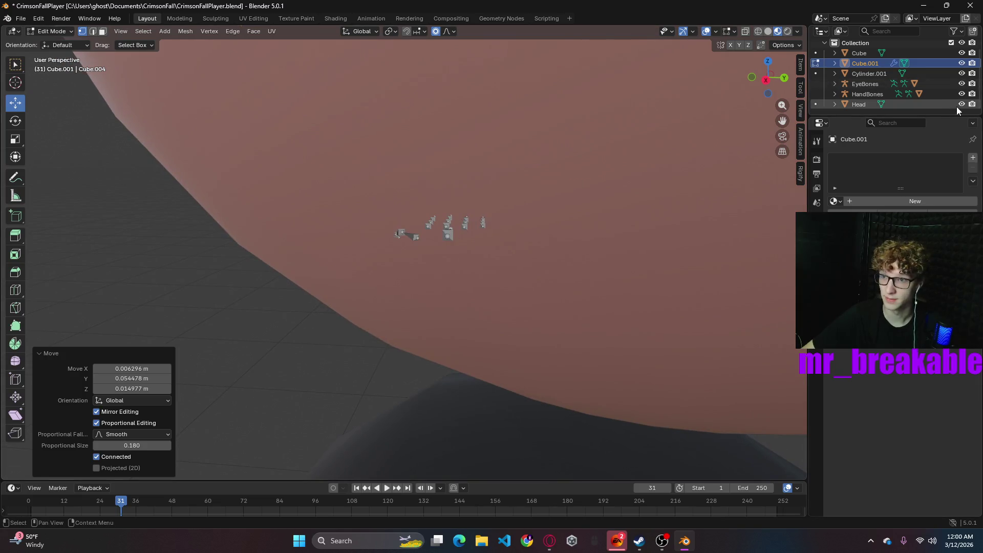
- Inspect the reshaped moustache with the head hidden, then unhide it and return to Object Mode
{"action": "left_click", "coordinate": [962, 104]}
{"action": "mouse_move", "coordinate": [512, 154]}
{"action": "middle_mouse_down"}
{"action": "mouse_move", "coordinate": [428, 188]}
{"action": "mouse_move", "coordinate": [439, 206]}
{"action": "mouse_move", "coordinate": [423, 213]}
{"action": "mouse_move", "coordinate": [432, 189]}
{"action": "mouse_move", "coordinate": [442, 191]}
{"action": "mouse_move", "coordinate": [400, 191]}
{"action": "mouse_move", "coordinate": [454, 198]}
{"action": "mouse_move", "coordinate": [446, 246]}
{"action": "middle_mouse_up"}
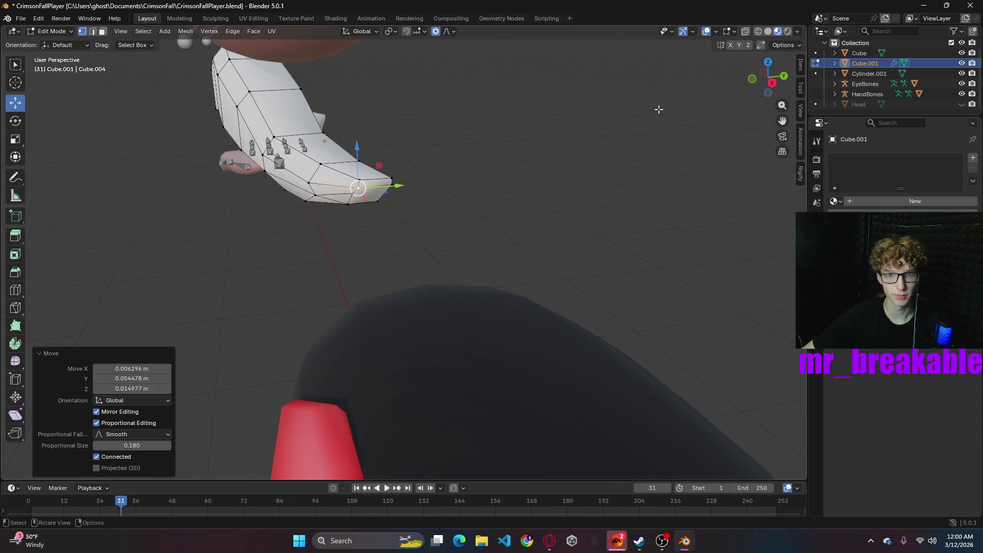
{"action": "left_click", "coordinate": [962, 104]}
{"action": "mouse_move", "coordinate": [440, 284]}
{"action": "middle_mouse_down"}
{"action": "mouse_move", "coordinate": [469, 263]}
{"action": "mouse_move", "coordinate": [584, 278]}
{"action": "mouse_move", "coordinate": [545, 274]}
{"action": "mouse_move", "coordinate": [529, 287]}
{"action": "middle_mouse_up"}
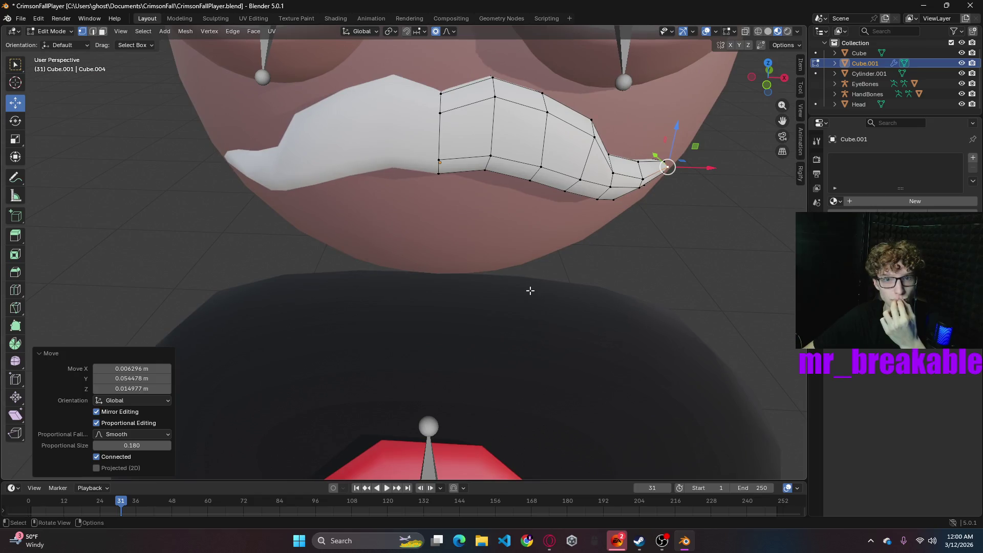
{"action": "left_click", "coordinate": [49, 35]}
{"action": "left_click", "coordinate": [52, 41]}
{"action": "right_click", "coordinate": [498, 113]}
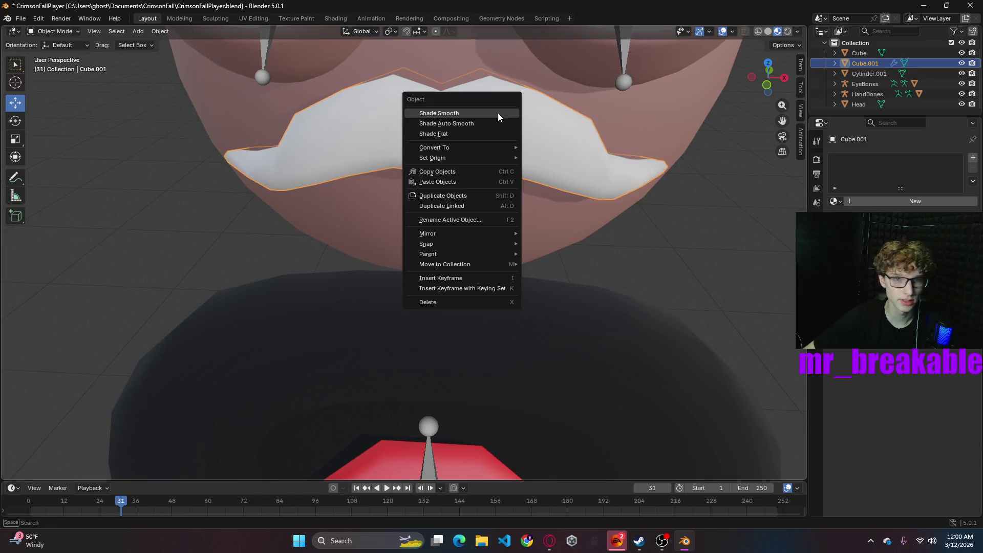
- Shade the moustache smooth and assign Material.012 to it
{"action": "left_click", "coordinate": [467, 113]}
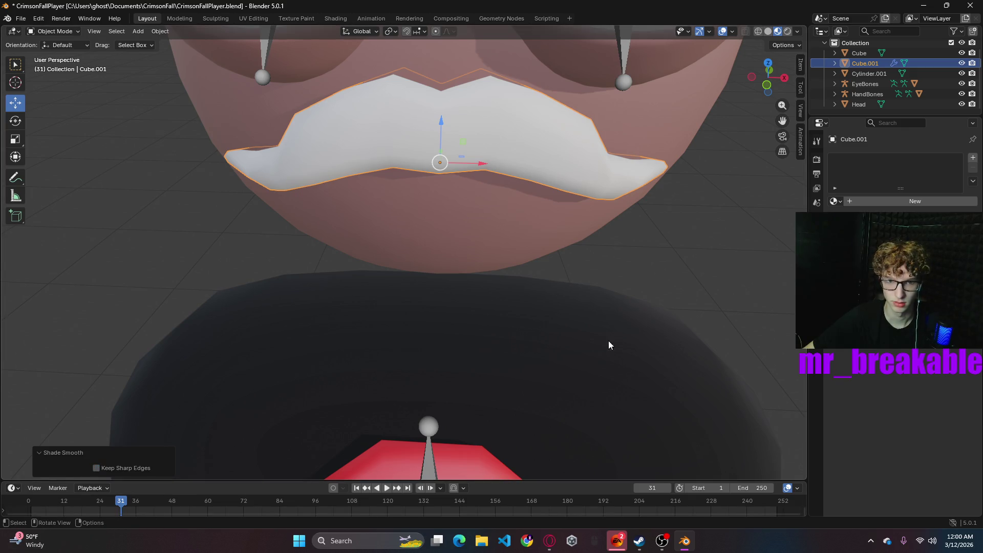
{"action": "left_click", "coordinate": [684, 274]}
{"action": "scroll", "coordinate": [687, 270], "scroll_direction": "down", "scroll_amount": 8}
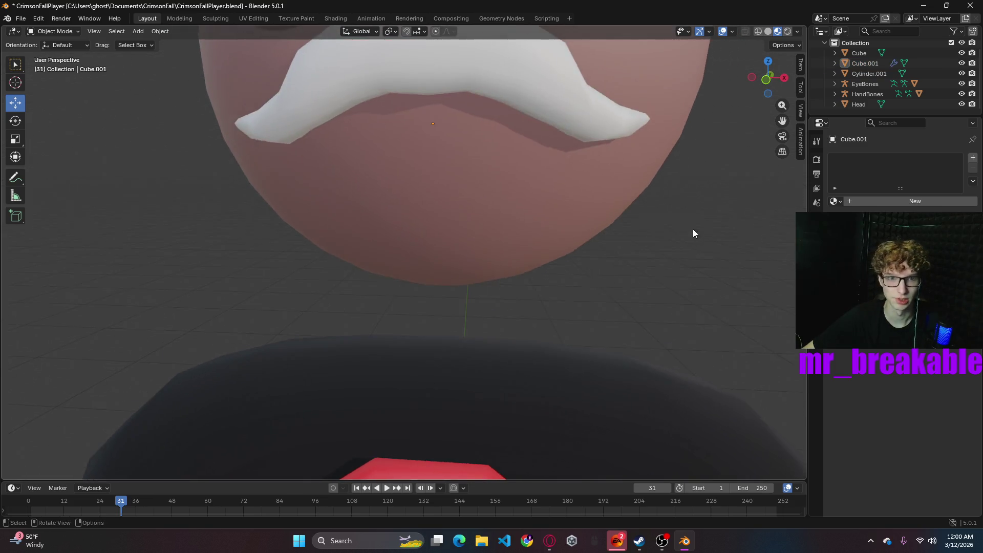
{"action": "left_click", "coordinate": [835, 200]}
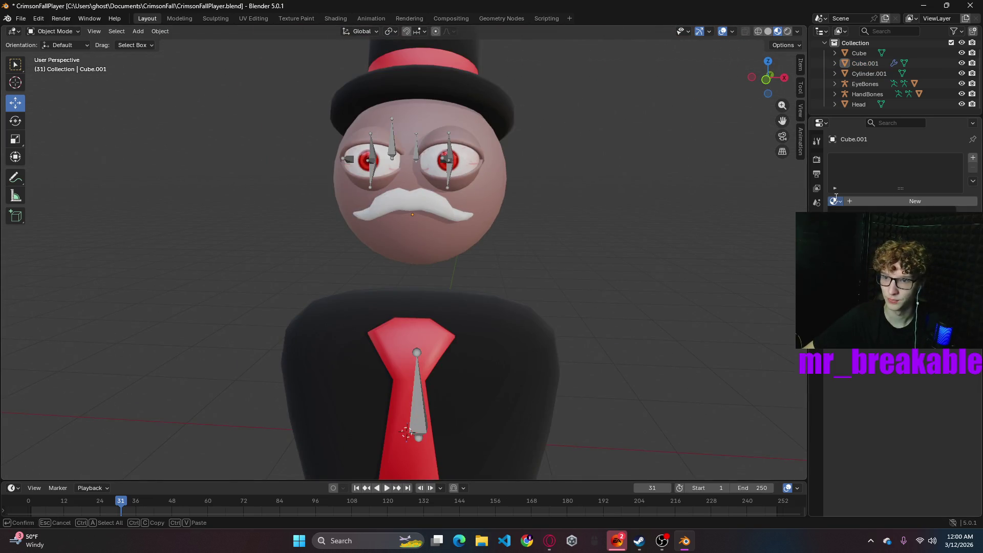
{"action": "key", "text": "Return"}
- Set Material.012's Base Color to a reddish-brown and select the moustache object Cube.001
{"action": "left_click", "coordinate": [917, 254]}
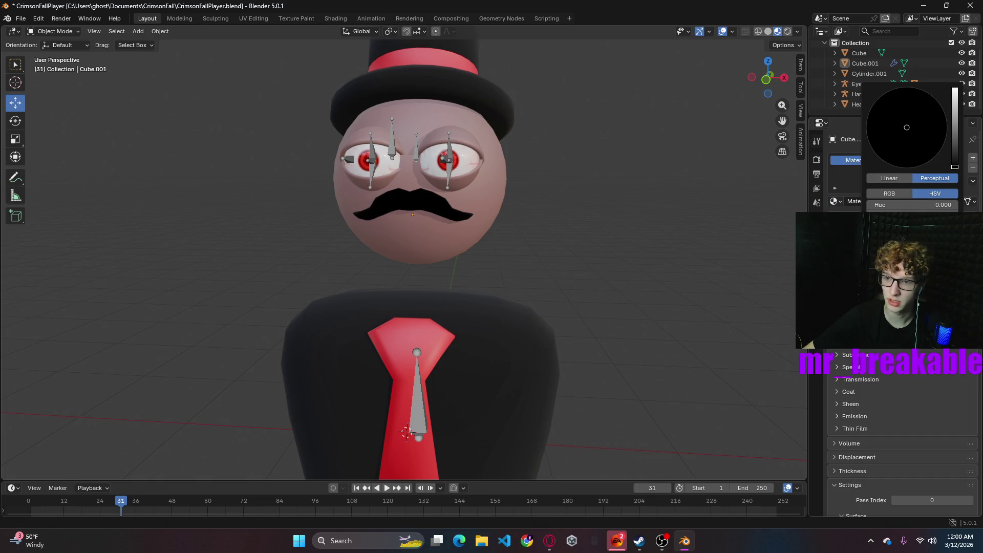
{"action": "mouse_move", "coordinate": [954, 148]}
{"action": "left_mouse_down"}
{"action": "mouse_move", "coordinate": [955, 139]}
{"action": "mouse_move", "coordinate": [902, 131]}
{"action": "mouse_move", "coordinate": [895, 150]}
{"action": "left_mouse_up"}
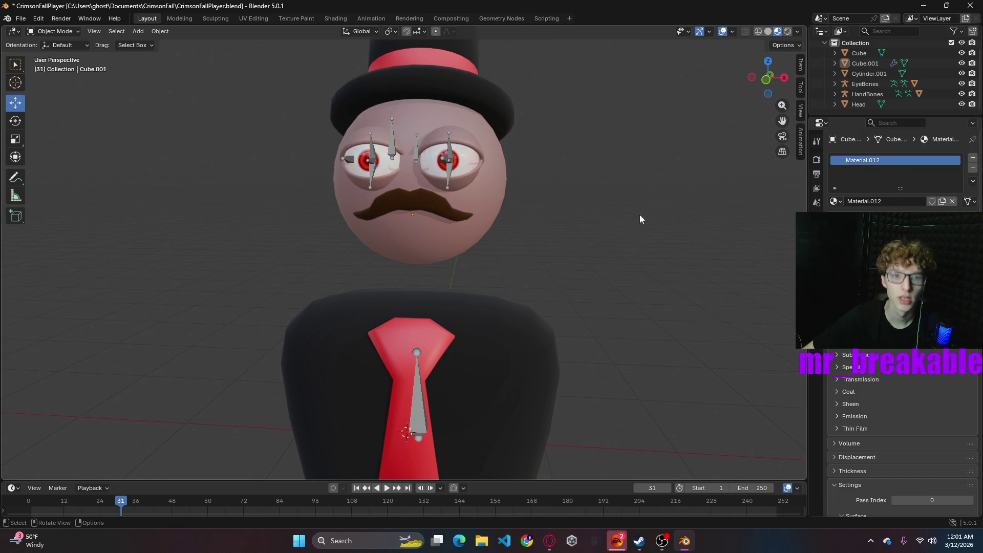
{"action": "scroll", "coordinate": [570, 271], "scroll_direction": "down", "scroll_amount": 3}
{"action": "mouse_move", "coordinate": [553, 340]}
{"action": "middle_mouse_down"}
{"action": "mouse_move", "coordinate": [625, 332]}
{"action": "mouse_move", "coordinate": [533, 333]}
{"action": "mouse_move", "coordinate": [585, 328]}
{"action": "middle_mouse_up"}
{"action": "middle_click_drag", "start_coordinate": [524, 329], "coordinate": [527, 342]}
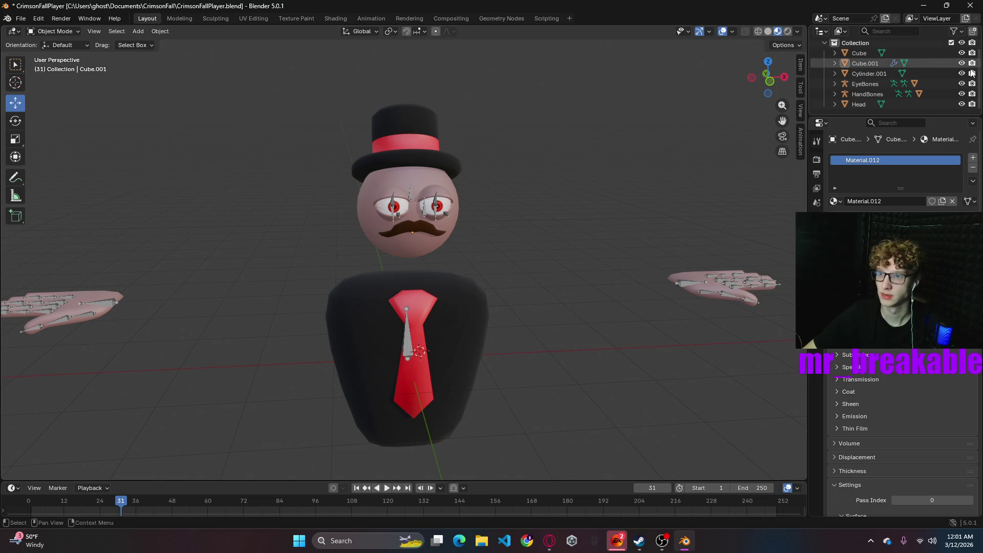
{"action": "left_click", "coordinate": [875, 63]}
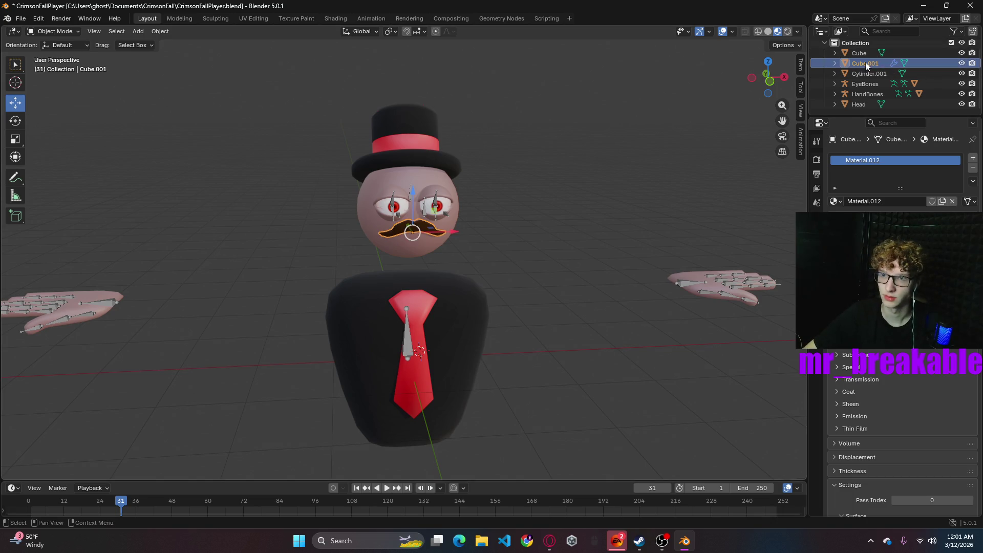
- Rename Cube.001 to Mustache in the Outliner and reselect it
{"action": "double_click", "coordinate": [865, 63]}
{"action": "type", "text": "Mustache"}
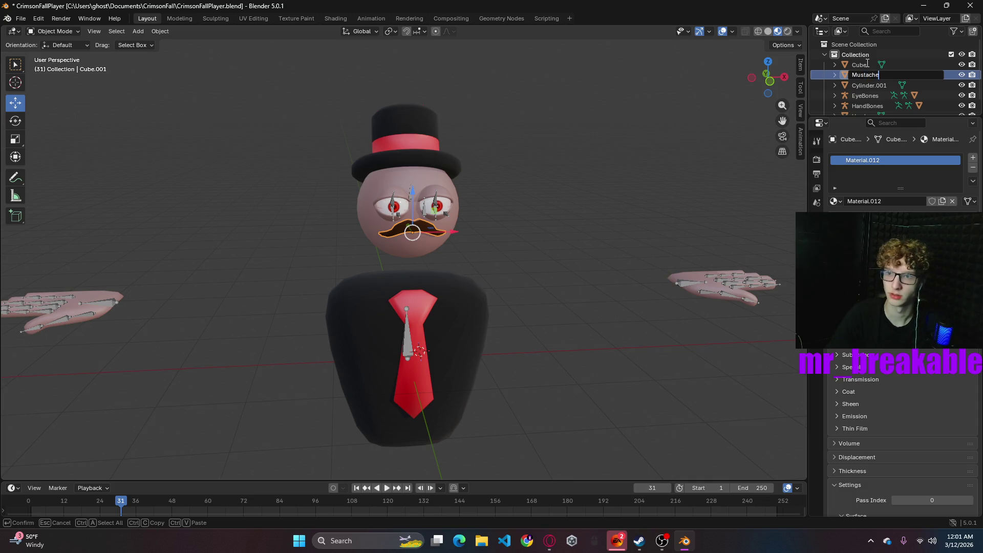
{"action": "key", "text": "Return"}
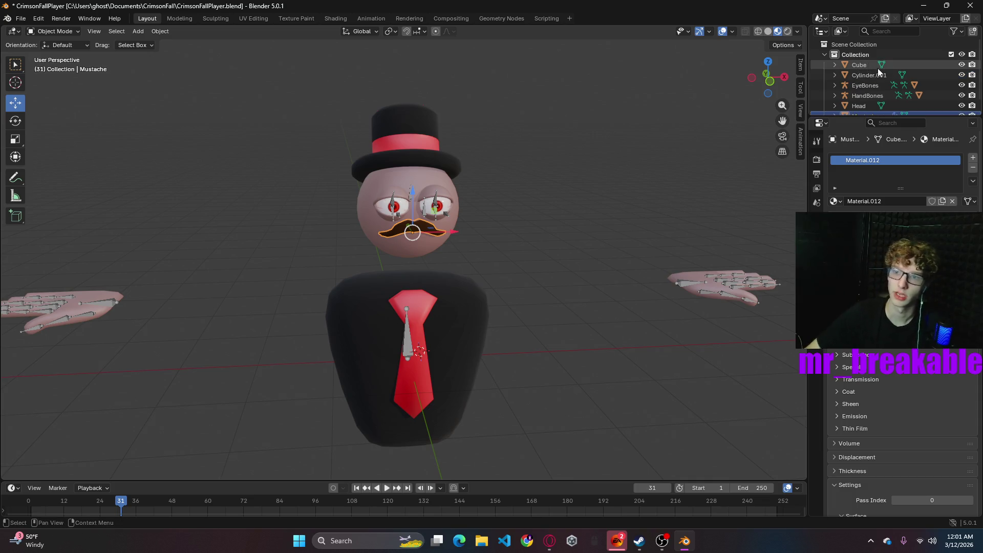
{"action": "scroll", "coordinate": [870, 87], "scroll_direction": "down", "scroll_amount": 1}
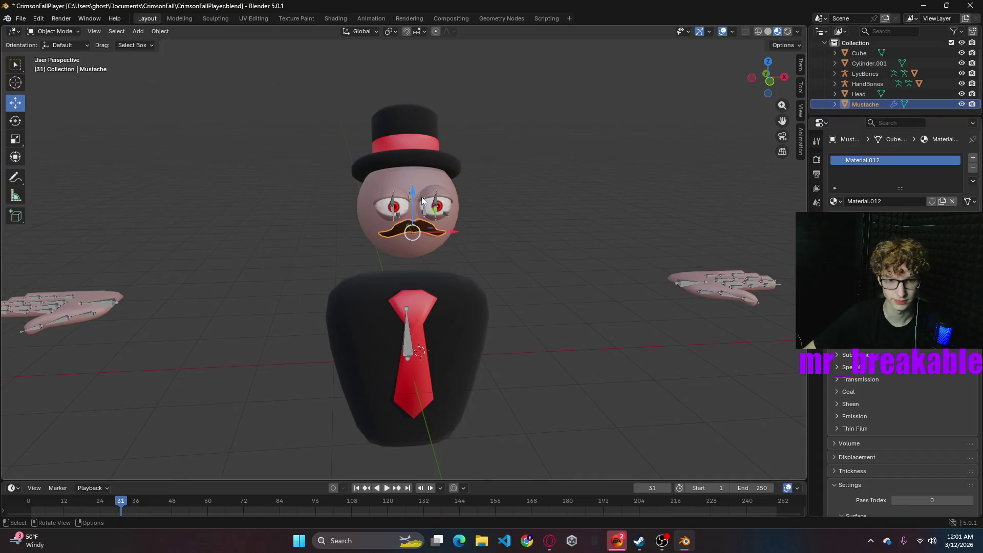
{"action": "left_click", "coordinate": [432, 185]}
{"action": "left_click", "coordinate": [414, 177]}
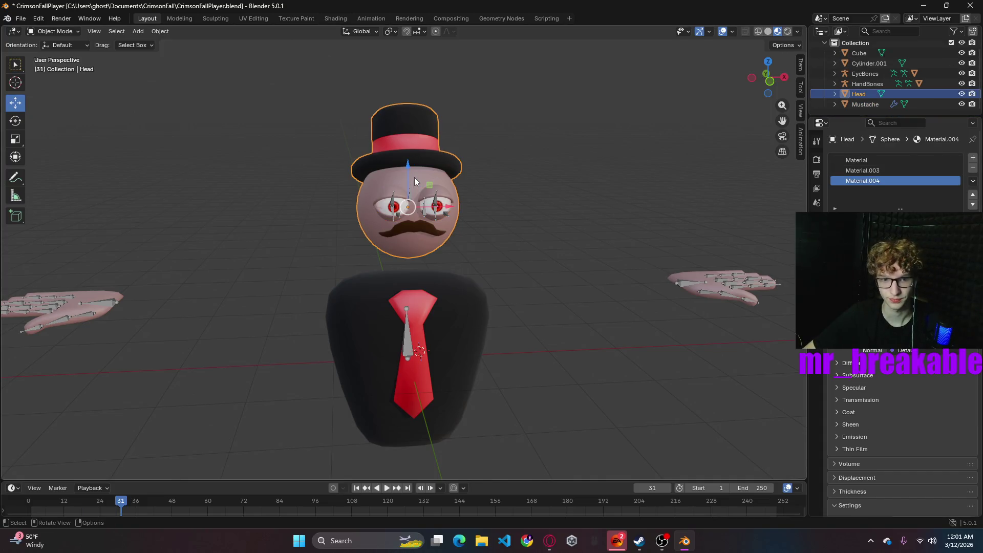
{"action": "left_click", "coordinate": [447, 194]}
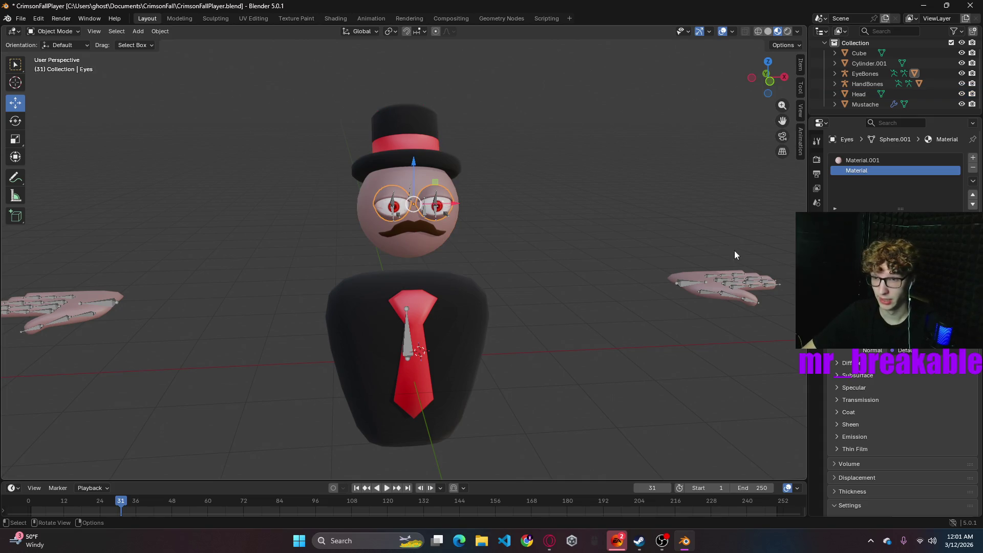
{"action": "left_click", "coordinate": [861, 104]}
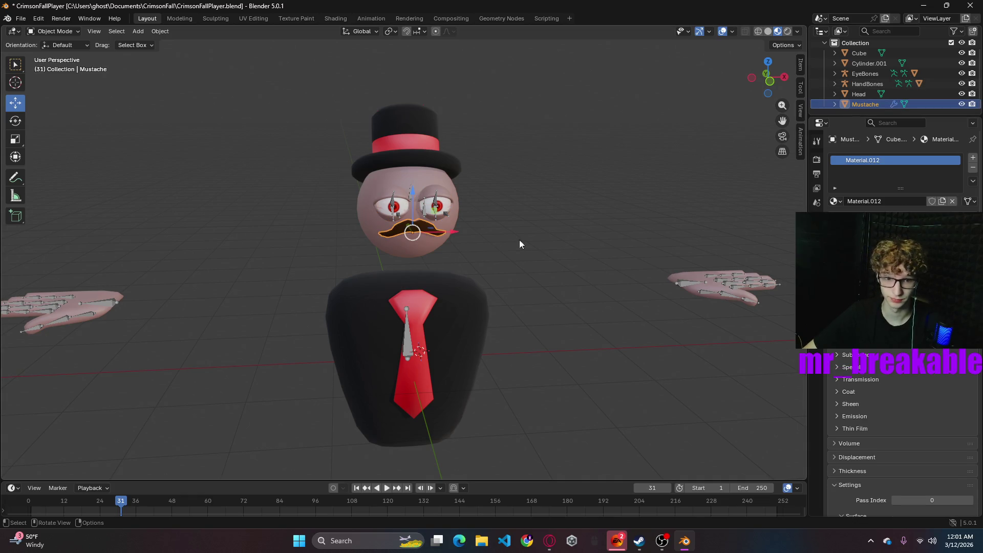
- Join the Mustache into the head, then undo the join
{"action": "middle_click_drag", "start_coordinate": [520, 240], "coordinate": [654, 201]}
{"action": "left_click", "coordinate": [390, 226], "text": "shift"}
{"action": "right_click", "coordinate": [353, 229]}
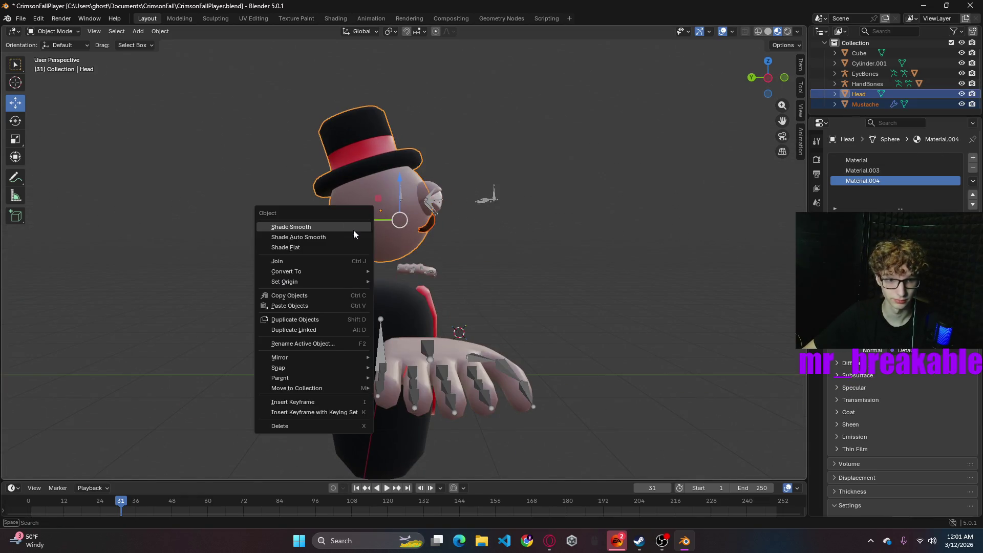
{"action": "left_click", "coordinate": [297, 260]}
{"action": "left_click", "coordinate": [577, 252]}
{"action": "mouse_move", "coordinate": [577, 252]}
{"action": "middle_mouse_down"}
{"action": "mouse_move", "coordinate": [479, 249]}
{"action": "mouse_move", "coordinate": [469, 258]}
{"action": "middle_mouse_up"}
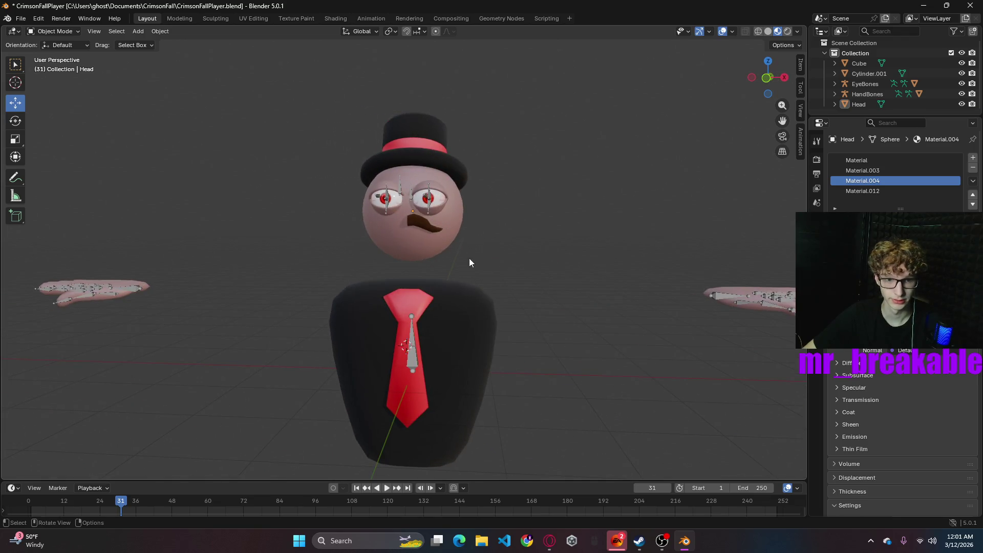
{"action": "key", "text": "ctrl+z"}
{"action": "key", "text": "ctrl+z"}
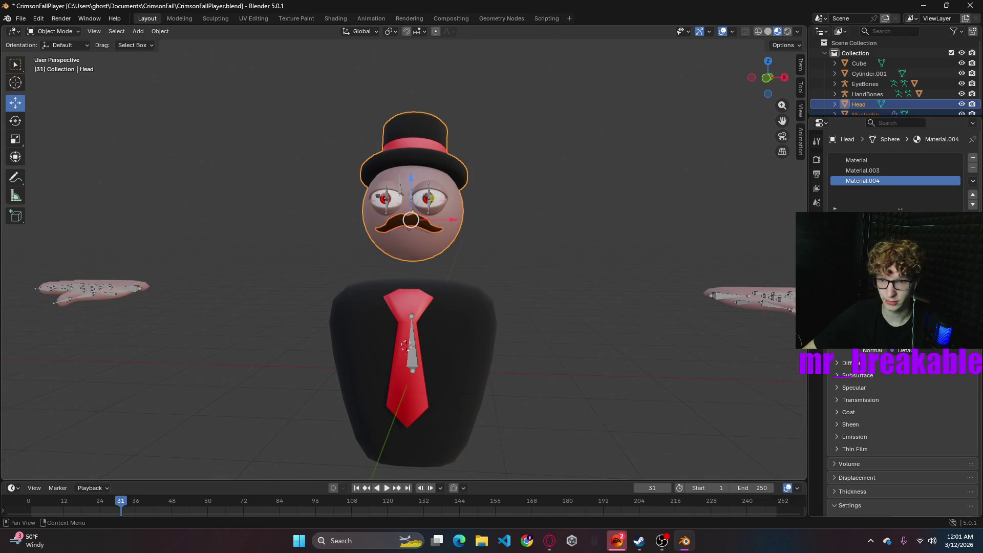
- Apply the Mustache's Mirror modifier
{"action": "left_click", "coordinate": [413, 222]}
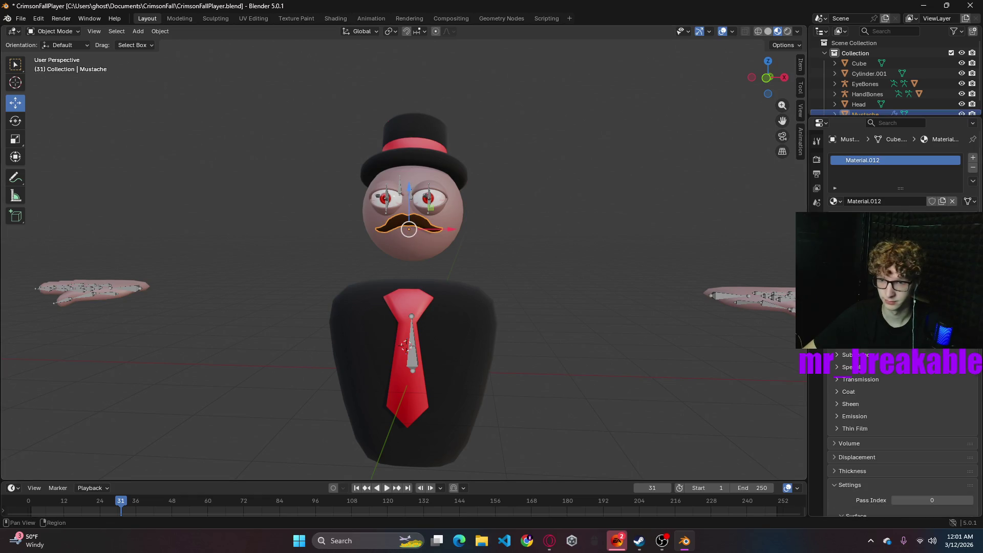
{"action": "left_click", "coordinate": [816, 263]}
{"action": "left_click", "coordinate": [950, 176]}
{"action": "left_click", "coordinate": [953, 187]}
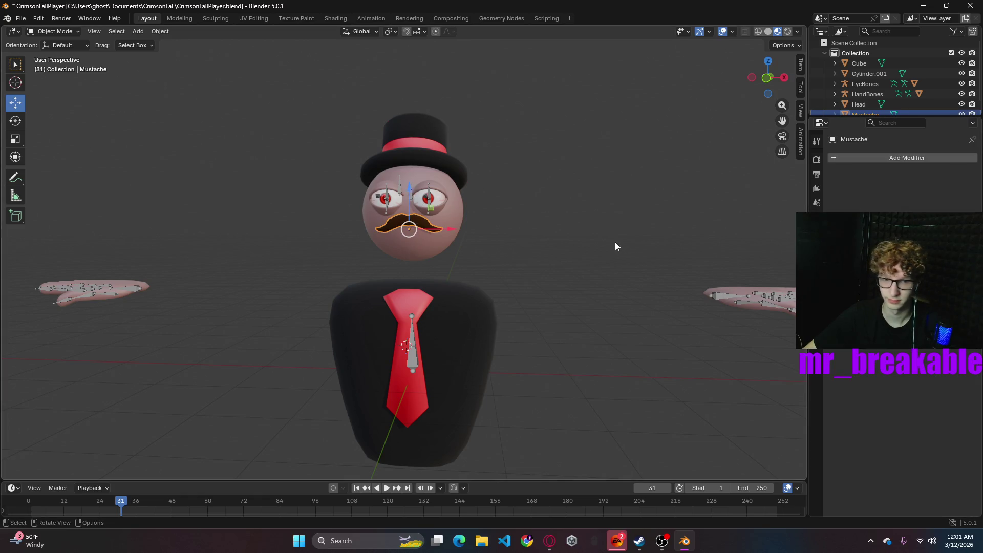
- Add a Mirror modifier to the Mustache with Axis X off, leaving one half visible
{"action": "left_click", "coordinate": [616, 239]}
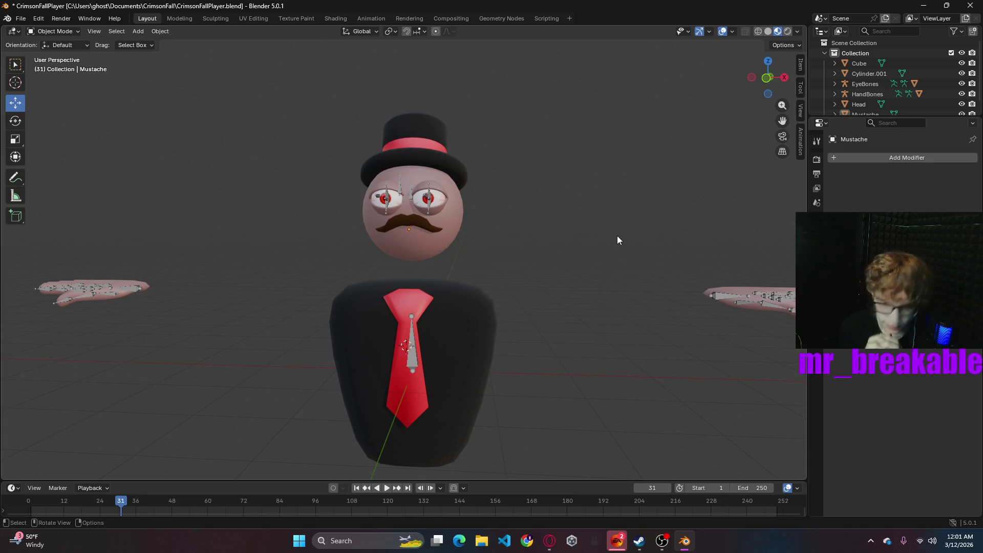
{"action": "scroll", "coordinate": [527, 270], "scroll_direction": "up", "scroll_amount": 4}
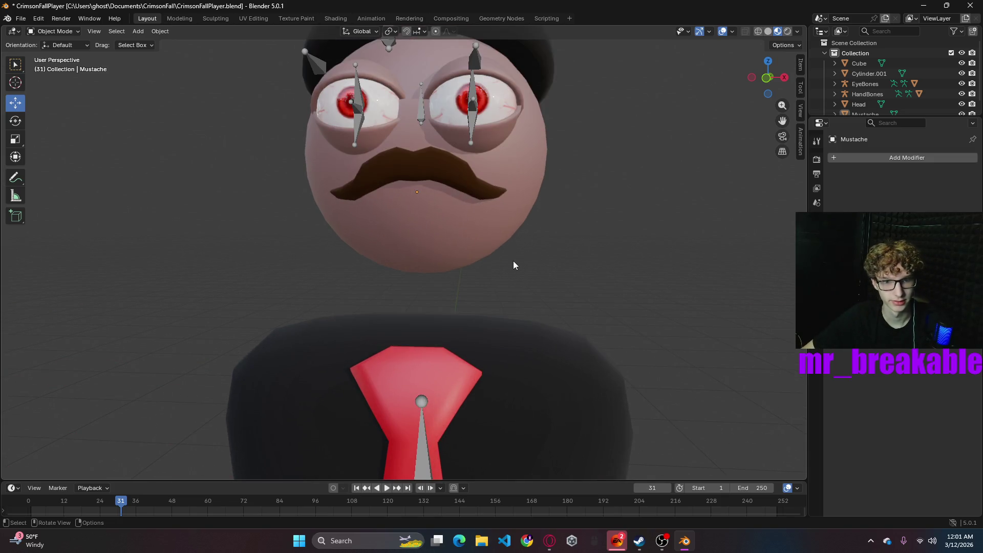
{"action": "left_click", "coordinate": [445, 164]}
{"action": "key", "text": "ctrl+shift+m"}
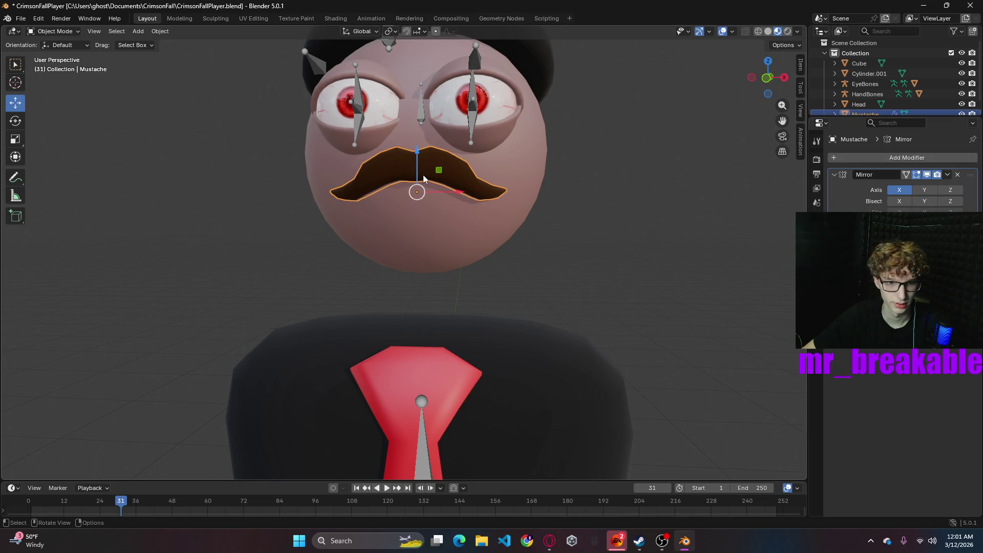
{"action": "left_click", "coordinate": [910, 190]}
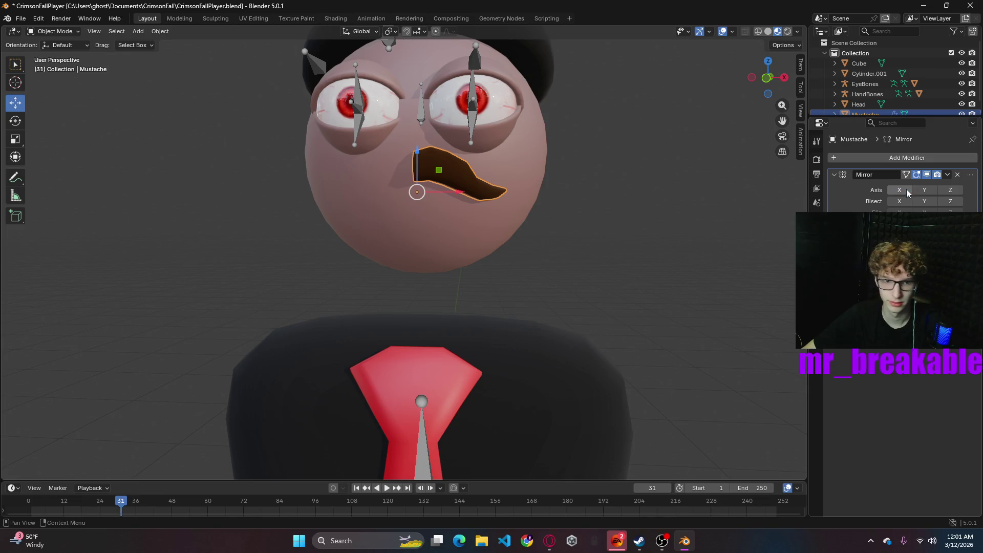
{"action": "mouse_move", "coordinate": [518, 188]}
{"action": "middle_mouse_down"}
{"action": "mouse_move", "coordinate": [530, 210]}
{"action": "mouse_move", "coordinate": [581, 186]}
{"action": "mouse_move", "coordinate": [636, 200]}
{"action": "mouse_move", "coordinate": [584, 189]}
{"action": "mouse_move", "coordinate": [612, 204]}
{"action": "mouse_move", "coordinate": [514, 194]}
{"action": "mouse_move", "coordinate": [579, 226]}
{"action": "middle_mouse_up"}
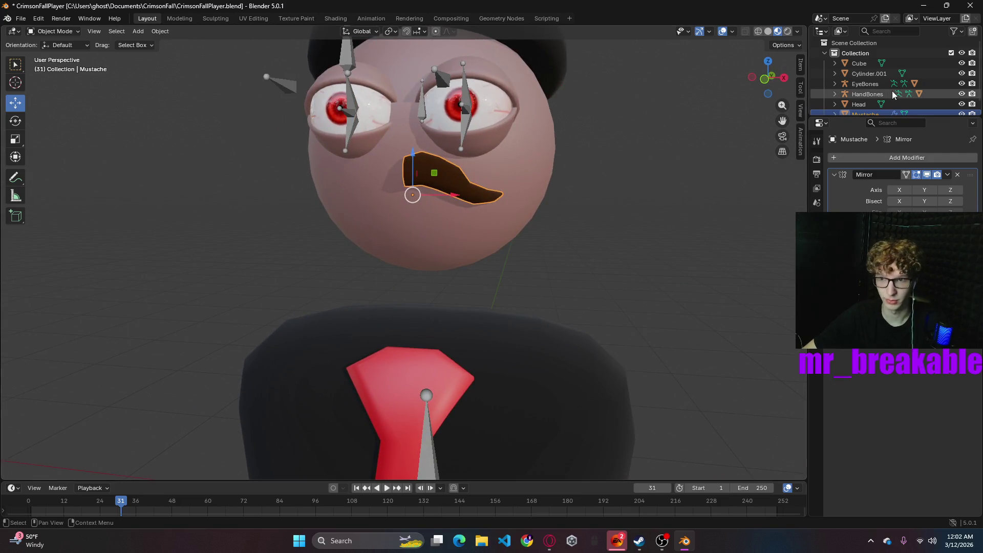
{"action": "scroll", "coordinate": [867, 104], "scroll_direction": "down", "scroll_amount": 1}
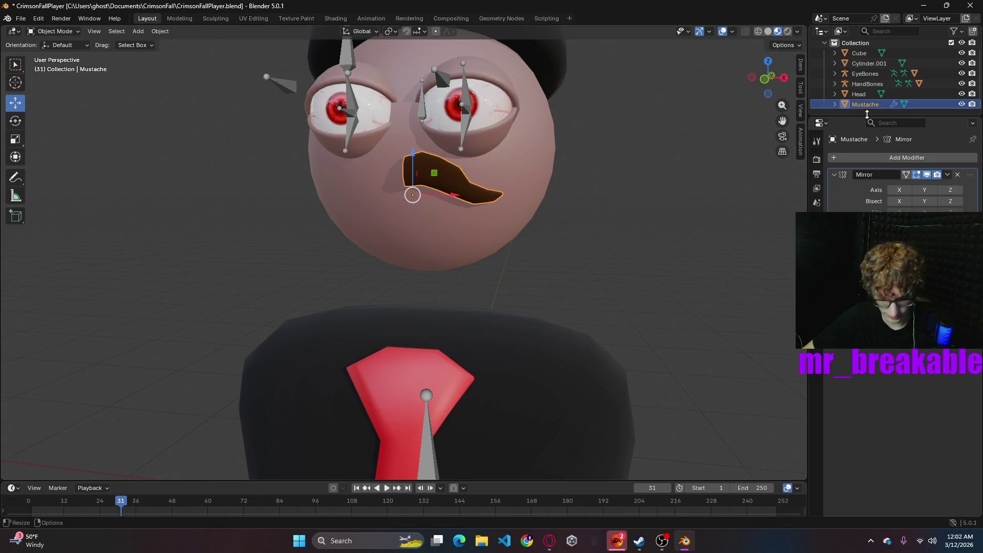
- Duplicate the half mustache onto the forehead and re-enable mirroring, then undo back
{"action": "key", "text": "shift+d"}
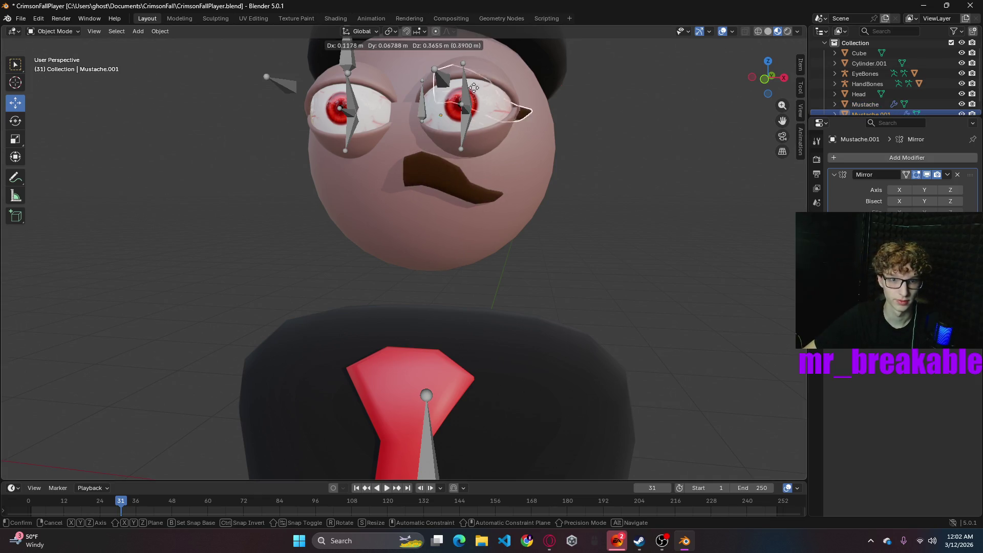
{"action": "left_click", "coordinate": [505, 61]}
{"action": "mouse_move", "coordinate": [533, 128]}
{"action": "middle_mouse_down"}
{"action": "mouse_move", "coordinate": [577, 210]}
{"action": "mouse_move", "coordinate": [564, 213]}
{"action": "mouse_move", "coordinate": [564, 202]}
{"action": "mouse_move", "coordinate": [596, 232]}
{"action": "mouse_move", "coordinate": [514, 235]}
{"action": "mouse_move", "coordinate": [518, 225]}
{"action": "mouse_move", "coordinate": [686, 225]}
{"action": "mouse_move", "coordinate": [662, 225]}
{"action": "mouse_move", "coordinate": [677, 206]}
{"action": "middle_mouse_up"}
{"action": "left_click", "coordinate": [485, 177]}
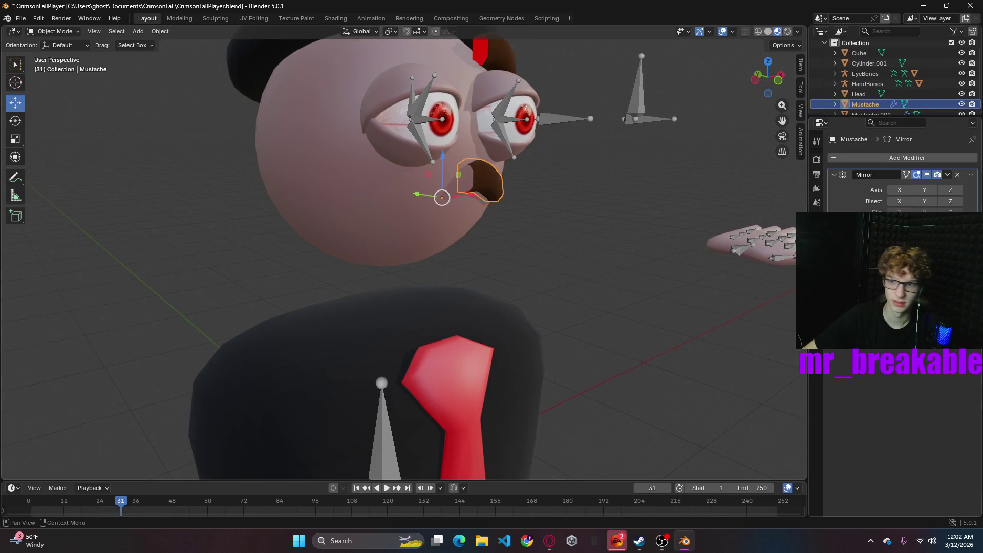
{"action": "left_click", "coordinate": [948, 175]}
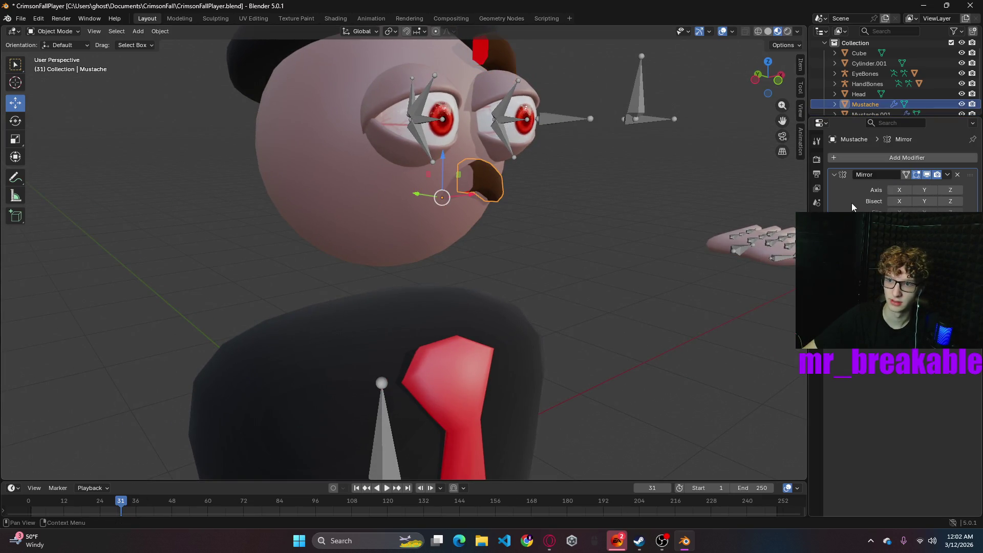
{"action": "left_click", "coordinate": [899, 190]}
{"action": "left_click", "coordinate": [509, 76]}
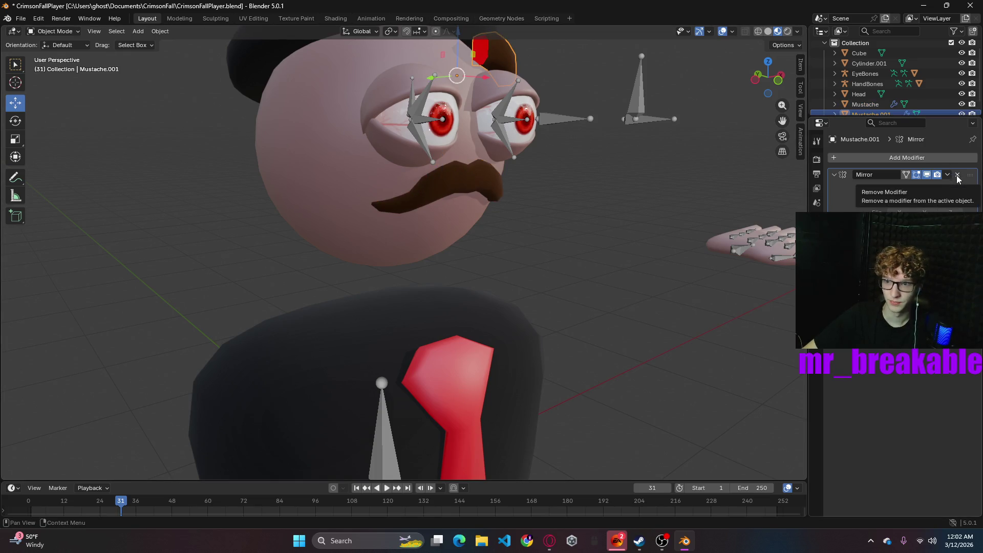
{"action": "middle_click_drag", "start_coordinate": [672, 213], "coordinate": [549, 224]}
{"action": "key", "text": "ctrl+z"}
{"action": "key", "text": "ctrl+z"}
{"action": "key", "text": "ctrl+z"}
{"action": "key", "text": "ctrl+z"}
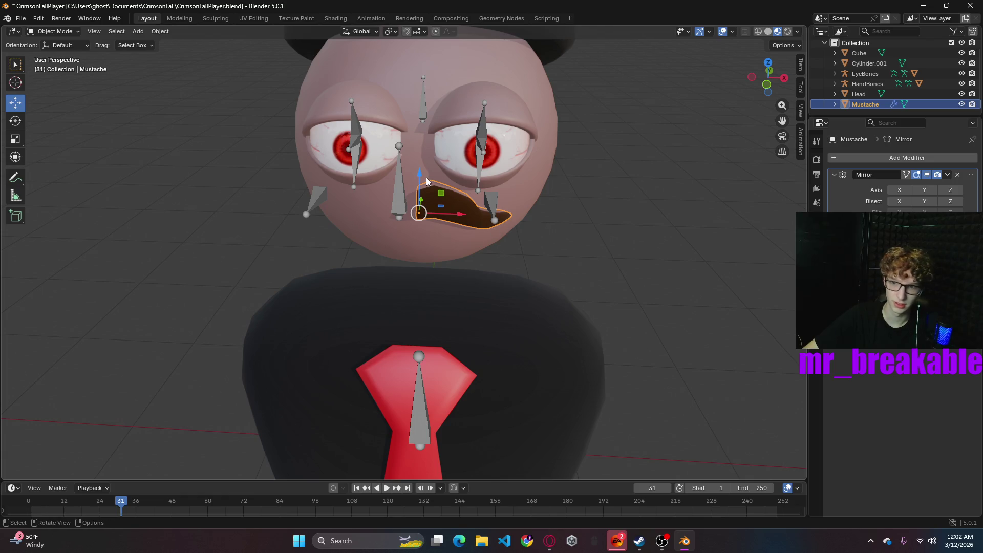
- Duplicate the half mustache 0.63392 m straight up above the eyes and enable its Mirror X axis
{"action": "key", "text": "shift+d"}
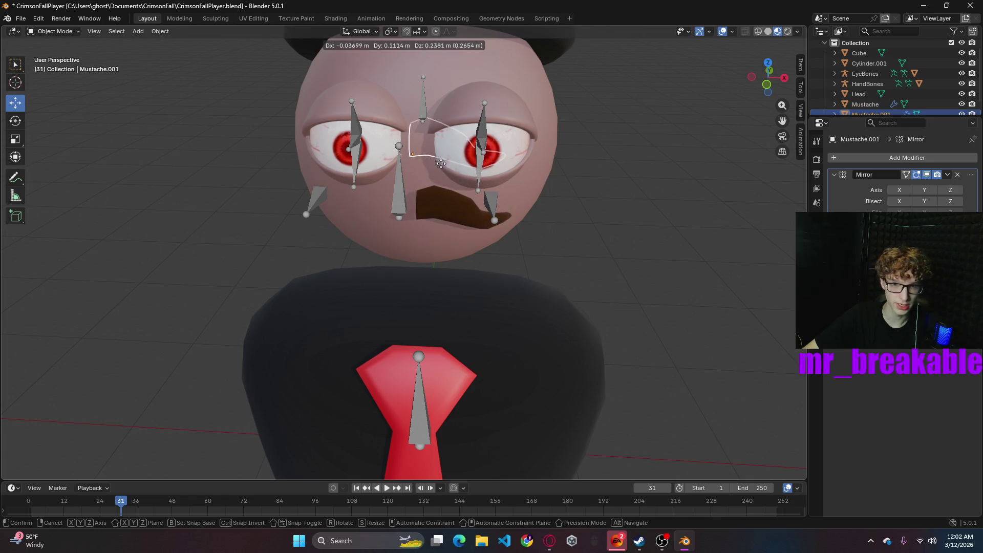
{"action": "key", "text": "z"}
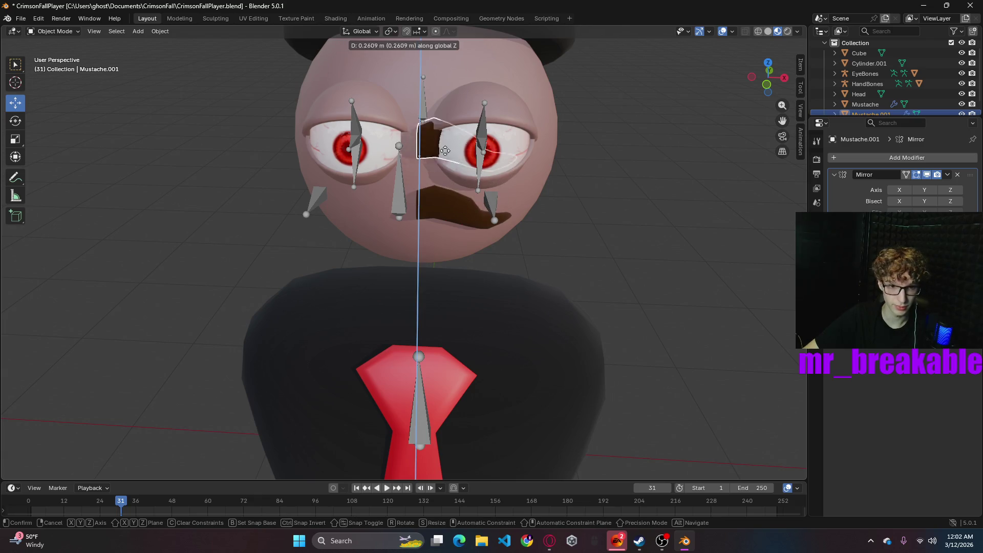
{"action": "left_click", "coordinate": [451, 71]}
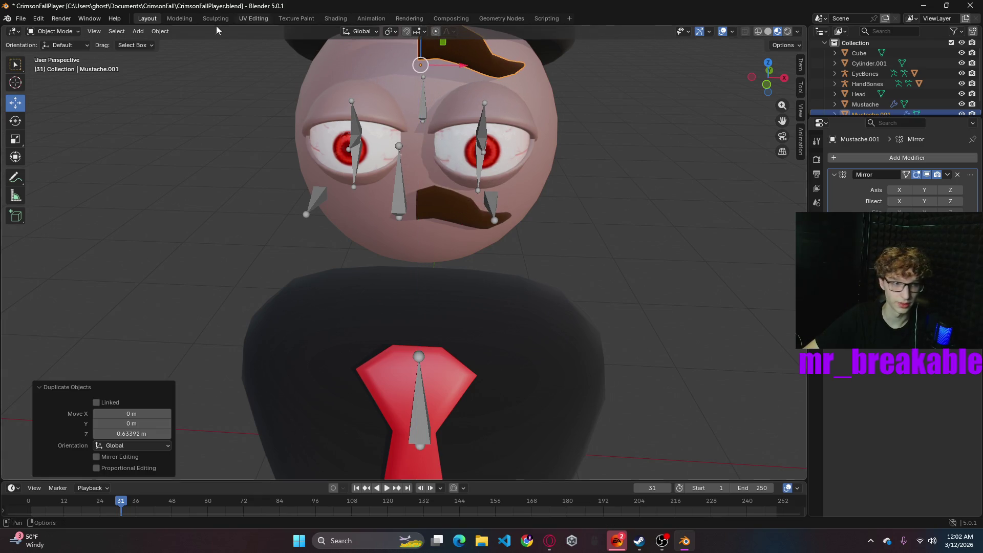
{"action": "left_click", "coordinate": [900, 190]}
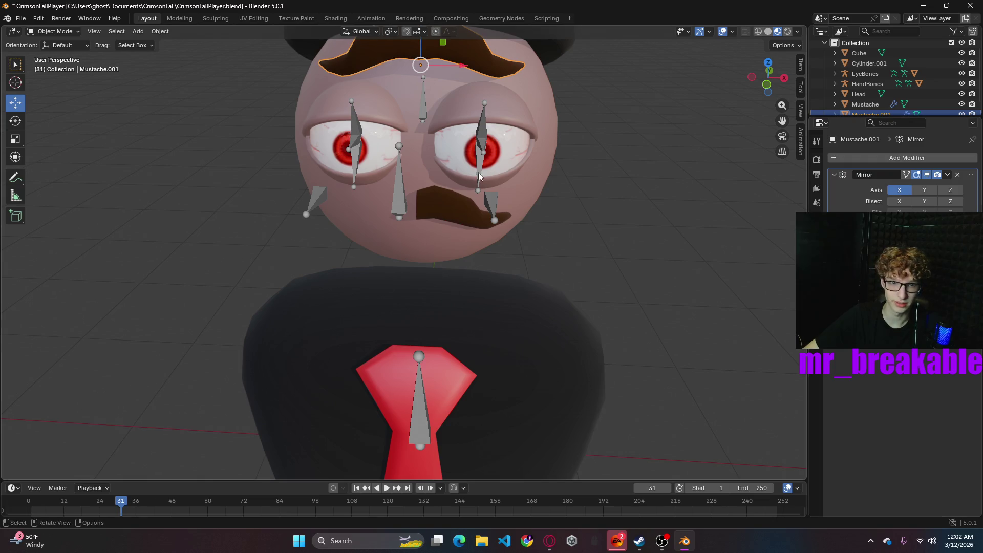
{"action": "scroll", "coordinate": [529, 112], "scroll_direction": "down", "scroll_amount": 3}
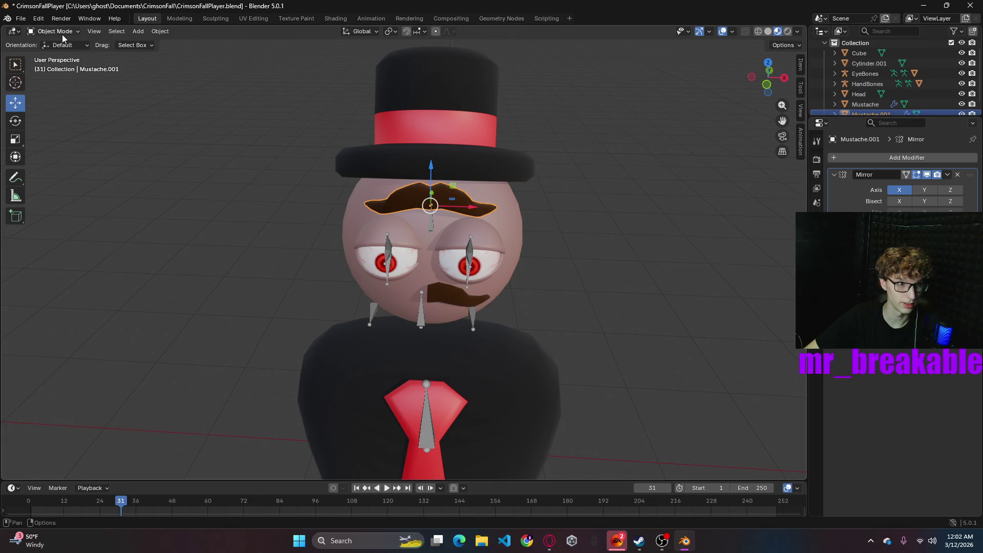
- Select the copy's right half, shift it outward along X and flatten it to 0.686 in Z
{"action": "key", "text": "Tab"}
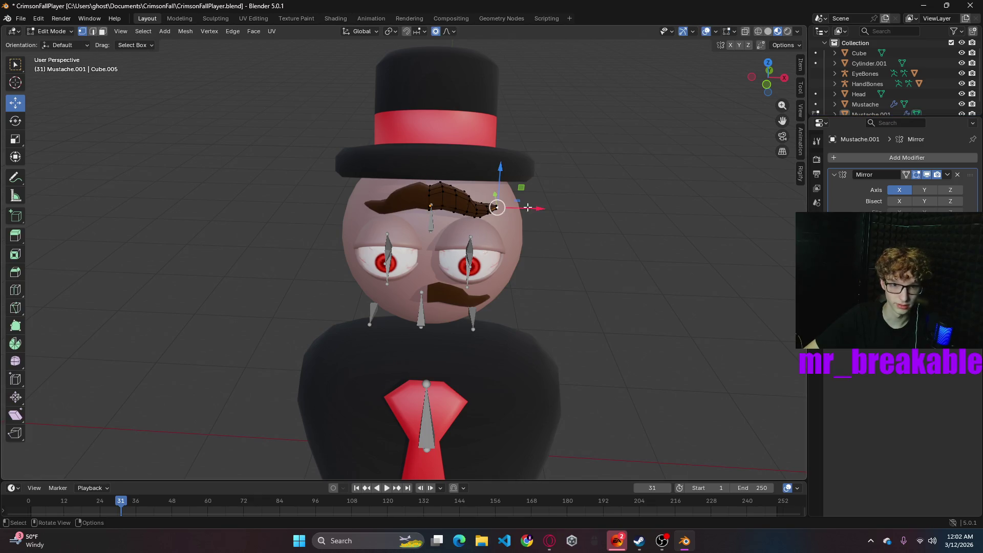
{"action": "key", "text": "l"}
{"action": "key", "text": "g"}
{"action": "key", "text": "x"}
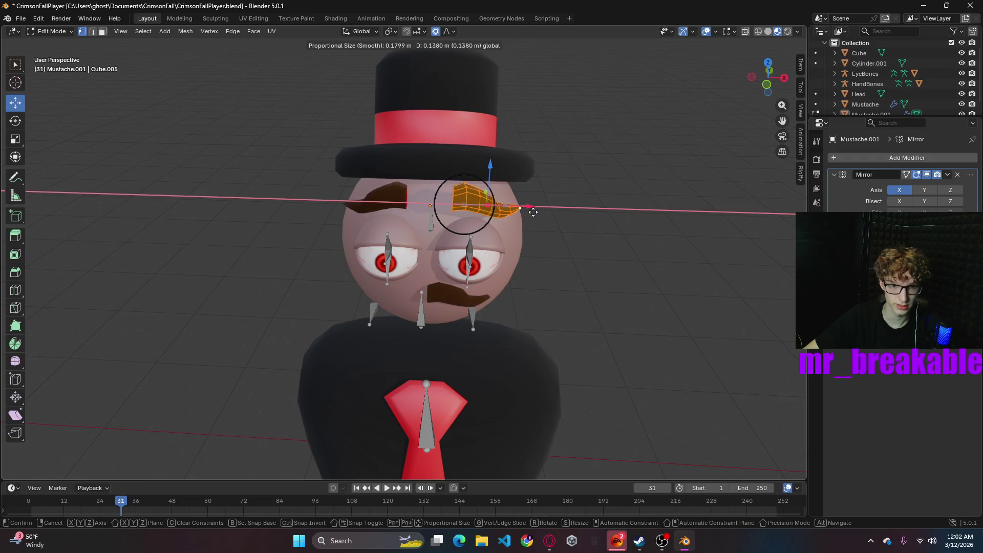
{"action": "left_click", "coordinate": [537, 215]}
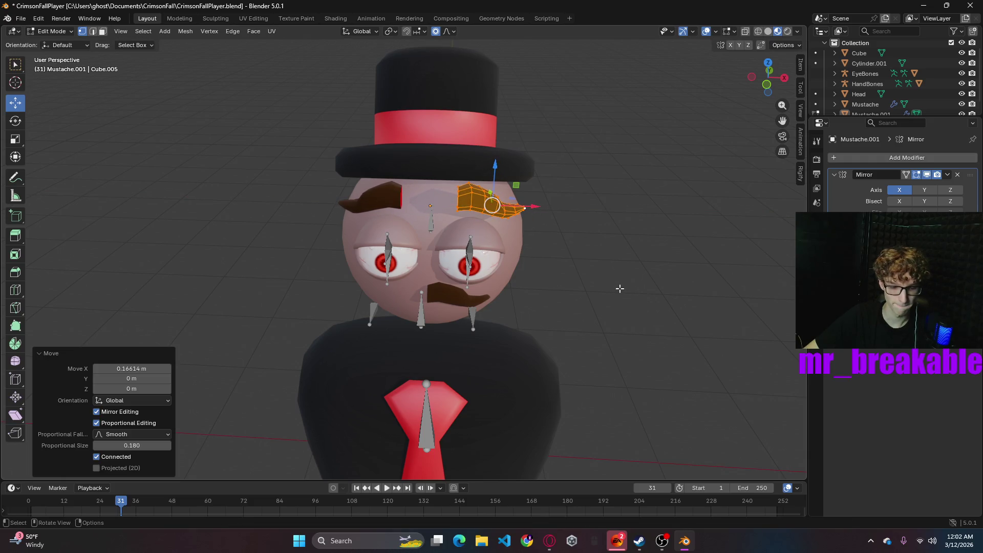
{"action": "key", "text": "s"}
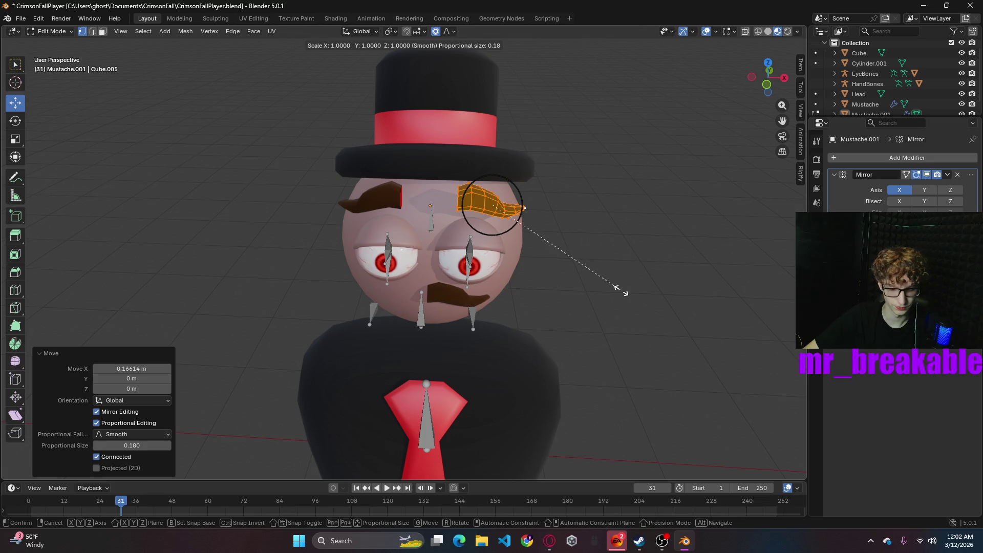
{"action": "key", "text": "z"}
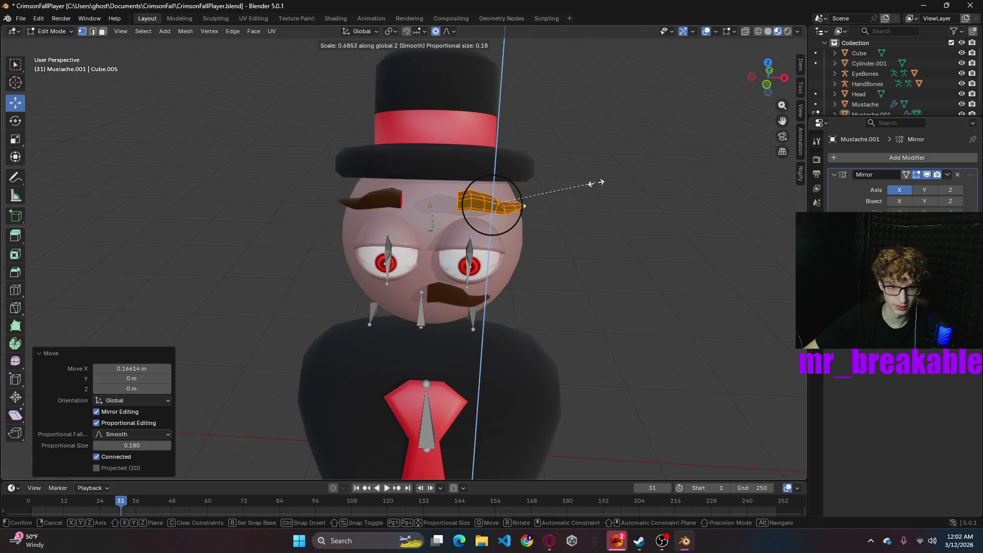
{"action": "left_click", "coordinate": [594, 183]}
- Push the brow half 0.11476 m forward along Y onto the forehead
{"action": "mouse_move", "coordinate": [592, 176]}
{"action": "middle_mouse_down"}
{"action": "mouse_move", "coordinate": [632, 237]}
{"action": "mouse_move", "coordinate": [625, 219]}
{"action": "mouse_move", "coordinate": [564, 242]}
{"action": "mouse_move", "coordinate": [512, 225]}
{"action": "middle_mouse_up"}
{"action": "key", "text": "g"}
{"action": "key", "text": "y"}
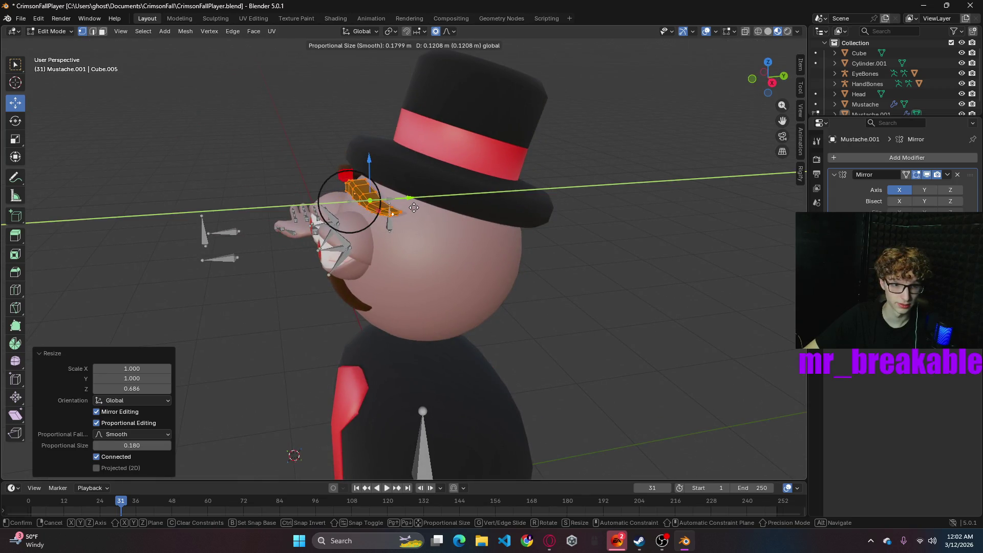
{"action": "left_click", "coordinate": [414, 207]}
{"action": "mouse_move", "coordinate": [413, 207]}
{"action": "middle_mouse_down"}
{"action": "mouse_move", "coordinate": [652, 261]}
{"action": "mouse_move", "coordinate": [637, 204]}
{"action": "mouse_move", "coordinate": [698, 194]}
{"action": "mouse_move", "coordinate": [605, 199]}
{"action": "middle_mouse_up"}
- Select the faces around the brow's inner end, including its top vertex
{"action": "left_click", "coordinate": [604, 199]}
{"action": "left_click", "coordinate": [472, 192]}
{"action": "scroll", "coordinate": [570, 226], "scroll_direction": "up", "scroll_amount": 5}
{"action": "middle_click_drag", "start_coordinate": [570, 226], "coordinate": [606, 226]}
{"action": "left_click", "coordinate": [517, 194], "text": "shift"}
{"action": "left_click", "coordinate": [538, 202], "text": "shift"}
{"action": "left_click", "coordinate": [541, 193], "text": "shift"}
{"action": "left_click", "coordinate": [541, 157], "text": "shift"}
{"action": "left_click", "coordinate": [540, 157], "text": "shift"}
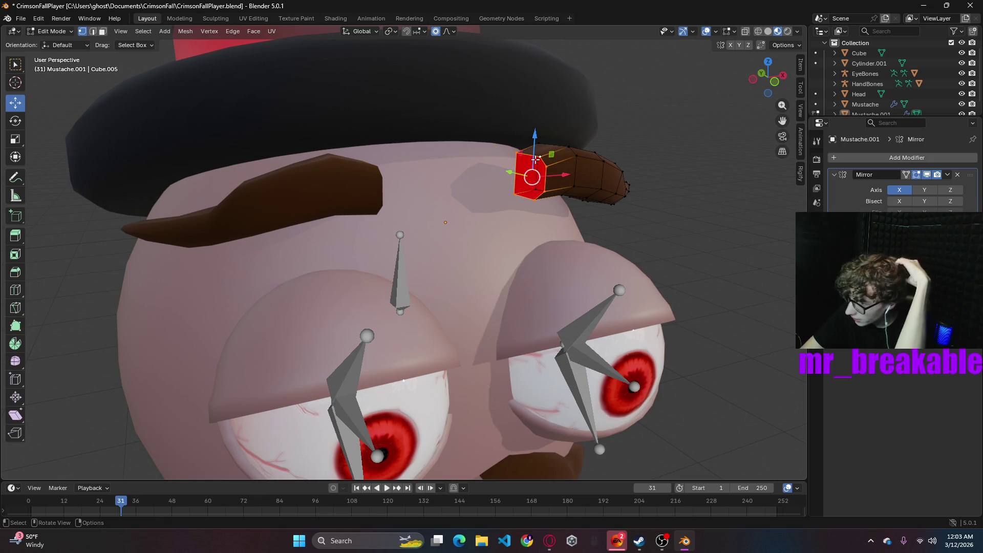
- In face select mode, bevel the brow's inner end face by 0.163 m
{"action": "right_click", "coordinate": [537, 185]}
{"action": "left_click", "coordinate": [492, 219]}
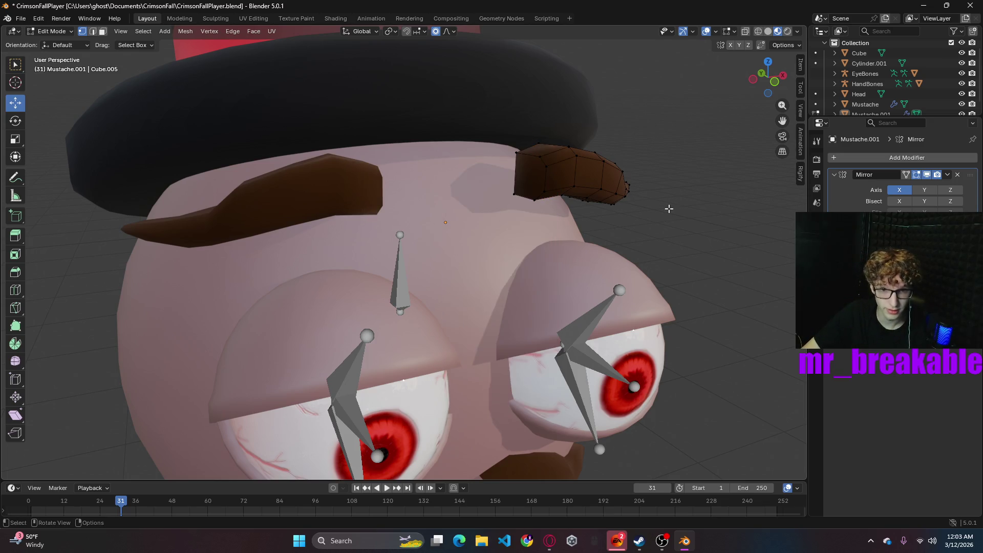
{"action": "left_click", "coordinate": [517, 152]}
{"action": "key", "text": "3"}
{"action": "left_click", "coordinate": [536, 186]}
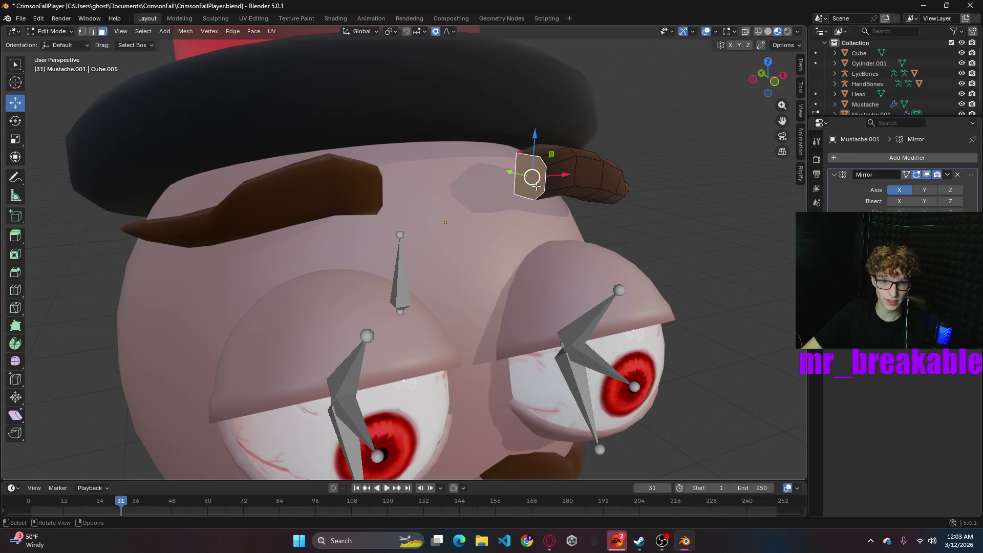
{"action": "key", "text": "ctrl+b"}
{"action": "left_click", "coordinate": [635, 252]}
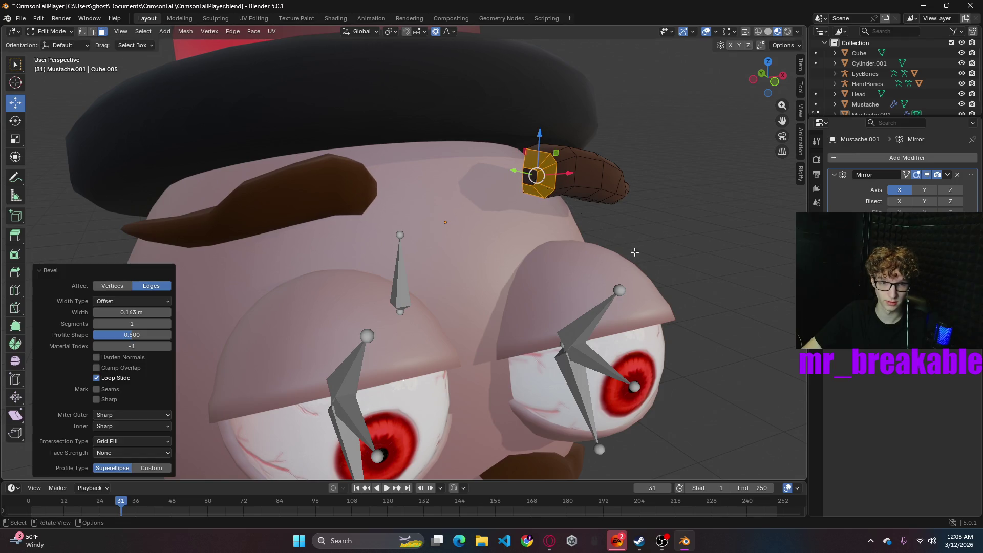
- Shift the bevelled end face -0.067788 m along X and return to Object Mode
{"action": "left_click", "coordinate": [530, 179]}
{"action": "left_click_drag", "start_coordinate": [569, 175], "coordinate": [534, 176]}
{"action": "left_click", "coordinate": [695, 204]}
{"action": "mouse_move", "coordinate": [695, 204]}
{"action": "middle_mouse_down"}
{"action": "mouse_move", "coordinate": [645, 180]}
{"action": "mouse_move", "coordinate": [665, 173]}
{"action": "middle_mouse_up"}
{"action": "scroll", "coordinate": [666, 173], "scroll_direction": "down", "scroll_amount": 6}
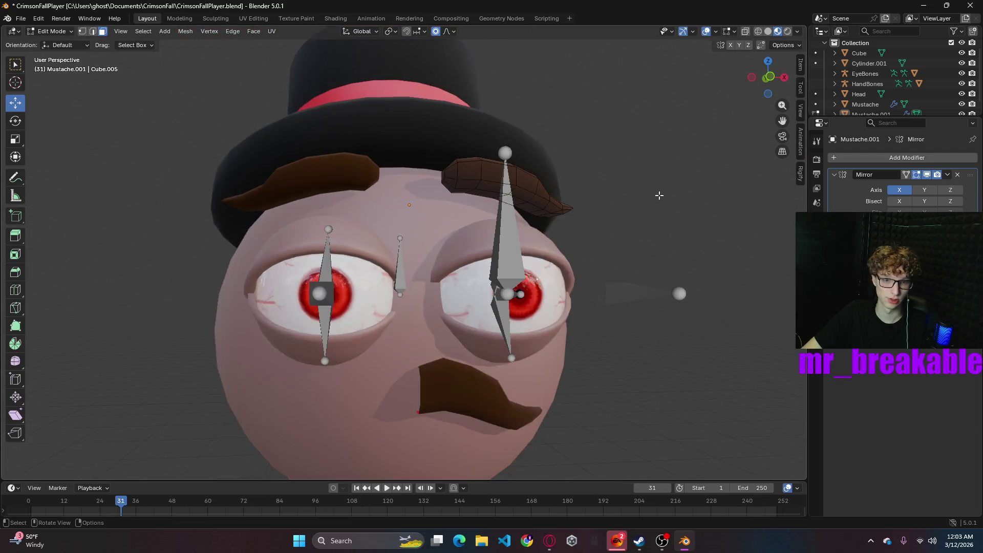
{"action": "mouse_move", "coordinate": [533, 272]}
{"action": "middle_mouse_down"}
{"action": "mouse_move", "coordinate": [594, 259]}
{"action": "mouse_move", "coordinate": [617, 266]}
{"action": "mouse_move", "coordinate": [596, 288]}
{"action": "middle_mouse_up"}
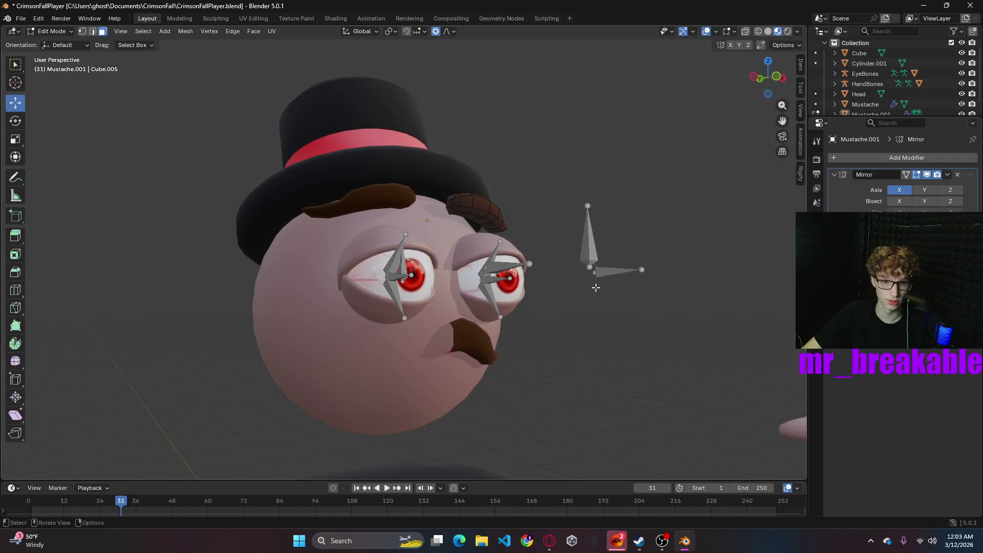
{"action": "key", "text": "Tab"}
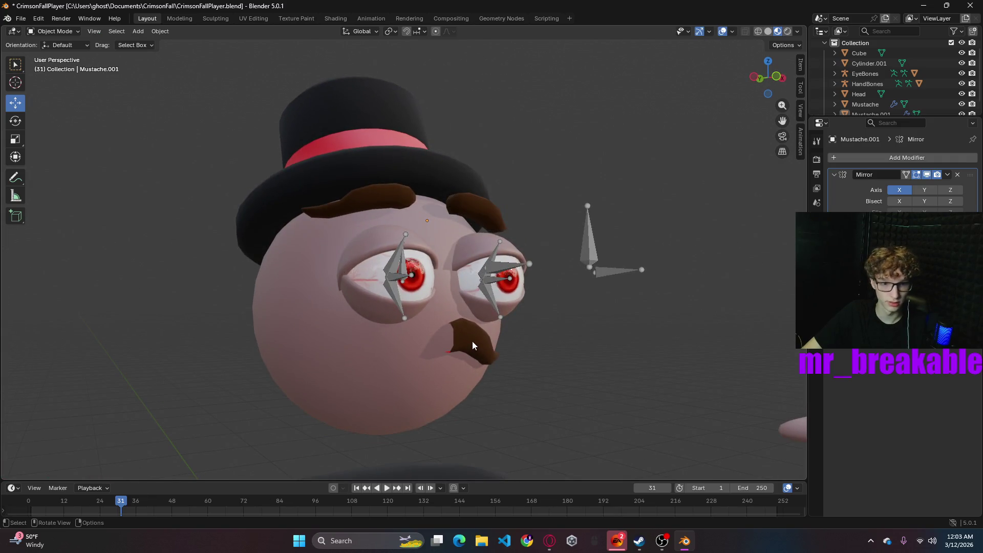
- Apply the mirror modifiers on the mustache and on the eyebrow object
{"action": "left_click", "coordinate": [472, 342]}
{"action": "left_click", "coordinate": [900, 190]}
{"action": "left_click", "coordinate": [948, 175]}
{"action": "left_click", "coordinate": [906, 186]}
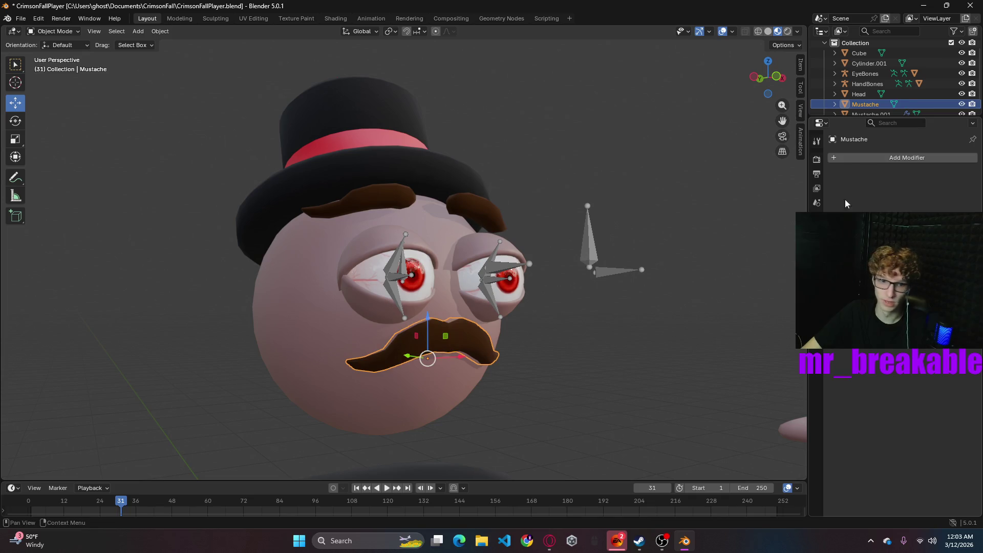
{"action": "left_click", "coordinate": [484, 212]}
{"action": "left_click", "coordinate": [951, 174]}
{"action": "left_click", "coordinate": [906, 186]}
- Lower the eyebrow onto the head and shift it along Y toward the face
{"action": "mouse_move", "coordinate": [702, 351]}
{"action": "middle_mouse_down"}
{"action": "mouse_move", "coordinate": [479, 416]}
{"action": "mouse_move", "coordinate": [650, 385]}
{"action": "mouse_move", "coordinate": [511, 428]}
{"action": "middle_mouse_up"}
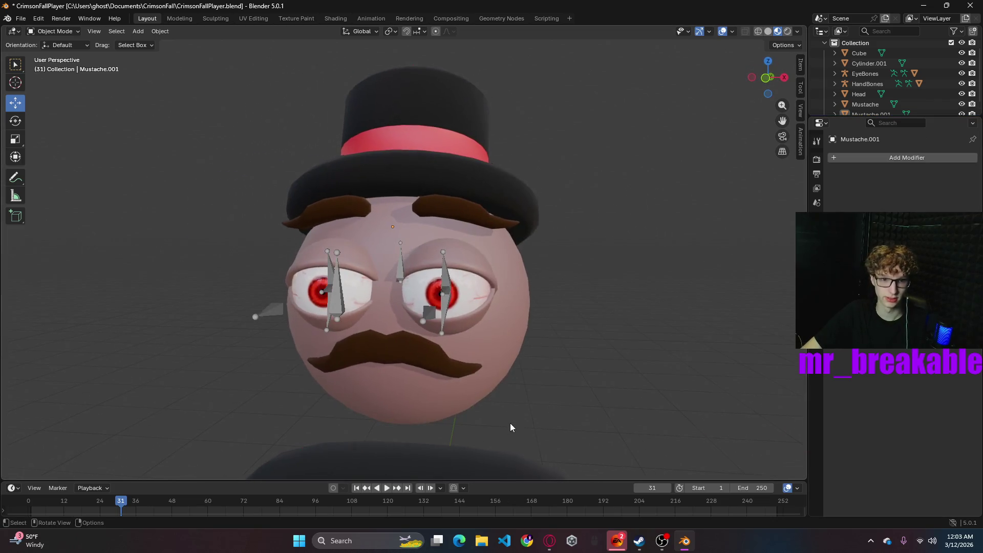
{"action": "scroll", "coordinate": [530, 368], "scroll_direction": "down", "scroll_amount": 5}
{"action": "mouse_move", "coordinate": [548, 339]}
{"action": "middle_mouse_down"}
{"action": "mouse_move", "coordinate": [579, 327]}
{"action": "mouse_move", "coordinate": [638, 354]}
{"action": "mouse_move", "coordinate": [518, 290]}
{"action": "mouse_move", "coordinate": [458, 282]}
{"action": "mouse_move", "coordinate": [392, 204]}
{"action": "middle_mouse_up"}
{"action": "left_click", "coordinate": [428, 234]}
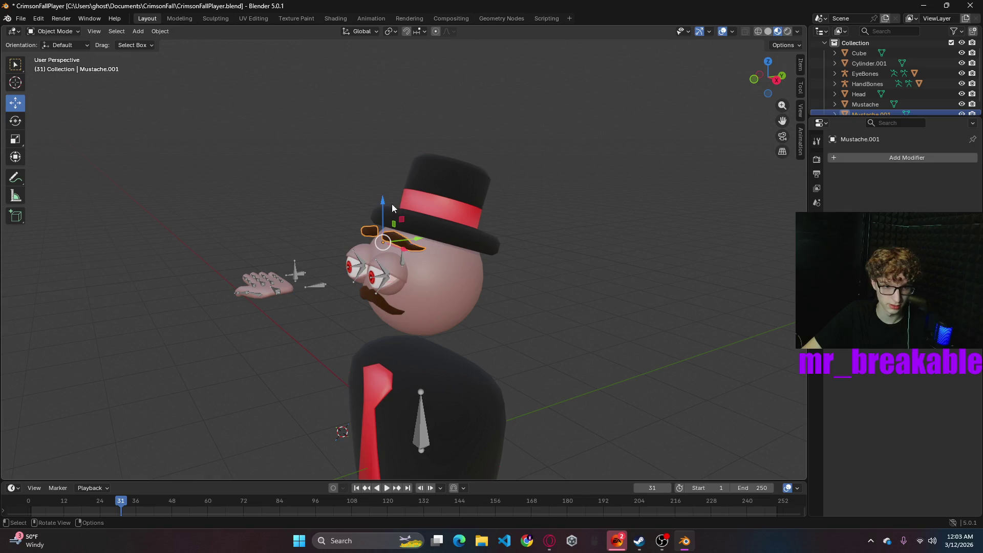
{"action": "left_click_drag", "start_coordinate": [380, 201], "coordinate": [388, 212]}
{"action": "mouse_move", "coordinate": [389, 213]}
{"action": "middle_mouse_down"}
{"action": "mouse_move", "coordinate": [515, 255]}
{"action": "mouse_move", "coordinate": [634, 257]}
{"action": "mouse_move", "coordinate": [639, 277]}
{"action": "middle_mouse_up"}
{"action": "scroll", "coordinate": [578, 266], "scroll_direction": "up", "scroll_amount": 5}
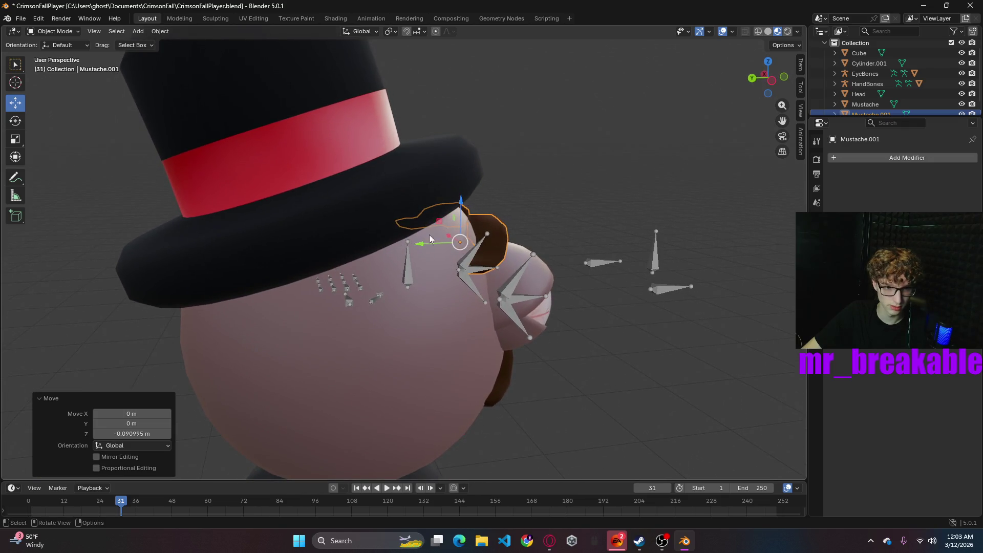
{"action": "left_click_drag", "start_coordinate": [417, 246], "coordinate": [511, 220]}
{"action": "left_click", "coordinate": [563, 199]}
{"action": "mouse_move", "coordinate": [583, 192]}
{"action": "middle_mouse_down"}
{"action": "mouse_move", "coordinate": [473, 167]}
{"action": "mouse_move", "coordinate": [428, 185]}
{"action": "mouse_move", "coordinate": [356, 193]}
{"action": "mouse_move", "coordinate": [576, 176]}
{"action": "mouse_move", "coordinate": [443, 160]}
{"action": "mouse_move", "coordinate": [659, 228]}
{"action": "middle_mouse_up"}
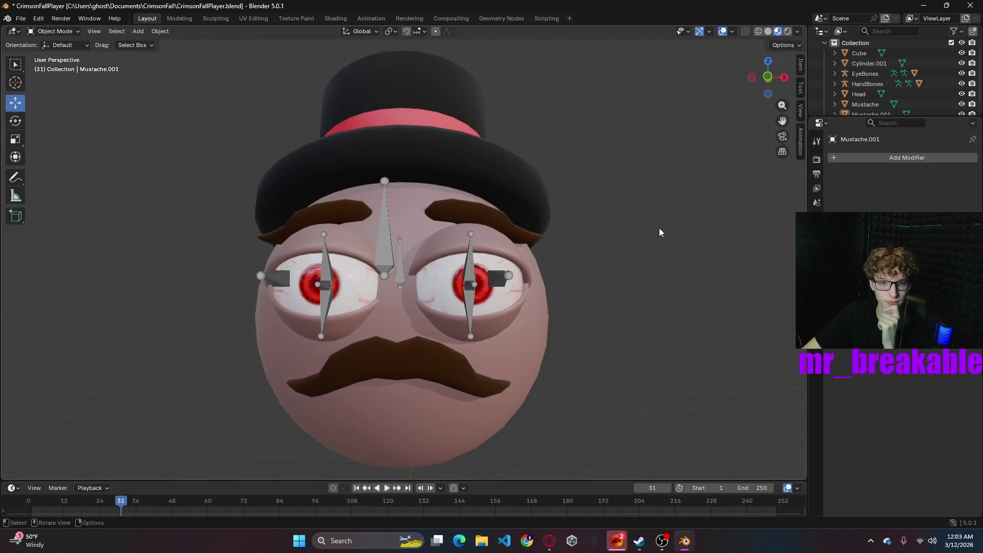
{"action": "scroll", "coordinate": [646, 290], "scroll_direction": "down", "scroll_amount": 5}
{"action": "mouse_move", "coordinate": [643, 292]}
{"action": "middle_mouse_down"}
{"action": "mouse_move", "coordinate": [628, 288]}
{"action": "mouse_move", "coordinate": [709, 258]}
{"action": "mouse_move", "coordinate": [681, 282]}
{"action": "mouse_move", "coordinate": [629, 277]}
{"action": "middle_mouse_up"}
- In front orthographic view, select Mustache.001 and switch it to Edit Mode
{"action": "left_click", "coordinate": [765, 74]}
{"action": "scroll", "coordinate": [525, 319], "scroll_direction": "down", "scroll_amount": 2}
{"action": "scroll", "coordinate": [499, 318], "scroll_direction": "up", "scroll_amount": 1}
{"action": "scroll", "coordinate": [504, 323], "scroll_direction": "up", "scroll_amount": 2}
{"action": "scroll", "coordinate": [531, 338], "scroll_direction": "down", "scroll_amount": 1}
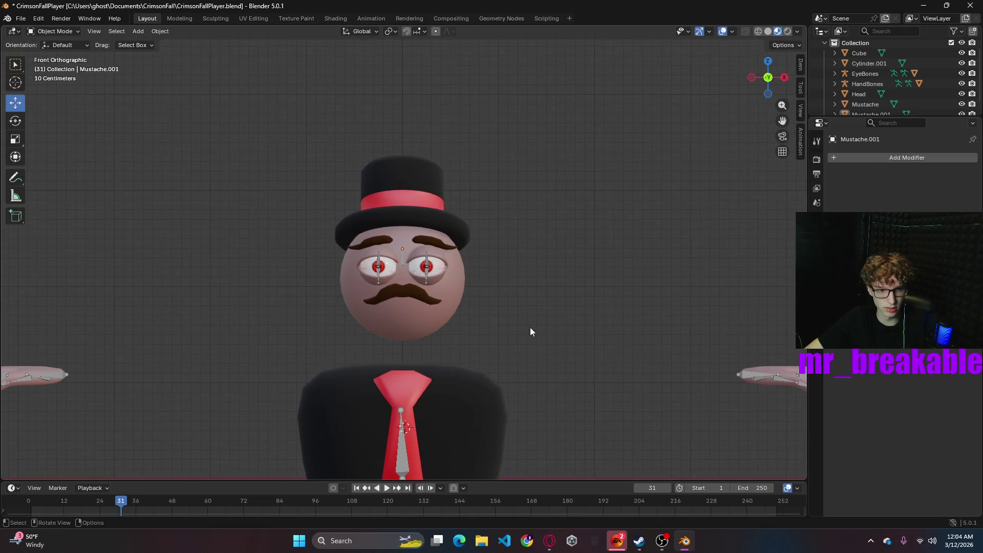
{"action": "mouse_move", "coordinate": [530, 335]}
{"action": "middle_mouse_down", "text": "shift"}
{"action": "mouse_move", "coordinate": [499, 275]}
{"action": "mouse_move", "coordinate": [542, 242]}
{"action": "mouse_move", "coordinate": [606, 283]}
{"action": "mouse_move", "coordinate": [671, 300]}
{"action": "mouse_move", "coordinate": [720, 298]}
{"action": "mouse_move", "coordinate": [577, 265]}
{"action": "mouse_move", "coordinate": [555, 300]}
{"action": "mouse_move", "coordinate": [469, 301]}
{"action": "mouse_move", "coordinate": [569, 293]}
{"action": "middle_mouse_up", "text": "shift"}
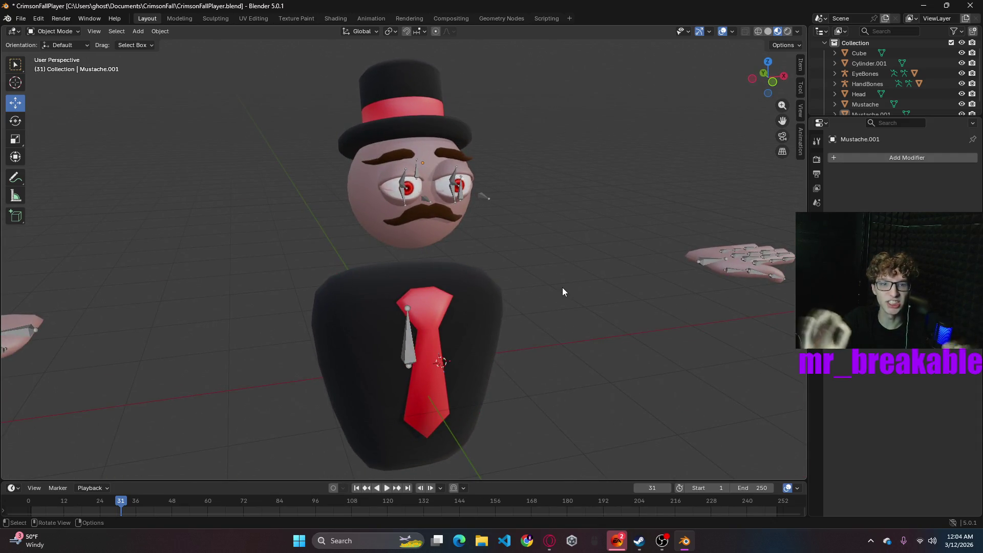
{"action": "left_click", "coordinate": [460, 155]}
{"action": "middle_click_drag", "start_coordinate": [503, 165], "coordinate": [559, 203]}
{"action": "left_click", "coordinate": [61, 32]}
{"action": "left_click", "coordinate": [59, 54]}
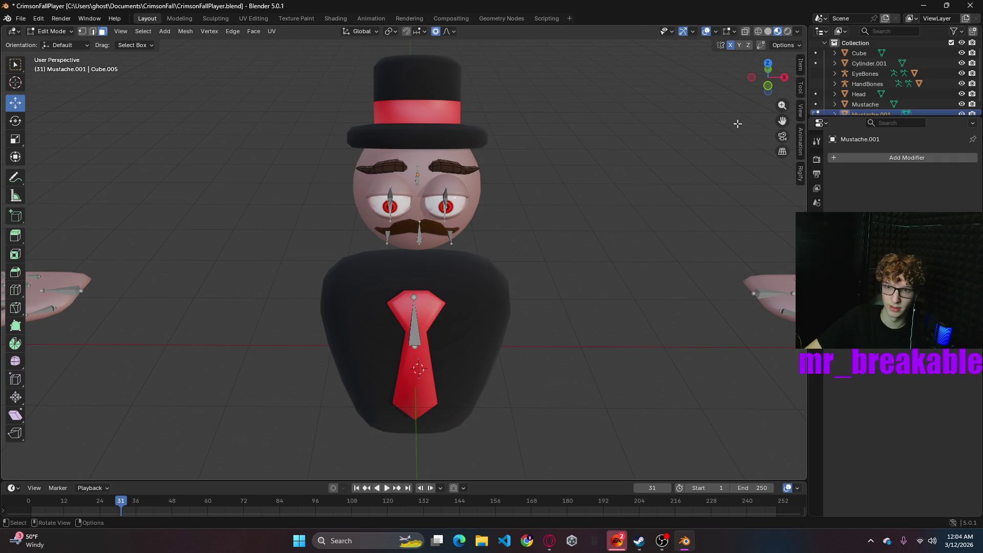
- Rotate the whole eyebrow piece around Z and move it along Y
{"action": "key", "text": "l"}
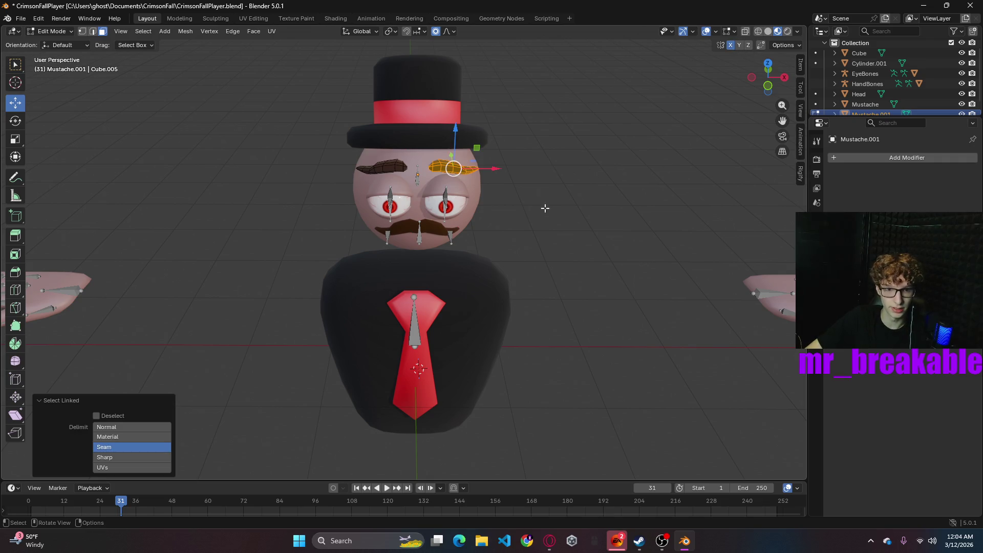
{"action": "middle_click_drag", "start_coordinate": [567, 223], "coordinate": [463, 206]}
{"action": "key", "text": "r"}
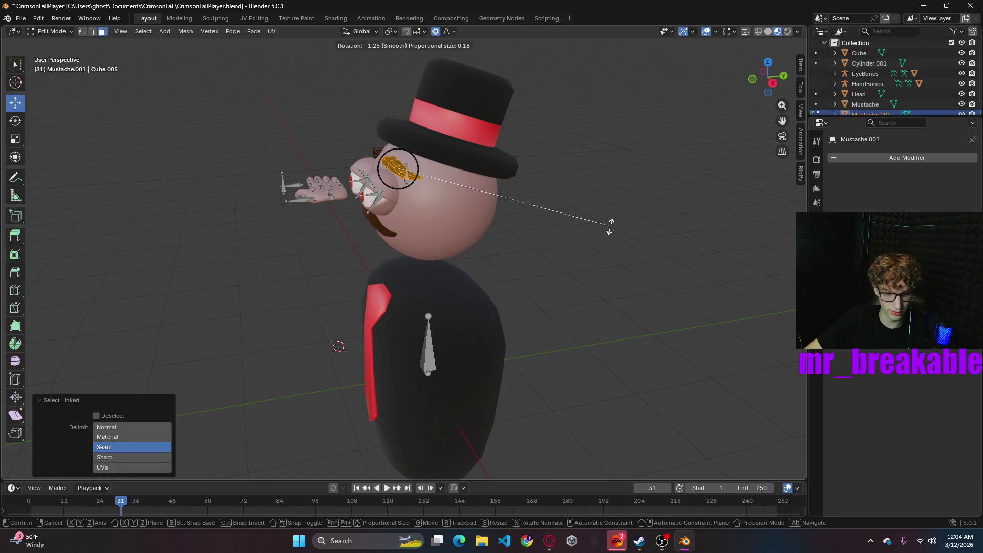
{"action": "key", "text": "z"}
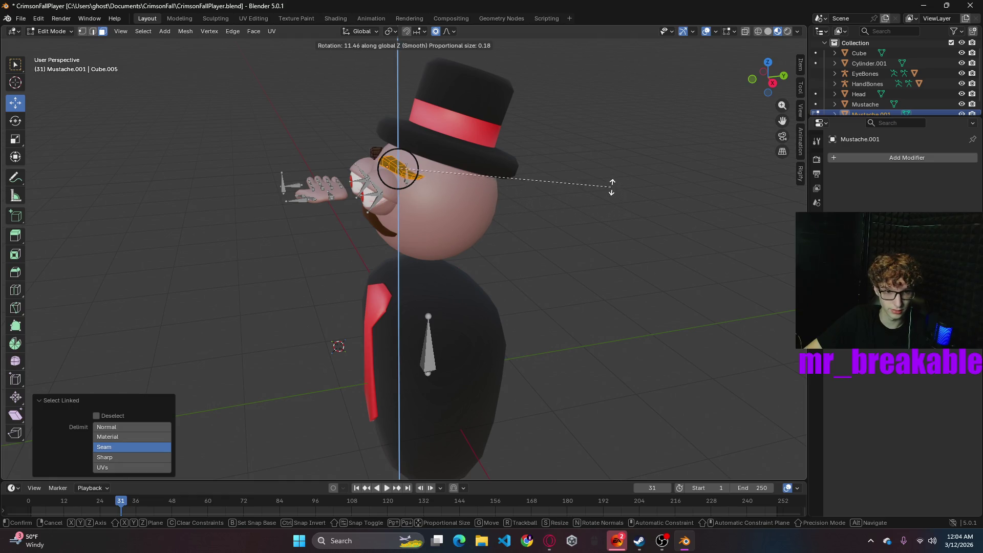
{"action": "left_click", "coordinate": [571, 180]}
{"action": "middle_click_drag", "start_coordinate": [574, 196], "coordinate": [461, 214]}
{"action": "left_click_drag", "start_coordinate": [442, 203], "coordinate": [476, 207]}
{"action": "left_click", "coordinate": [476, 207]}
{"action": "mouse_move", "coordinate": [636, 224]}
{"action": "middle_mouse_down"}
{"action": "mouse_move", "coordinate": [773, 207]}
{"action": "mouse_move", "coordinate": [779, 215]}
{"action": "mouse_move", "coordinate": [382, 180]}
{"action": "middle_mouse_up"}
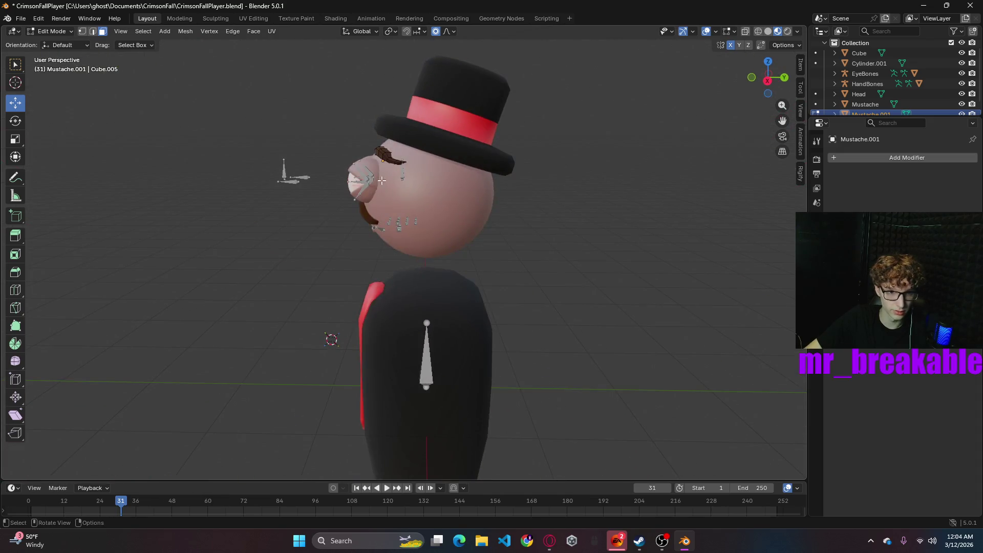
- Tilt the eyebrow -19.4° on X and nudge it up 0.027921 m
{"action": "key", "text": "l"}
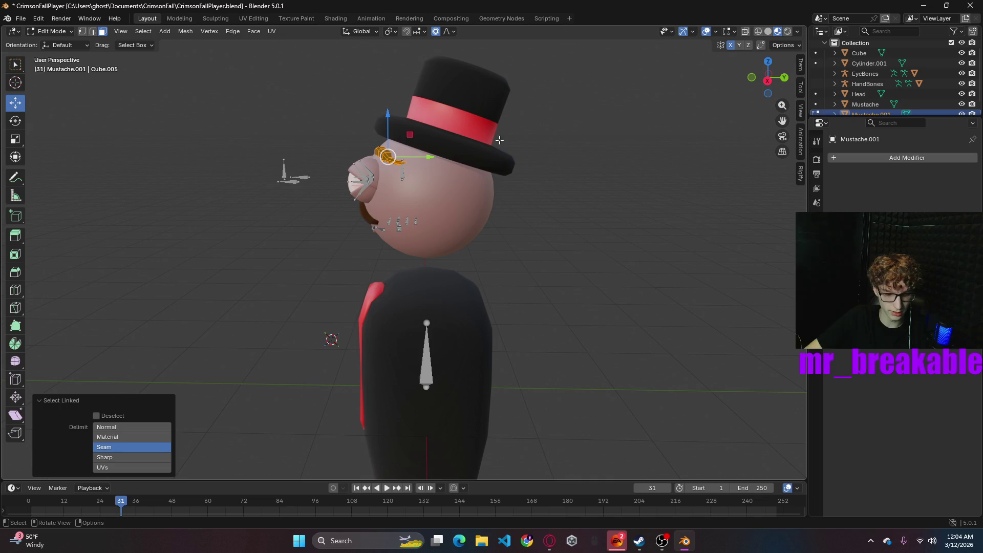
{"action": "key", "text": "r"}
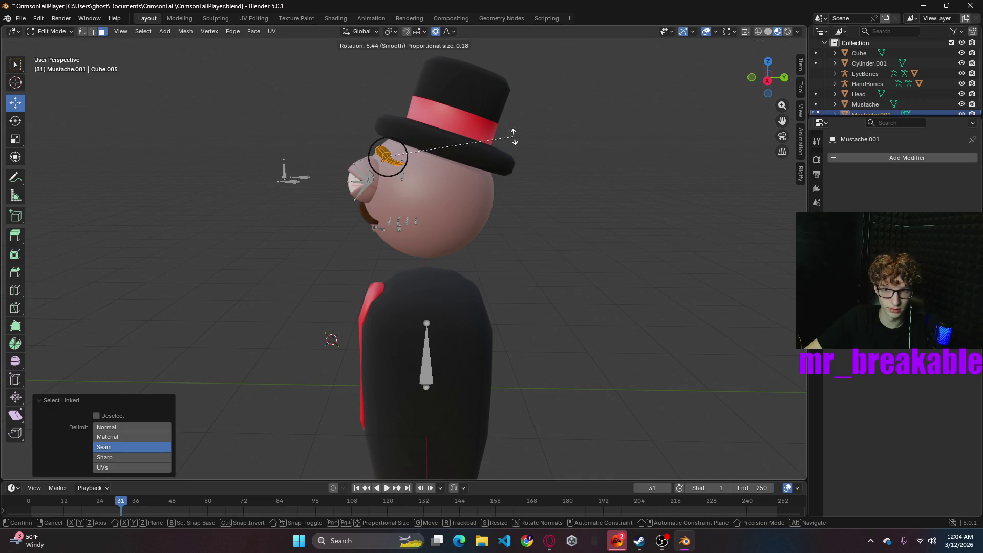
{"action": "key", "text": "x"}
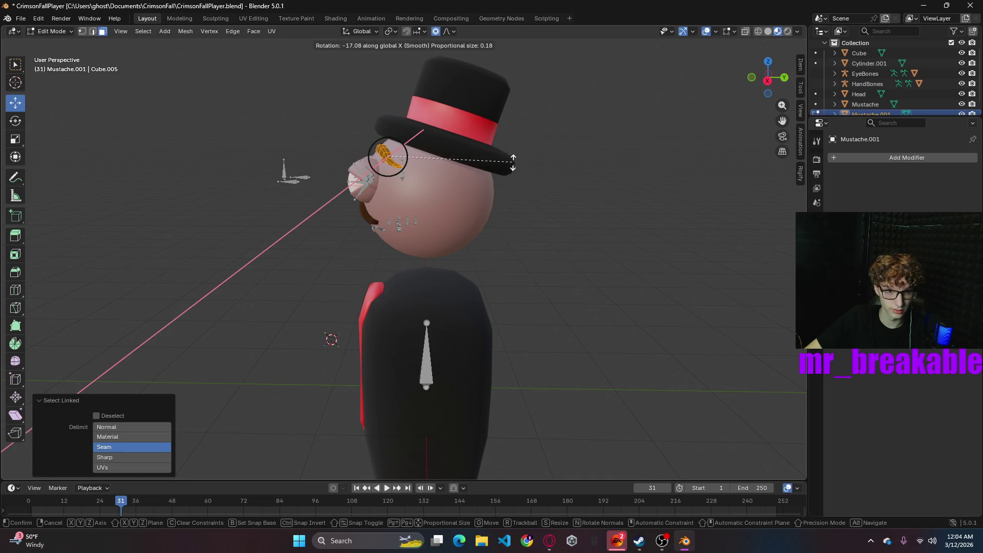
{"action": "left_click", "coordinate": [512, 168]}
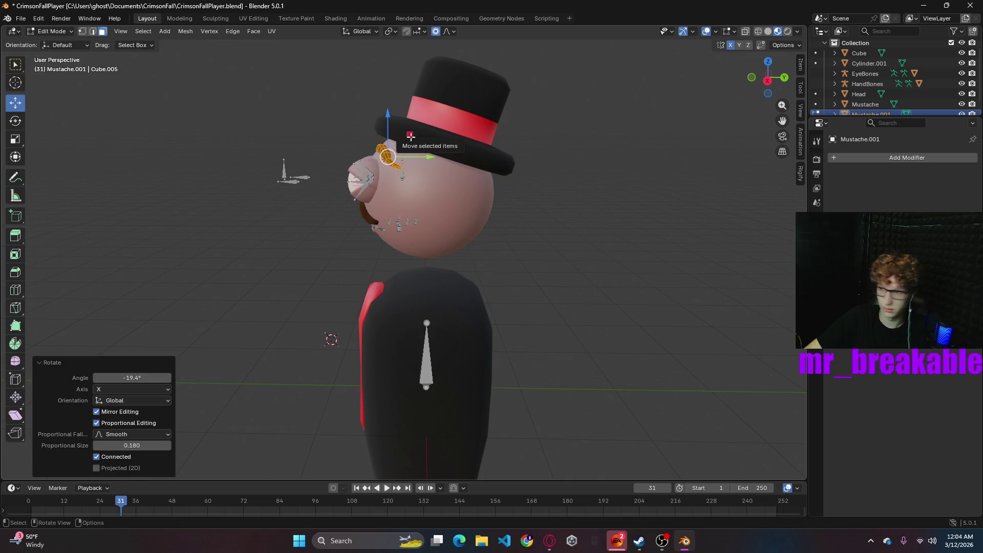
{"action": "left_click_drag", "start_coordinate": [412, 138], "coordinate": [409, 132]}
{"action": "mouse_move", "coordinate": [597, 163]}
{"action": "middle_mouse_down"}
{"action": "mouse_move", "coordinate": [608, 204]}
{"action": "mouse_move", "coordinate": [718, 222]}
{"action": "mouse_move", "coordinate": [721, 204]}
{"action": "mouse_move", "coordinate": [653, 203]}
{"action": "middle_mouse_up"}
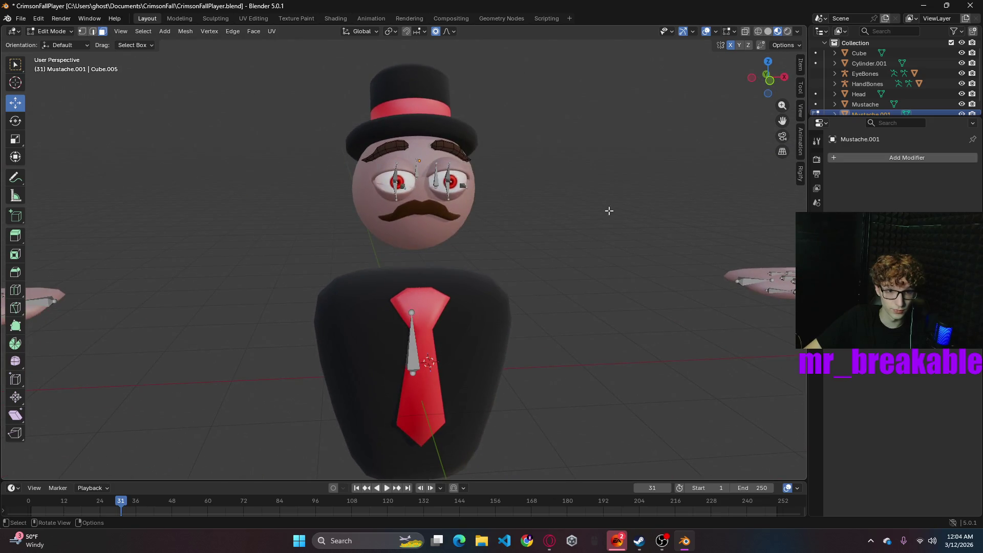
{"action": "mouse_move", "coordinate": [547, 173]}
{"action": "middle_mouse_down"}
{"action": "mouse_move", "coordinate": [529, 180]}
{"action": "mouse_move", "coordinate": [610, 175]}
{"action": "mouse_move", "coordinate": [580, 166]}
{"action": "middle_mouse_up"}
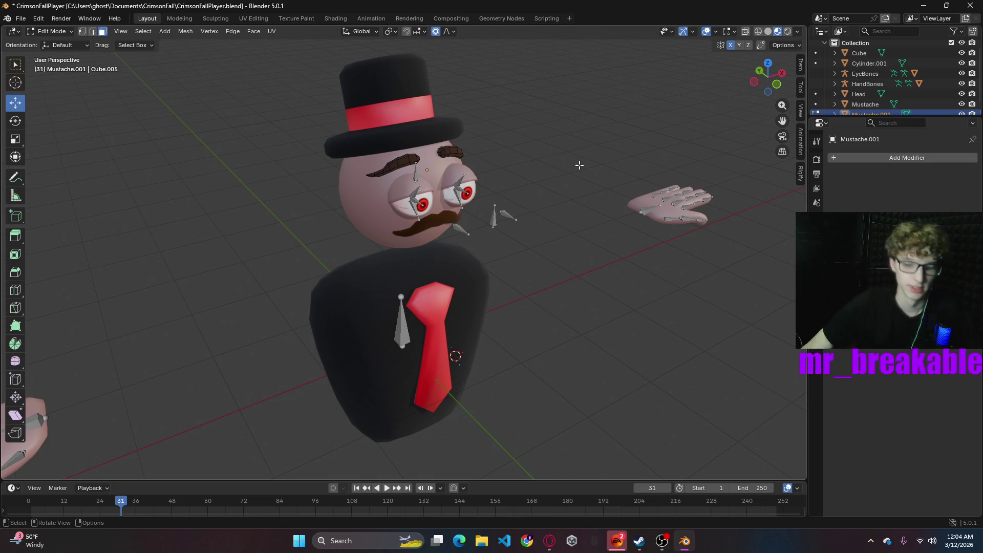
- From a side view, rotate the brow piece 8.12° with smooth proportional falloff, size 0.18
{"action": "mouse_move", "coordinate": [567, 198]}
{"action": "middle_mouse_down"}
{"action": "mouse_move", "coordinate": [516, 171]}
{"action": "mouse_move", "coordinate": [333, 164]}
{"action": "mouse_move", "coordinate": [501, 171]}
{"action": "middle_mouse_up"}
{"action": "scroll", "coordinate": [633, 148], "scroll_direction": "up", "scroll_amount": 5}
{"action": "scroll", "coordinate": [634, 148], "scroll_direction": "down", "scroll_amount": 4}
{"action": "mouse_move", "coordinate": [628, 137]}
{"action": "middle_mouse_down"}
{"action": "mouse_move", "coordinate": [592, 235]}
{"action": "mouse_move", "coordinate": [535, 230]}
{"action": "mouse_move", "coordinate": [447, 176]}
{"action": "middle_mouse_up"}
{"action": "key", "text": "l"}
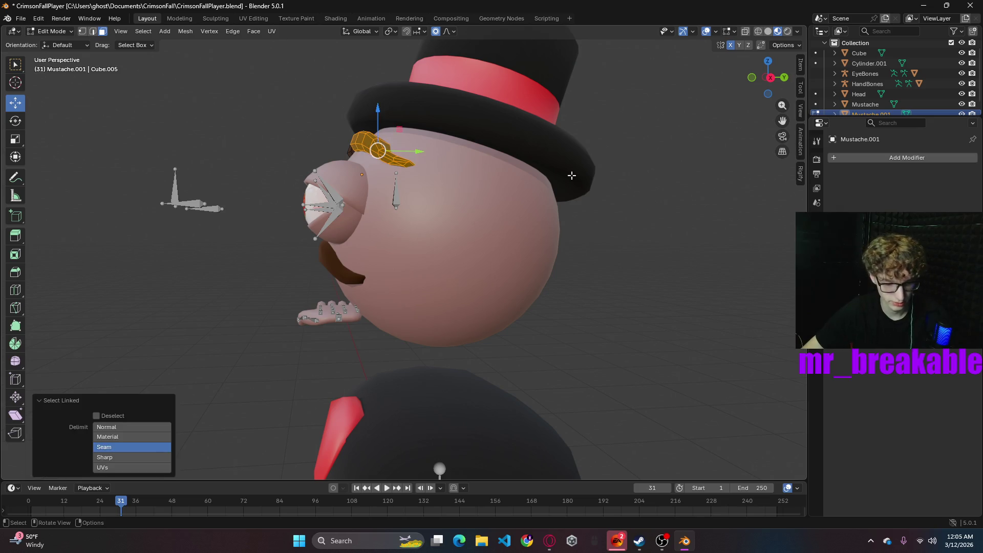
{"action": "key", "text": "r"}
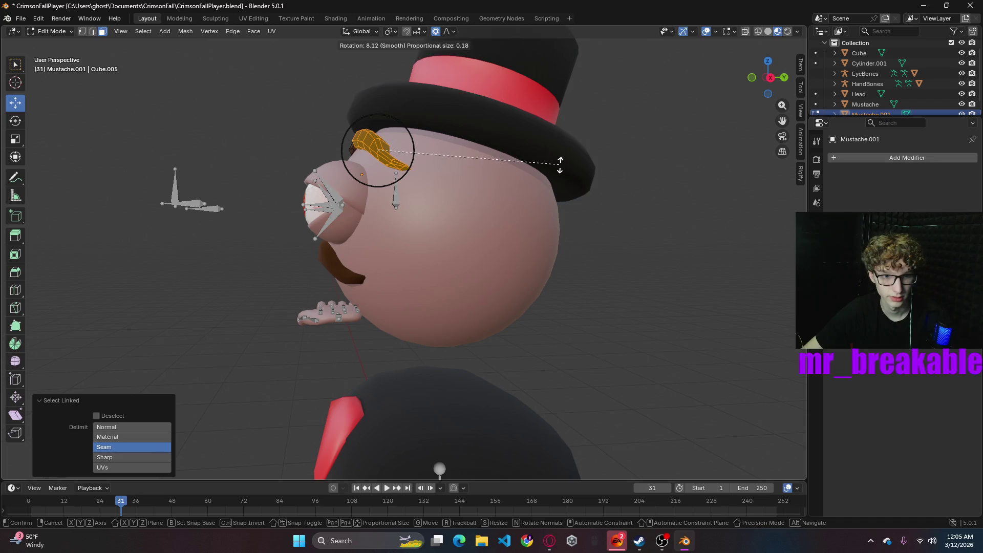
{"action": "left_click", "coordinate": [560, 164]}
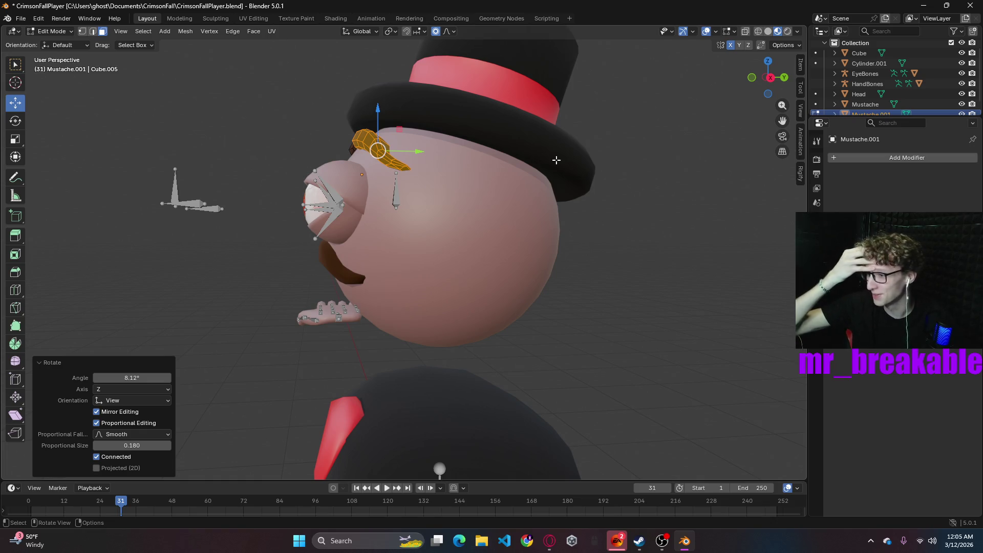
{"action": "mouse_move", "coordinate": [514, 184]}
{"action": "middle_mouse_down"}
{"action": "mouse_move", "coordinate": [626, 270]}
{"action": "mouse_move", "coordinate": [698, 272]}
{"action": "mouse_move", "coordinate": [517, 408]}
{"action": "mouse_move", "coordinate": [692, 265]}
{"action": "mouse_move", "coordinate": [604, 264]}
{"action": "mouse_move", "coordinate": [687, 257]}
{"action": "middle_mouse_up"}
{"action": "key", "text": "r"}
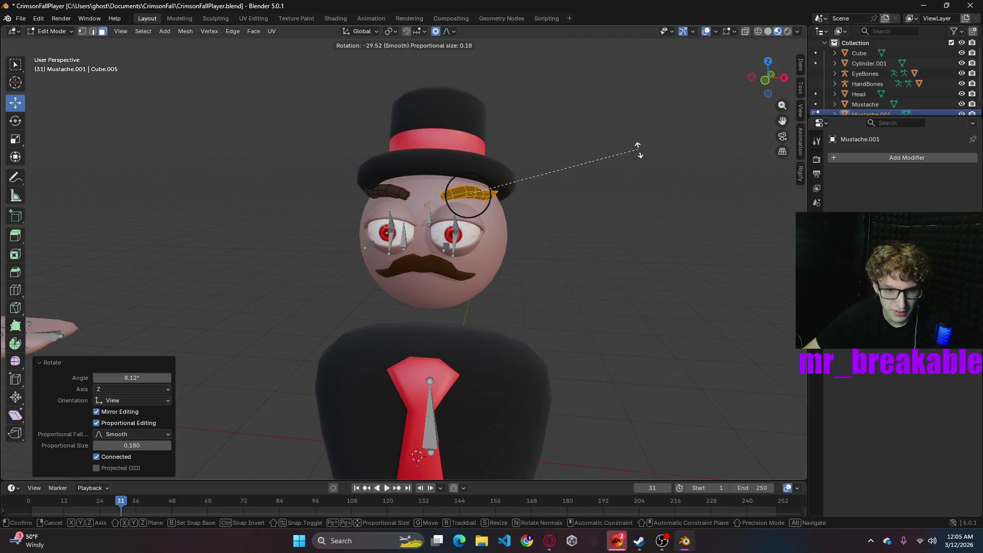
- Confirm the pending brow rotation, then tilt the brow around the X axis
{"action": "left_click", "coordinate": [644, 258]}
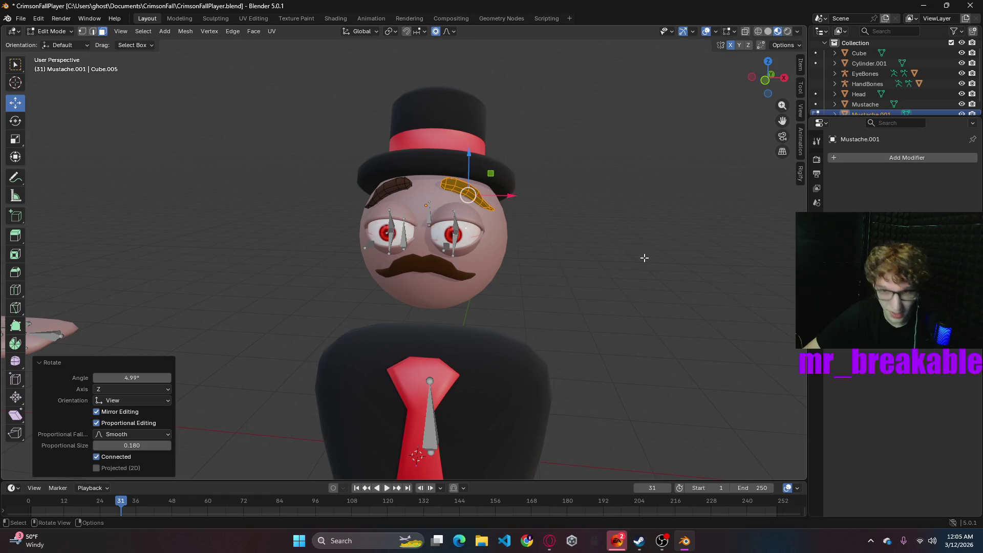
{"action": "mouse_move", "coordinate": [618, 223]}
{"action": "middle_mouse_down"}
{"action": "mouse_move", "coordinate": [610, 225]}
{"action": "mouse_move", "coordinate": [628, 220]}
{"action": "middle_mouse_up"}
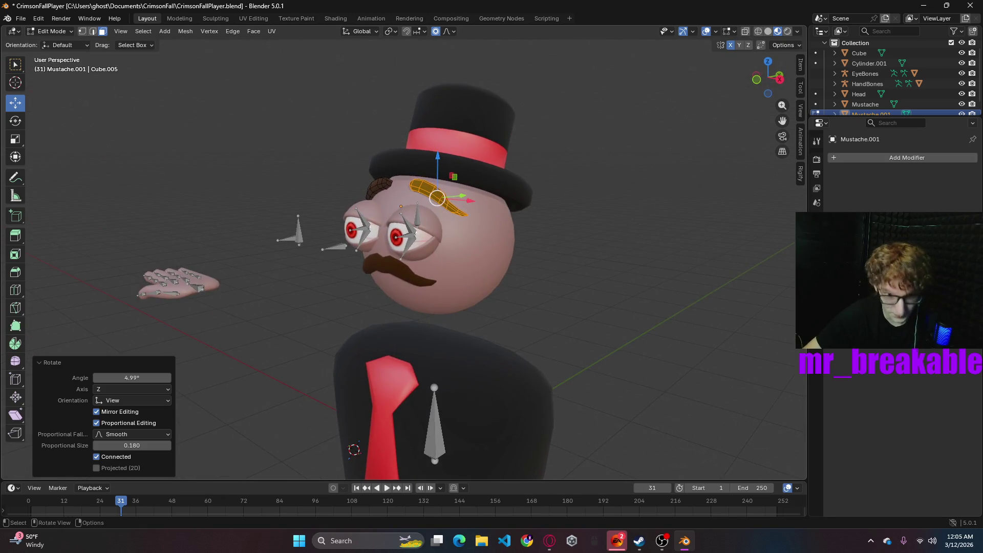
{"action": "key", "text": "r"}
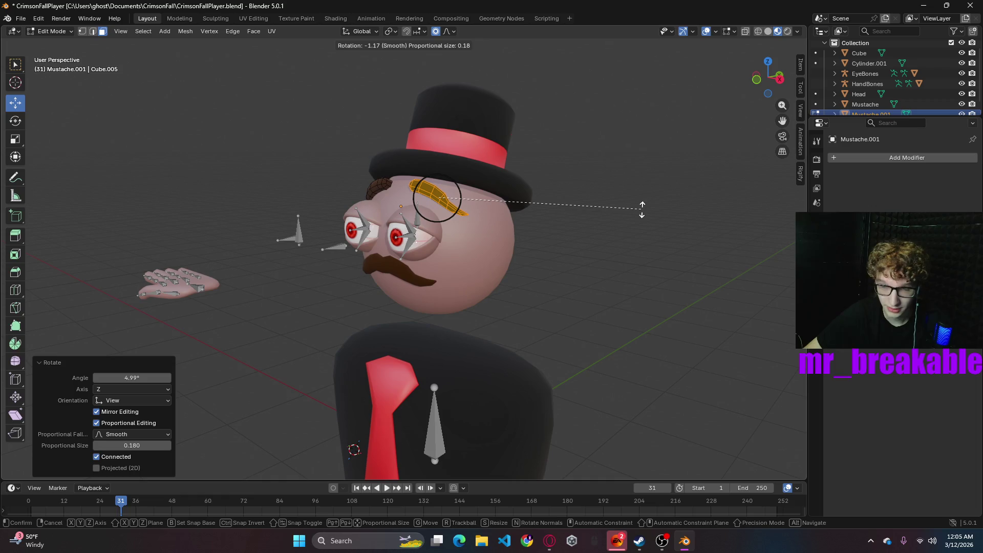
{"action": "key", "text": "x"}
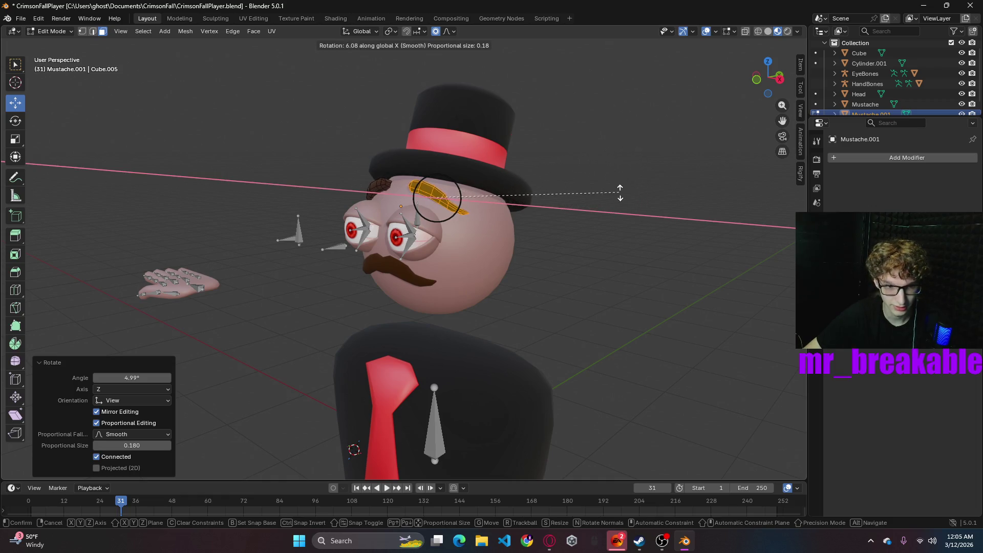
{"action": "left_click", "coordinate": [631, 143]}
- Tilt the brow -31.4° around Y, try a further Y tilt, then undo it
{"action": "key", "text": "r"}
{"action": "key", "text": "y"}
{"action": "left_click", "coordinate": [580, 45]}
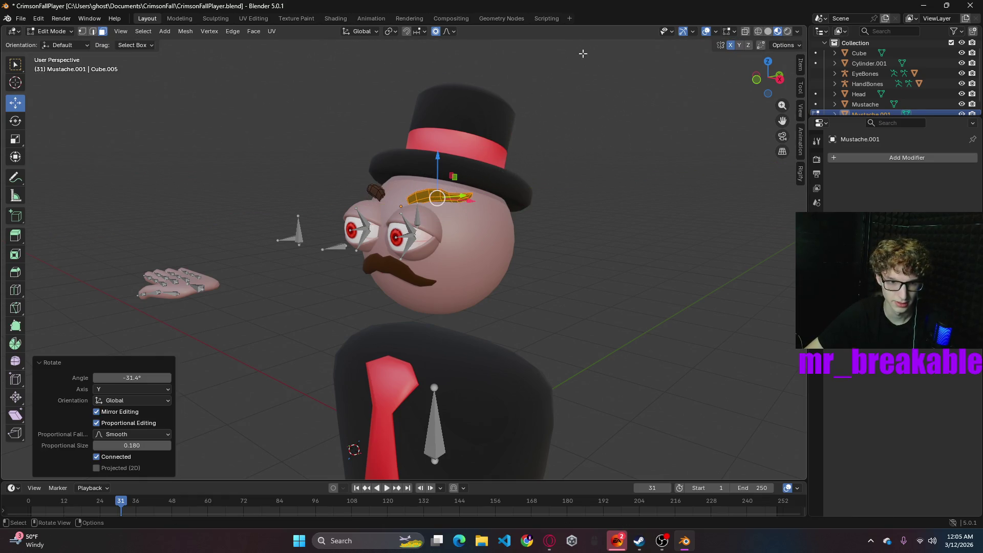
{"action": "key", "text": "r"}
{"action": "key", "text": "y"}
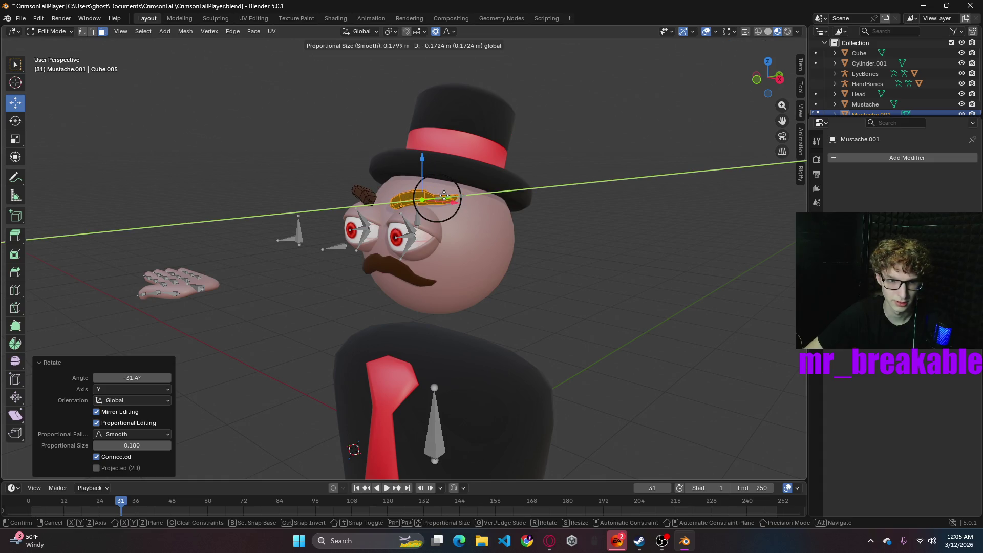
{"action": "left_click", "coordinate": [506, 215]}
{"action": "mouse_move", "coordinate": [692, 281]}
{"action": "middle_mouse_down"}
{"action": "mouse_move", "coordinate": [695, 259]}
{"action": "mouse_move", "coordinate": [808, 288]}
{"action": "mouse_move", "coordinate": [615, 257]}
{"action": "mouse_move", "coordinate": [520, 285]}
{"action": "mouse_move", "coordinate": [643, 272]}
{"action": "mouse_move", "coordinate": [617, 269]}
{"action": "middle_mouse_up"}
{"action": "key", "text": "ctrl+z"}
{"action": "key", "text": "ctrl+z"}
{"action": "key", "text": "ctrl+z"}
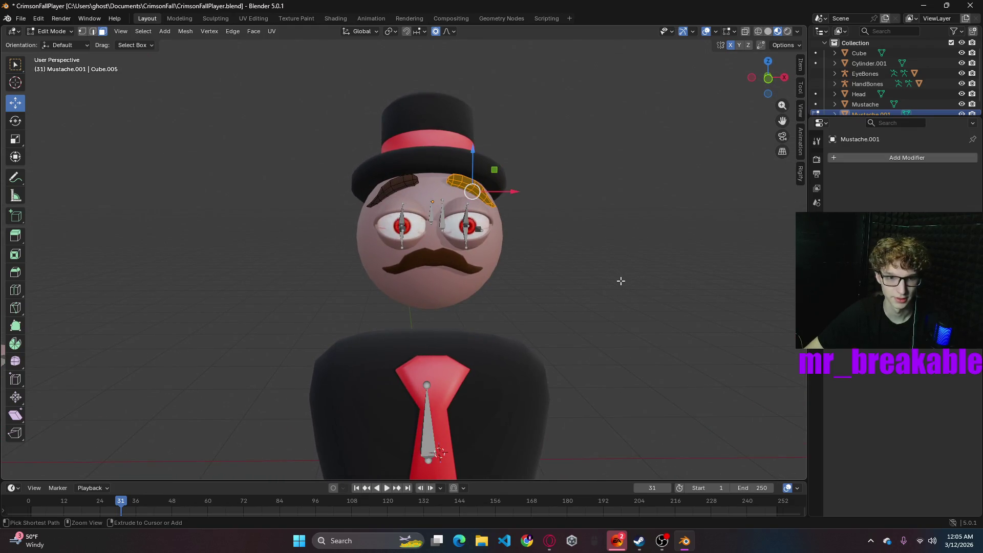
{"action": "key", "text": "ctrl+z"}
{"action": "key", "text": "ctrl+z"}
{"action": "key", "text": "ctrl+z"}
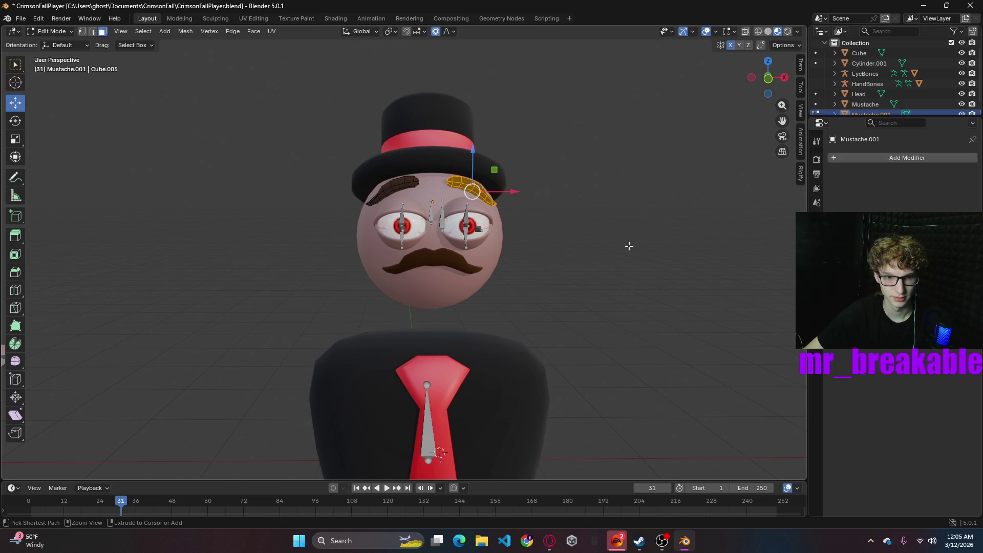
- Try lowering the brow piece along Z, then cancel and undo that move
{"action": "mouse_move", "coordinate": [624, 247]}
{"action": "middle_mouse_down"}
{"action": "mouse_move", "coordinate": [399, 220]}
{"action": "mouse_move", "coordinate": [467, 212]}
{"action": "middle_mouse_up"}
{"action": "key", "text": "l"}
{"action": "key", "text": "g"}
{"action": "key", "text": "z"}
{"action": "left_click", "coordinate": [455, 201]}
{"action": "key", "text": "g"}
{"action": "key", "text": "y"}
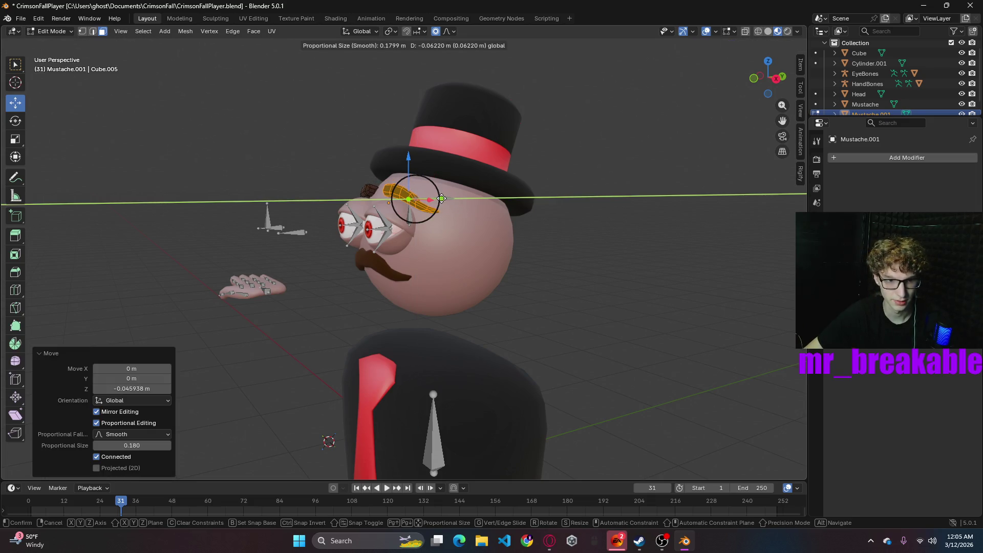
{"action": "key", "text": "Escape"}
{"action": "key", "text": "ctrl+z"}
{"action": "mouse_move", "coordinate": [454, 201]}
{"action": "middle_mouse_down"}
{"action": "mouse_move", "coordinate": [718, 291]}
{"action": "mouse_move", "coordinate": [494, 397]}
{"action": "mouse_move", "coordinate": [73, 248]}
{"action": "middle_mouse_up"}
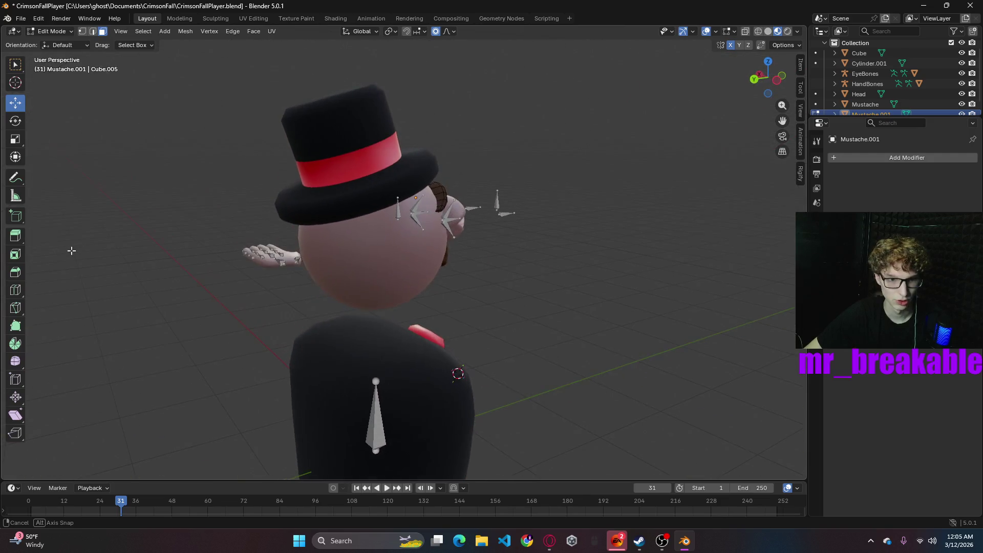
{"action": "mouse_move", "coordinate": [411, 276]}
{"action": "middle_mouse_down"}
{"action": "mouse_move", "coordinate": [467, 267]}
{"action": "mouse_move", "coordinate": [475, 248]}
{"action": "middle_mouse_up"}
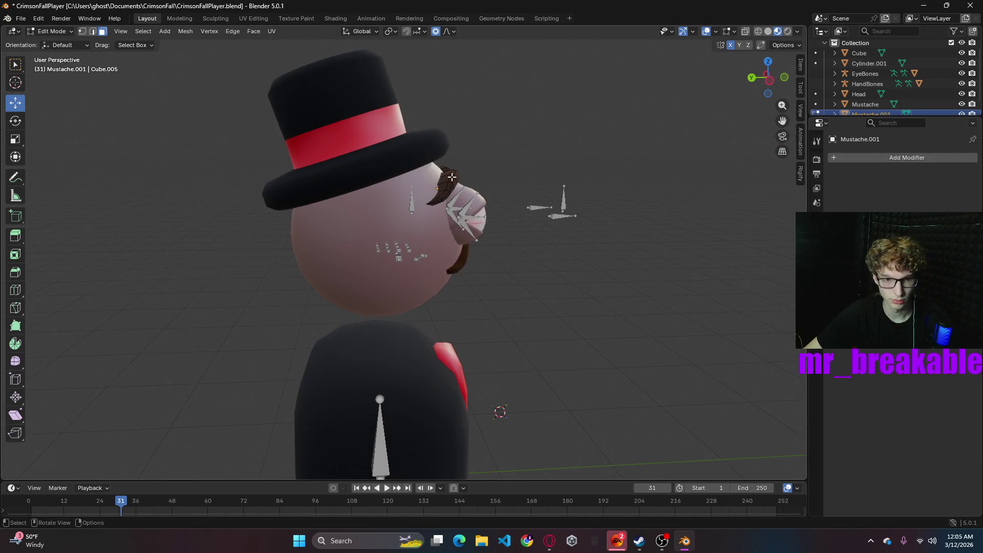
- Turn the brow about 7° around Z and shift it 0.028645 m along Y
{"action": "key", "text": "l"}
{"action": "key", "text": "r"}
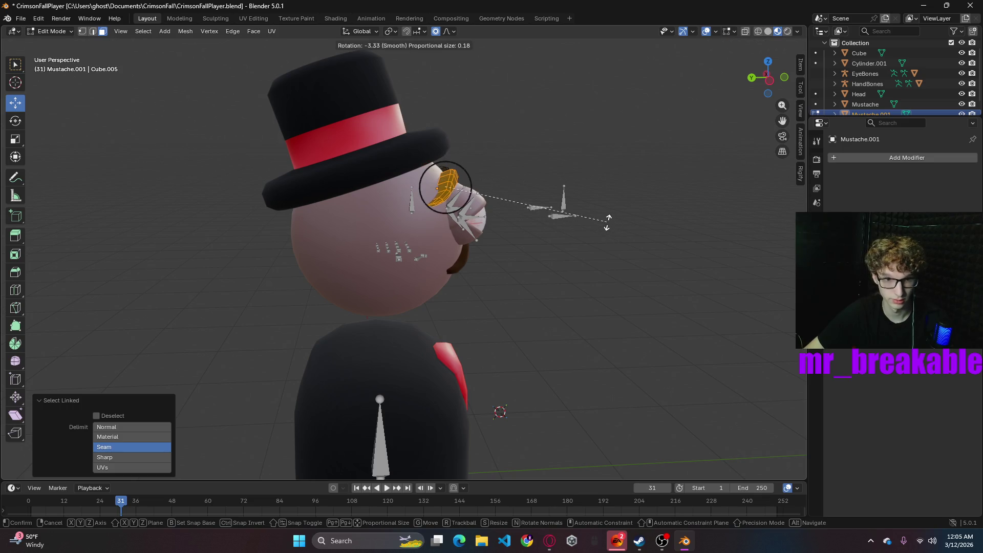
{"action": "key", "text": "y"}
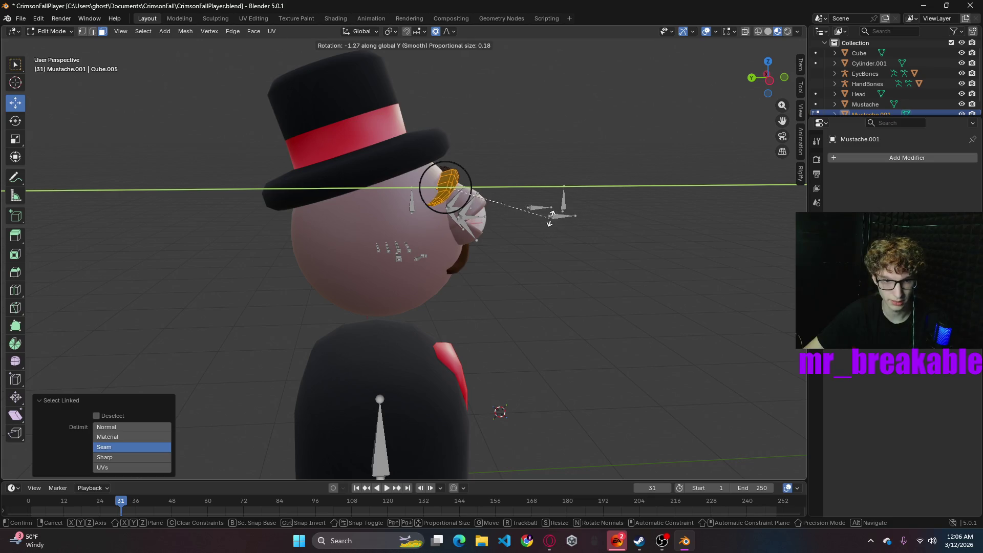
{"action": "key", "text": "z"}
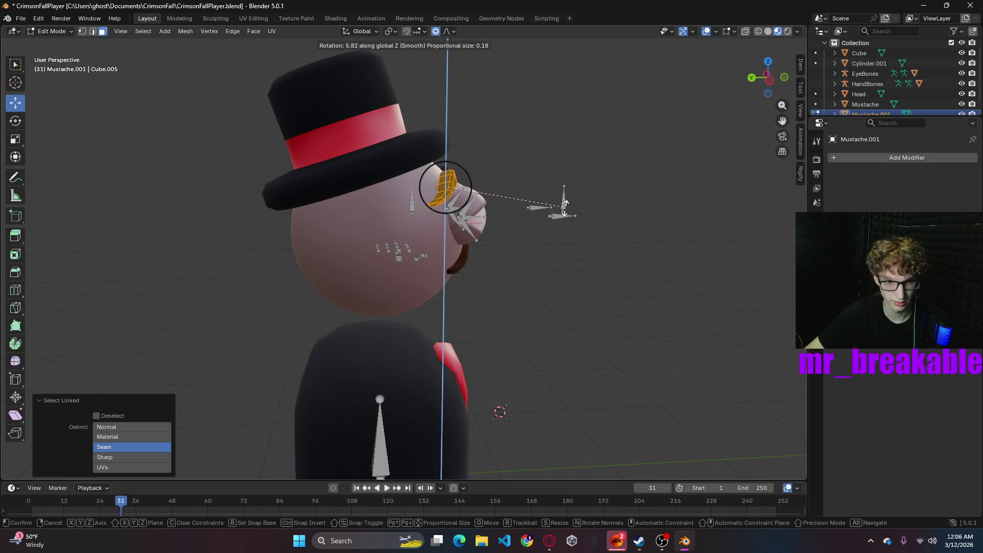
{"action": "left_click", "coordinate": [596, 206]}
{"action": "left_click_drag", "start_coordinate": [405, 189], "coordinate": [397, 192]}
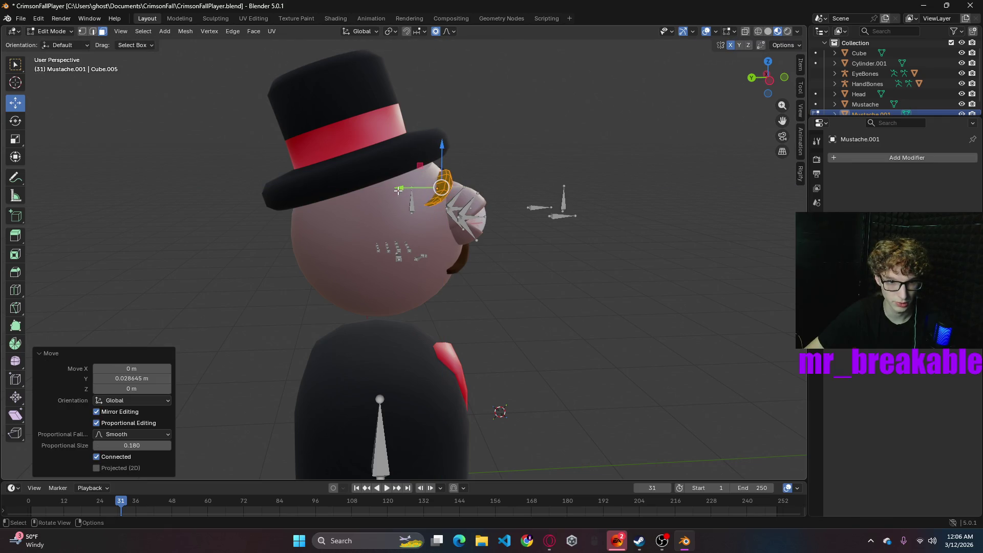
{"action": "left_click", "coordinate": [575, 206]}
{"action": "mouse_move", "coordinate": [620, 238]}
{"action": "middle_mouse_down"}
{"action": "mouse_move", "coordinate": [409, 266]}
{"action": "mouse_move", "coordinate": [443, 266]}
{"action": "mouse_move", "coordinate": [523, 237]}
{"action": "middle_mouse_up"}
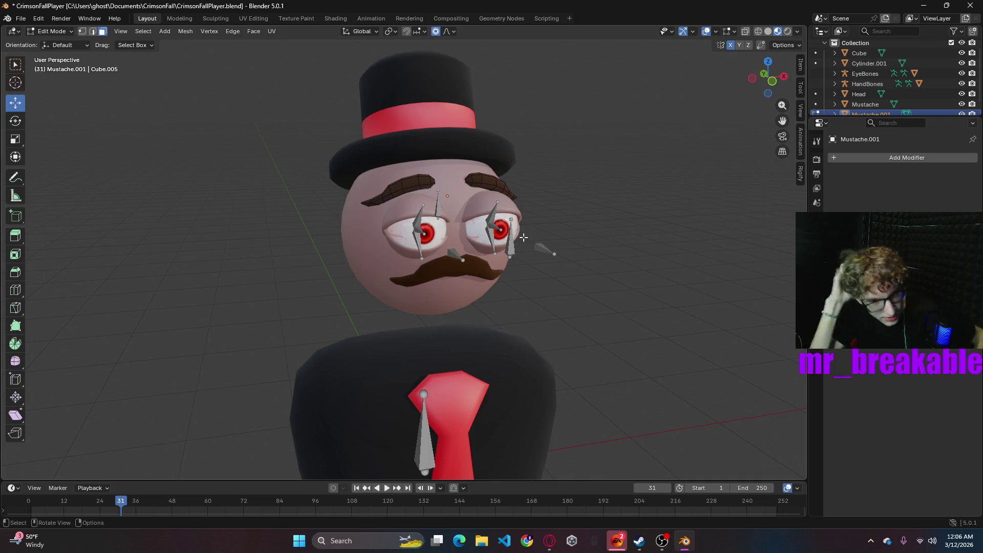
{"action": "mouse_move", "coordinate": [613, 312]}
{"action": "middle_mouse_down"}
{"action": "mouse_move", "coordinate": [577, 276]}
{"action": "mouse_move", "coordinate": [523, 269]}
{"action": "middle_mouse_up"}
{"action": "left_click", "coordinate": [767, 76]}
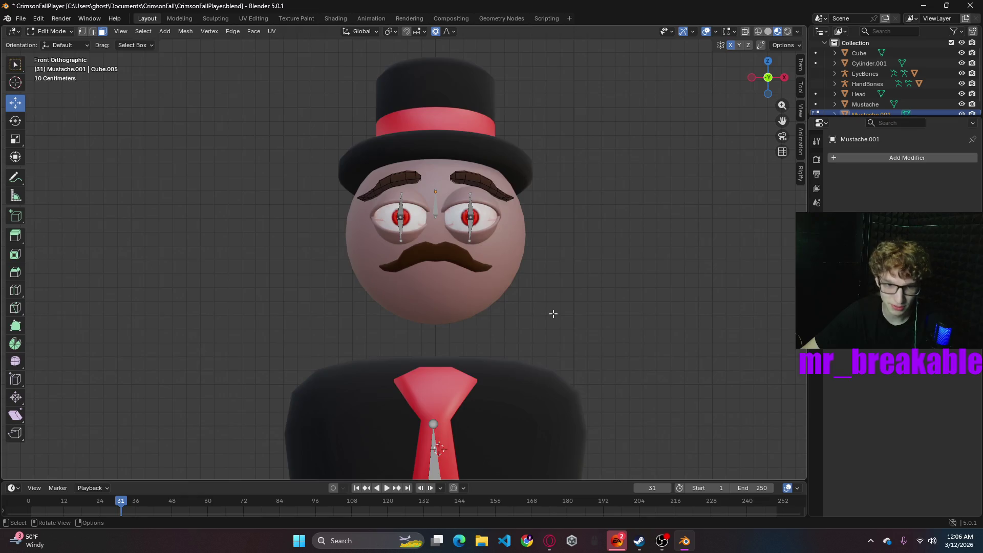
- Inspect both arched brows and the mustache from several angles, then return to Object Mode
{"action": "scroll", "coordinate": [554, 311], "scroll_direction": "down", "scroll_amount": 3}
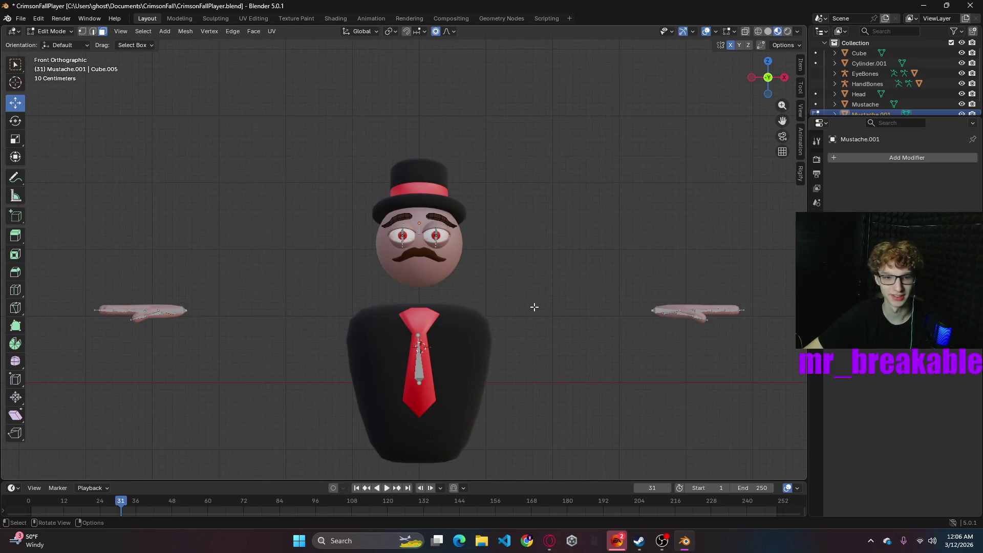
{"action": "mouse_move", "coordinate": [520, 283]}
{"action": "middle_mouse_down"}
{"action": "mouse_move", "coordinate": [480, 230]}
{"action": "mouse_move", "coordinate": [595, 292]}
{"action": "mouse_move", "coordinate": [522, 278]}
{"action": "middle_mouse_up"}
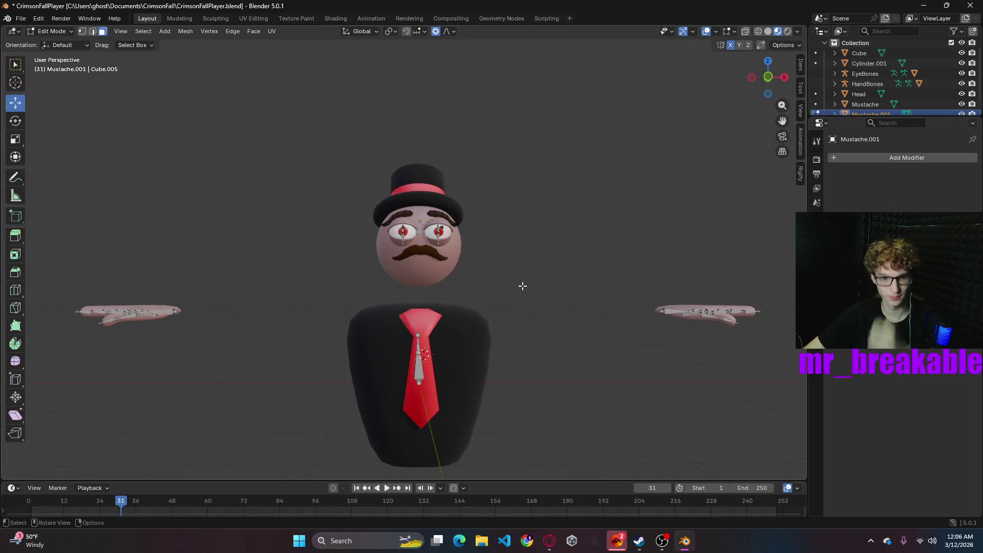
{"action": "mouse_move", "coordinate": [550, 362]}
{"action": "middle_mouse_down"}
{"action": "mouse_move", "coordinate": [493, 344]}
{"action": "mouse_move", "coordinate": [665, 373]}
{"action": "mouse_move", "coordinate": [491, 358]}
{"action": "mouse_move", "coordinate": [636, 369]}
{"action": "mouse_move", "coordinate": [532, 370]}
{"action": "mouse_move", "coordinate": [561, 372]}
{"action": "middle_mouse_up"}
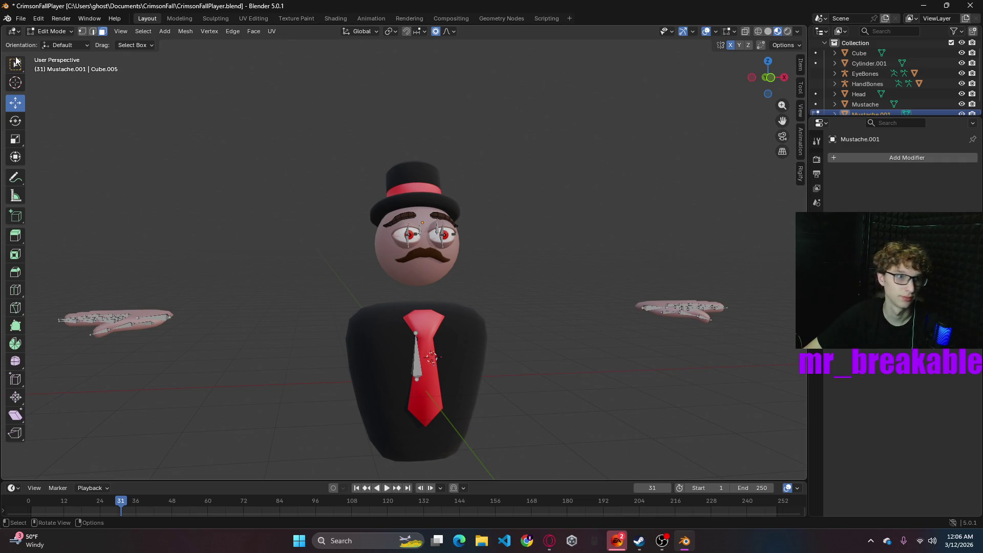
{"action": "key", "text": "Tab"}
{"action": "left_click", "coordinate": [421, 236]}
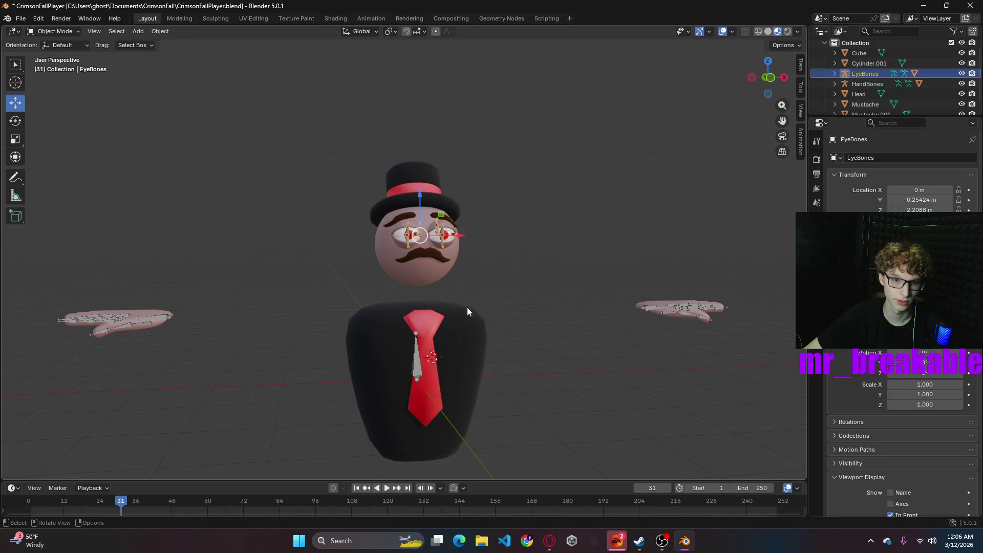
{"action": "left_click", "coordinate": [419, 360], "text": "shift"}
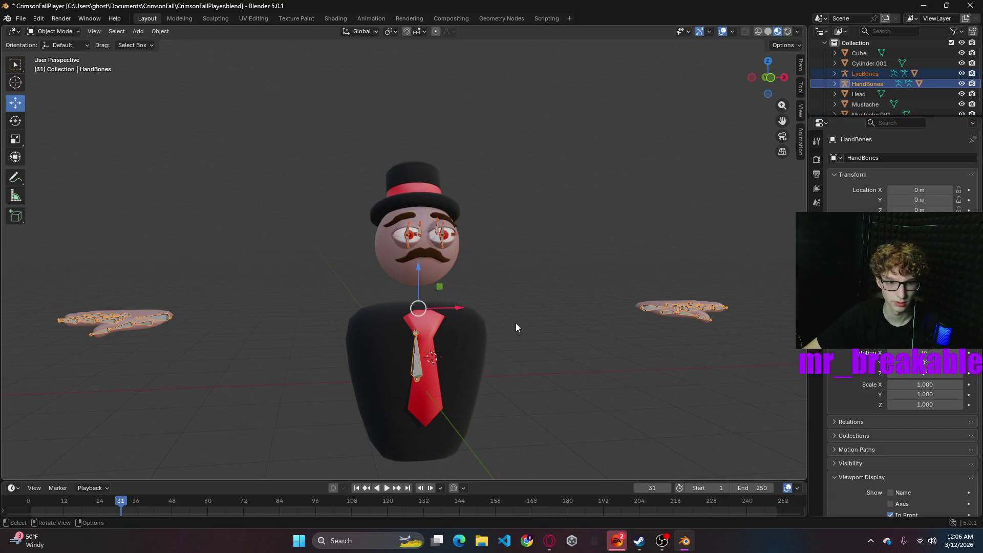
{"action": "right_click", "coordinate": [513, 302]}
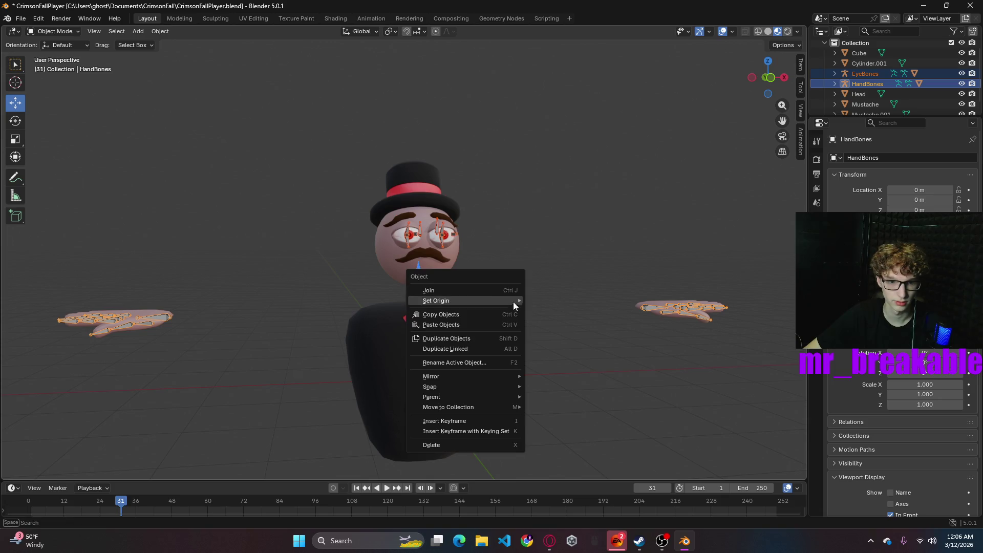
{"action": "left_click", "coordinate": [456, 290]}
{"action": "key", "text": "ctrl+z"}
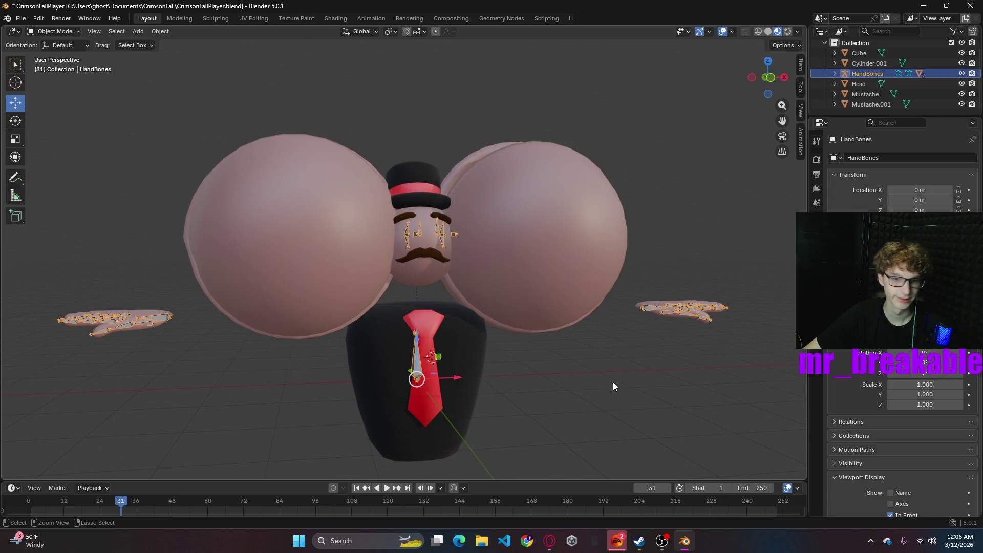
{"action": "middle_click_drag", "start_coordinate": [542, 299], "coordinate": [580, 293]}
{"action": "key", "text": "alt+a"}
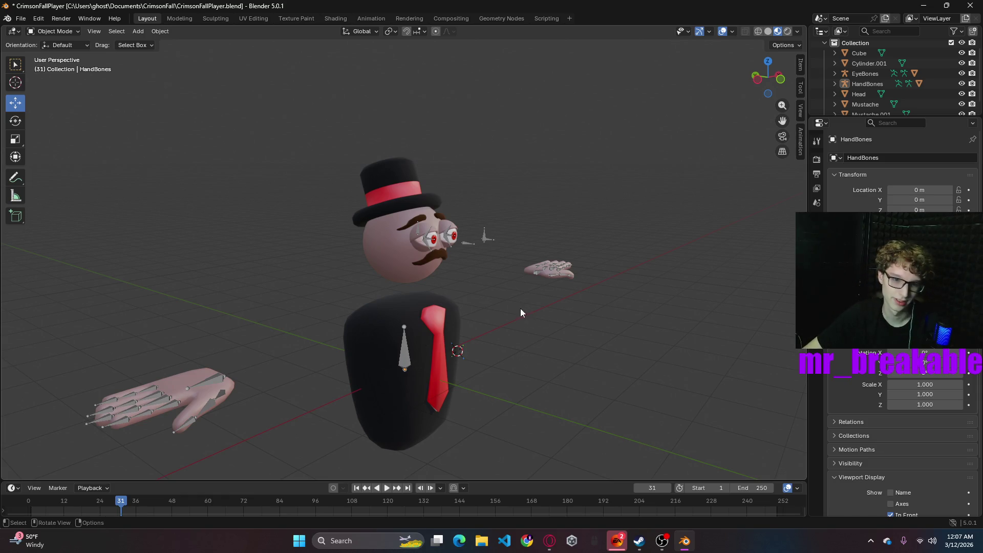
{"action": "middle_click_drag", "start_coordinate": [521, 309], "coordinate": [453, 244]}
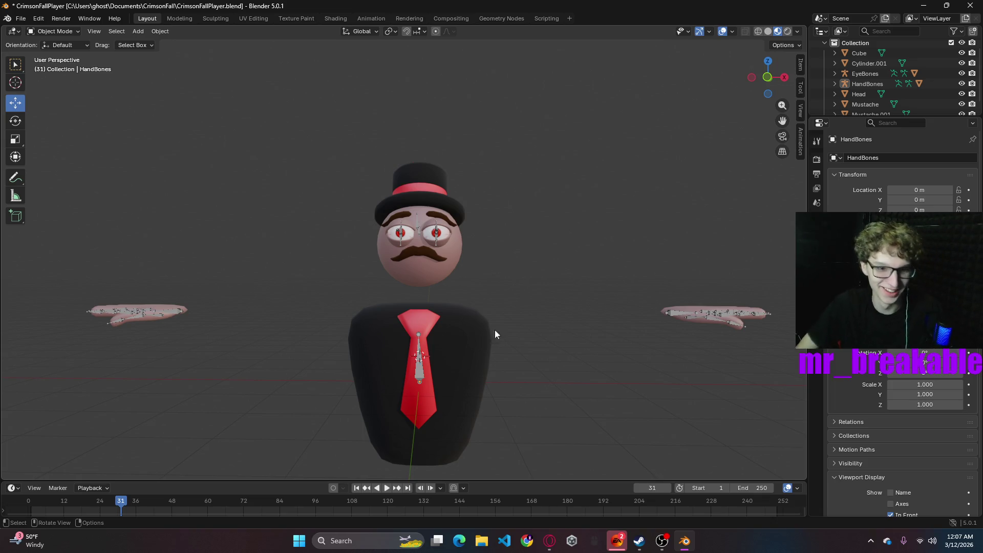
- Save the blend file and select the EyeBones armature
{"action": "key", "text": "ctrl+s"}
{"action": "mouse_move", "coordinate": [567, 279]}
{"action": "middle_mouse_down"}
{"action": "mouse_move", "coordinate": [518, 327]}
{"action": "mouse_move", "coordinate": [315, 251]}
{"action": "mouse_move", "coordinate": [405, 282]}
{"action": "mouse_move", "coordinate": [490, 272]}
{"action": "mouse_move", "coordinate": [492, 292]}
{"action": "mouse_move", "coordinate": [568, 272]}
{"action": "mouse_move", "coordinate": [553, 268]}
{"action": "middle_mouse_up"}
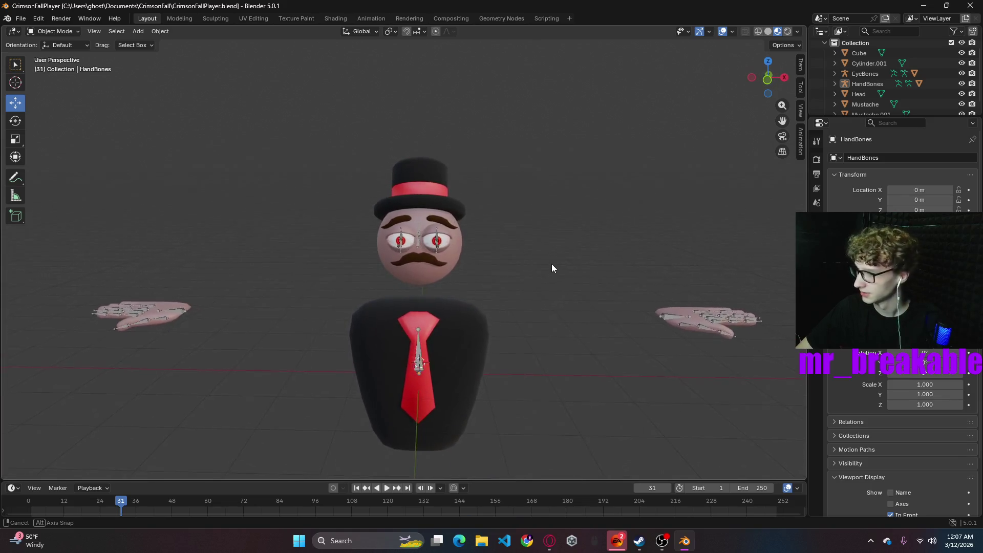
{"action": "scroll", "coordinate": [512, 261], "scroll_direction": "up", "scroll_amount": 3}
{"action": "mouse_move", "coordinate": [493, 256]}
{"action": "middle_mouse_down"}
{"action": "mouse_move", "coordinate": [592, 268]}
{"action": "mouse_move", "coordinate": [514, 241]}
{"action": "middle_mouse_up"}
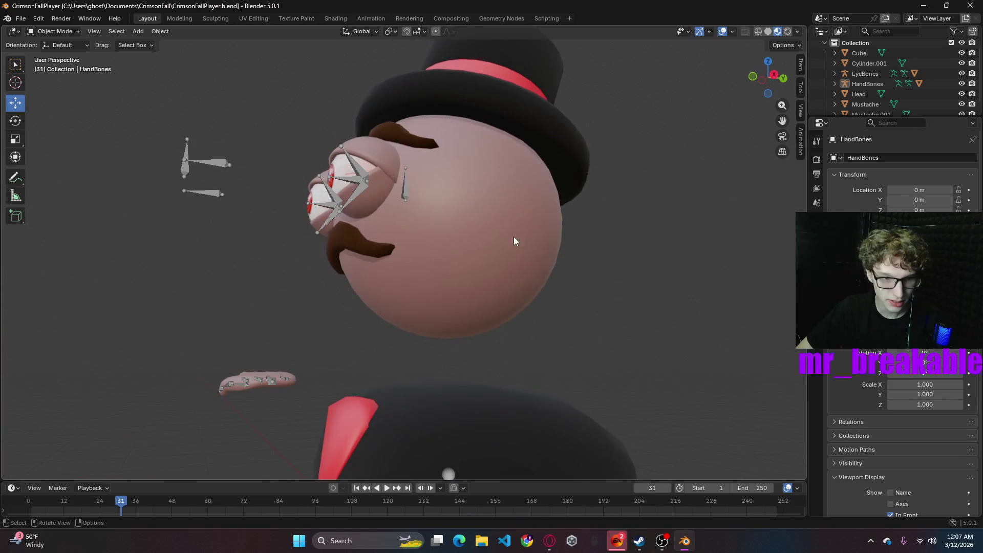
{"action": "left_click", "coordinate": [405, 196]}
- Put EyeBones in Edit Mode, select its Root bone and start renaming it in Bone properties
{"action": "scroll", "coordinate": [533, 243], "scroll_direction": "down", "scroll_amount": 3}
{"action": "scroll", "coordinate": [512, 235], "scroll_direction": "up", "scroll_amount": 3}
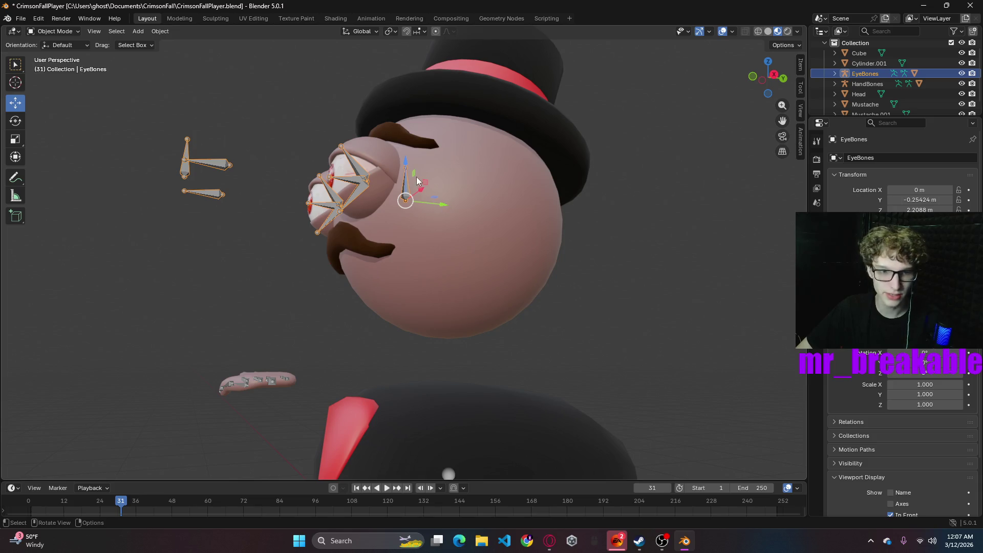
{"action": "left_click", "coordinate": [52, 31]}
{"action": "left_click", "coordinate": [51, 55]}
{"action": "left_click", "coordinate": [403, 191]}
{"action": "left_click", "coordinate": [817, 302]}
{"action": "left_click", "coordinate": [859, 158]}
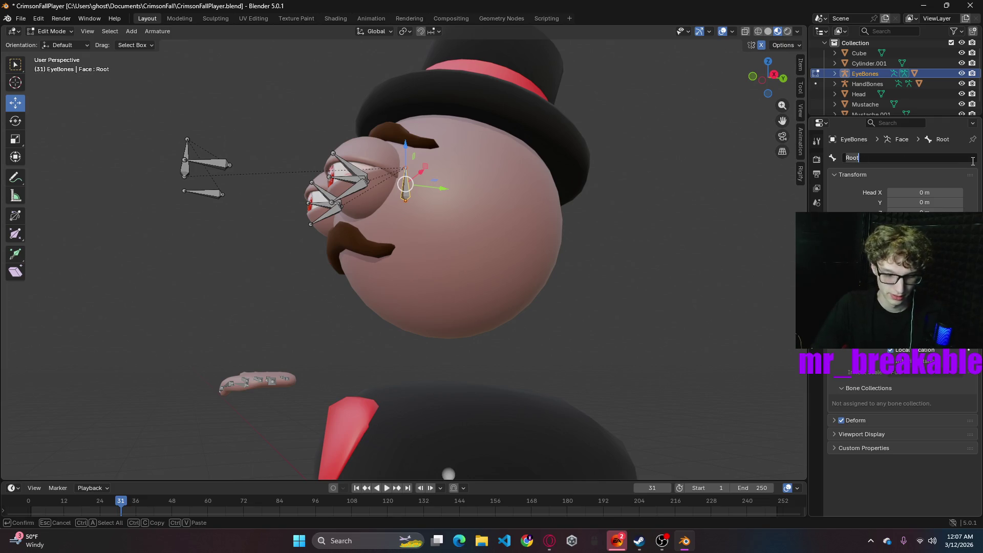
- Rename the eye rig's Root bone to 'head'
{"action": "type", "text": "head"}
{"action": "left_click", "coordinate": [651, 278]}
{"action": "middle_click_drag", "start_coordinate": [536, 234], "coordinate": [645, 287]}
{"action": "key", "text": "ctrl+z"}
{"action": "left_click", "coordinate": [625, 278]}
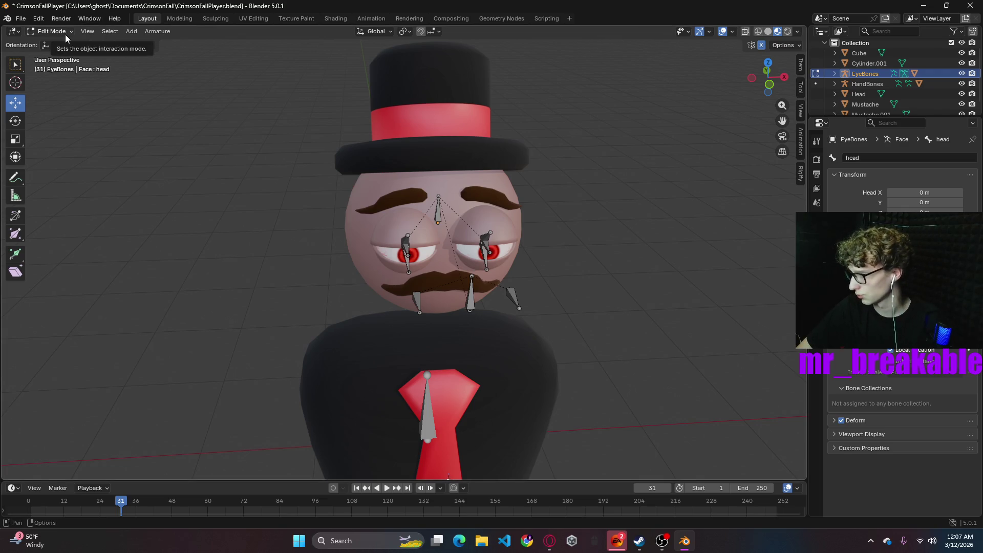
- Return to Object Mode, select the Head object and bring up its object menu
{"action": "mouse_move", "coordinate": [512, 184]}
{"action": "middle_mouse_down"}
{"action": "mouse_move", "coordinate": [614, 185]}
{"action": "mouse_move", "coordinate": [536, 189]}
{"action": "mouse_move", "coordinate": [537, 201]}
{"action": "mouse_move", "coordinate": [293, 195]}
{"action": "middle_mouse_up"}
{"action": "left_click", "coordinate": [51, 31]}
{"action": "left_click", "coordinate": [51, 42]}
{"action": "mouse_move", "coordinate": [572, 278]}
{"action": "middle_mouse_down"}
{"action": "mouse_move", "coordinate": [589, 256]}
{"action": "mouse_move", "coordinate": [512, 230]}
{"action": "middle_mouse_up"}
{"action": "left_click", "coordinate": [508, 222]}
{"action": "right_click", "coordinate": [563, 271]}
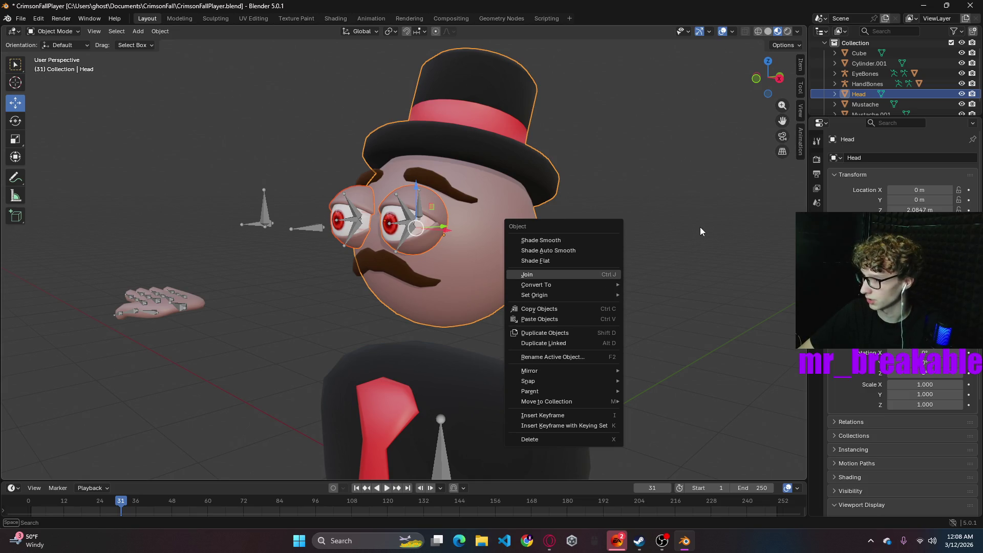
- Select EyeBones and HandBones, clear their parent with Clear and Keep Transformation, then reselect EyeBones
{"action": "left_click", "coordinate": [722, 246]}
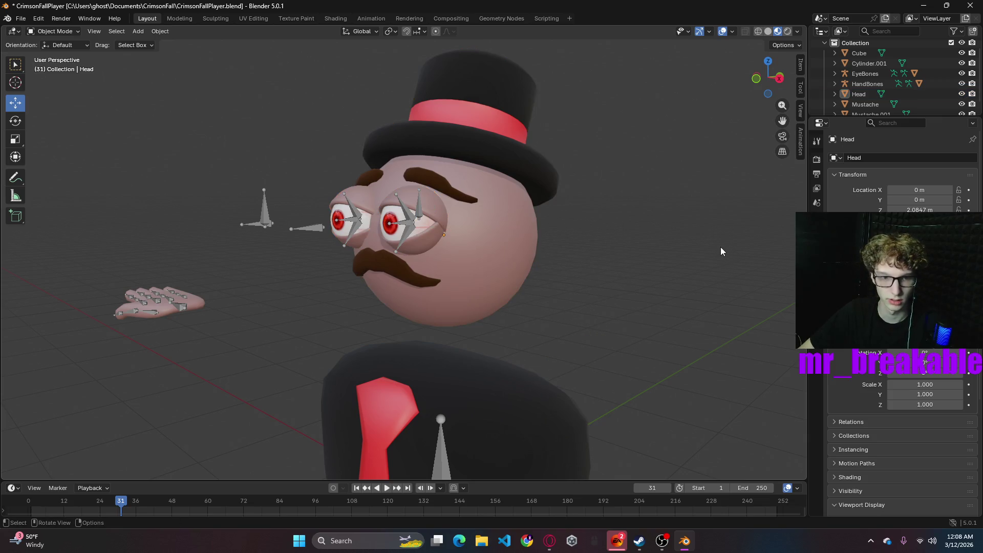
{"action": "scroll", "coordinate": [651, 281], "scroll_direction": "down", "scroll_amount": 3}
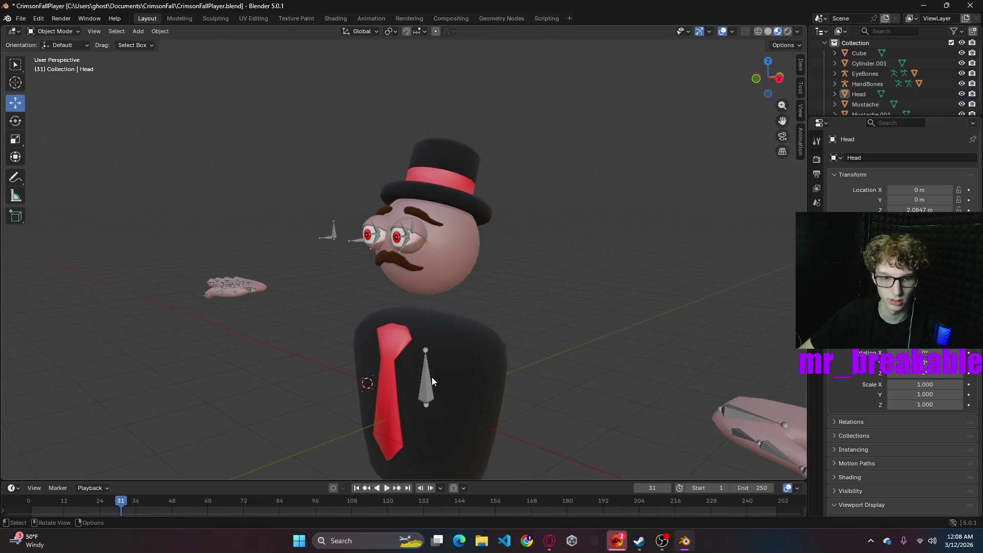
{"action": "left_click", "coordinate": [410, 241]}
{"action": "left_click", "coordinate": [438, 404], "text": "shift"}
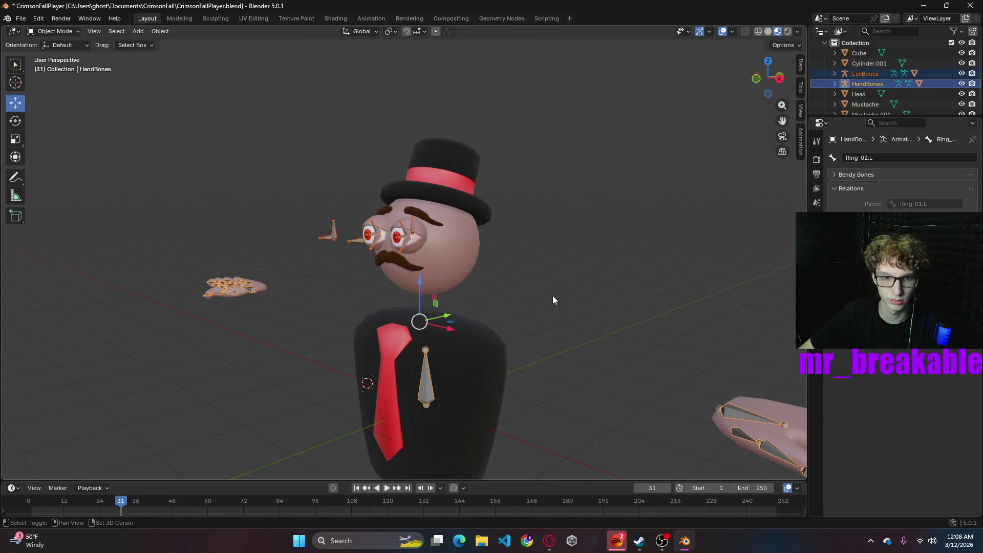
{"action": "right_click", "coordinate": [600, 308]}
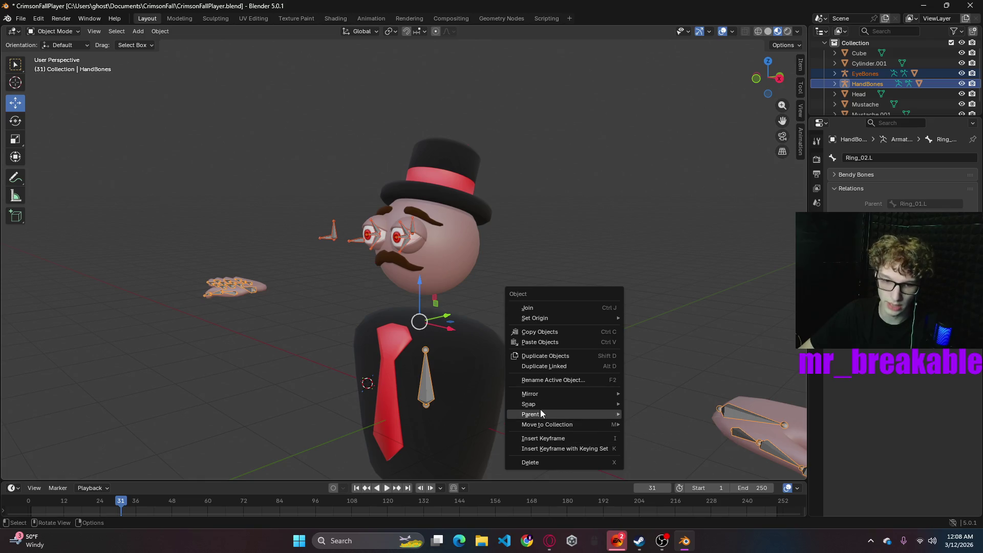
{"action": "mouse_move", "coordinate": [561, 414]}
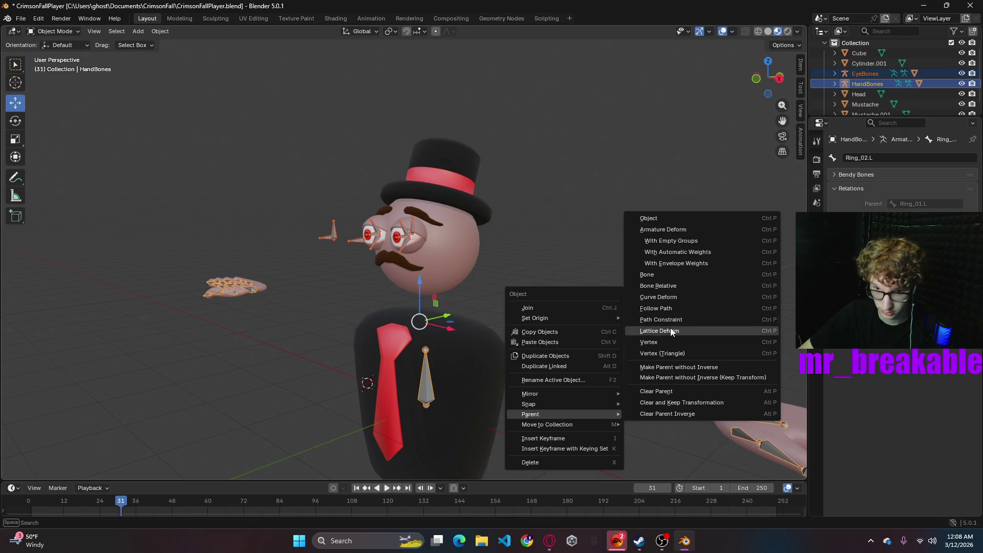
{"action": "left_click", "coordinate": [702, 408]}
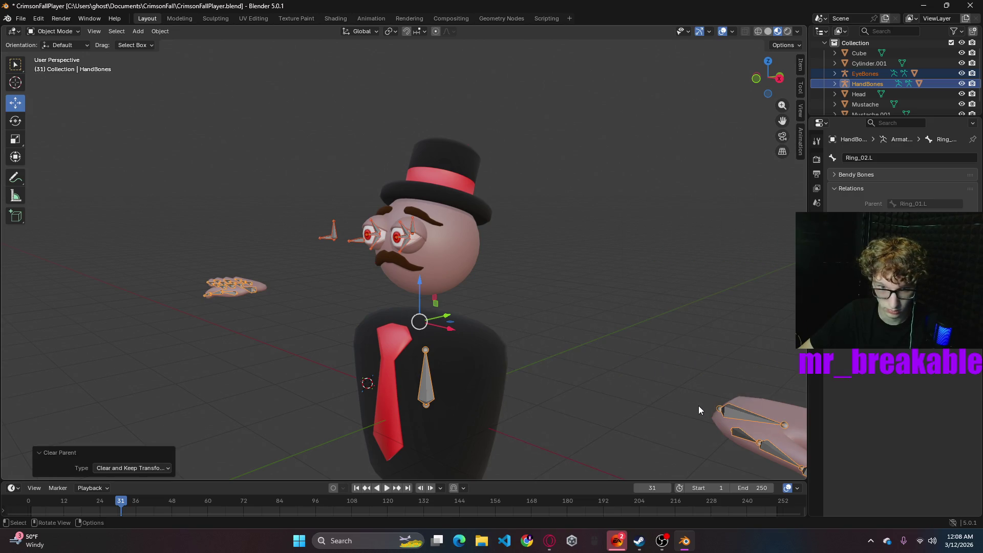
{"action": "left_click", "coordinate": [624, 318]}
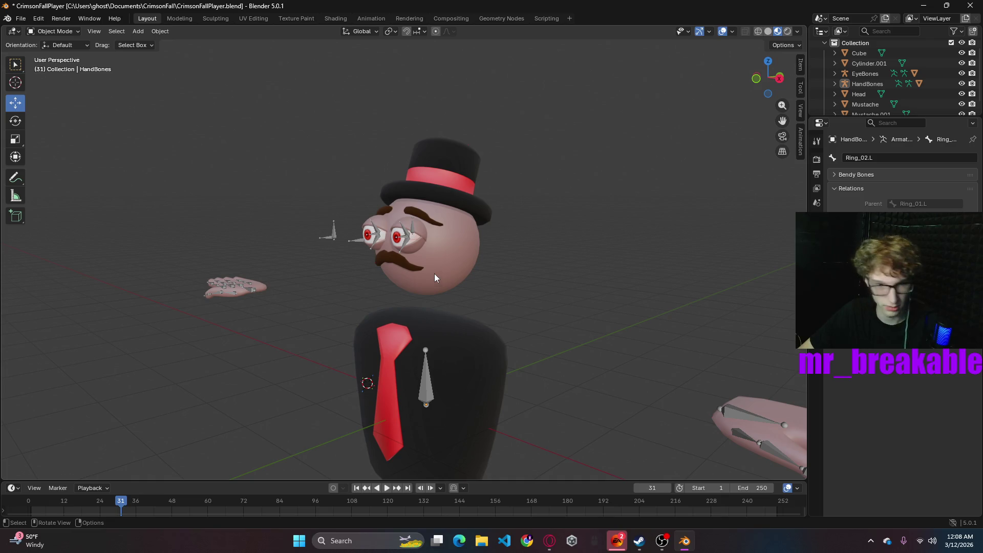
{"action": "left_click", "coordinate": [412, 232]}
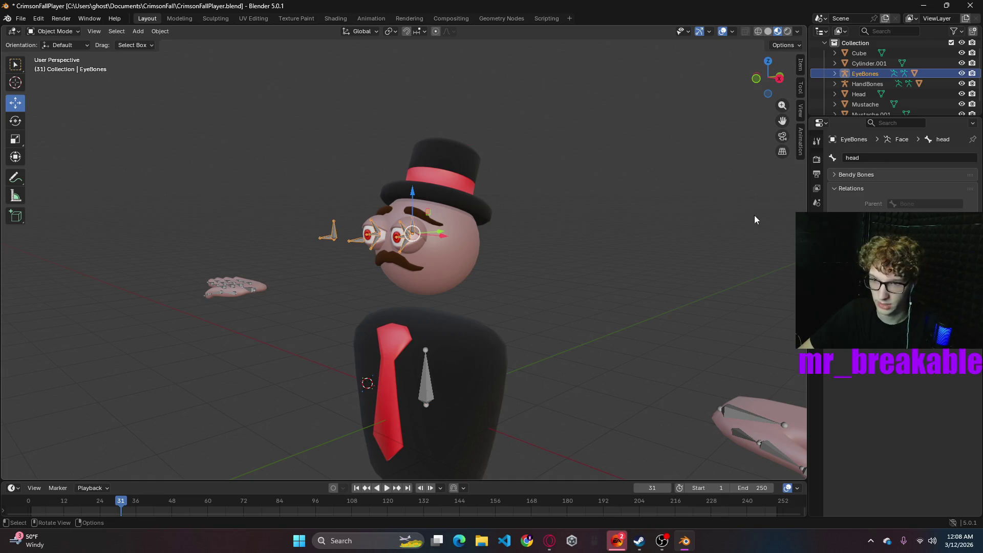
- Rename the eye rig's bone to 'Head', then select HandBones with EyeBones active
{"action": "left_click", "coordinate": [860, 158]}
{"action": "type", "text": "Head"}
{"action": "key", "text": "Return"}
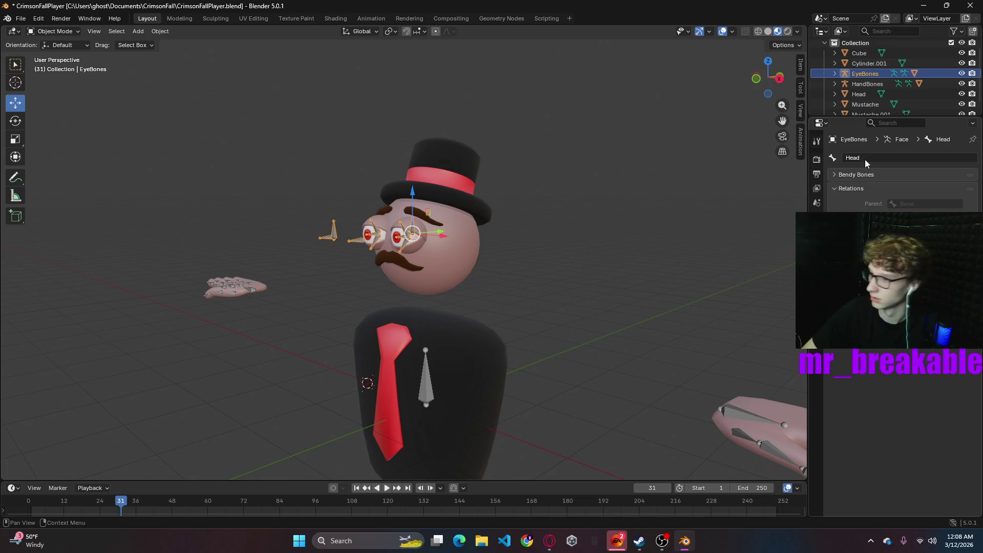
{"action": "left_click", "coordinate": [428, 376]}
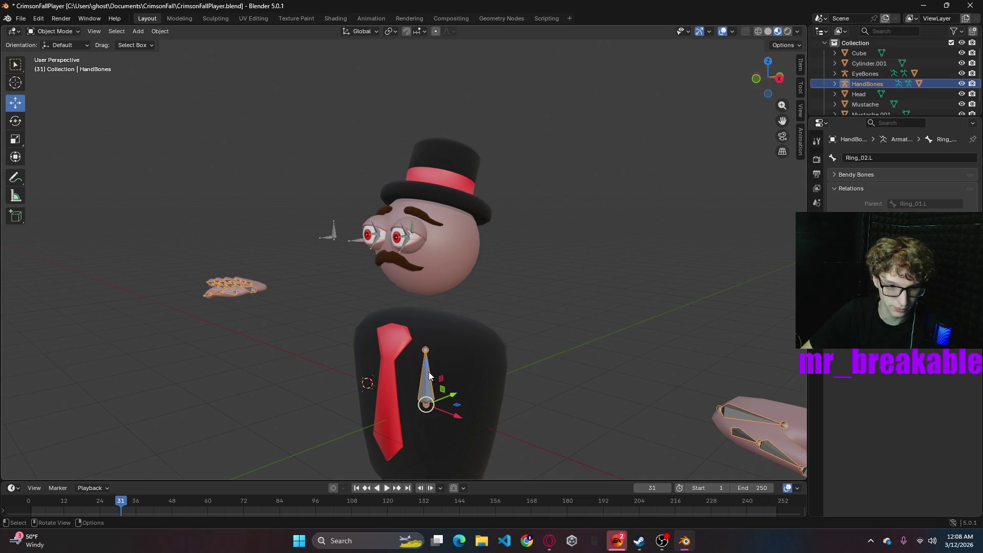
{"action": "left_click", "coordinate": [415, 231], "text": "shift"}
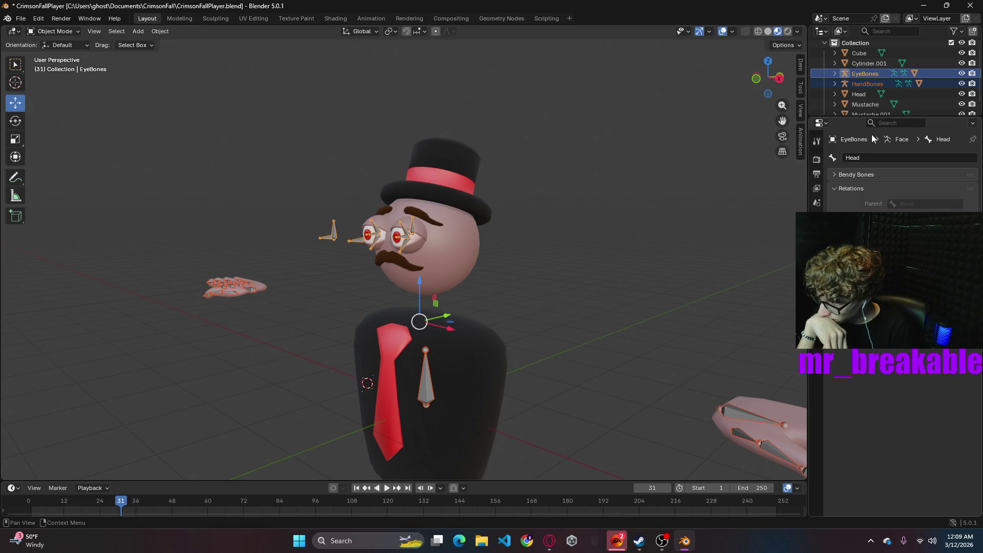
- Switch through Pose Mode into Edit Mode with the eye Head bone active
{"action": "left_click", "coordinate": [70, 32]}
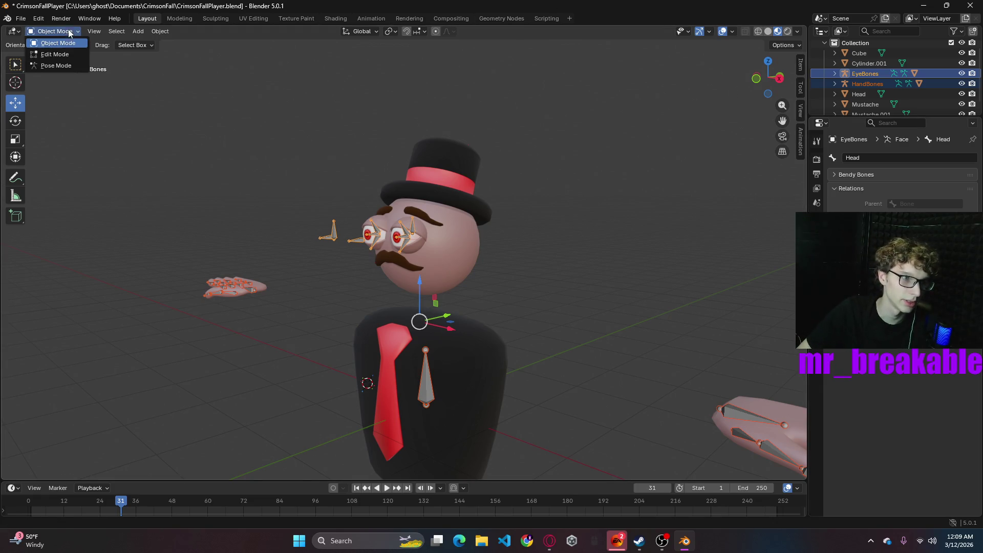
{"action": "left_click", "coordinate": [59, 66]}
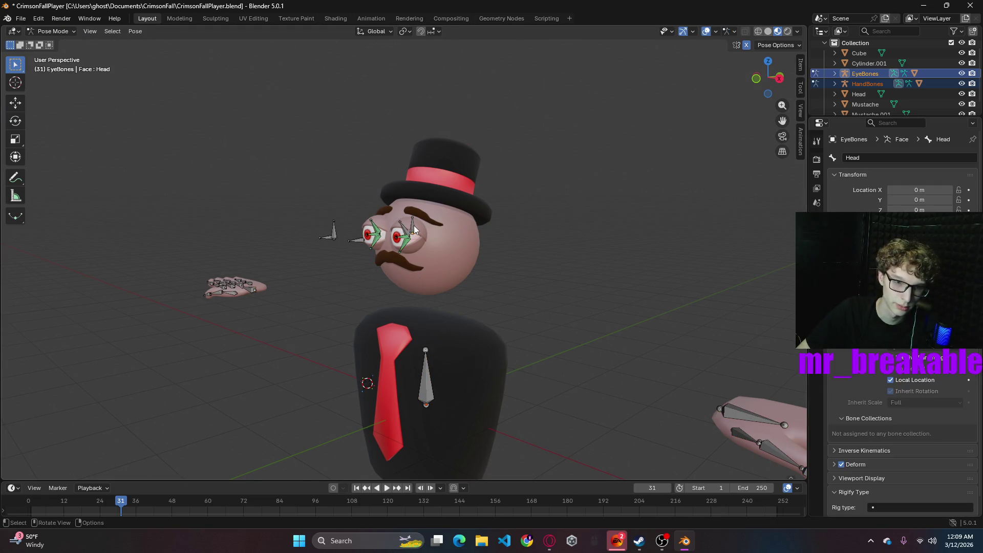
{"action": "left_click", "coordinate": [430, 389]}
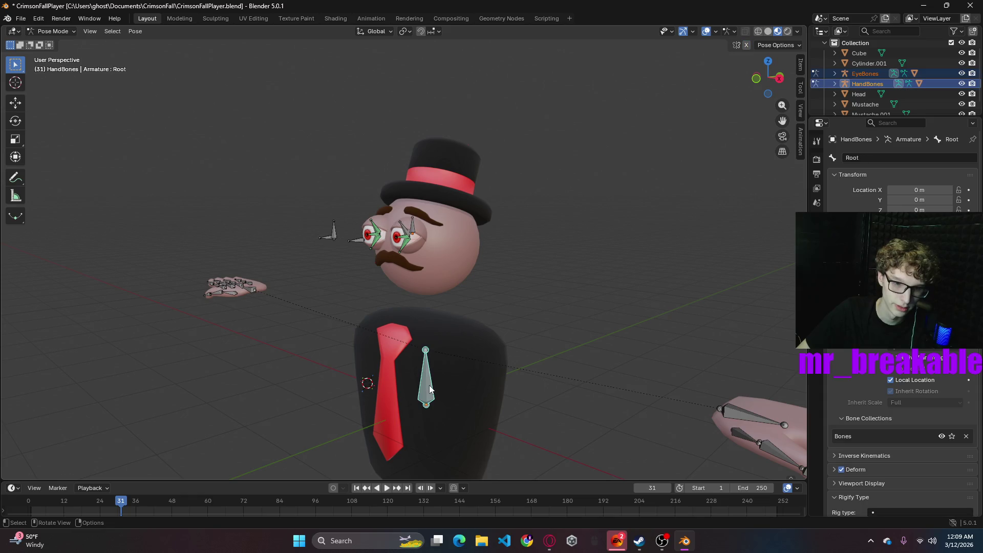
{"action": "left_click", "coordinate": [414, 232]}
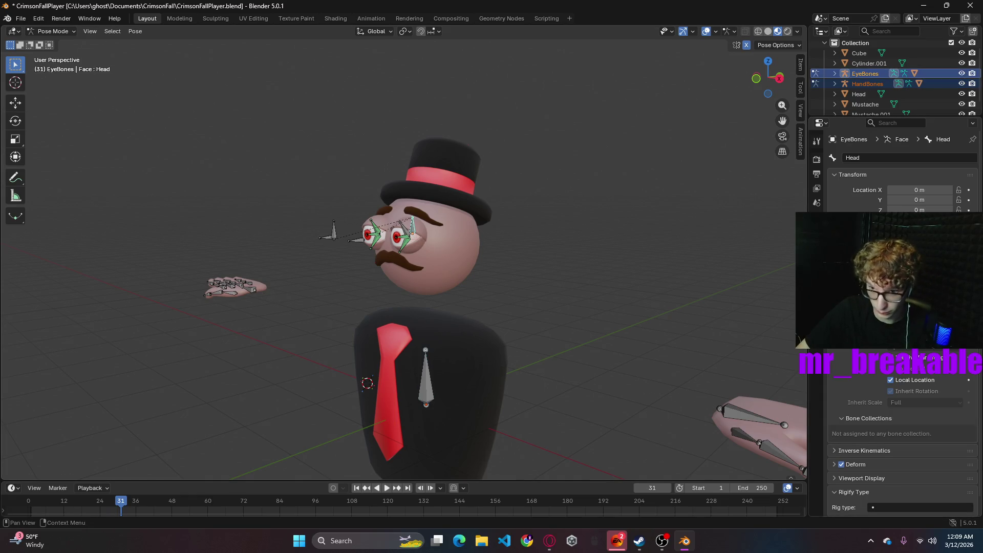
{"action": "left_click", "coordinate": [51, 32]}
{"action": "left_click", "coordinate": [50, 54]}
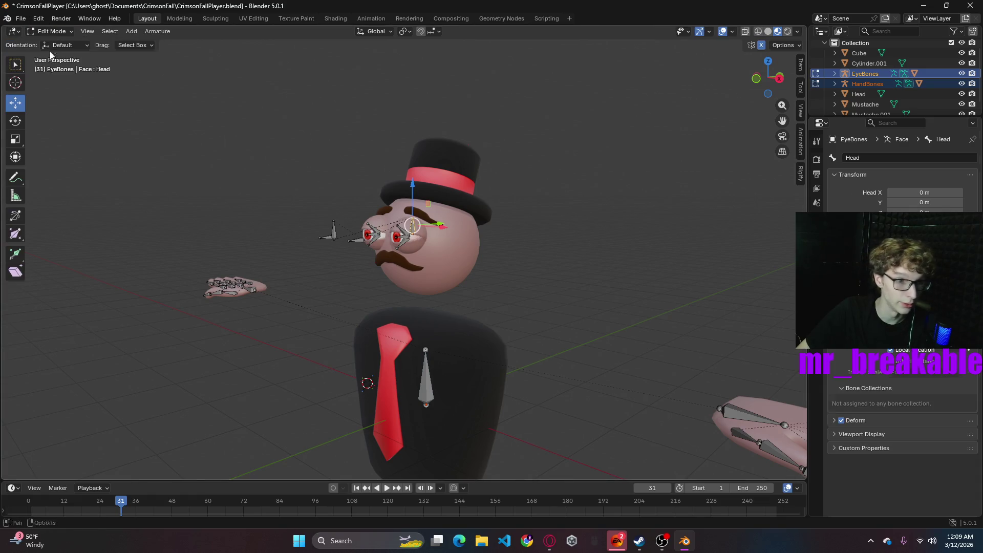
- Try picking the tie bone as the Head bone's parent, then return to Object Mode
{"action": "left_click", "coordinate": [427, 388]}
{"action": "key", "text": "ctrl+z"}
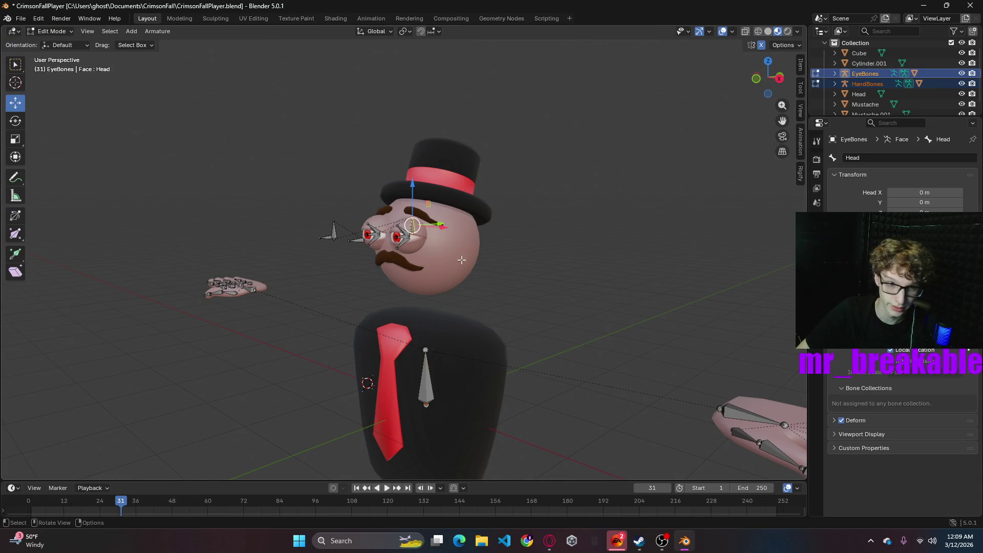
{"action": "key", "text": "e"}
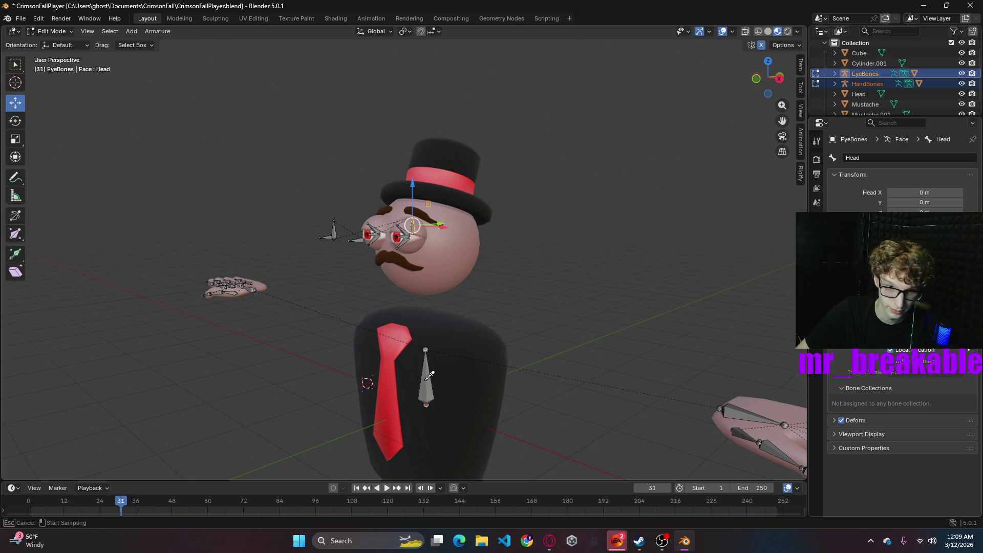
{"action": "left_click", "coordinate": [429, 376]}
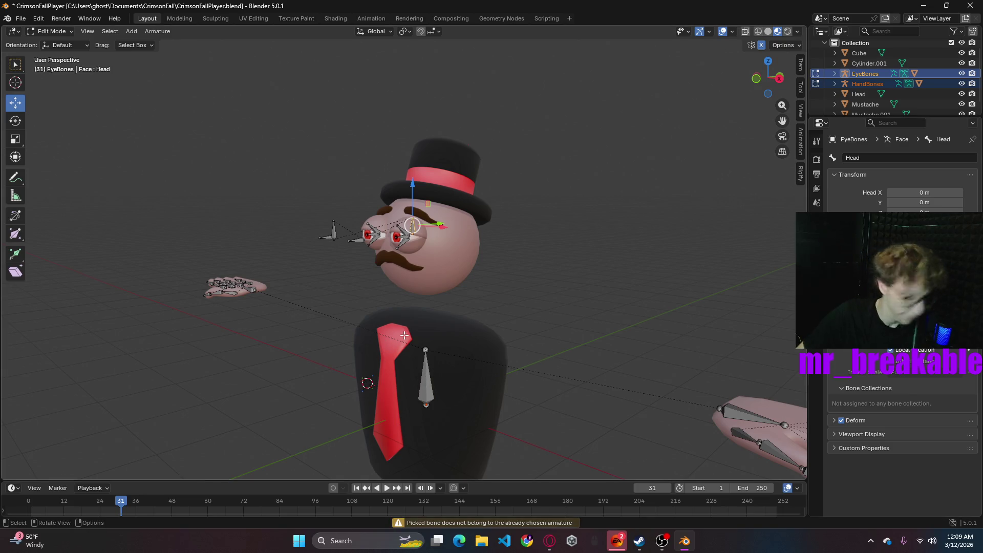
{"action": "left_click", "coordinate": [49, 31]}
{"action": "left_click", "coordinate": [57, 41]}
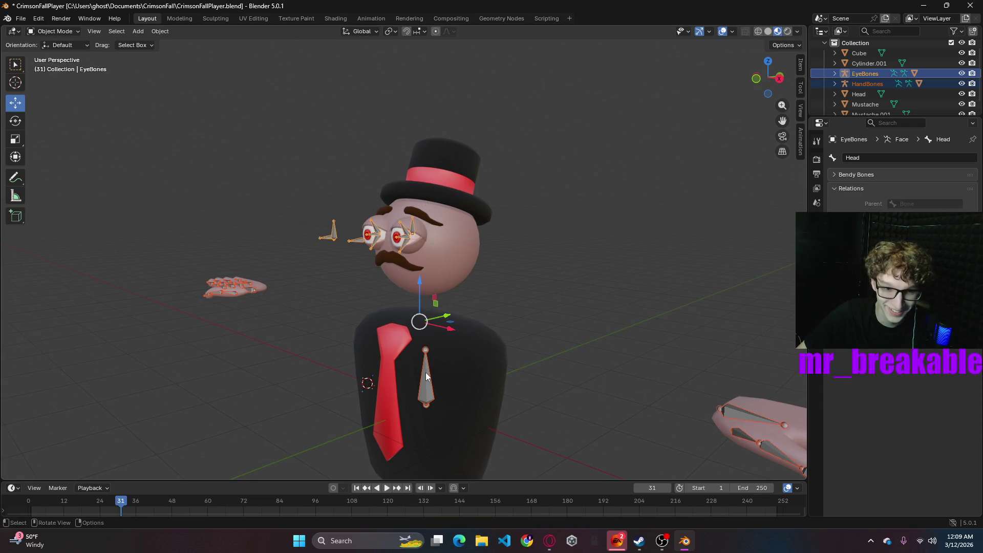
{"action": "left_click", "coordinate": [589, 378]}
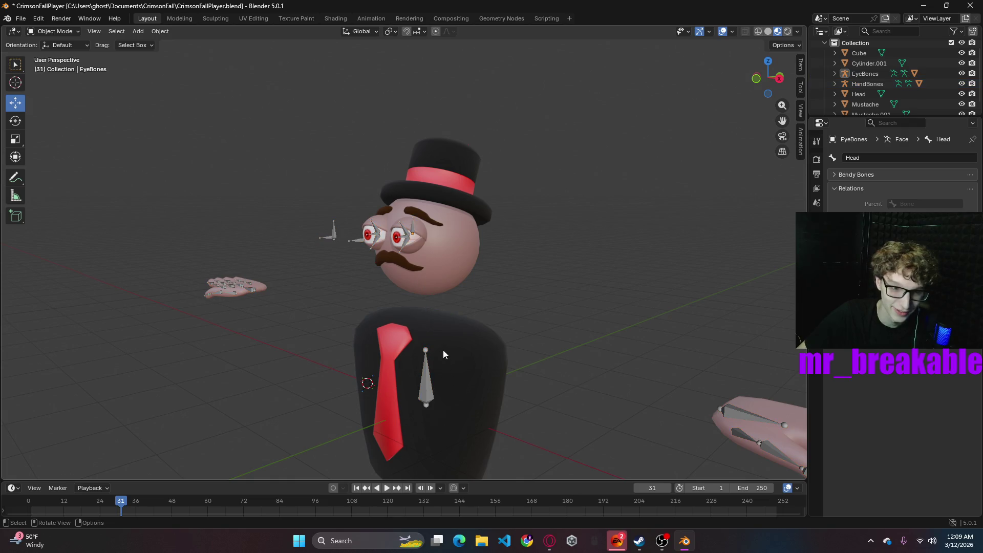
{"action": "left_click", "coordinate": [412, 235]}
{"action": "left_click", "coordinate": [438, 374], "text": "shift"}
{"action": "right_click", "coordinate": [522, 290]}
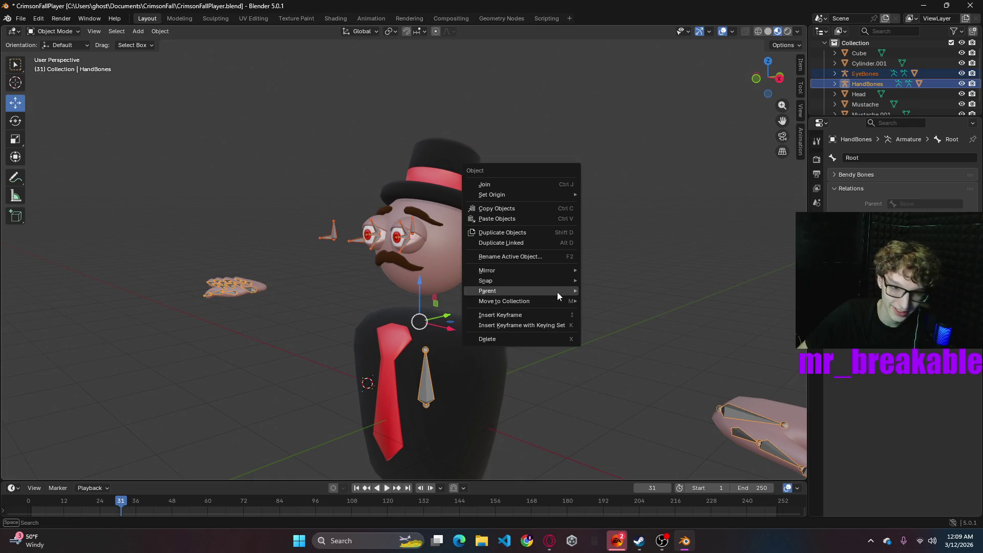
{"action": "mouse_move", "coordinate": [514, 289]}
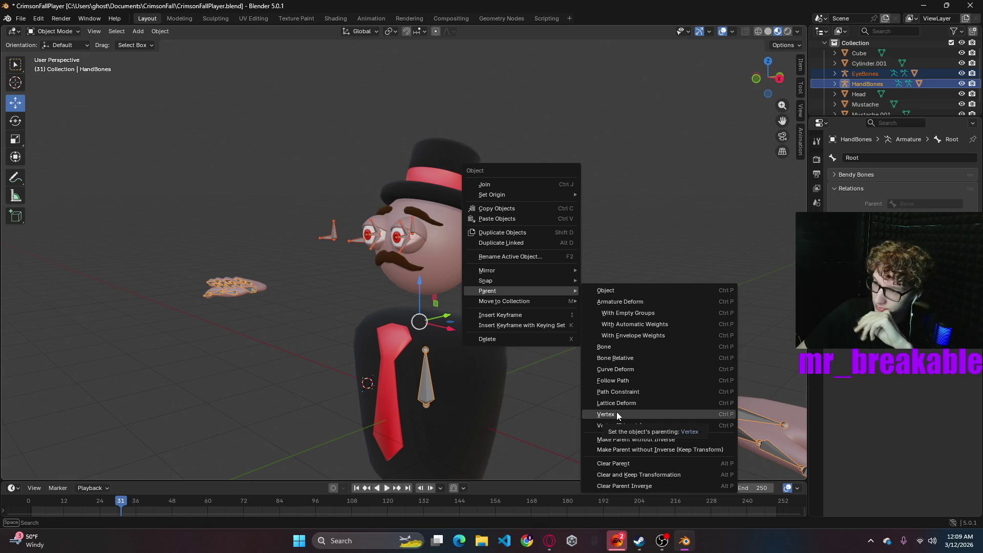
{"action": "left_click", "coordinate": [416, 385]}
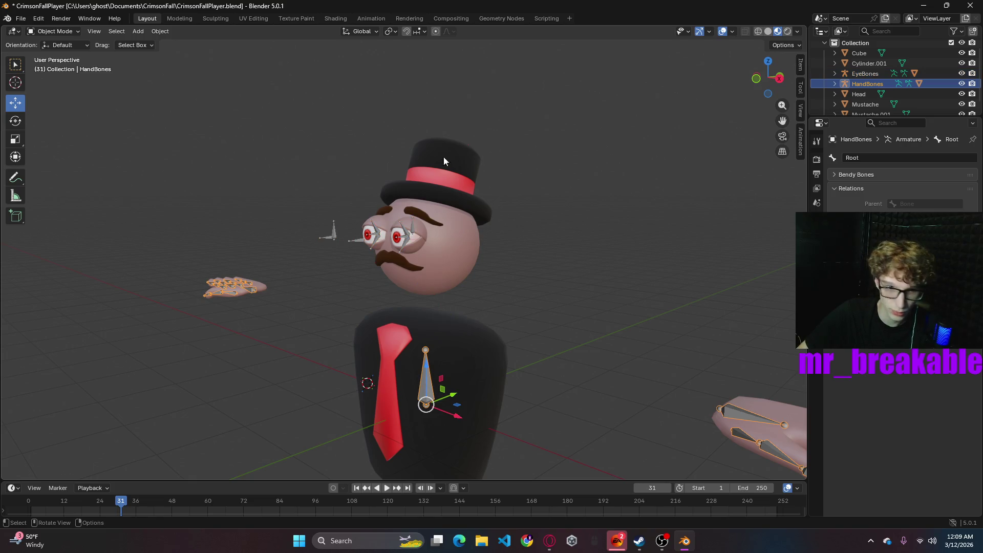
{"action": "left_click", "coordinate": [418, 237]}
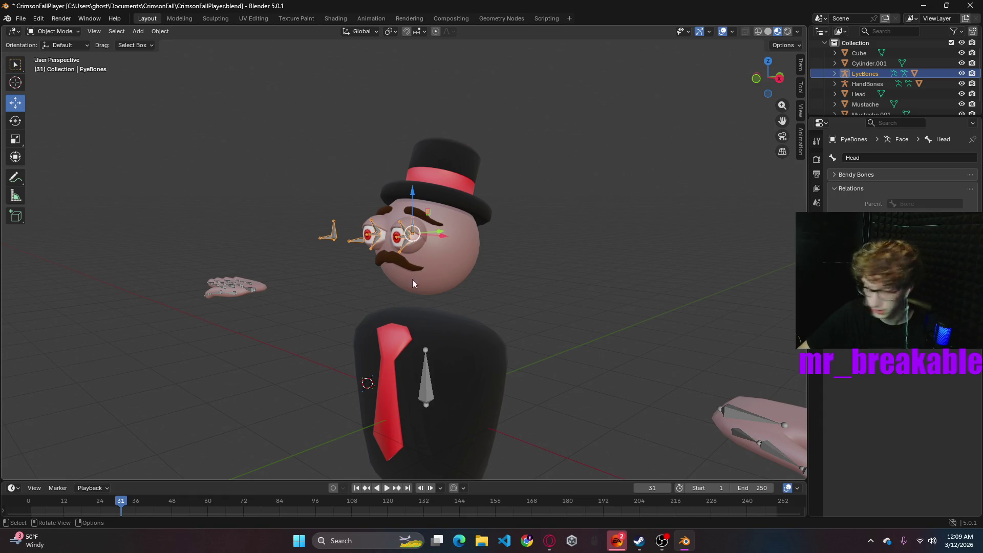
{"action": "left_click", "coordinate": [425, 382]}
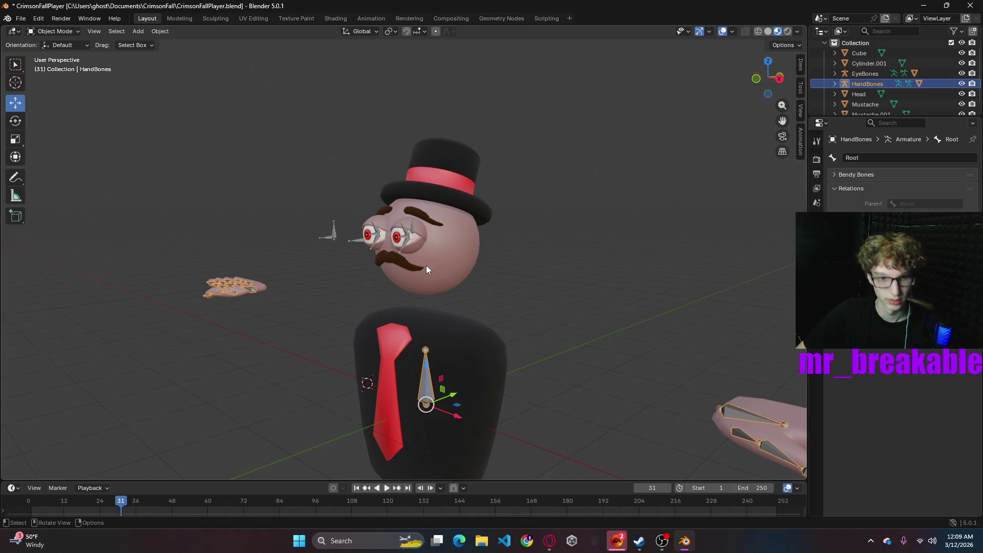
{"action": "left_click", "coordinate": [414, 236], "text": "shift"}
{"action": "right_click", "coordinate": [484, 266]}
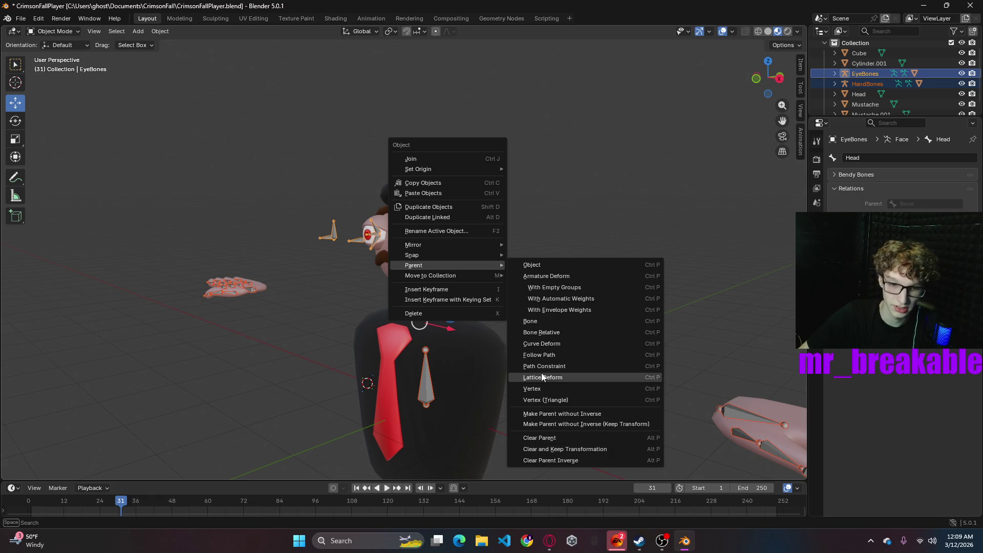
{"action": "left_click", "coordinate": [548, 323]}
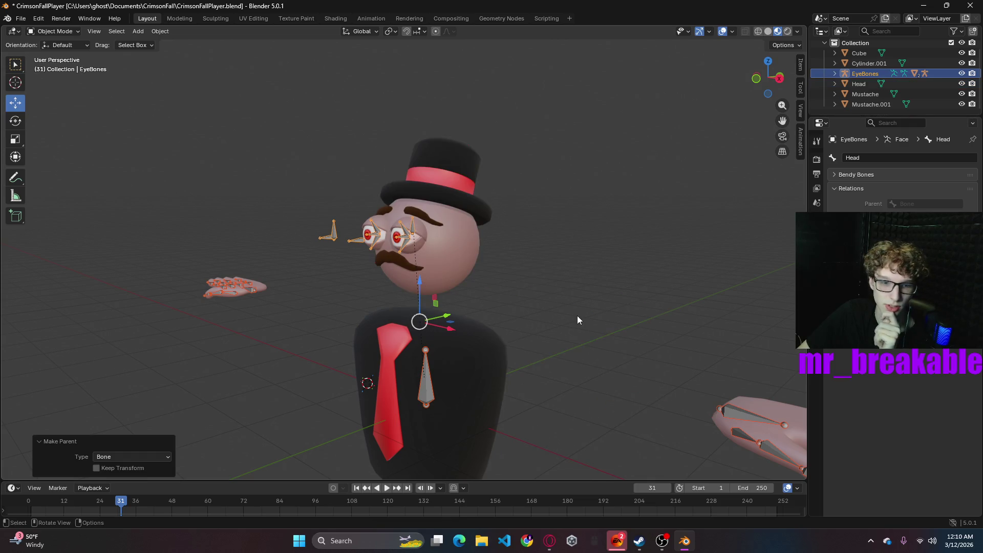
{"action": "key", "text": "ctrl+z"}
{"action": "key", "text": "ctrl+z"}
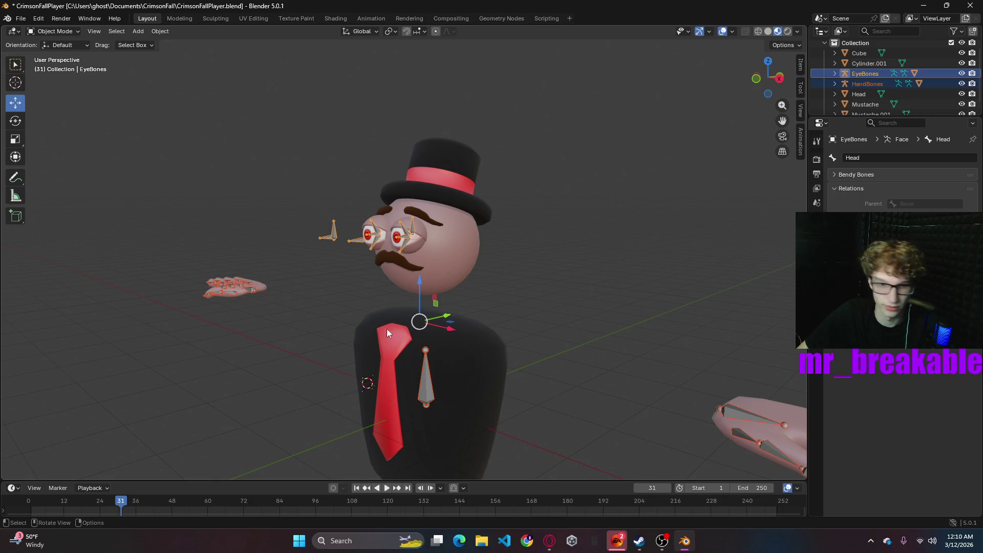
- Parent EyeBones to the HandBones Root bone from the object menu
{"action": "left_click", "coordinate": [431, 382], "text": "shift"}
{"action": "right_click", "coordinate": [553, 320], "text": "shift"}
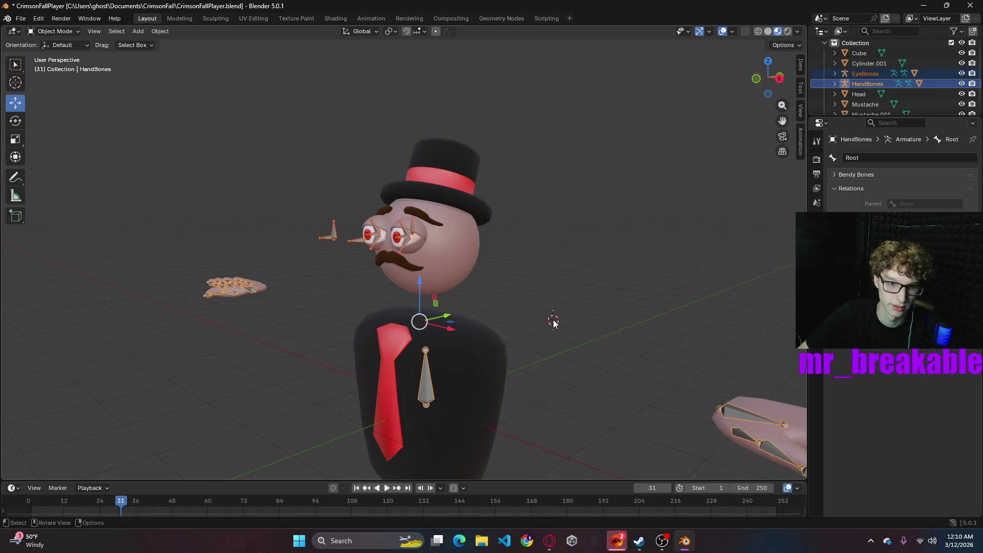
{"action": "right_click", "coordinate": [523, 301]}
{"action": "mouse_move", "coordinate": [467, 293]}
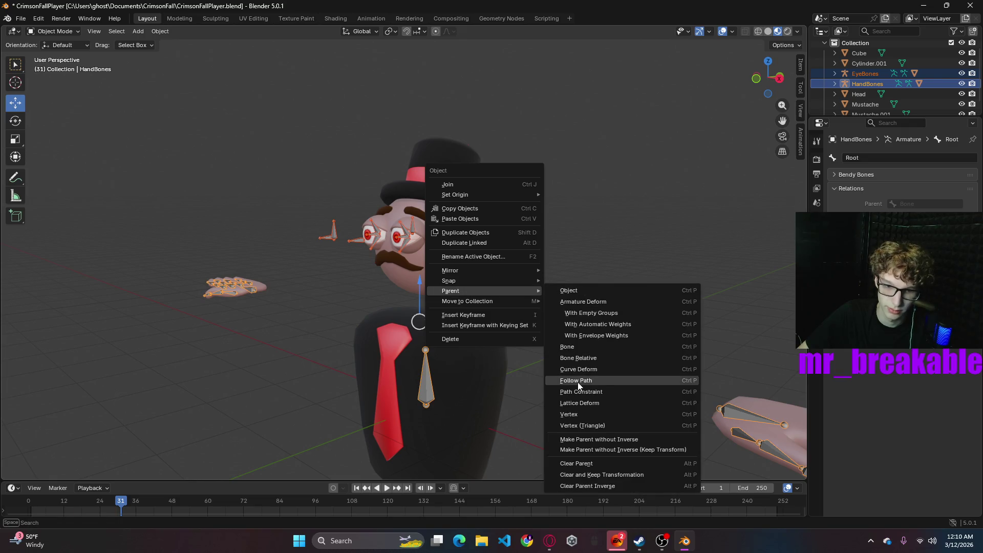
{"action": "left_click", "coordinate": [582, 348]}
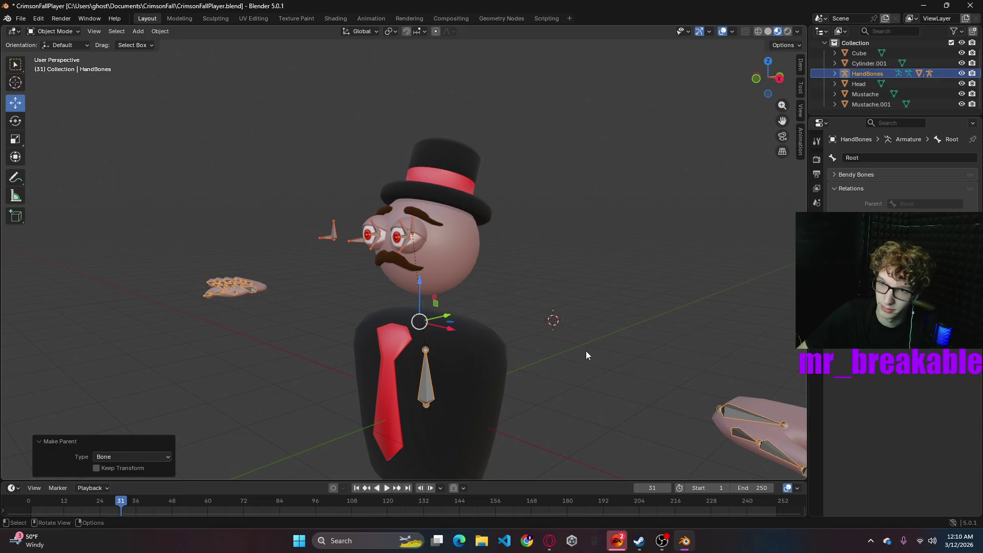
- Expand HandBones in the outliner, reselect the eye armature and bring up the object menu
{"action": "left_click", "coordinate": [586, 354]}
{"action": "left_click", "coordinate": [835, 73]}
{"action": "scroll", "coordinate": [853, 96], "scroll_direction": "down", "scroll_amount": 3}
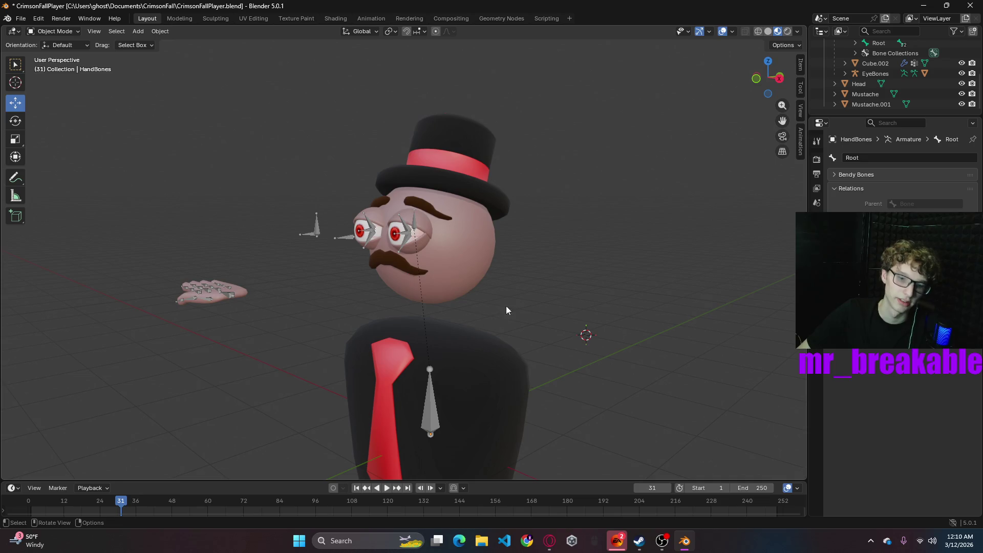
{"action": "middle_click_drag", "start_coordinate": [610, 277], "coordinate": [564, 256]}
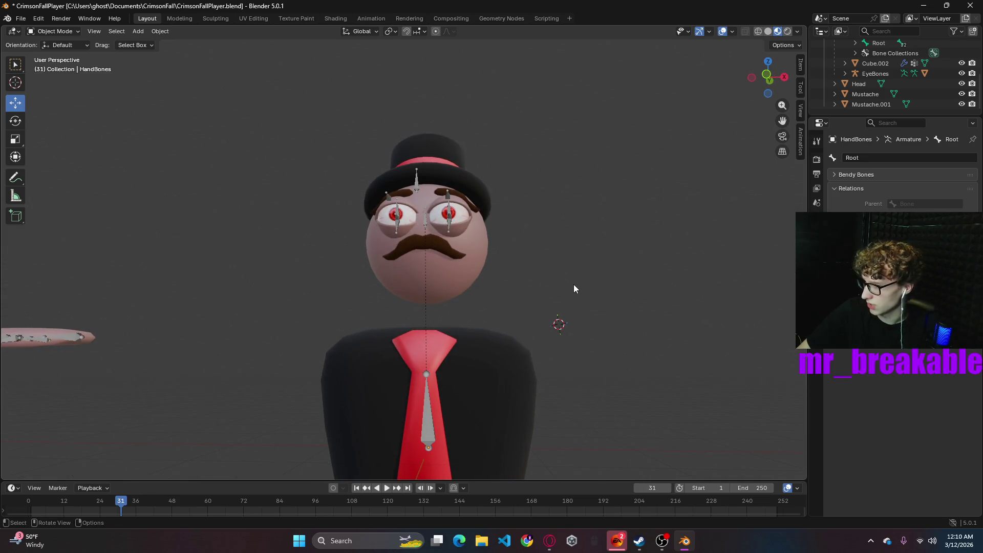
{"action": "middle_click_drag", "start_coordinate": [662, 300], "coordinate": [602, 285]}
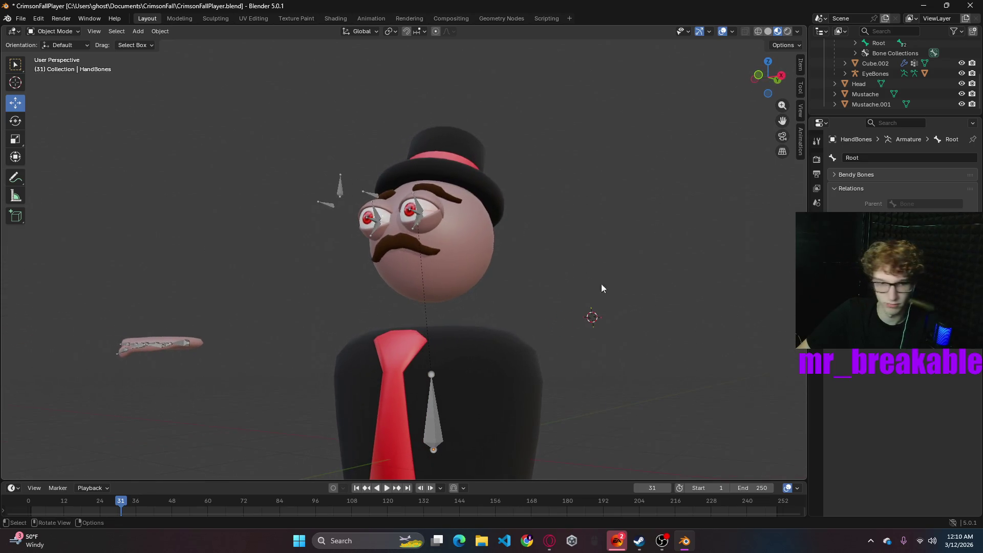
{"action": "left_click", "coordinate": [417, 217], "text": "shift"}
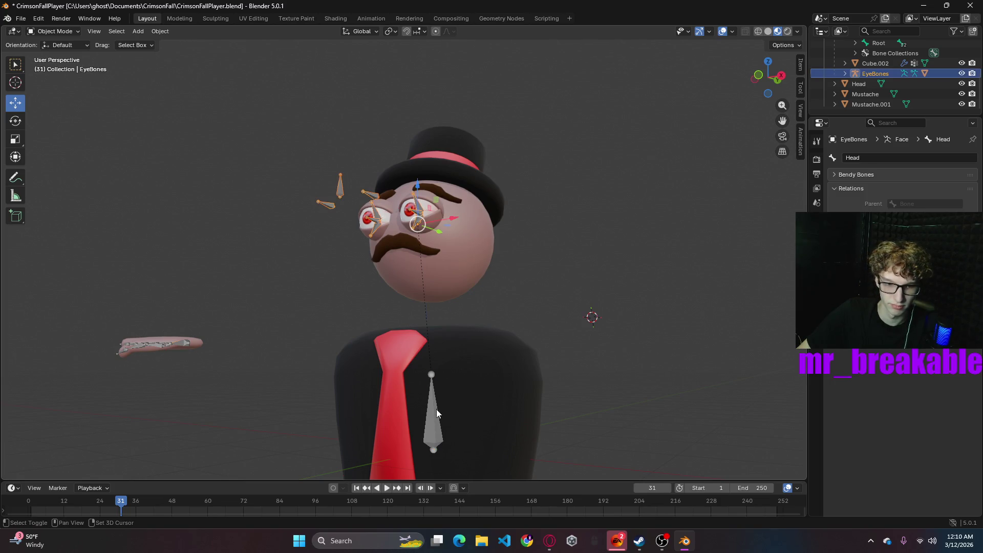
{"action": "right_click", "coordinate": [459, 375]}
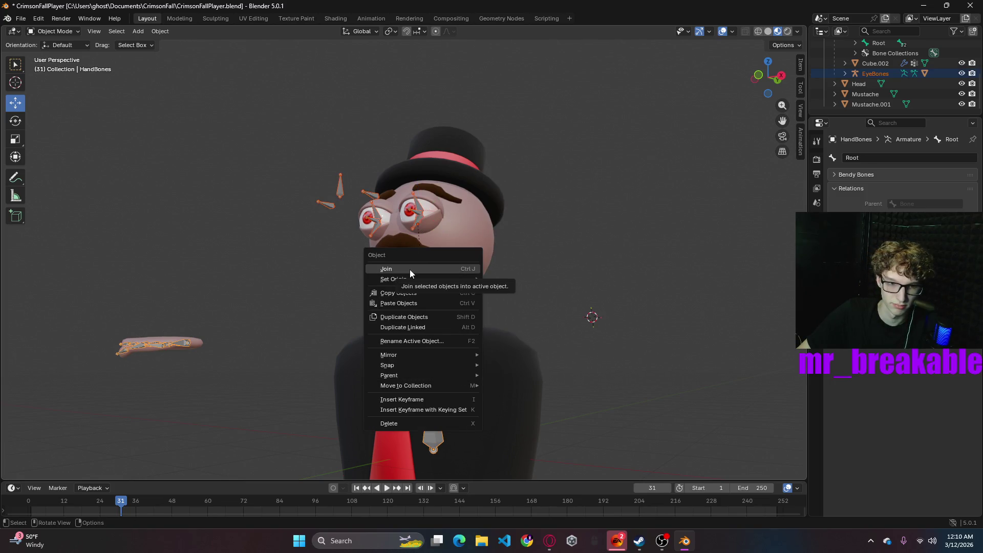
- Try joining the armatures, undo it, then clear their parent keeping transforms
{"action": "left_click", "coordinate": [410, 269]}
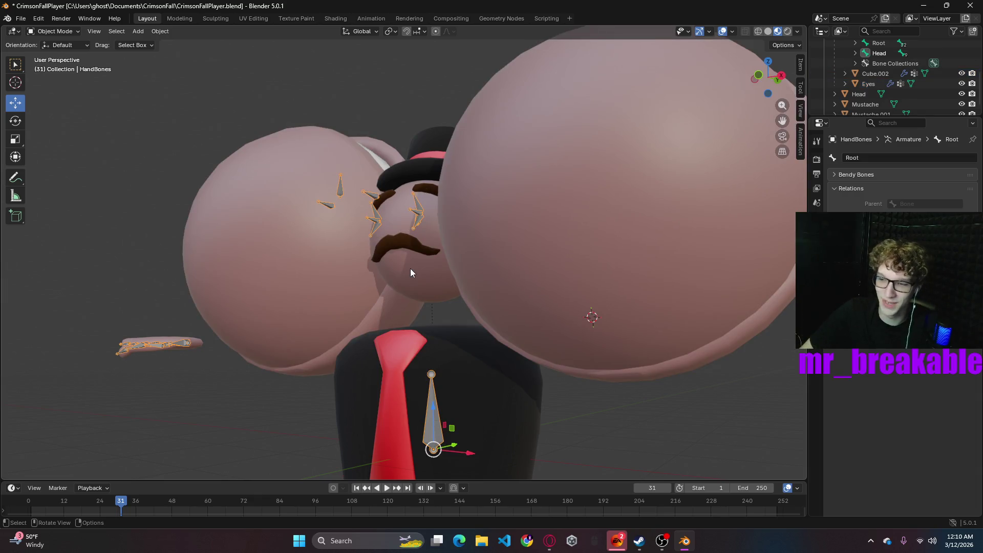
{"action": "key", "text": "ctrl+z"}
{"action": "key", "text": "ctrl+z"}
{"action": "key", "text": "ctrl+z"}
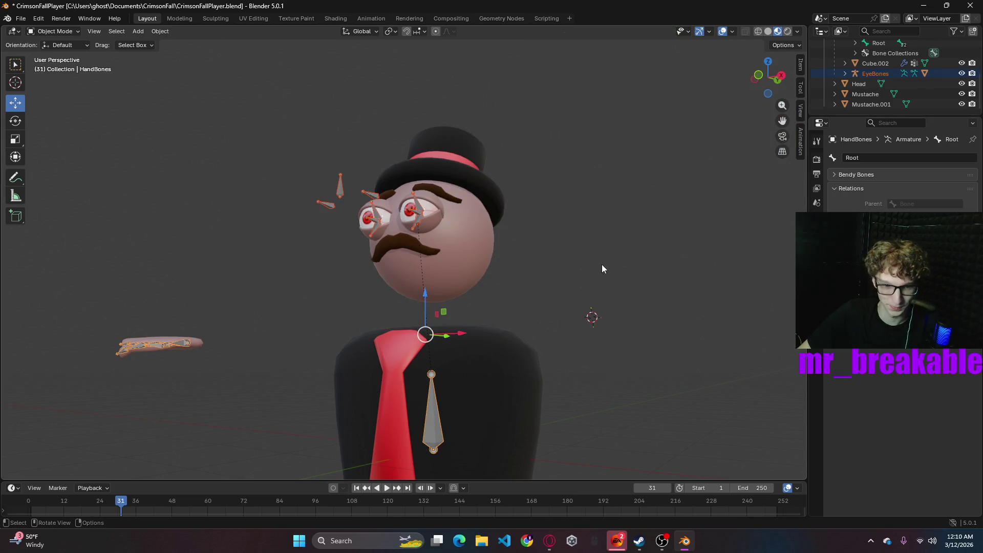
{"action": "right_click", "coordinate": [435, 408]}
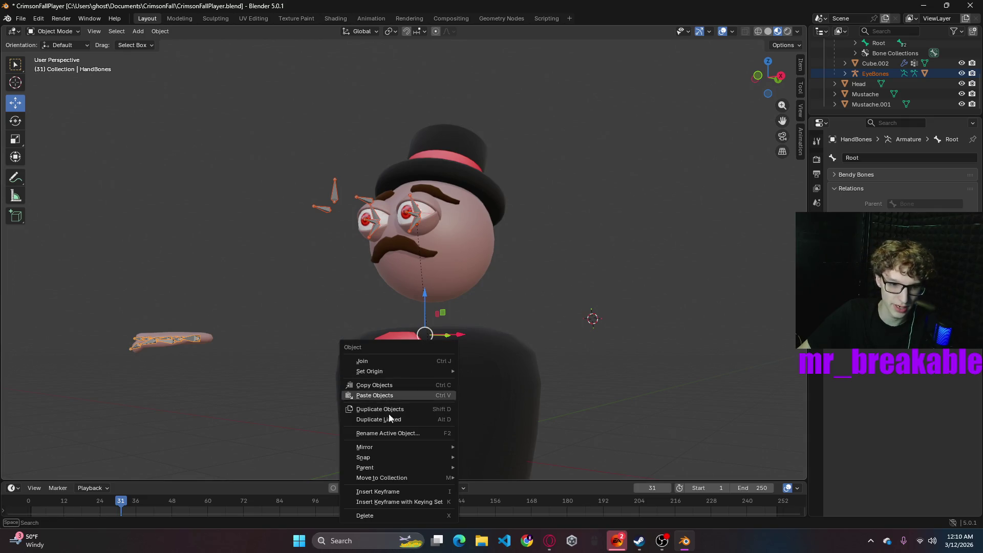
{"action": "mouse_move", "coordinate": [385, 467]}
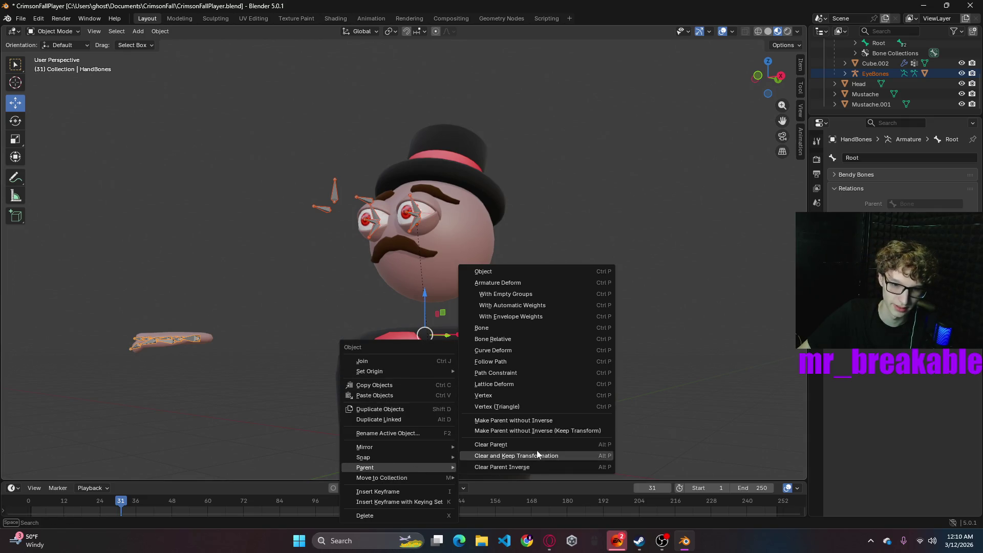
{"action": "left_click", "coordinate": [517, 444]}
{"action": "left_click", "coordinate": [677, 282]}
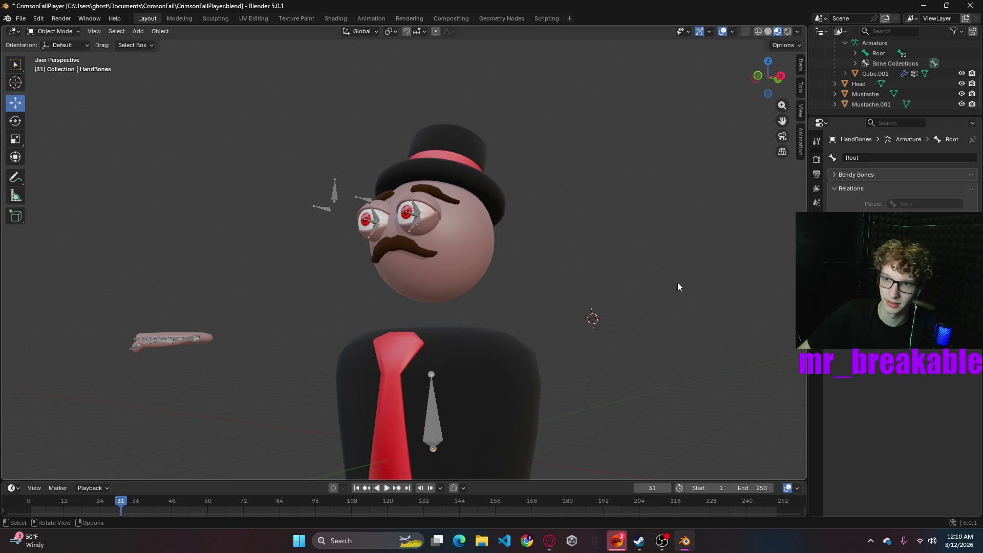
- Reselect the eye and hand armatures, ending with only the hand armature selected
{"action": "scroll", "coordinate": [889, 77], "scroll_direction": "up", "scroll_amount": 1}
{"action": "left_click", "coordinate": [417, 217]}
{"action": "left_click", "coordinate": [433, 448], "text": "shift"}
{"action": "right_click", "coordinate": [609, 289]}
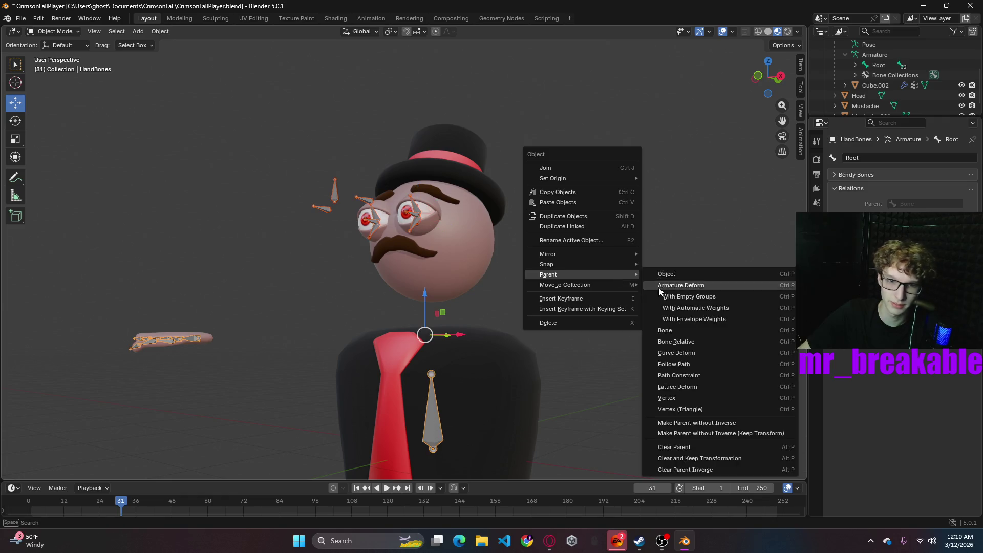
{"action": "mouse_move", "coordinate": [576, 275]}
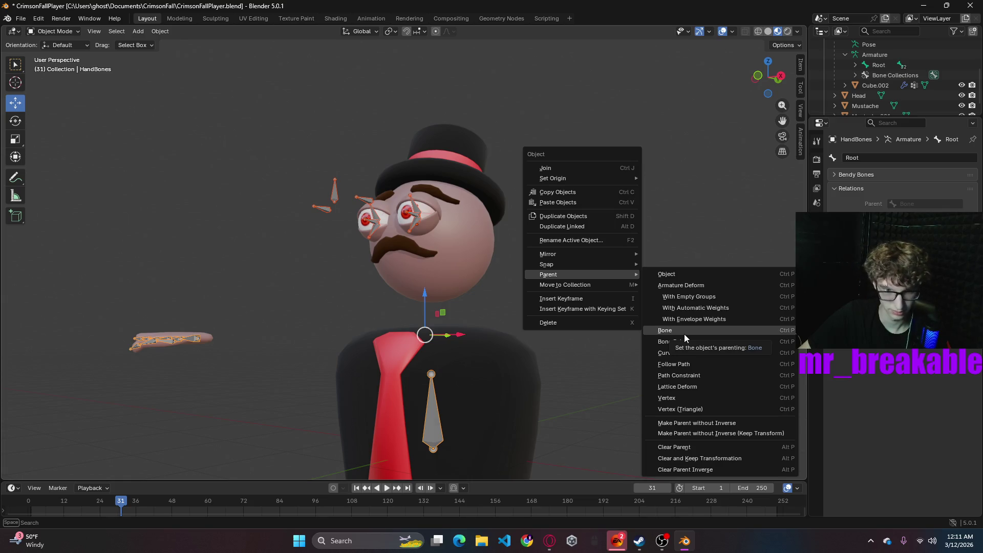
{"action": "left_click", "coordinate": [438, 419]}
{"action": "left_click", "coordinate": [189, 339]}
{"action": "key", "text": "ctrl+z"}
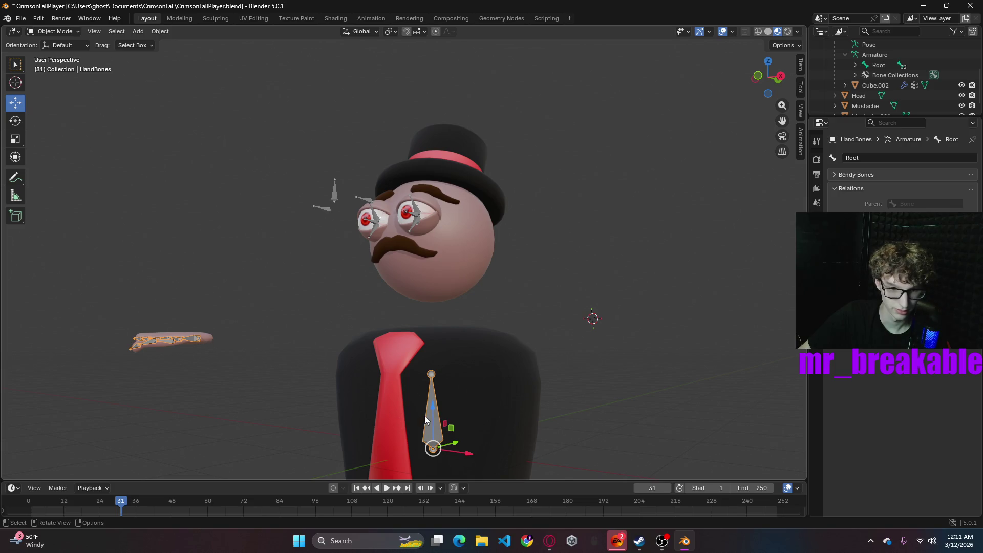
{"action": "left_click", "coordinate": [72, 32]}
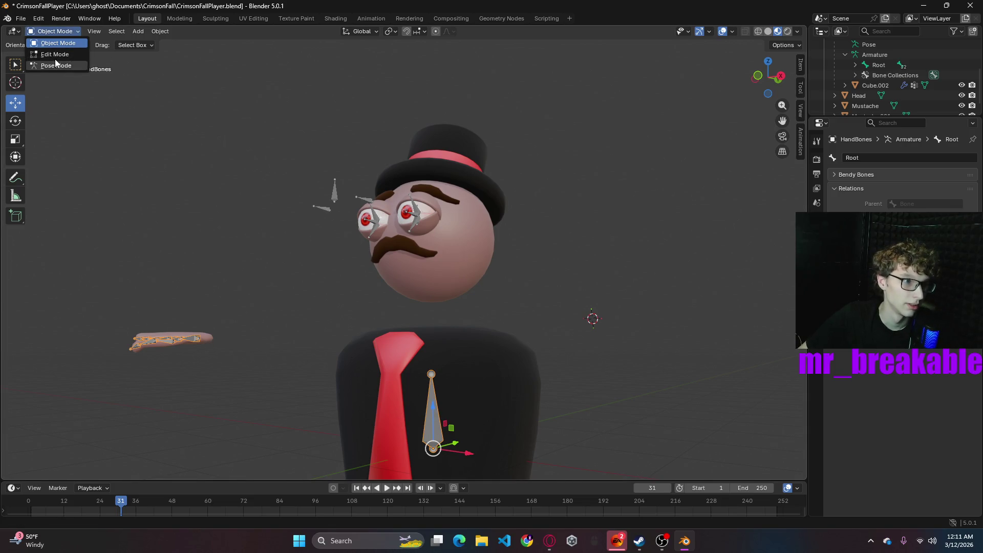
- Return to Object Mode and select the eye and hand armatures together
{"action": "left_click", "coordinate": [55, 54]}
{"action": "left_click", "coordinate": [54, 31]}
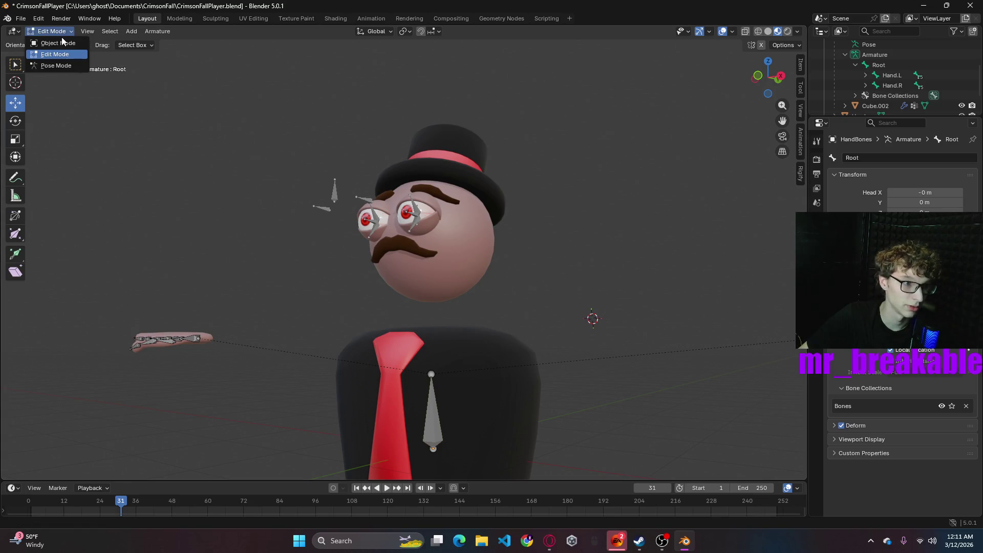
{"action": "left_click", "coordinate": [63, 43]}
{"action": "left_click", "coordinate": [412, 215]}
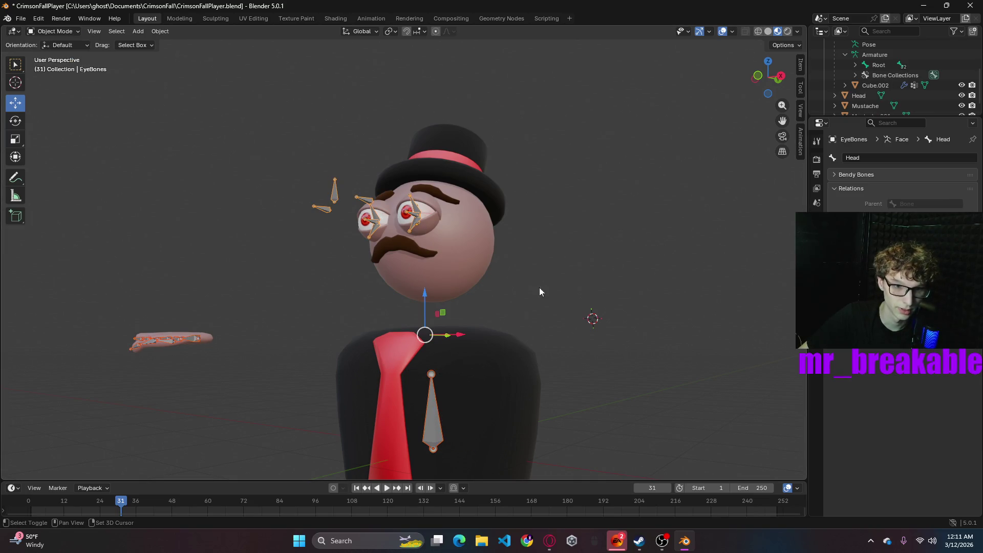
{"action": "left_click", "coordinate": [499, 314]}
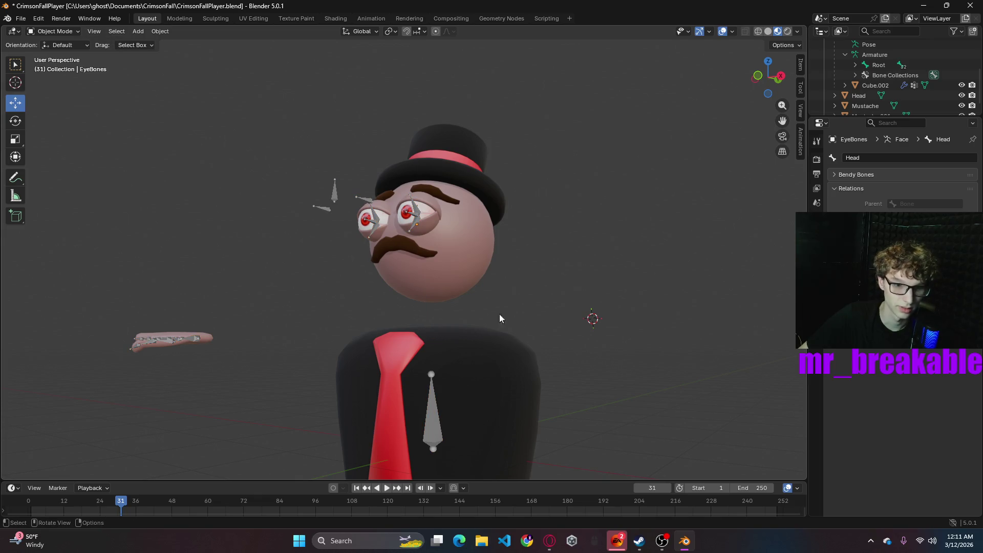
{"action": "left_click", "coordinate": [417, 206]}
{"action": "left_click", "coordinate": [434, 388], "text": "shift"}
- In Edit Mode, select the eye Head bone and the tie Root bone, with Root active
{"action": "left_click", "coordinate": [72, 31]}
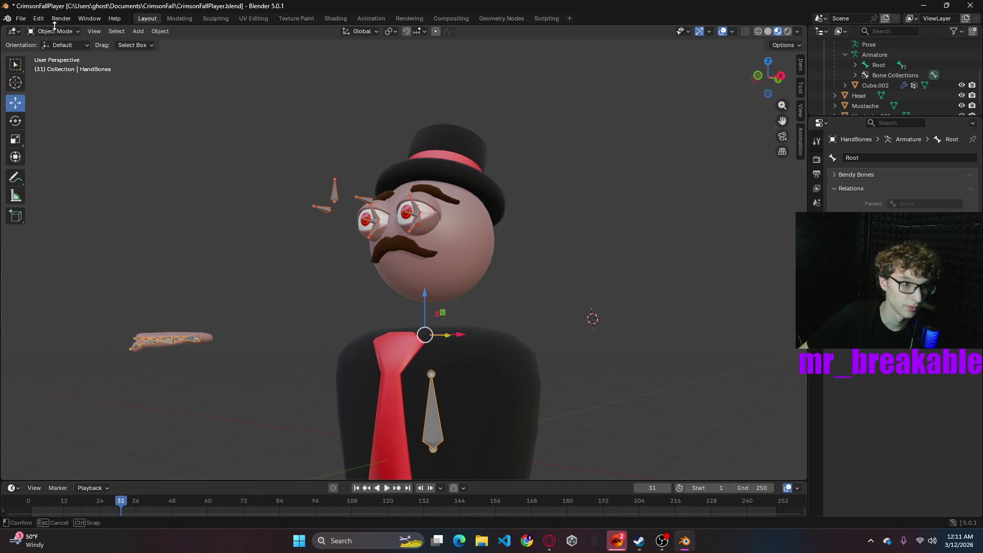
{"action": "left_click", "coordinate": [61, 54]}
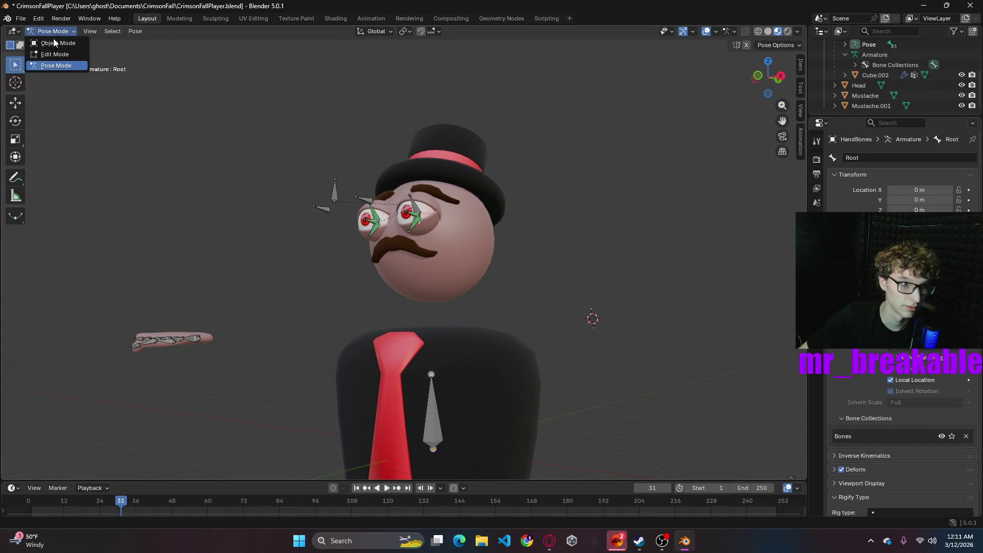
{"action": "left_click", "coordinate": [433, 404], "text": "shift"}
{"action": "mouse_move", "coordinate": [490, 260]}
{"action": "middle_mouse_down"}
{"action": "mouse_move", "coordinate": [514, 272]}
{"action": "mouse_move", "coordinate": [511, 292]}
{"action": "mouse_move", "coordinate": [520, 265]}
{"action": "middle_mouse_up"}
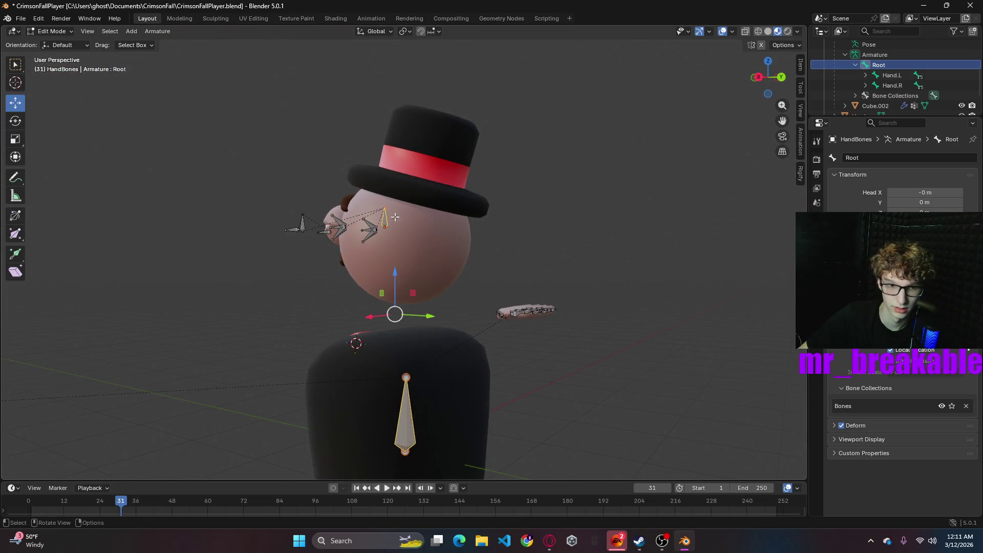
{"action": "left_click", "coordinate": [384, 217]}
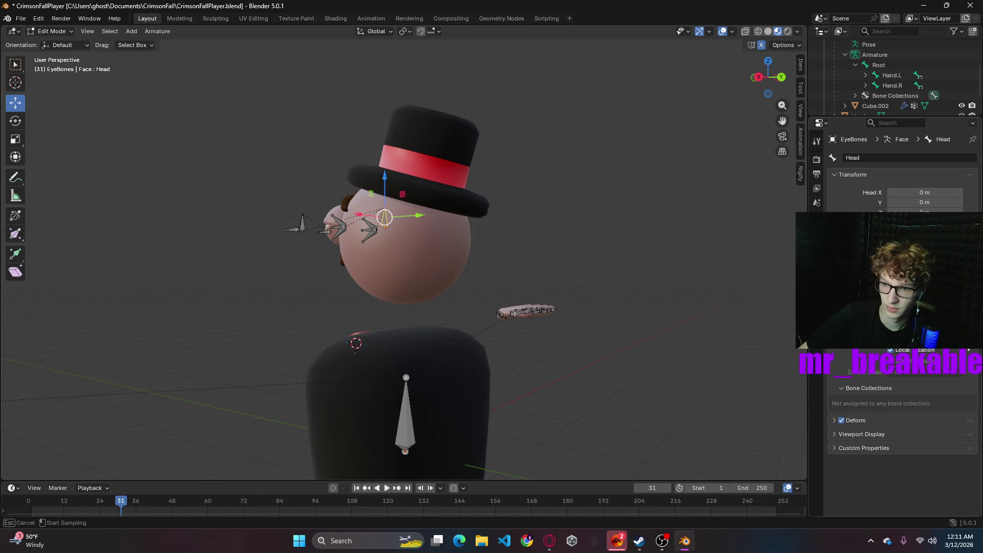
{"action": "left_click", "coordinate": [407, 412]}
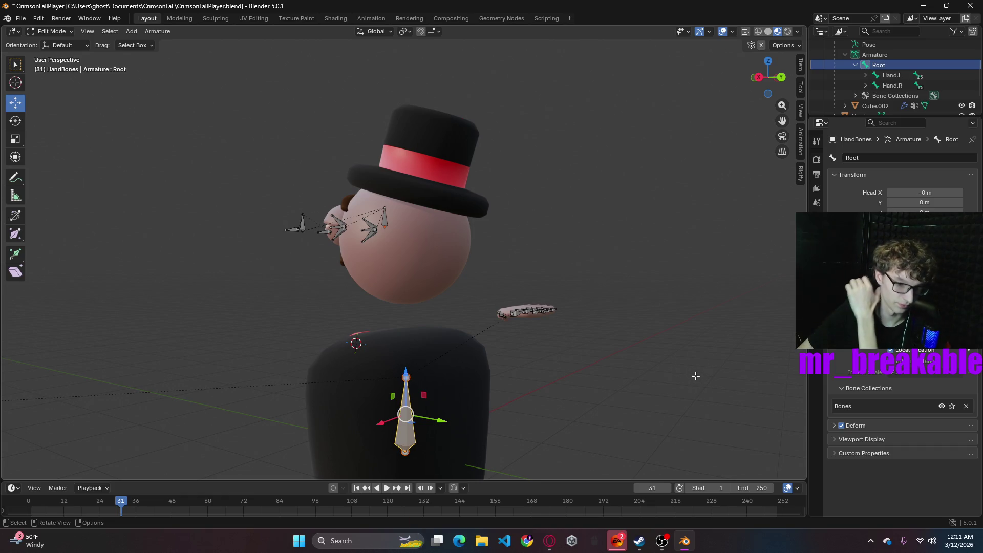
{"action": "left_click", "coordinate": [384, 219]}
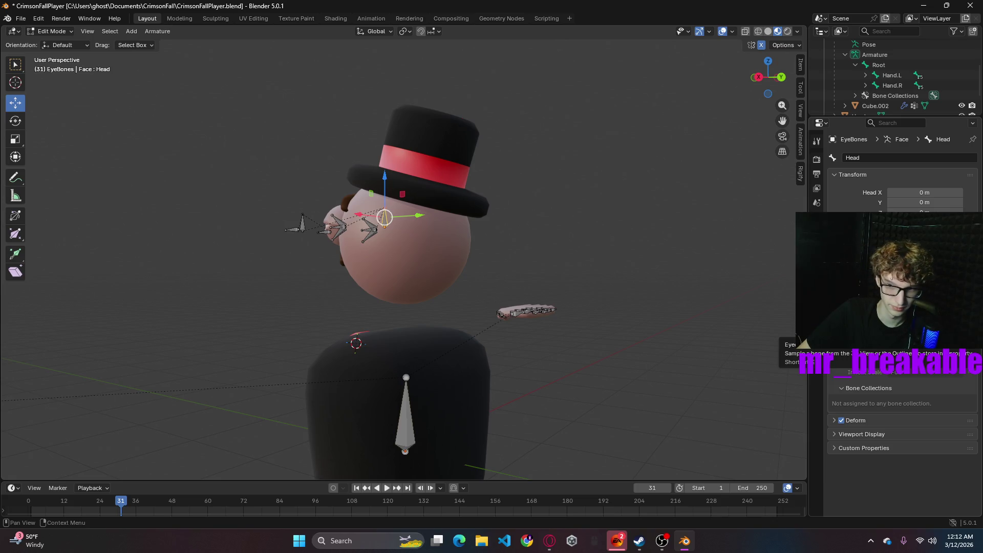
{"action": "left_click", "coordinate": [402, 425]}
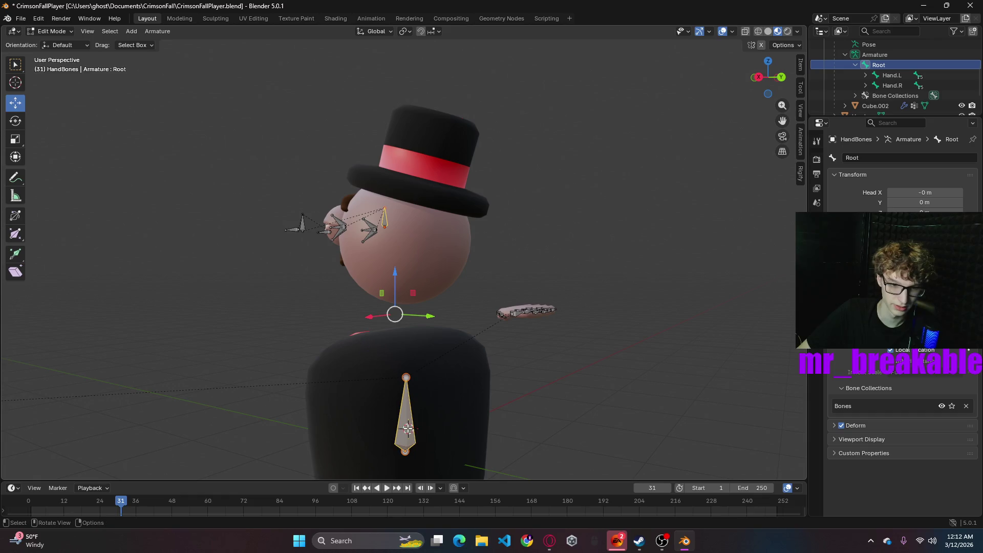
- Try Make Parent on the selected bones, then cancel without applying it
{"action": "right_click", "coordinate": [410, 412]}
{"action": "mouse_move", "coordinate": [367, 448]}
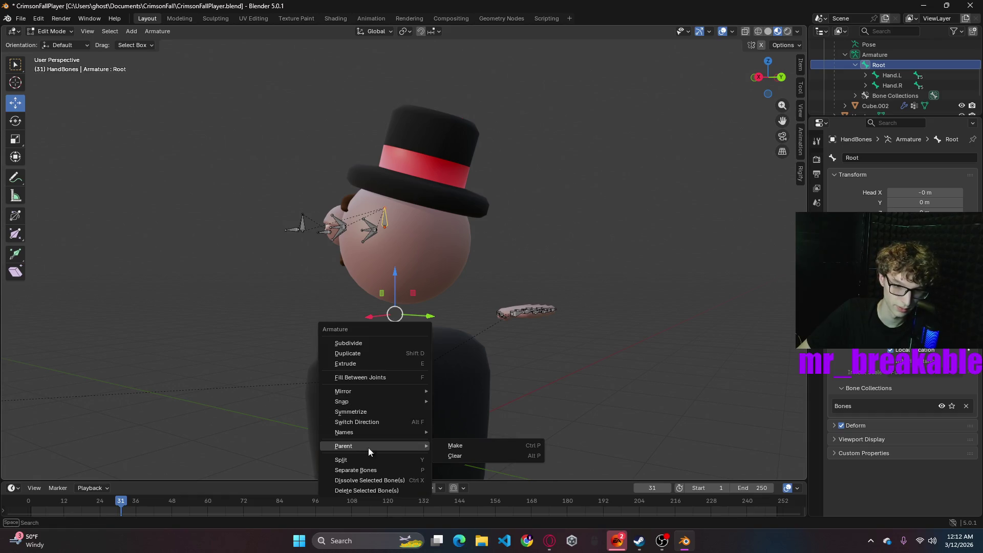
{"action": "left_click", "coordinate": [466, 444]}
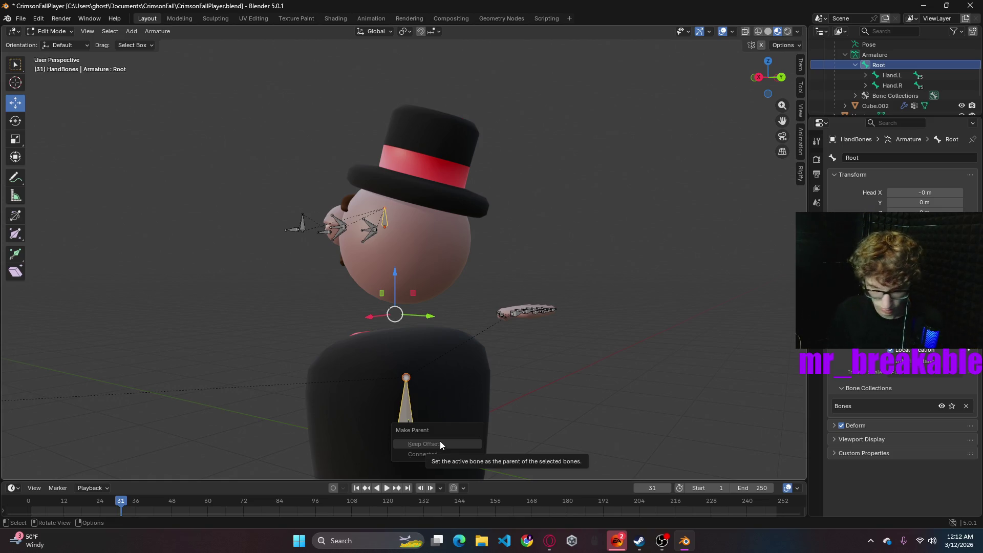
{"action": "left_click", "coordinate": [857, 64]}
- Collapse the armature hierarchy and stretch the outliner to list every object
{"action": "left_click", "coordinate": [836, 75]}
{"action": "left_click_drag", "start_coordinate": [847, 121], "coordinate": [847, 276]}
{"action": "left_click", "coordinate": [853, 85]}
{"action": "left_click", "coordinate": [861, 96]}
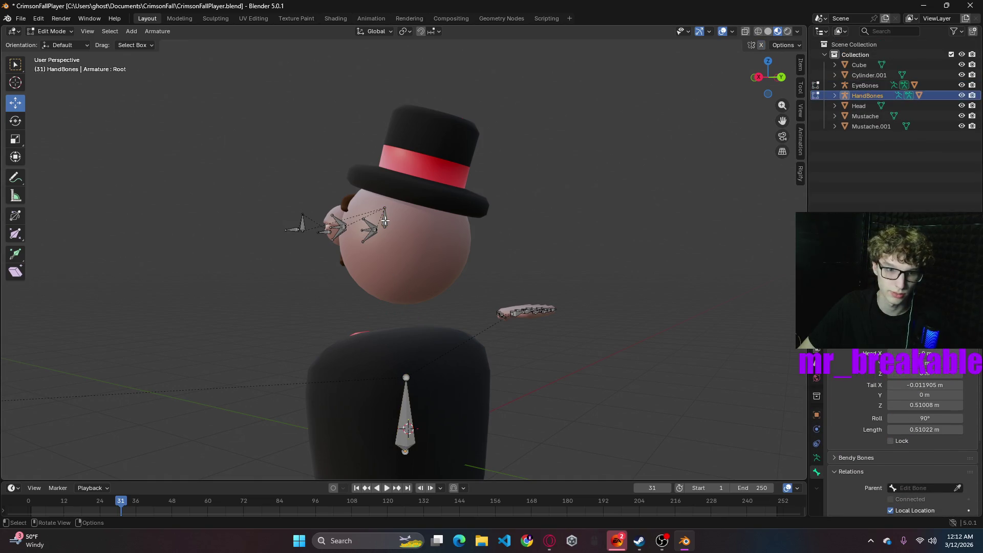
- Back in Object Mode, select EyeBones then HandBones as the active armature
{"action": "left_click", "coordinate": [52, 30]}
{"action": "left_click", "coordinate": [49, 41]}
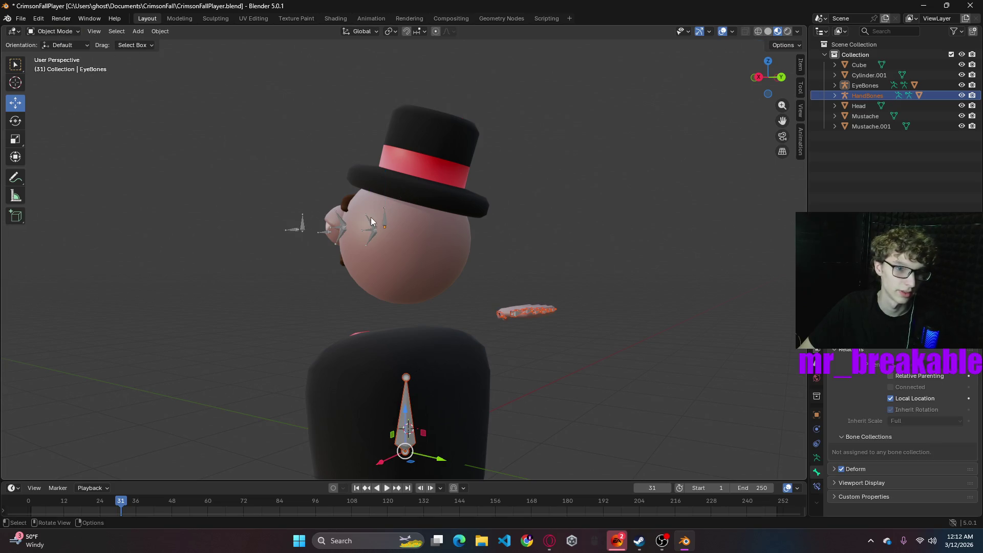
{"action": "left_click", "coordinate": [389, 233]}
{"action": "mouse_move", "coordinate": [622, 314]}
{"action": "middle_mouse_down"}
{"action": "mouse_move", "coordinate": [659, 297]}
{"action": "mouse_move", "coordinate": [570, 325]}
{"action": "mouse_move", "coordinate": [591, 355]}
{"action": "middle_mouse_up"}
{"action": "left_click", "coordinate": [428, 401], "text": "shift"}
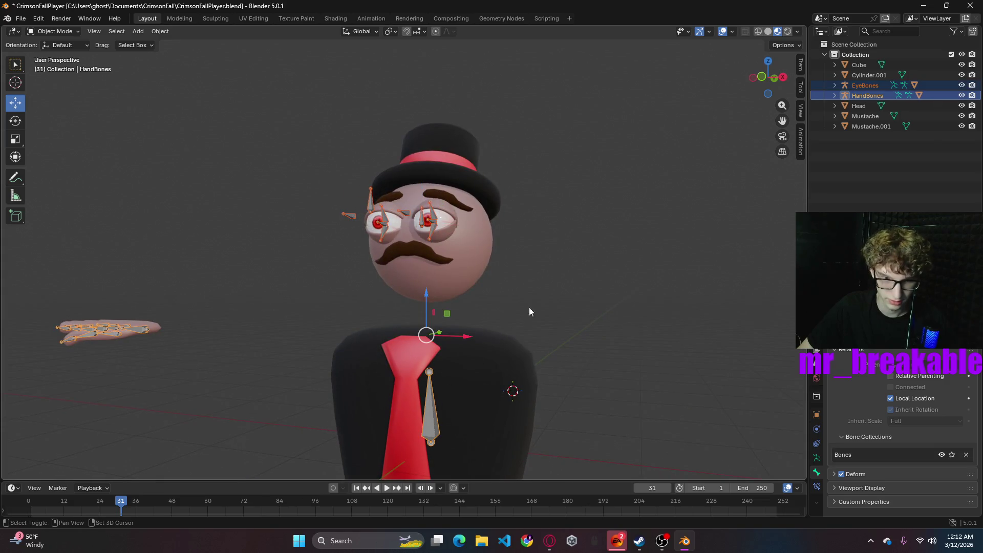
- Bone-parent EyeBones to HandBones from the object menu and orbit to check
{"action": "right_click", "coordinate": [545, 300]}
{"action": "mouse_move", "coordinate": [545, 300]}
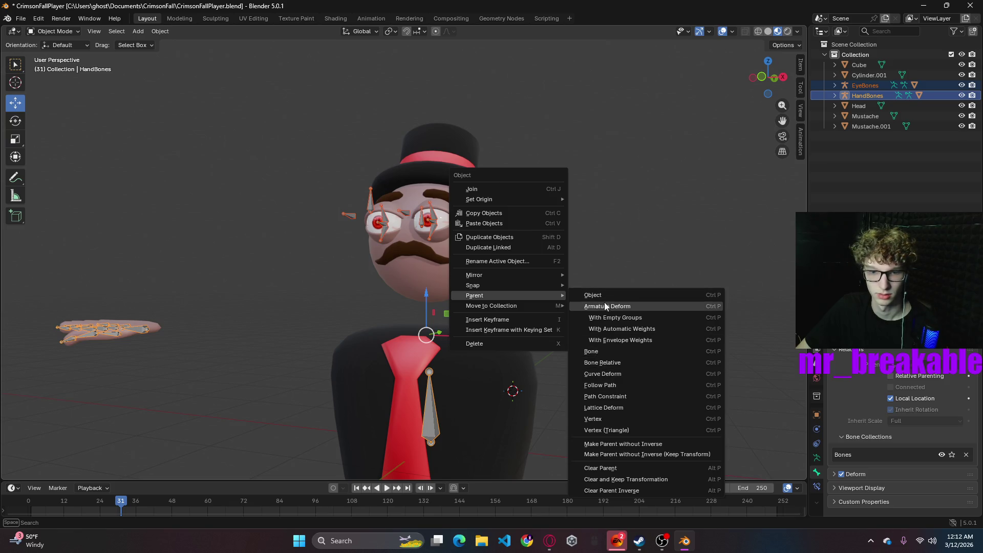
{"action": "left_click", "coordinate": [601, 347]}
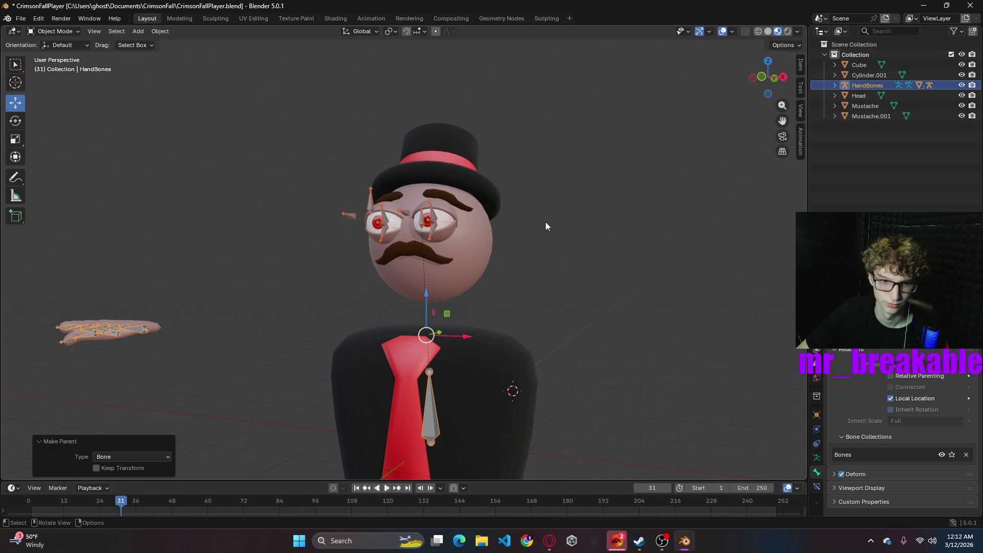
{"action": "mouse_move", "coordinate": [584, 375]}
{"action": "middle_mouse_down"}
{"action": "mouse_move", "coordinate": [466, 361]}
{"action": "mouse_move", "coordinate": [462, 396]}
{"action": "mouse_move", "coordinate": [597, 382]}
{"action": "mouse_move", "coordinate": [450, 327]}
{"action": "middle_mouse_up"}
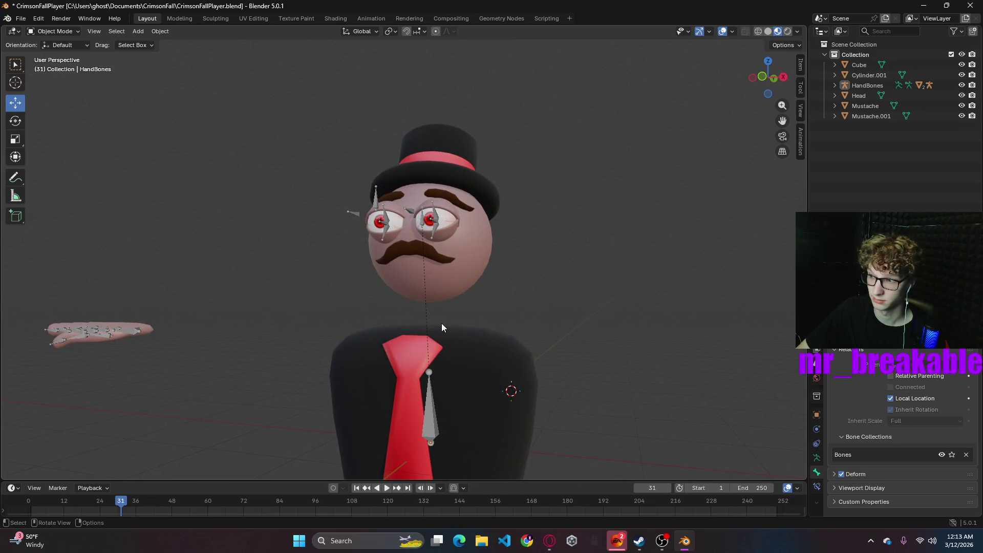
- Select both armatures, enter Edit Mode, then go back to Object Mode
{"action": "left_click", "coordinate": [418, 225]}
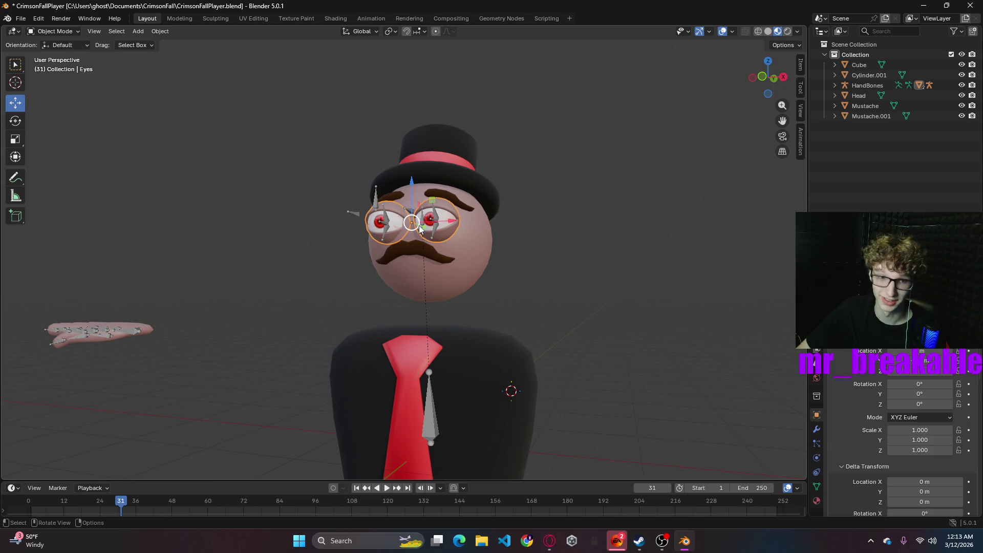
{"action": "left_click", "coordinate": [432, 399]}
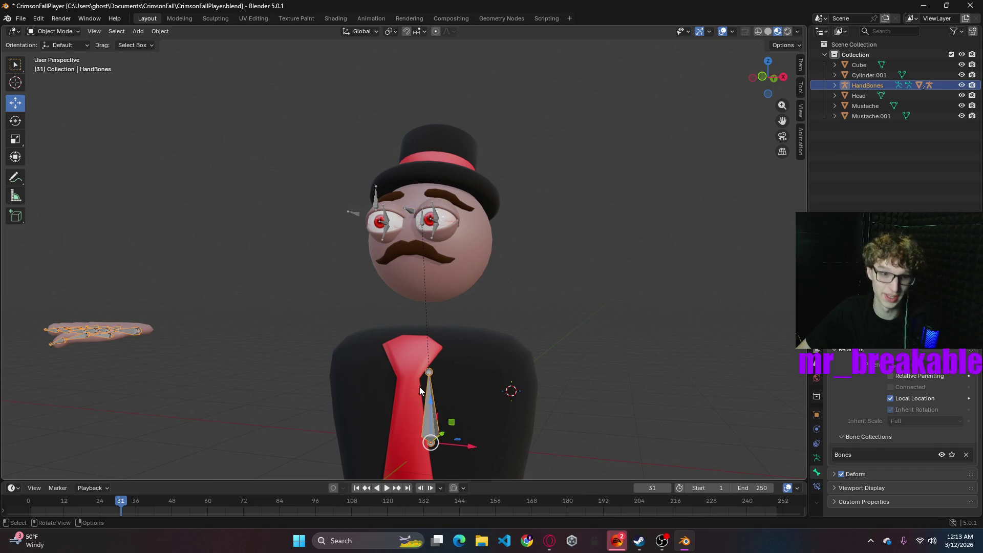
{"action": "left_click", "coordinate": [66, 32]}
{"action": "left_click", "coordinate": [65, 51]}
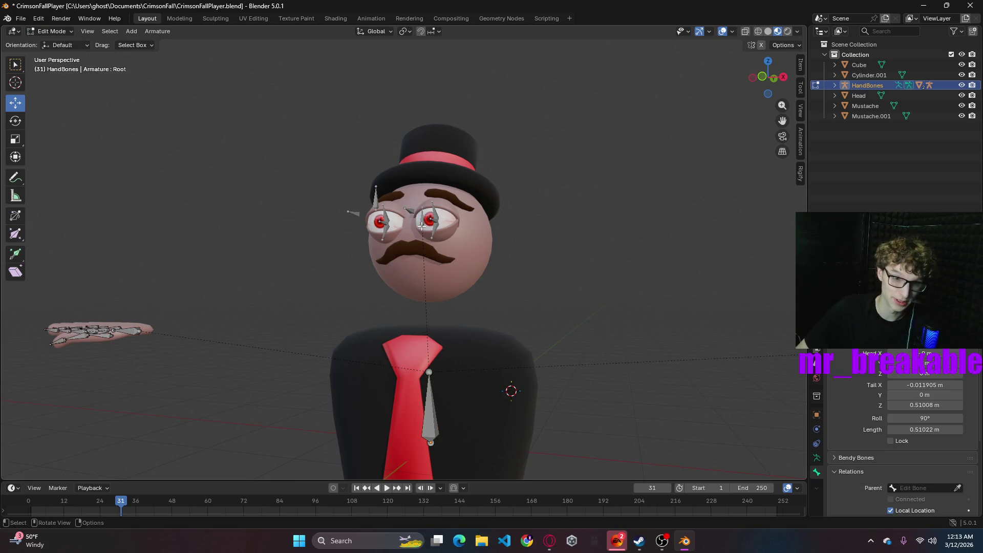
{"action": "left_click", "coordinate": [69, 33]}
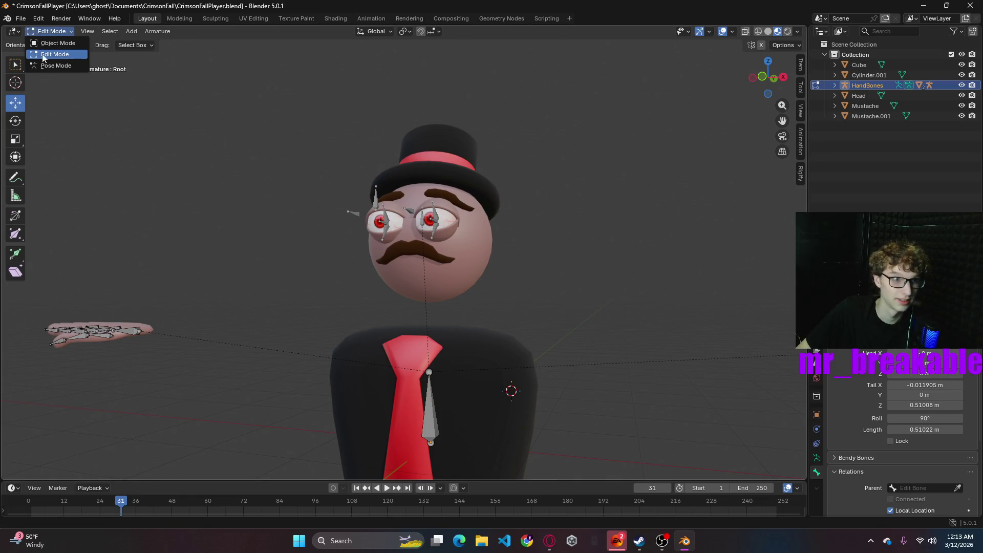
{"action": "left_click", "coordinate": [56, 43]}
- Reselect EyeBones and HandBones and switch the hand armature into Edit Mode
{"action": "left_click", "coordinate": [422, 224]}
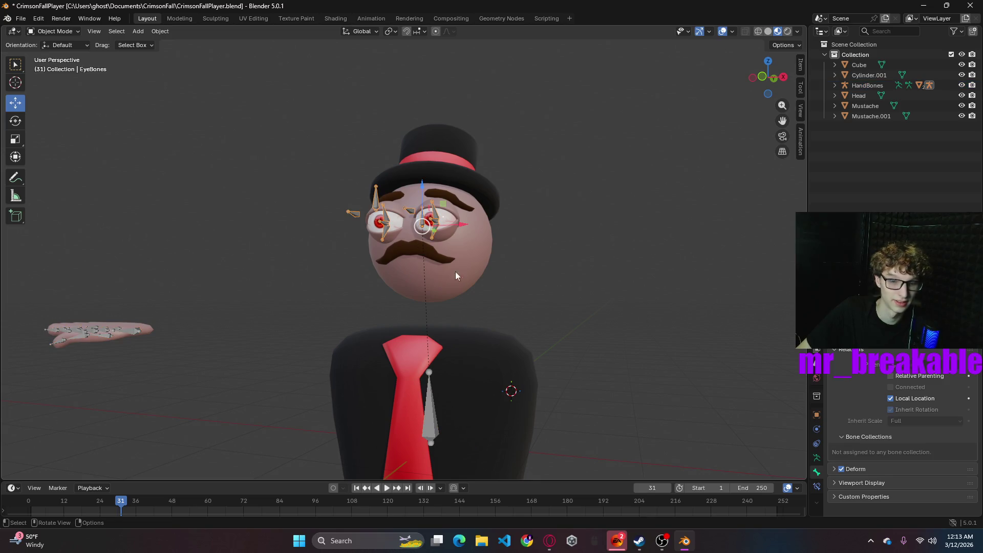
{"action": "left_click", "coordinate": [432, 431]}
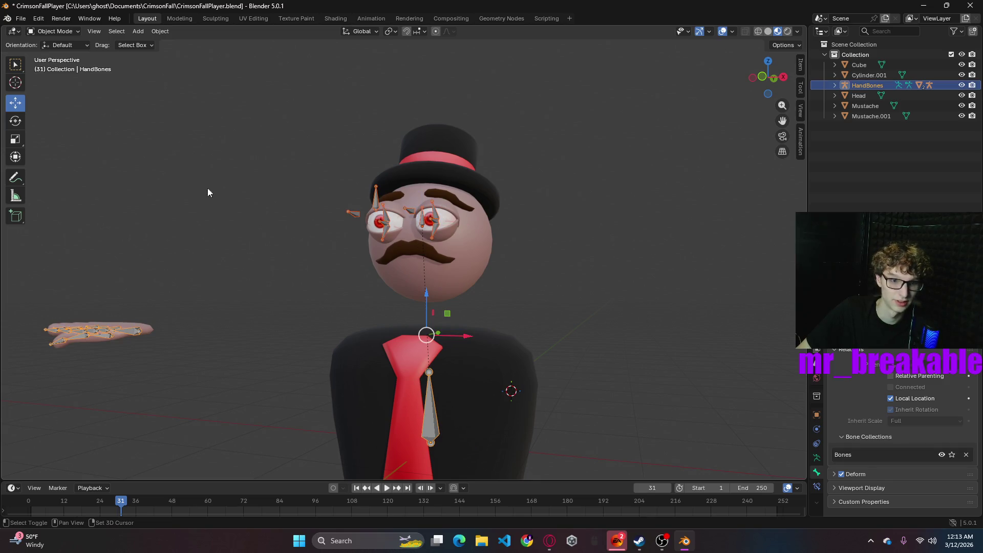
{"action": "left_click", "coordinate": [69, 34]}
{"action": "left_click", "coordinate": [70, 54]}
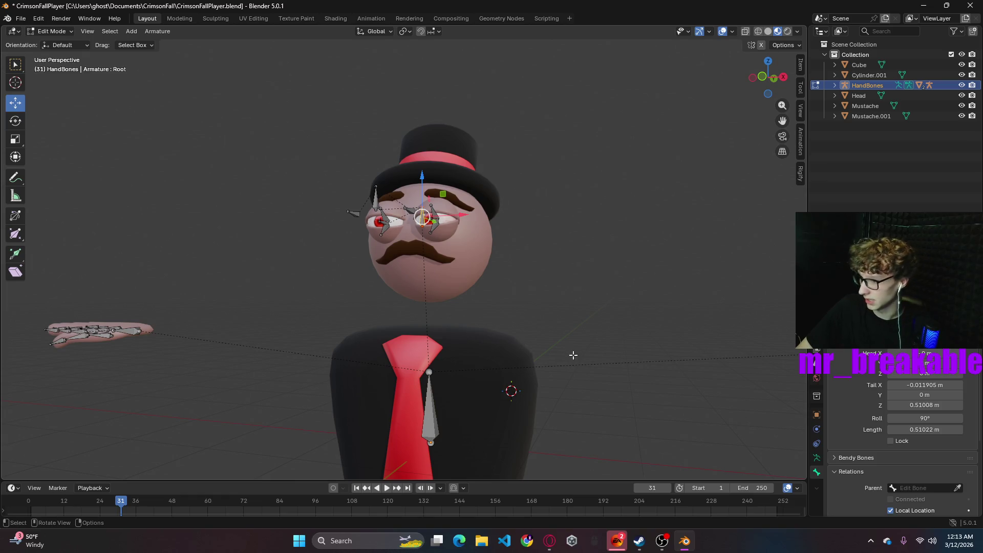
{"action": "scroll", "coordinate": [534, 312], "scroll_direction": "down", "scroll_amount": 3}
{"action": "mouse_move", "coordinate": [549, 325]}
{"action": "middle_mouse_down"}
{"action": "mouse_move", "coordinate": [513, 314]}
{"action": "mouse_move", "coordinate": [451, 358]}
{"action": "middle_mouse_up"}
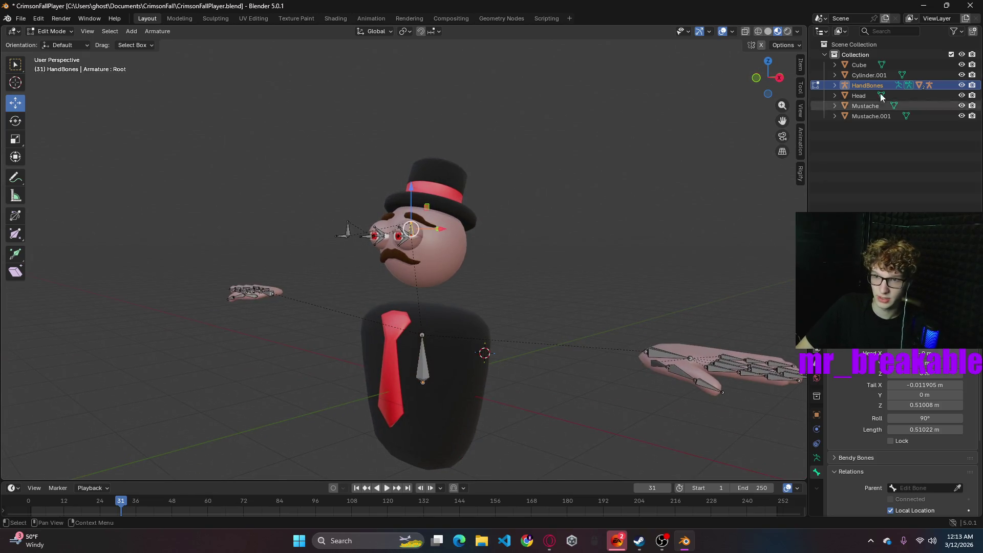
- Toggle out of Edit Mode and undo the parenting so EyeBones stands alone again
{"action": "key", "text": "Tab"}
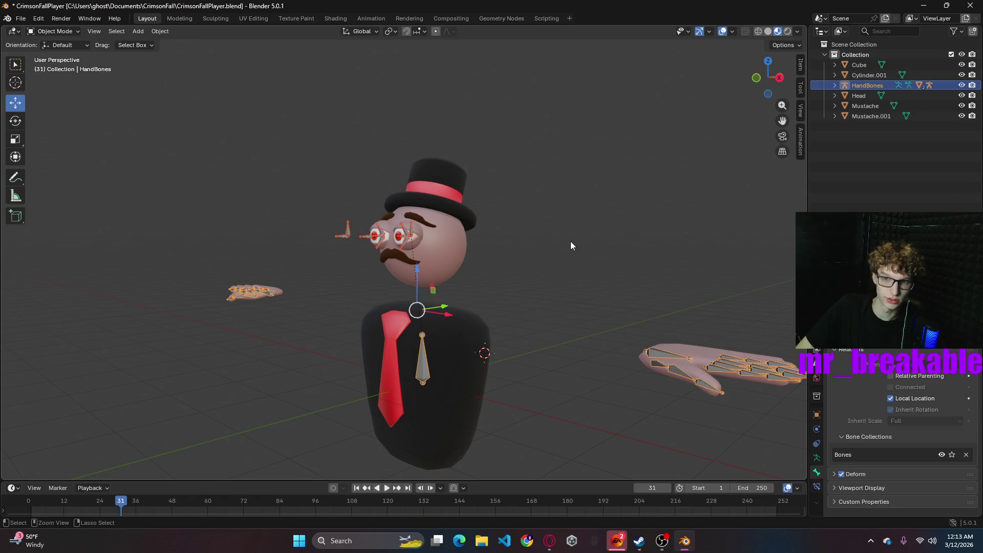
{"action": "key", "text": "ctrl+z"}
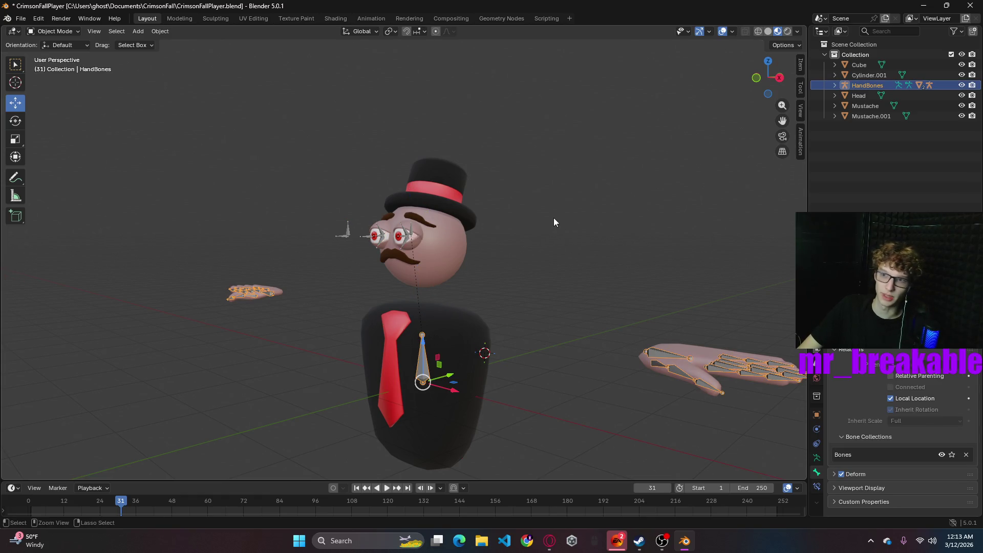
{"action": "key", "text": "Tab"}
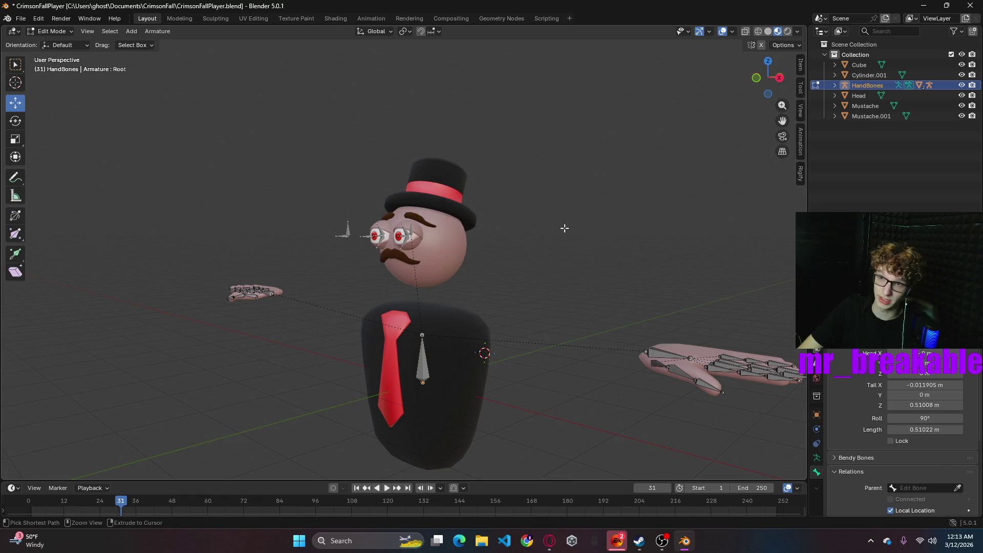
{"action": "key", "text": "Tab"}
{"action": "key", "text": "Tab"}
{"action": "key", "text": "Tab"}
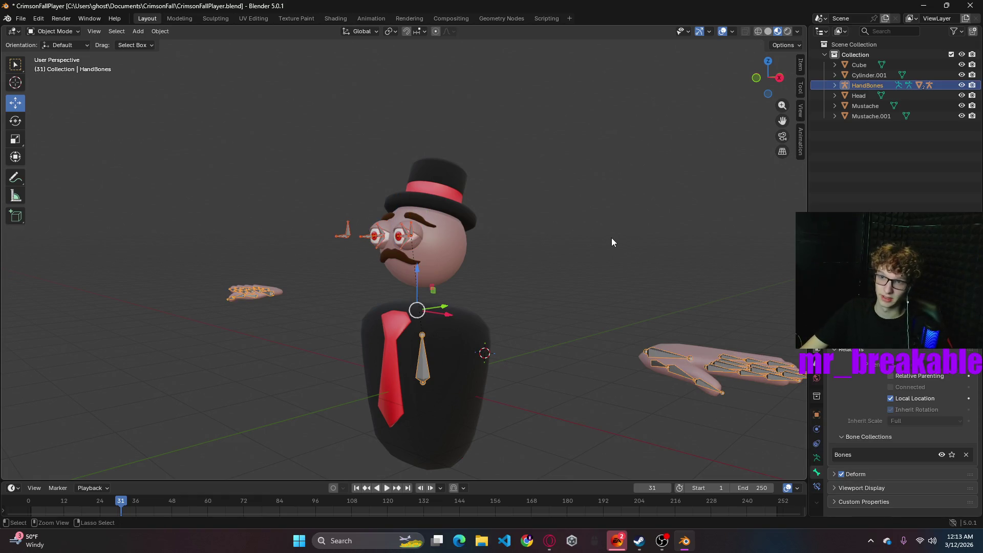
{"action": "key", "text": "ctrl+z"}
{"action": "key", "text": "ctrl+z"}
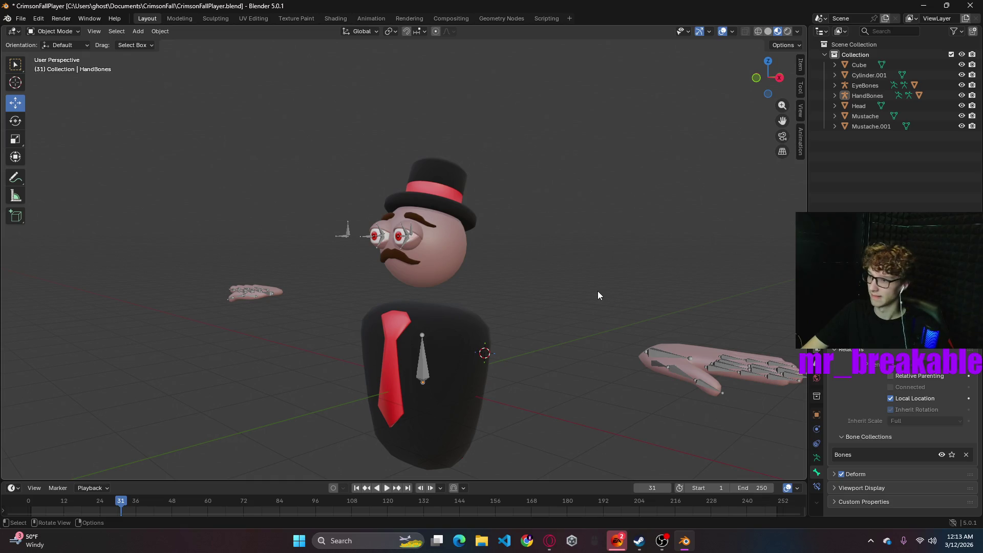
{"action": "key", "text": "alt+Tab"}
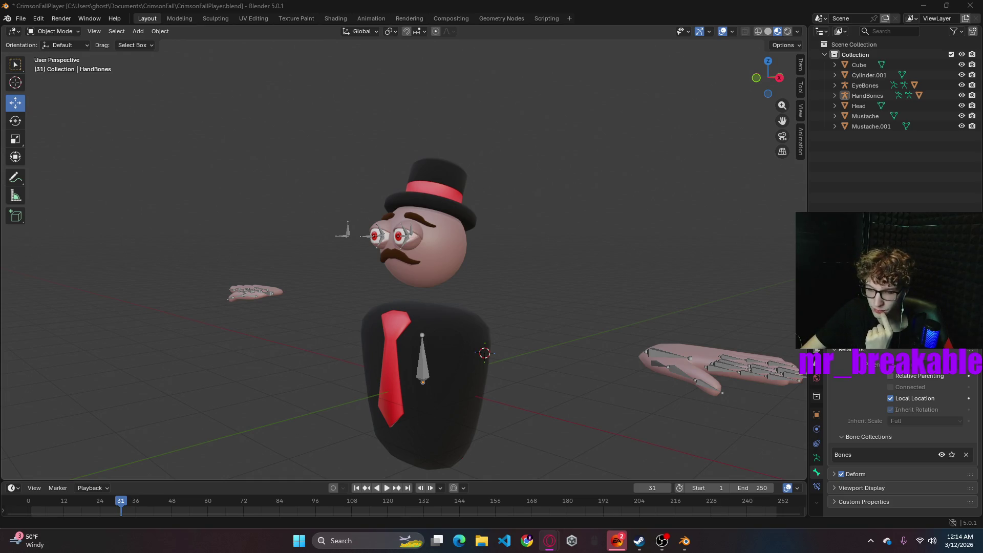
- Select EyeBones, switch through Pose Mode into Edit Mode, and start Make Parent
{"action": "left_click", "coordinate": [404, 236]}
{"action": "left_click", "coordinate": [69, 32]}
{"action": "left_click", "coordinate": [61, 62]}
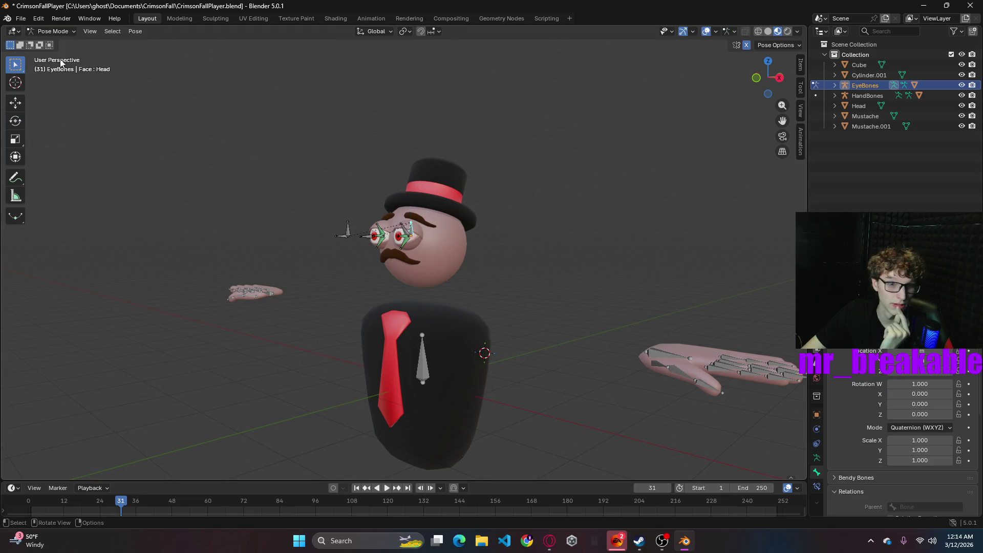
{"action": "left_click", "coordinate": [51, 31]}
{"action": "left_click", "coordinate": [56, 52]}
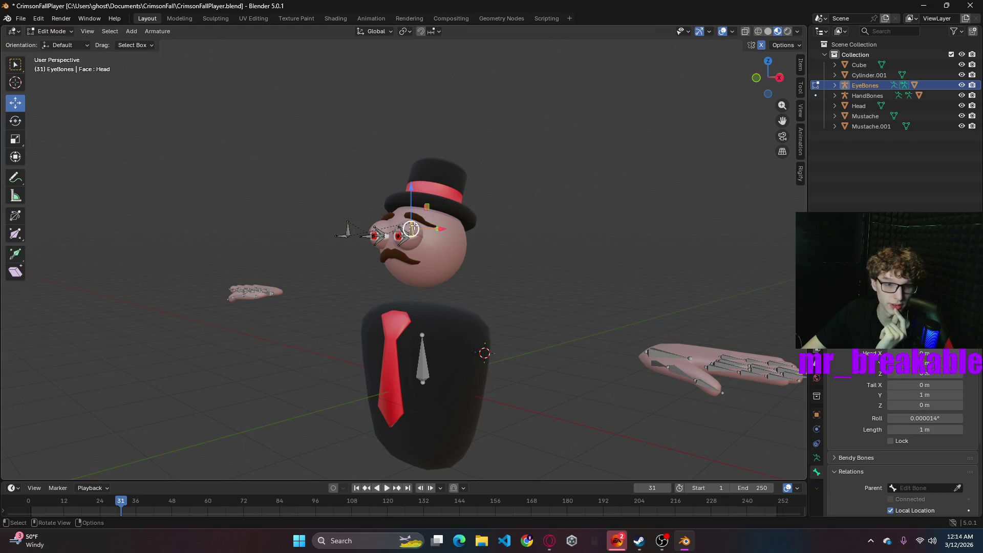
{"action": "right_click", "coordinate": [413, 229]}
{"action": "mouse_move", "coordinate": [412, 230]}
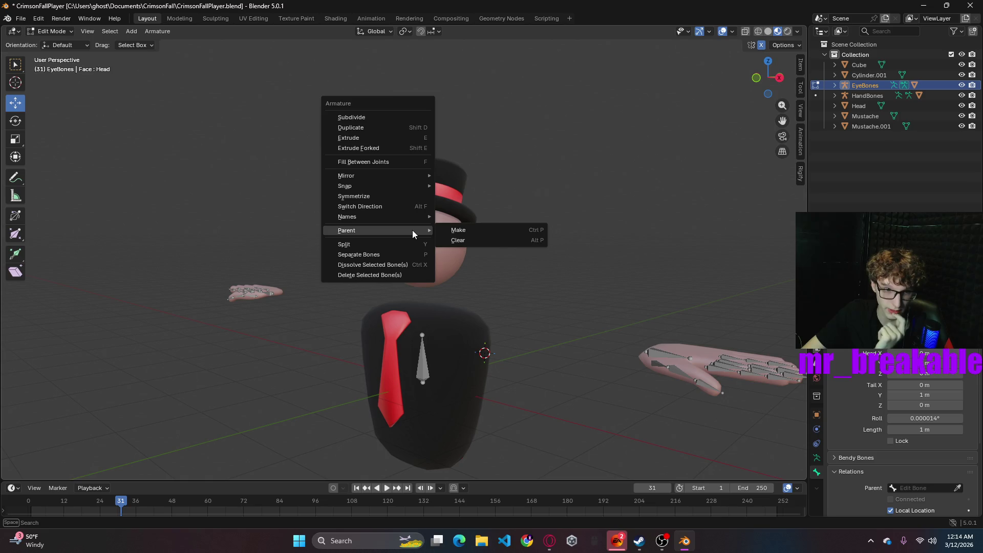
{"action": "left_click", "coordinate": [454, 232]}
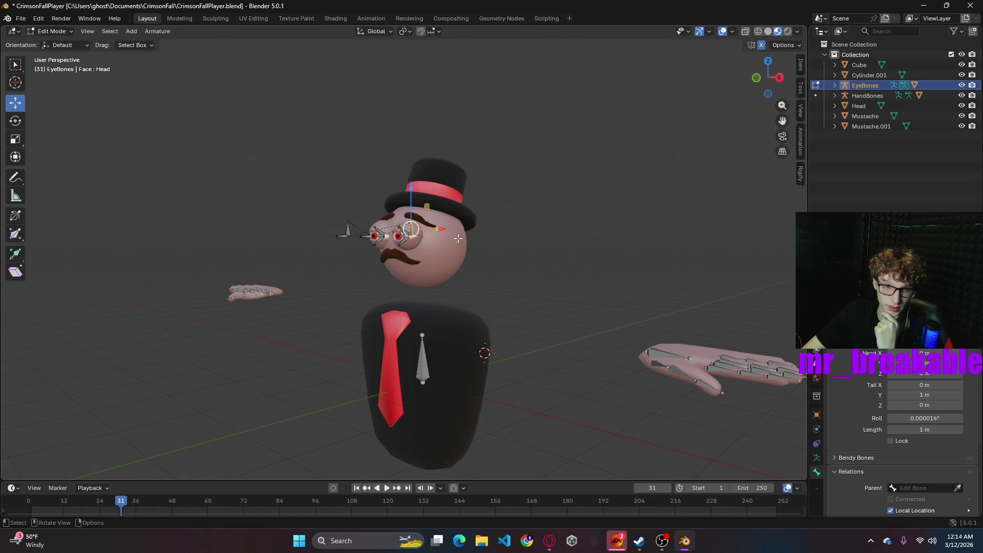
- Enlarge the properties area and open the Head bone's Parent list, then cancel
{"action": "scroll", "coordinate": [914, 486], "scroll_direction": "down", "scroll_amount": 5}
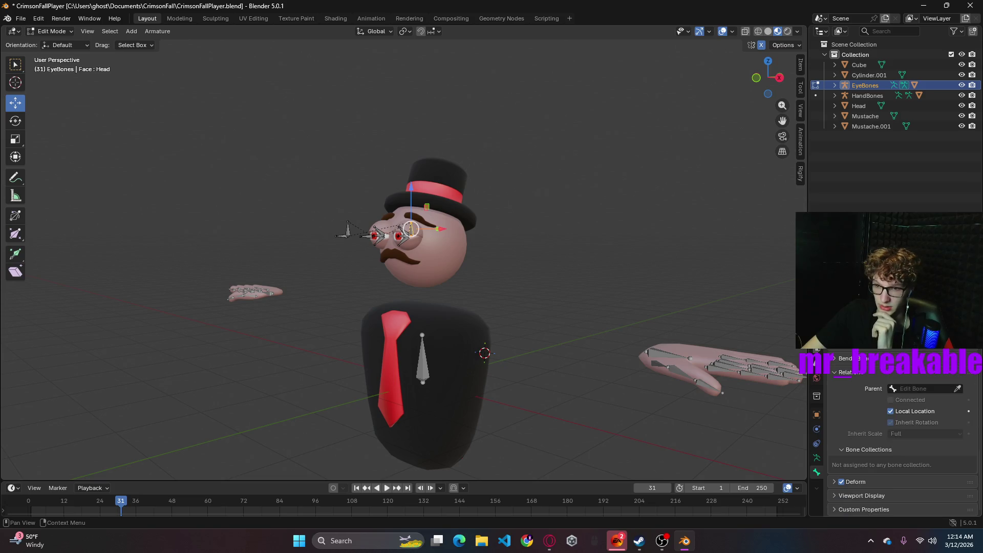
{"action": "left_click_drag", "start_coordinate": [896, 212], "coordinate": [896, 109]}
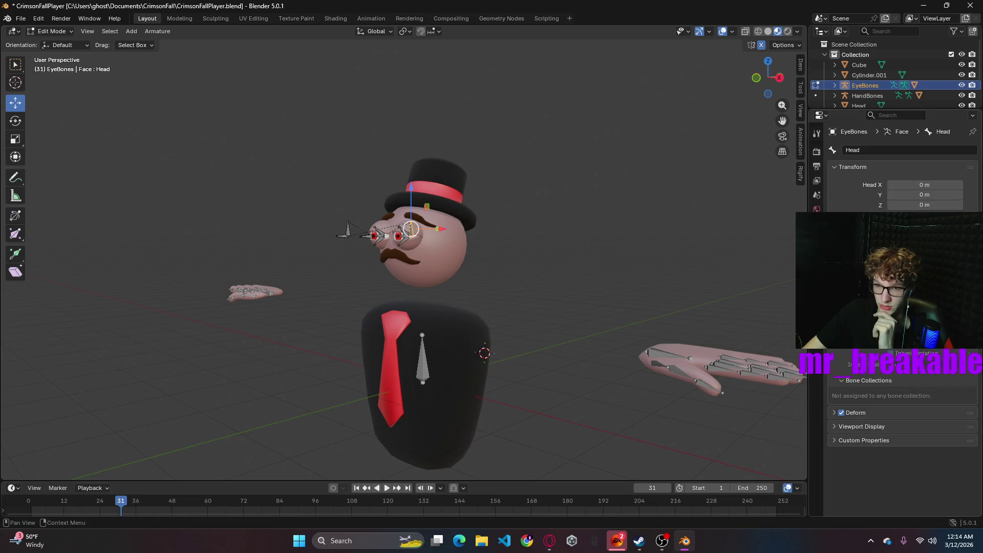
{"action": "left_click", "coordinate": [896, 365]}
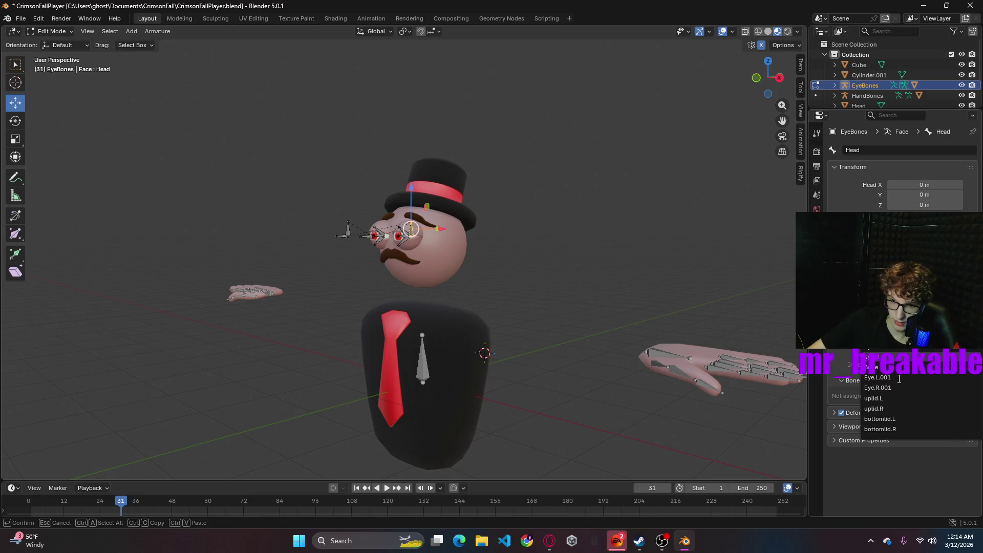
{"action": "key", "text": "Escape"}
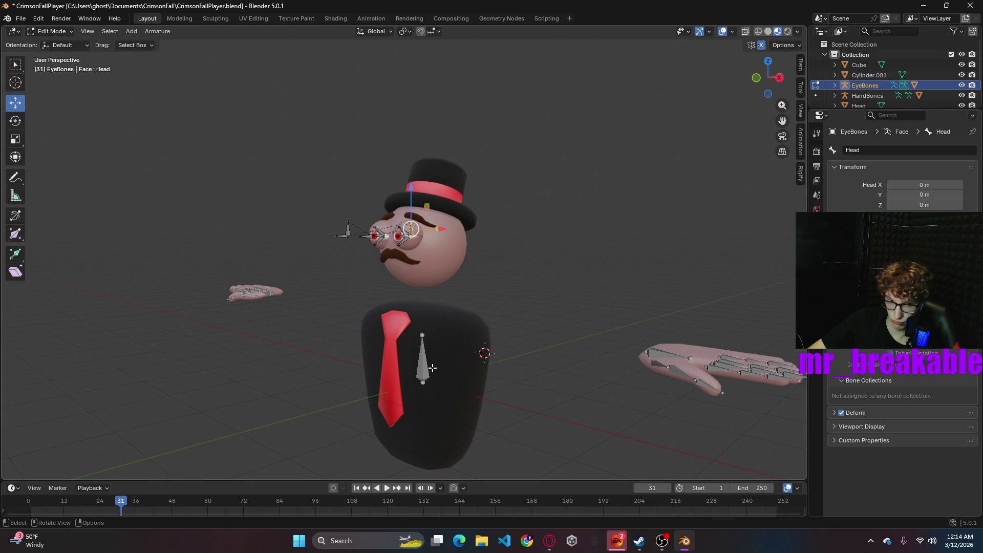
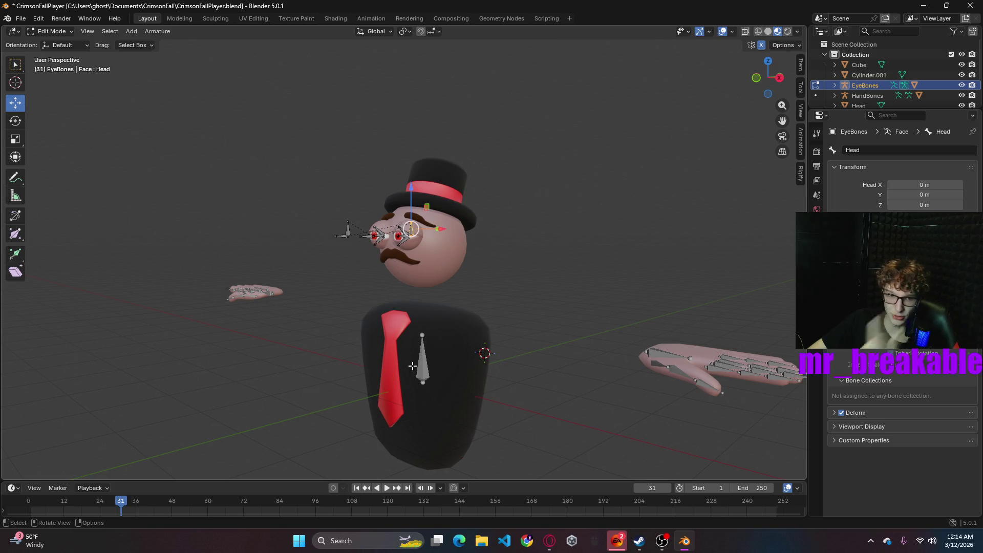
- Deselect the Head bone and expand the EyeBones armature in the Outliner to inspect its Face data
{"action": "left_click", "coordinate": [420, 362]}
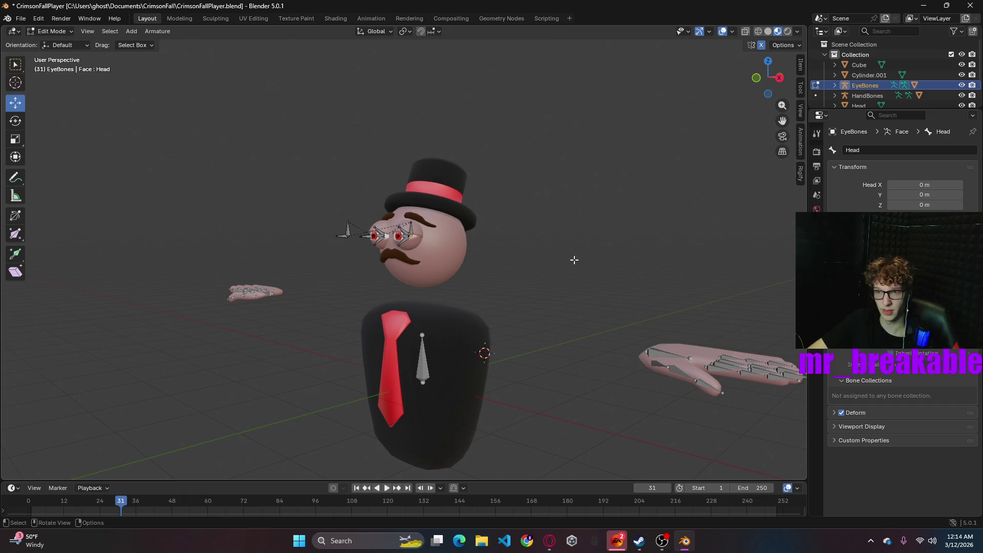
{"action": "left_click", "coordinate": [834, 82]}
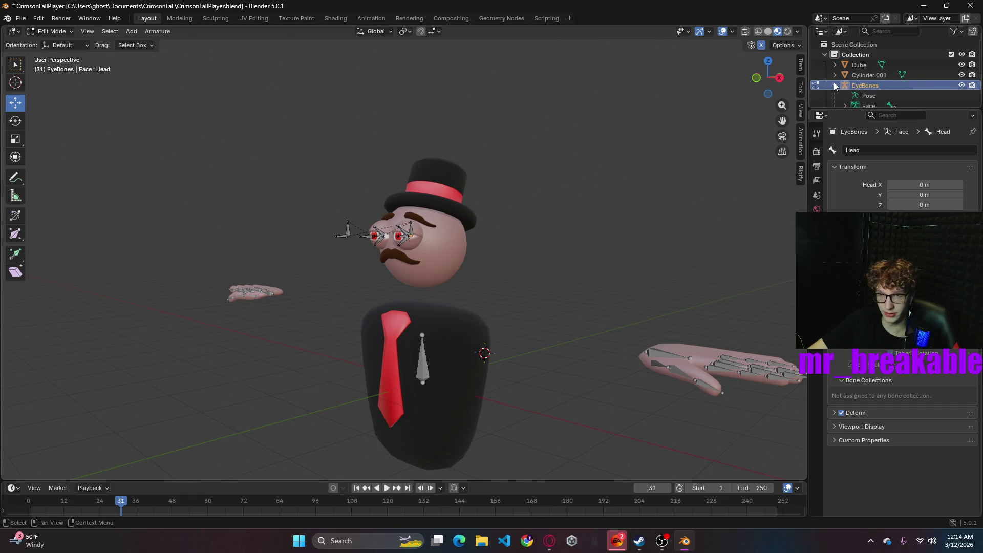
{"action": "scroll", "coordinate": [902, 76], "scroll_direction": "down", "scroll_amount": 4}
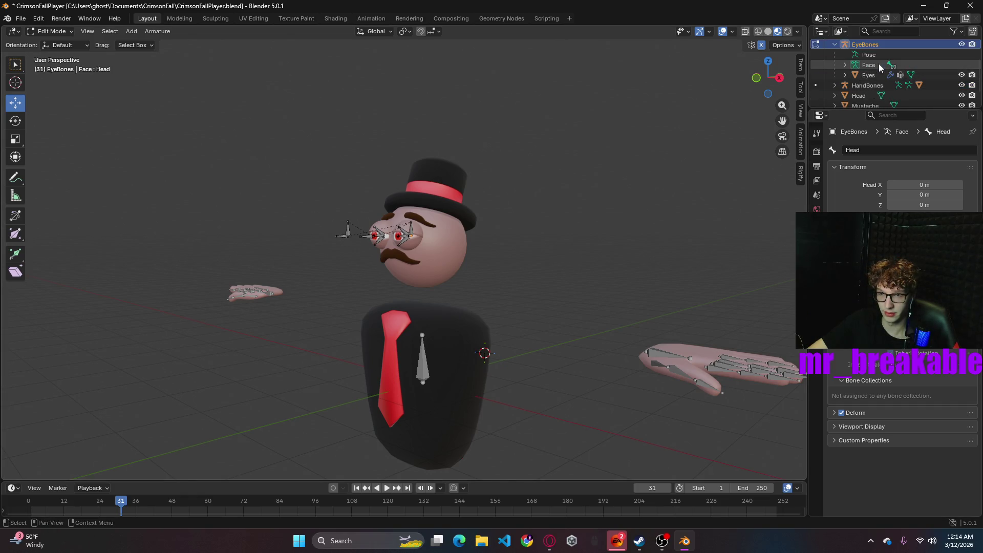
{"action": "left_click", "coordinate": [879, 64]}
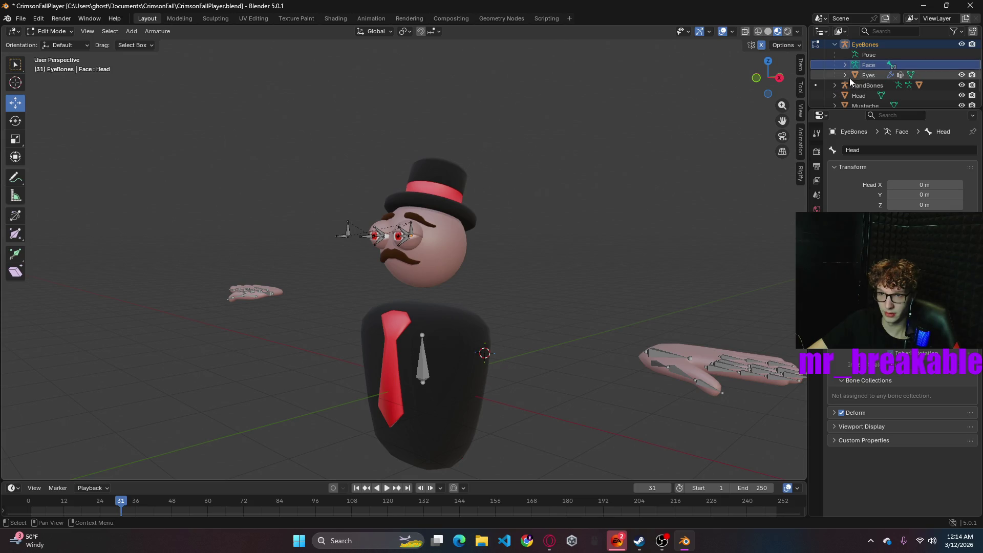
{"action": "left_click_drag", "start_coordinate": [871, 67], "coordinate": [873, 82]}
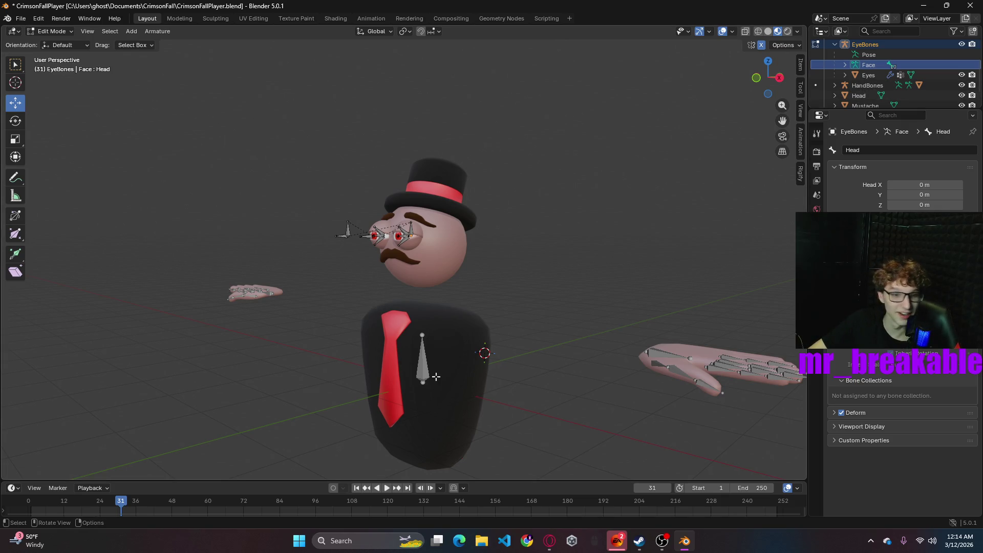
{"action": "left_click", "coordinate": [428, 360]}
- Rename the HandBones armature to Skeleton
{"action": "left_click", "coordinate": [51, 31]}
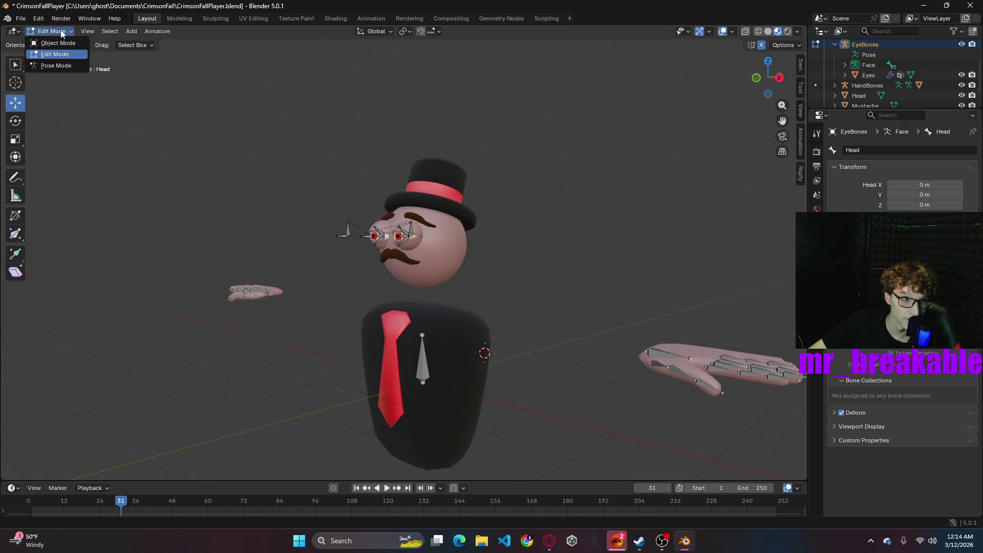
{"action": "double_click", "coordinate": [866, 85]}
{"action": "scroll", "coordinate": [866, 87], "scroll_direction": "down", "scroll_amount": 1}
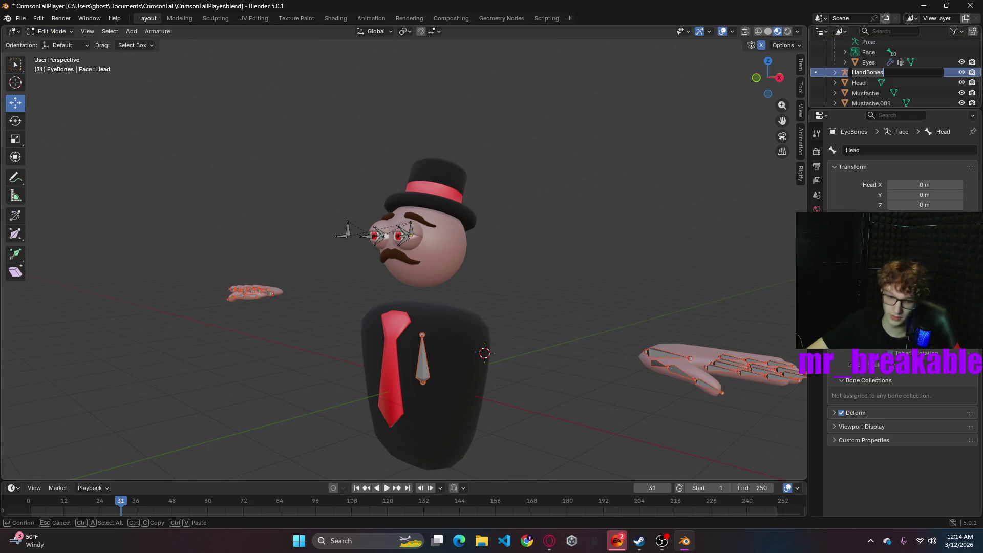
{"action": "type", "text": "Skeleton"}
{"action": "key", "text": "Return"}
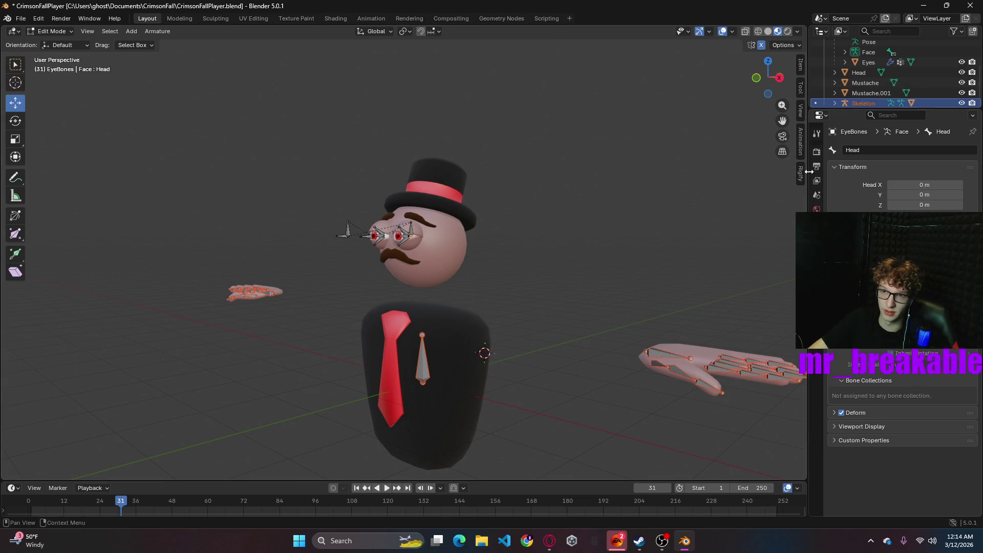
- Rename the Mustache.001 object to Eyebrows
{"action": "left_click", "coordinate": [869, 84]}
{"action": "left_click", "coordinate": [869, 93]}
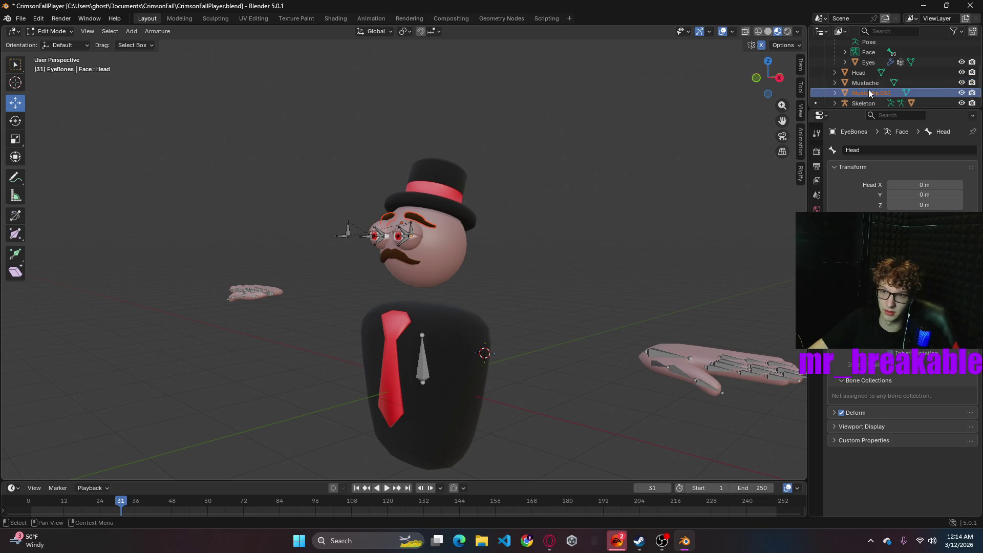
{"action": "double_click", "coordinate": [871, 93]}
{"action": "type", "text": "Eyebro"}
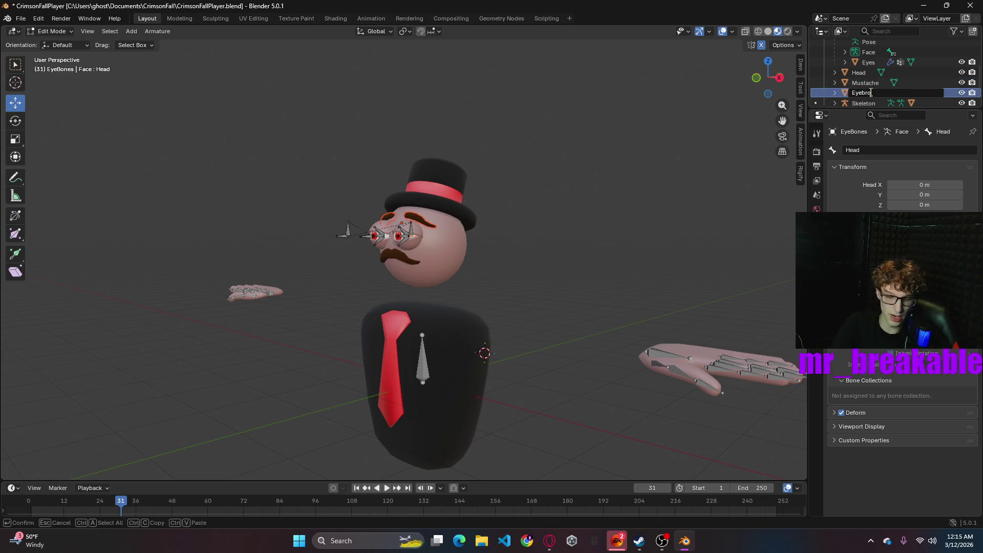
{"action": "type", "text": "ws"}
{"action": "key", "text": "Return"}
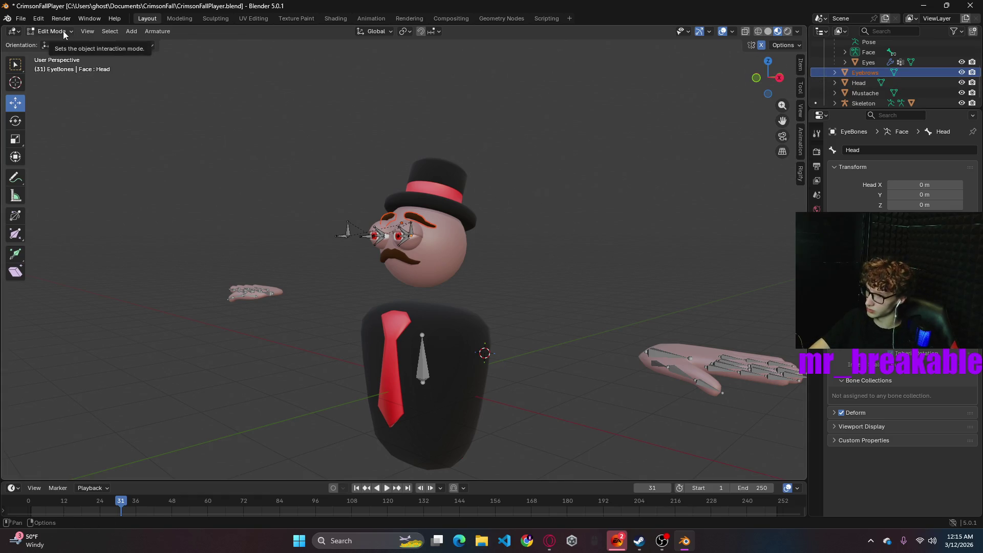
{"action": "left_click", "coordinate": [410, 233]}
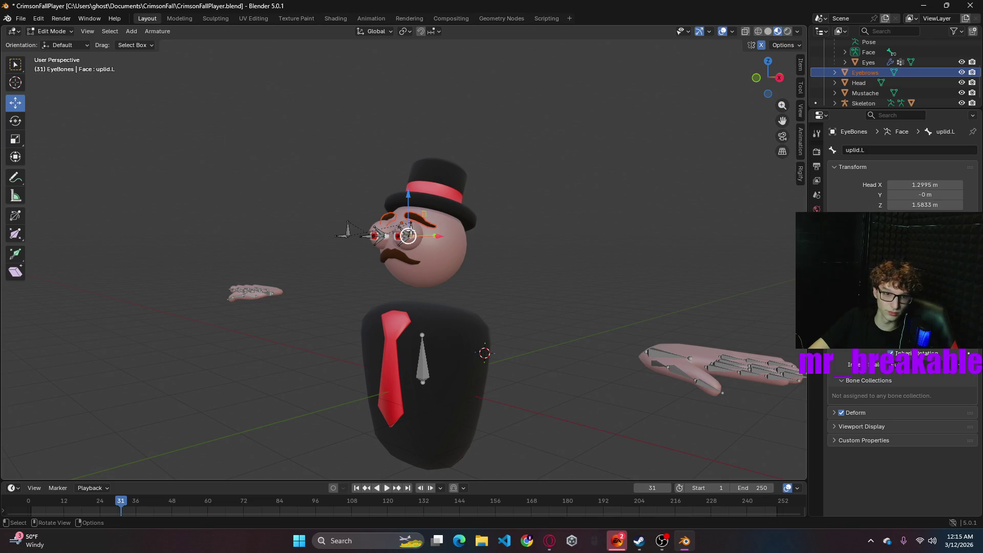
{"action": "mouse_move", "coordinate": [436, 236]}
{"action": "middle_mouse_down"}
{"action": "mouse_move", "coordinate": [543, 248]}
{"action": "mouse_move", "coordinate": [439, 219]}
{"action": "middle_mouse_up"}
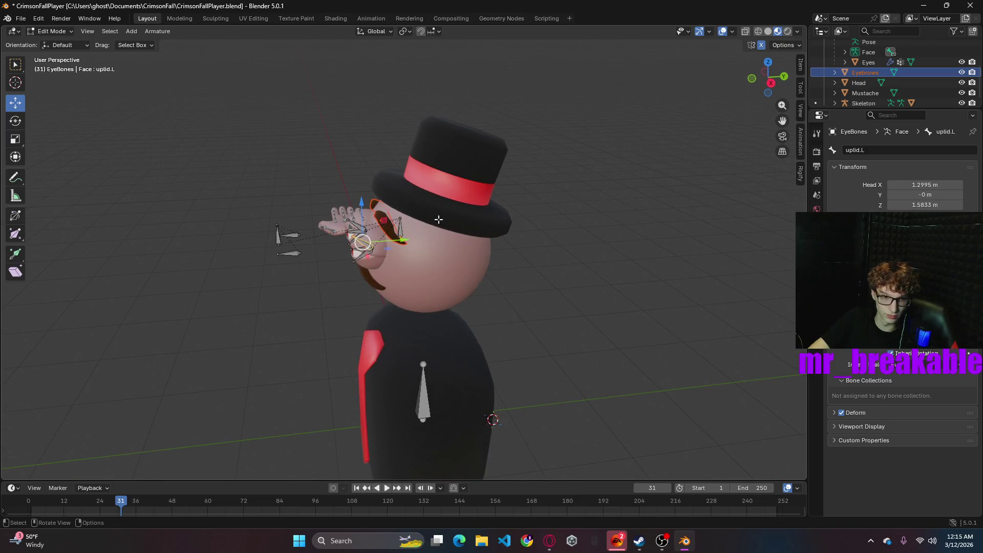
{"action": "left_click", "coordinate": [401, 229]}
{"action": "mouse_move", "coordinate": [631, 261]}
{"action": "middle_mouse_down"}
{"action": "mouse_move", "coordinate": [714, 210]}
{"action": "mouse_move", "coordinate": [735, 213]}
{"action": "mouse_move", "coordinate": [664, 230]}
{"action": "mouse_move", "coordinate": [571, 215]}
{"action": "mouse_move", "coordinate": [678, 238]}
{"action": "middle_mouse_up"}
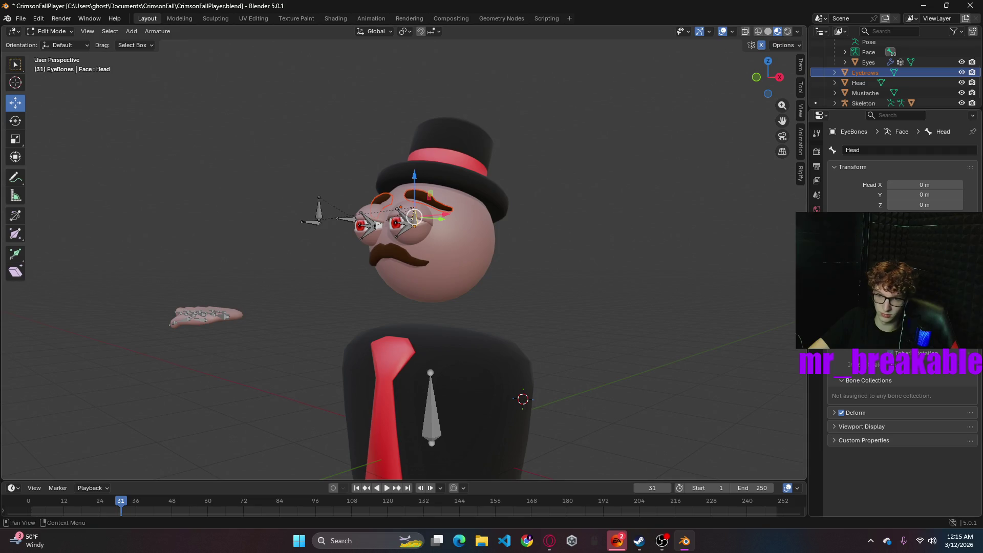
{"action": "left_click", "coordinate": [817, 281]}
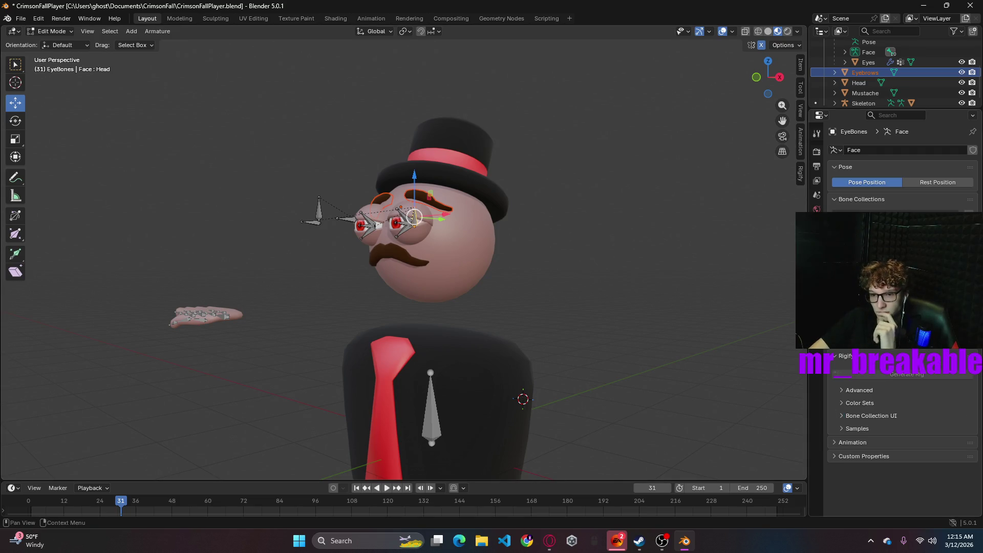
{"action": "left_click", "coordinate": [817, 251]}
{"action": "left_click", "coordinate": [817, 267]}
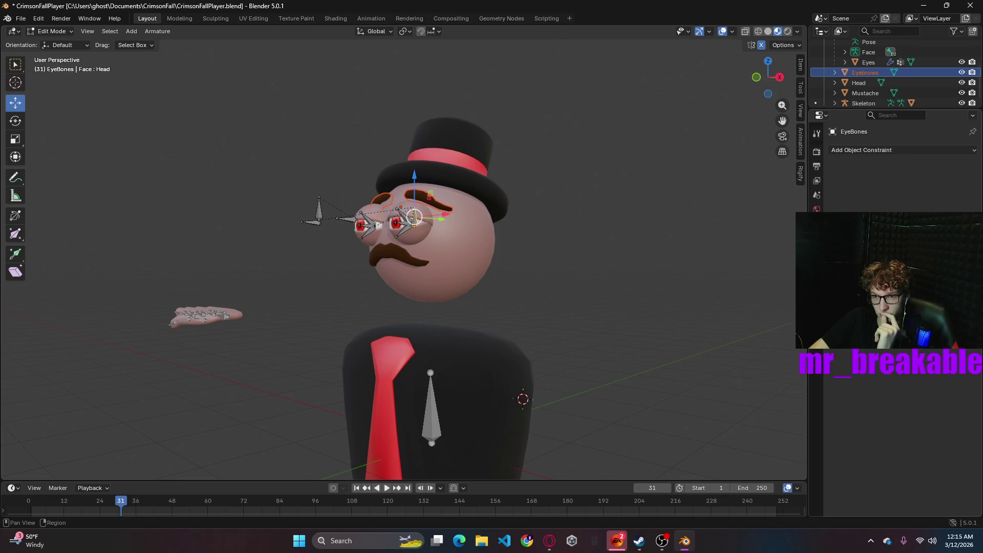
{"action": "left_click", "coordinate": [816, 295]}
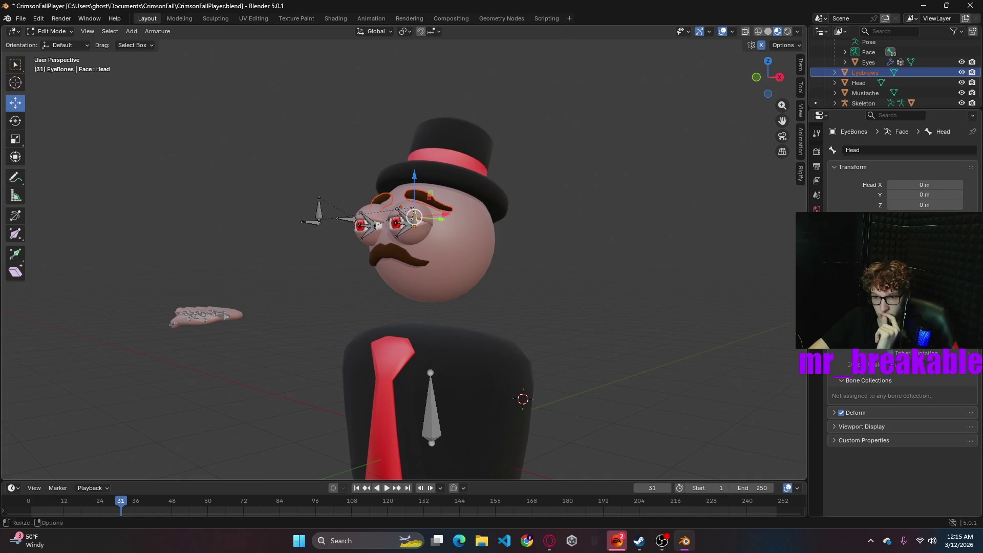
{"action": "key", "text": "e"}
{"action": "left_click", "coordinate": [433, 412]}
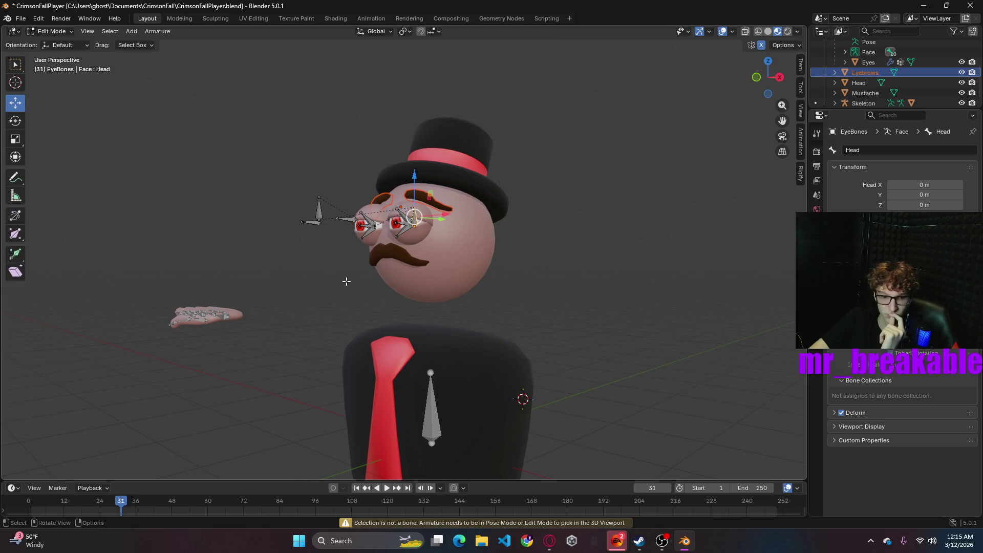
{"action": "left_click", "coordinate": [68, 32]}
{"action": "left_click", "coordinate": [58, 65]}
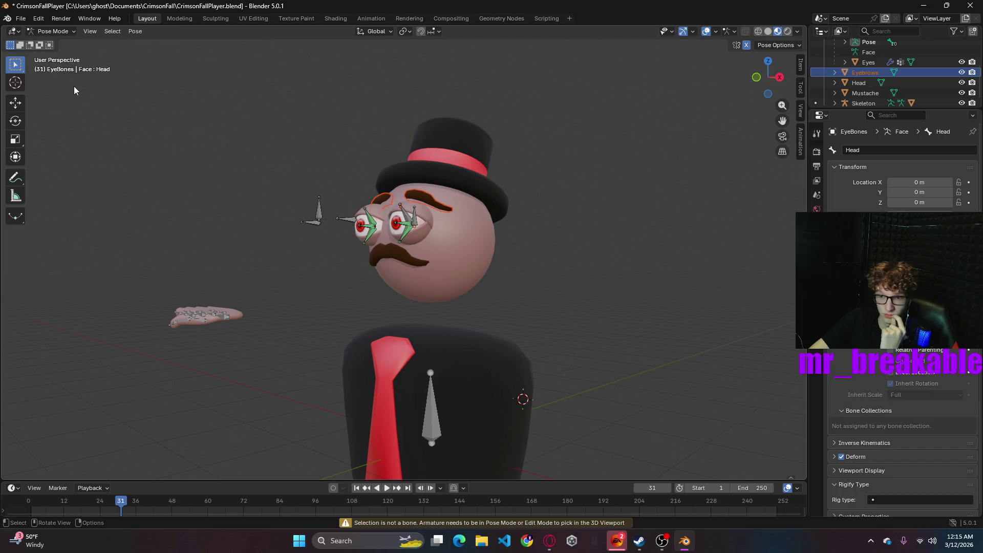
{"action": "left_click", "coordinate": [53, 31]}
{"action": "left_click", "coordinate": [53, 43]}
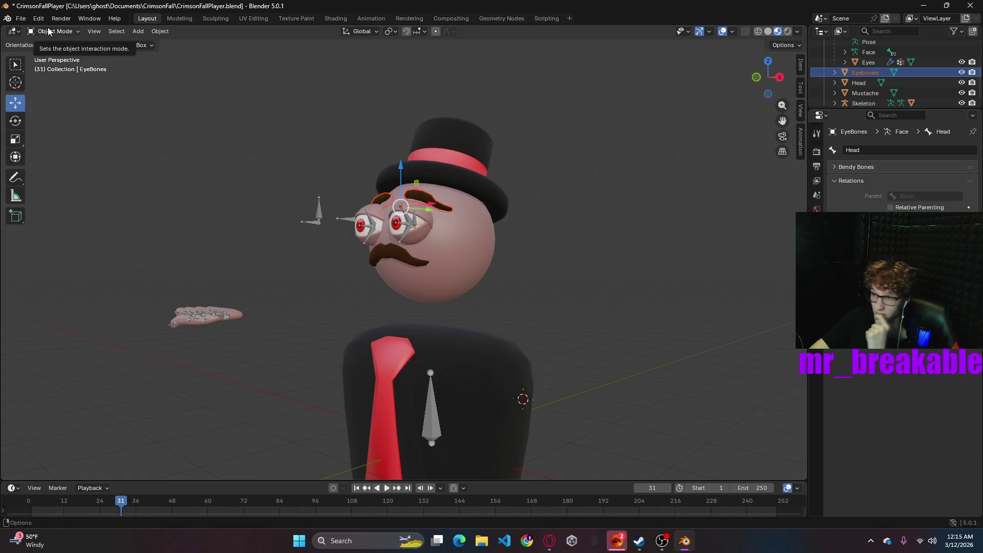
{"action": "left_click", "coordinate": [416, 220]}
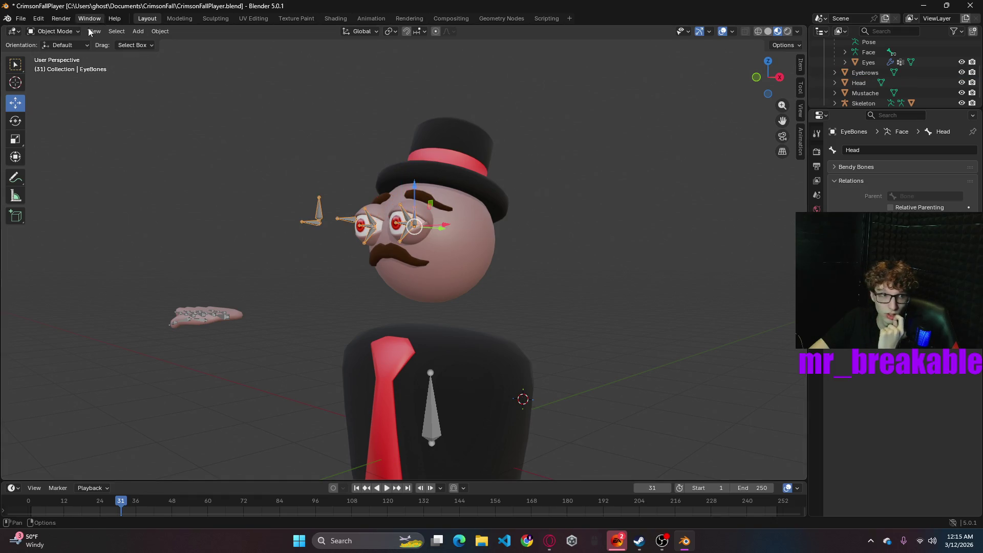
{"action": "left_click", "coordinate": [56, 32]}
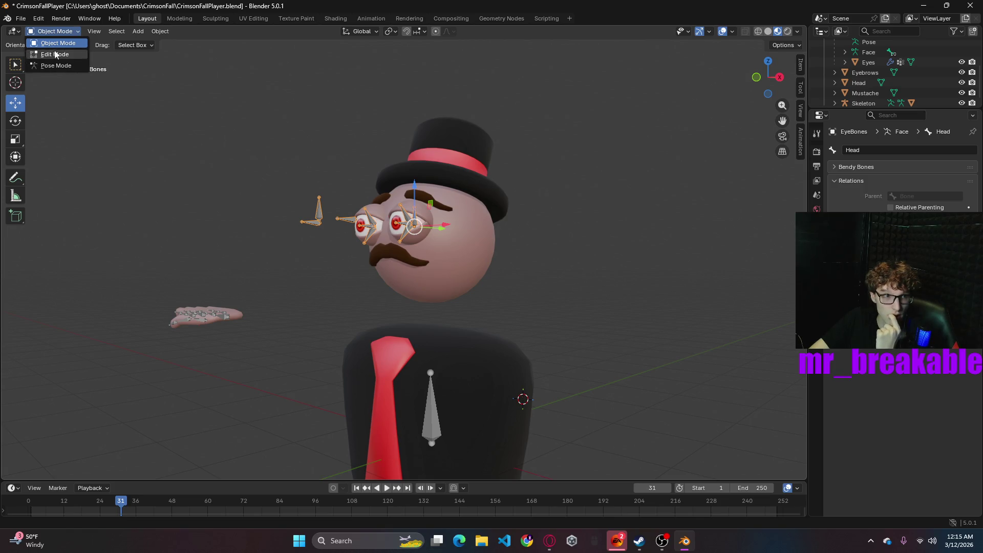
{"action": "left_click", "coordinate": [72, 55]}
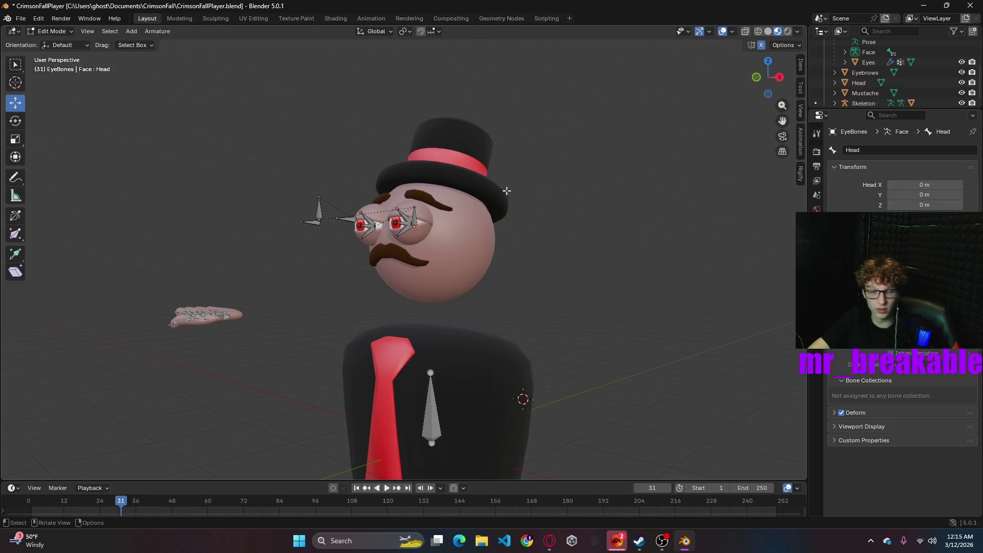
- Add a new bone at the 3D cursor, then undo it
{"action": "middle_click_drag", "start_coordinate": [176, 88], "coordinate": [400, 220]}
{"action": "key", "text": "shift+a"}
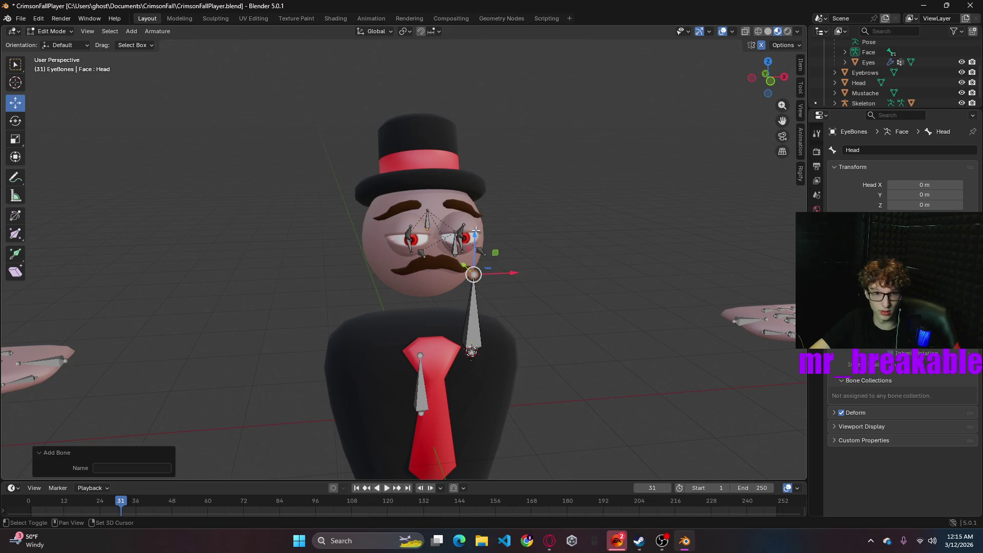
{"action": "mouse_move", "coordinate": [590, 303]}
{"action": "middle_mouse_down"}
{"action": "mouse_move", "coordinate": [681, 285]}
{"action": "mouse_move", "coordinate": [518, 239]}
{"action": "mouse_move", "coordinate": [552, 302]}
{"action": "middle_mouse_up"}
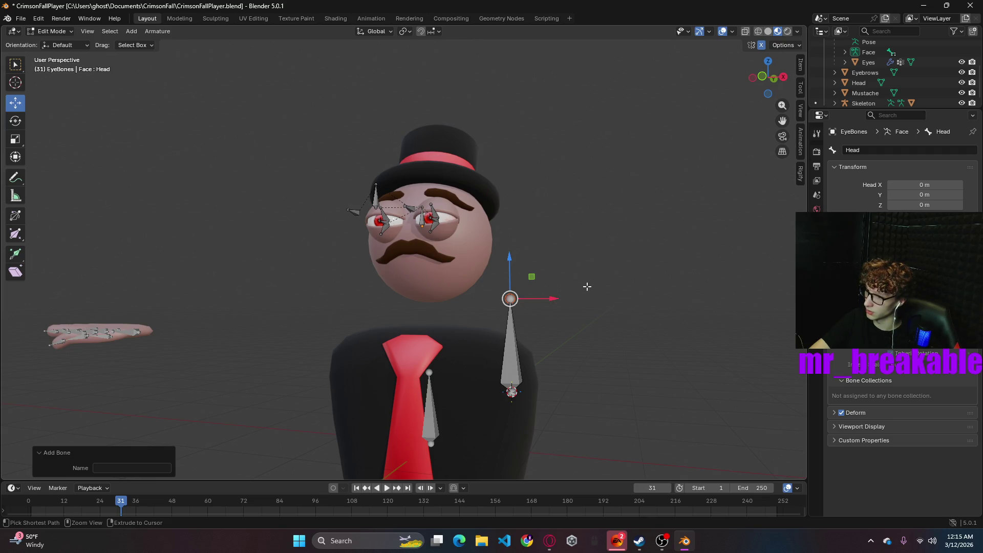
{"action": "key", "text": "ctrl+z"}
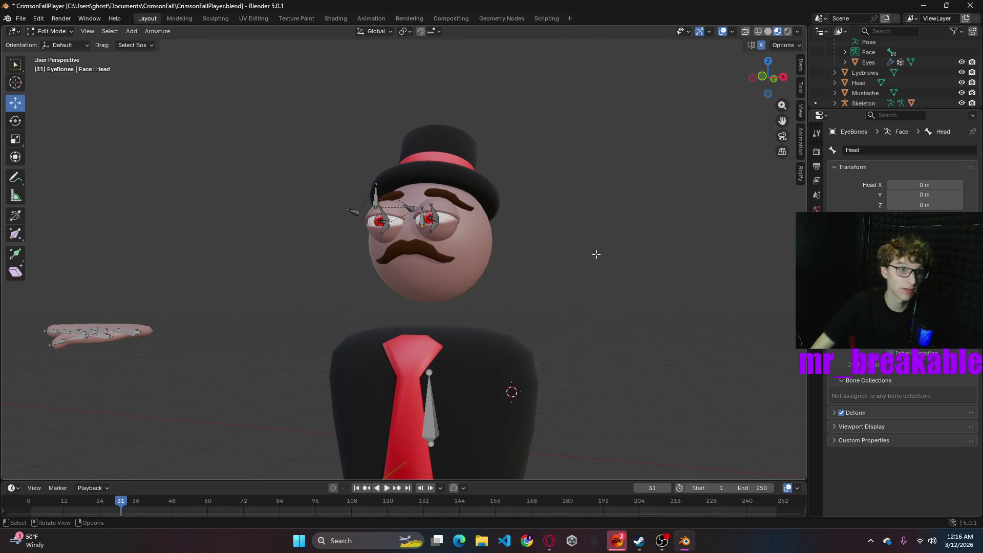
- Switch the EyeBones armature through Pose and Edit Mode, ending in Object Mode
{"action": "left_click", "coordinate": [50, 31]}
{"action": "left_click", "coordinate": [50, 66]}
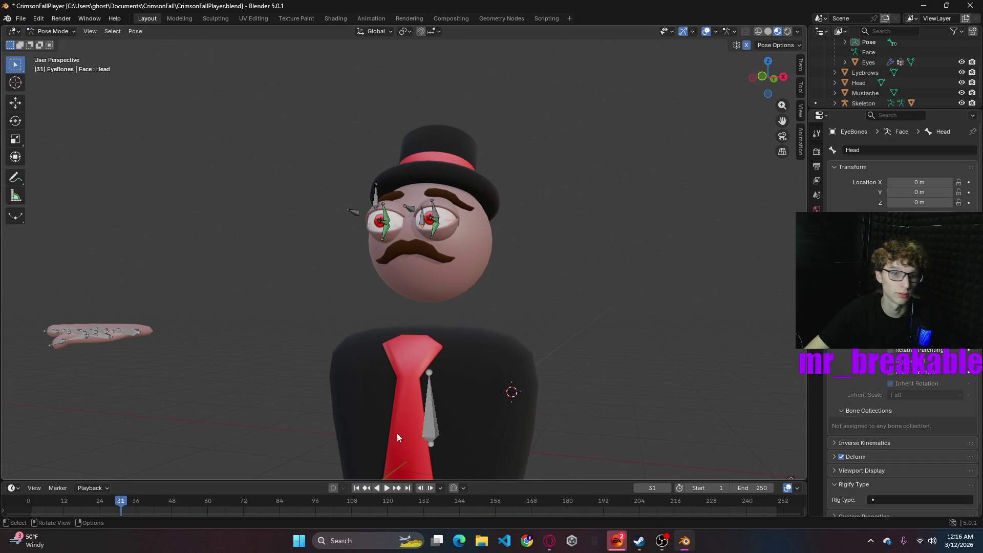
{"action": "left_click", "coordinate": [51, 31]}
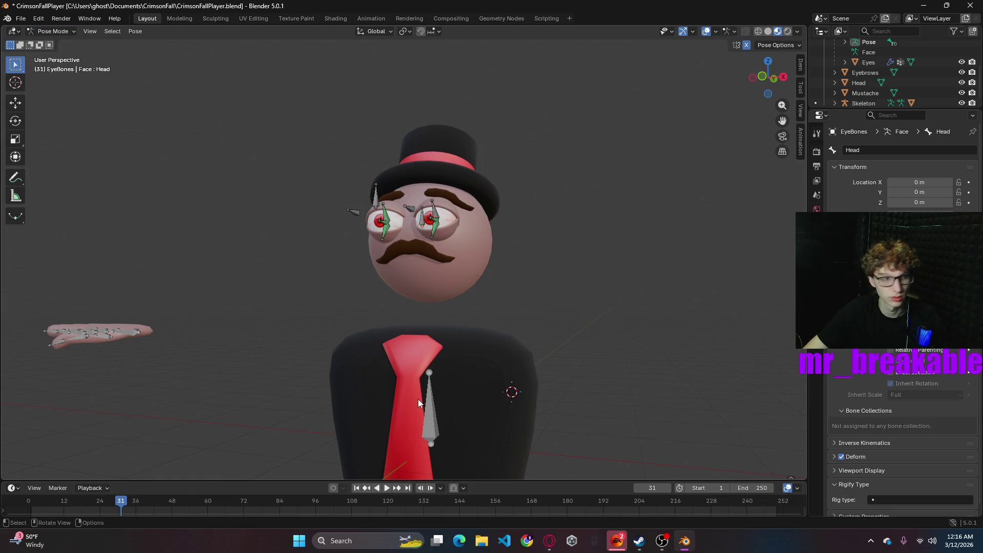
{"action": "key", "text": "Tab"}
{"action": "left_click", "coordinate": [51, 31]}
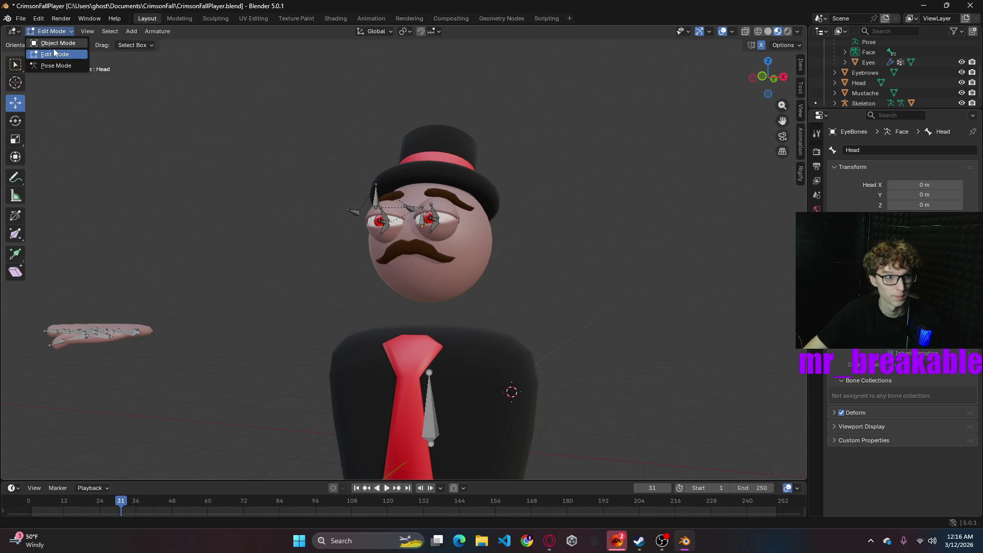
{"action": "left_click", "coordinate": [56, 43]}
- Select the Skeleton in front view, try duplicating the whole armature, then undo it
{"action": "left_click", "coordinate": [435, 416]}
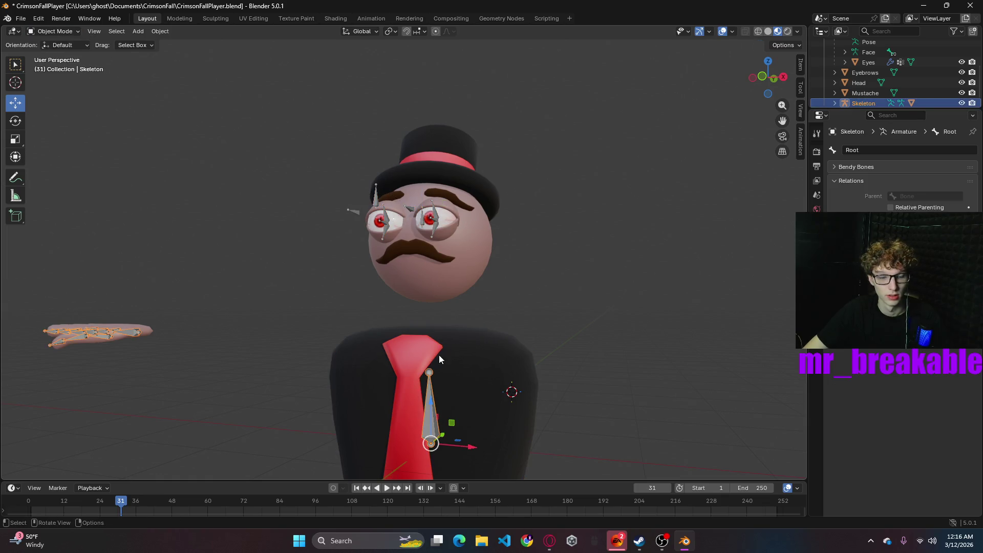
{"action": "left_click", "coordinate": [762, 76]}
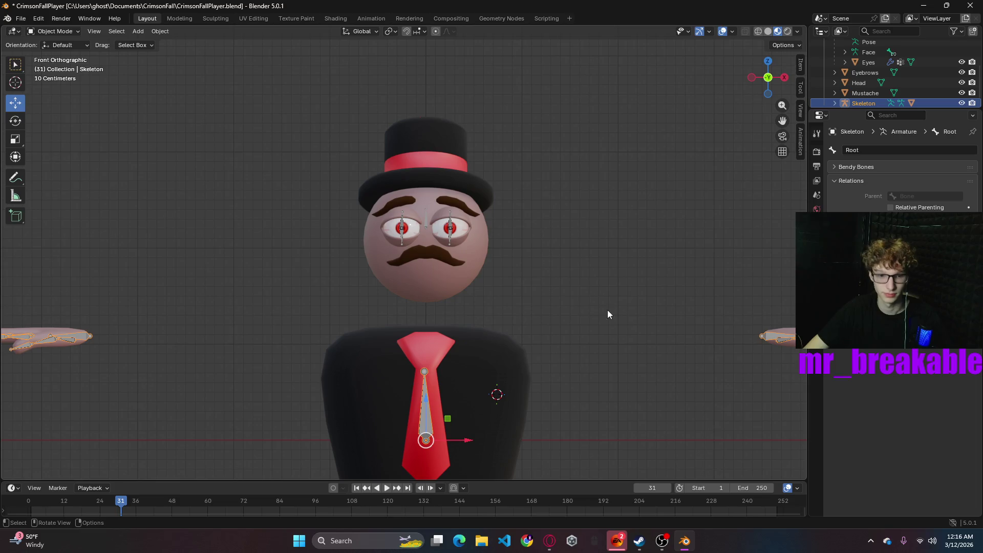
{"action": "key", "text": "shift+d"}
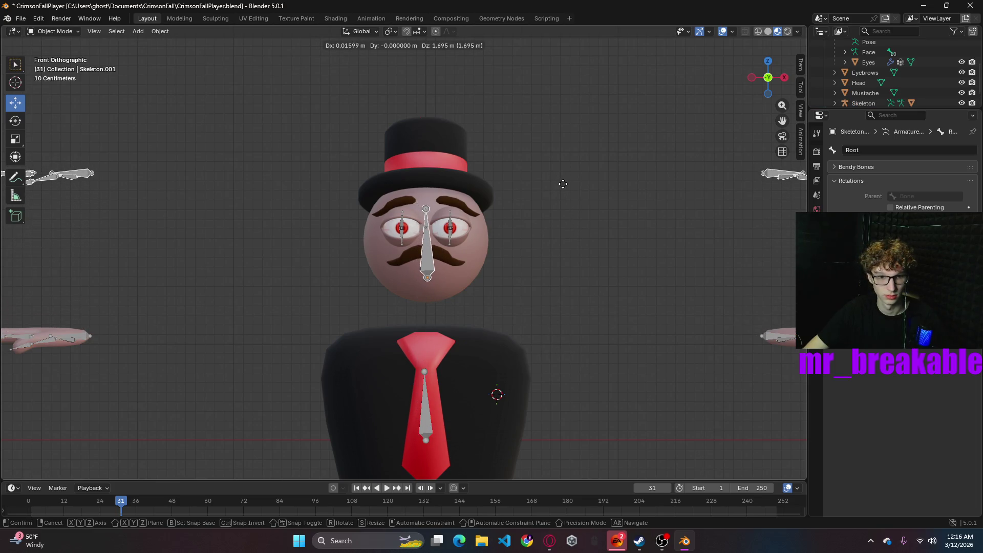
{"action": "right_click", "coordinate": [566, 185]}
{"action": "key", "text": "ctrl+z"}
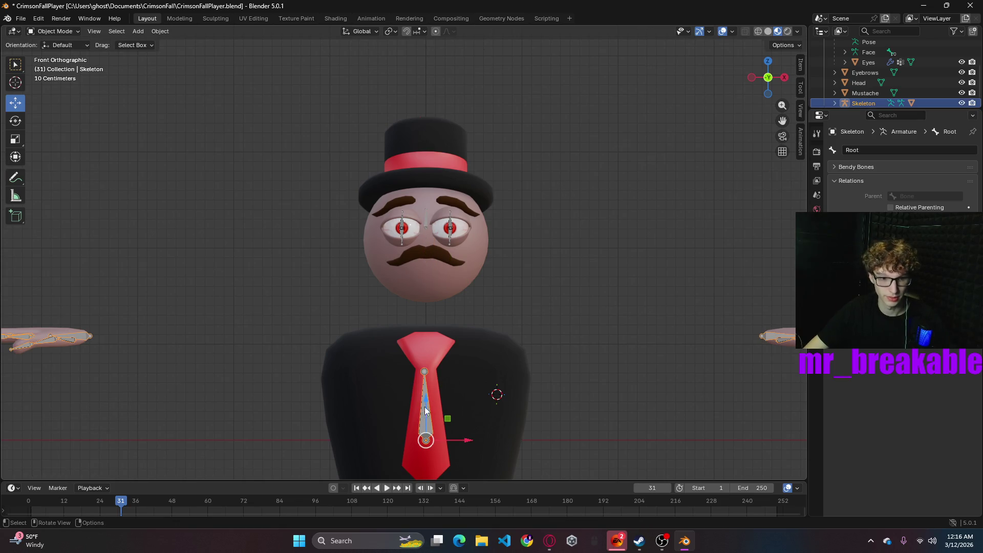
{"action": "left_click", "coordinate": [462, 391]}
- In Edit Mode, duplicate the tie bone and place the copy up on the face
{"action": "left_click", "coordinate": [65, 31]}
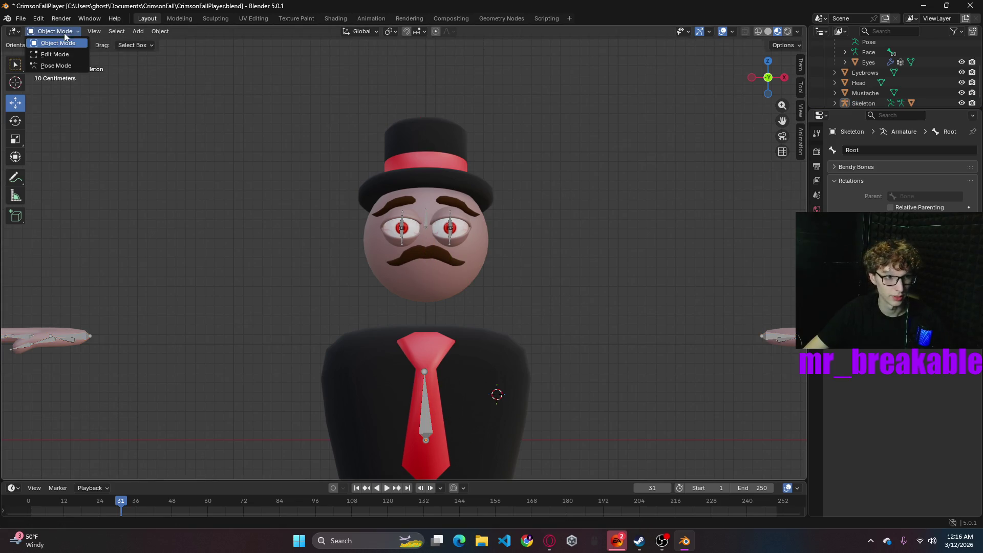
{"action": "left_click", "coordinate": [55, 55]}
{"action": "left_click", "coordinate": [429, 416]}
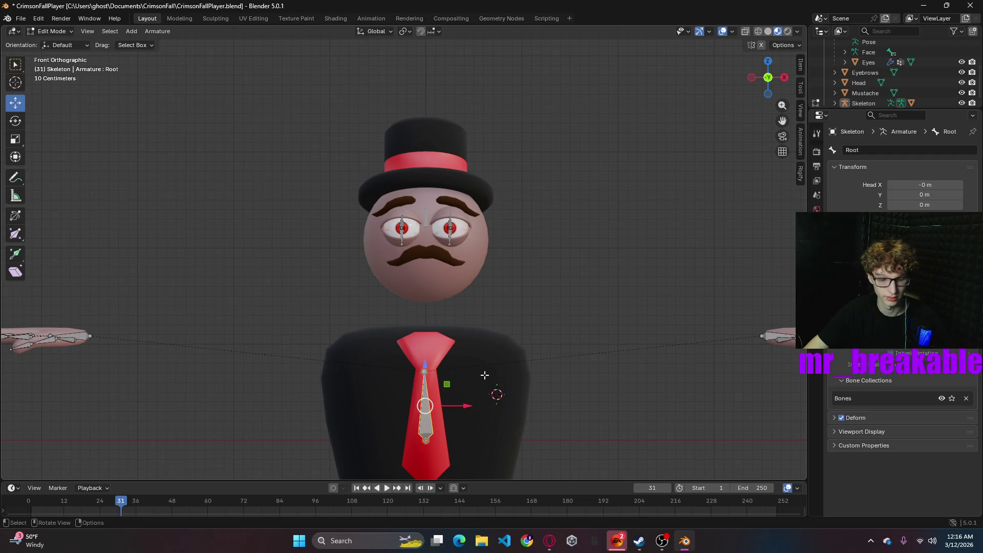
{"action": "key", "text": "shift+d"}
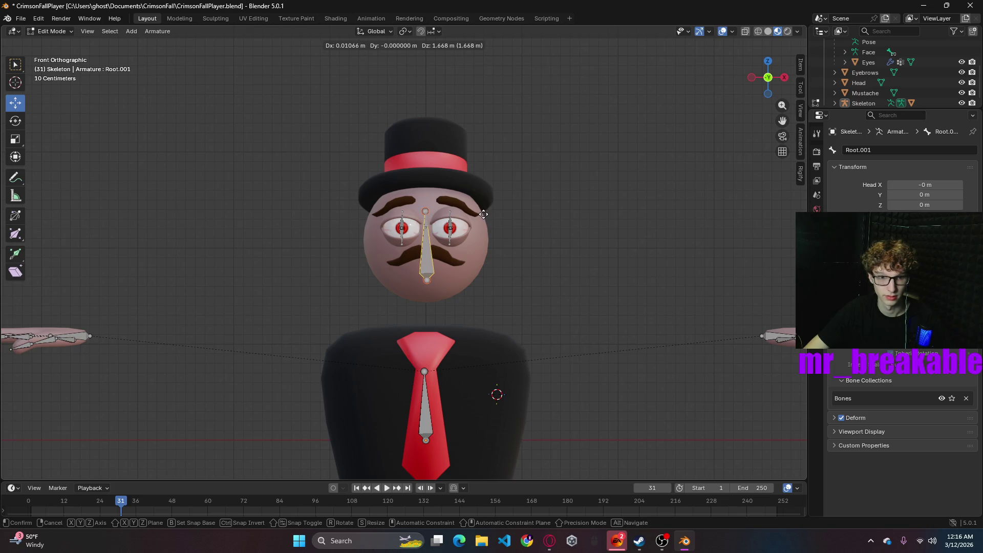
{"action": "left_click", "coordinate": [485, 214]}
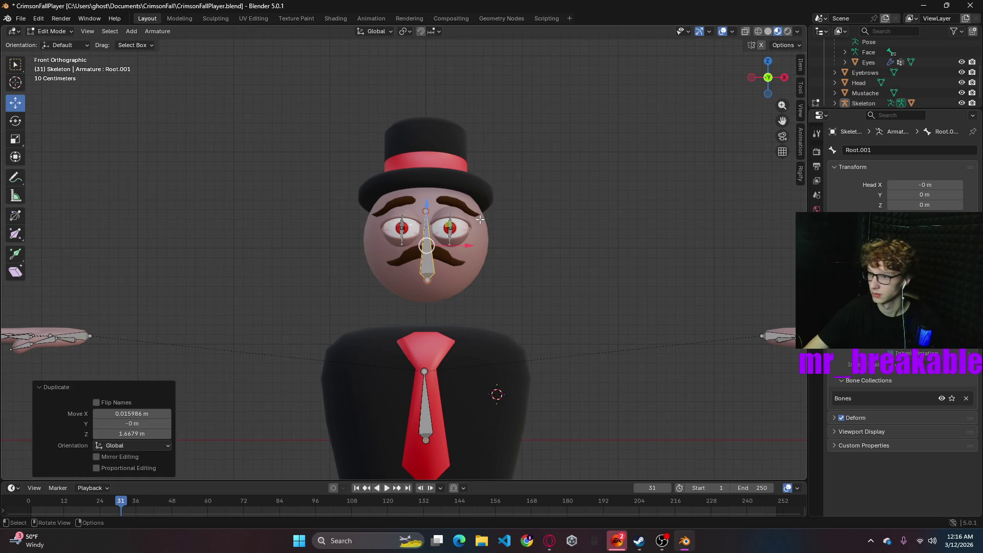
- Name the new bone Headrig and set its head X position to 0
{"action": "left_click", "coordinate": [817, 281]}
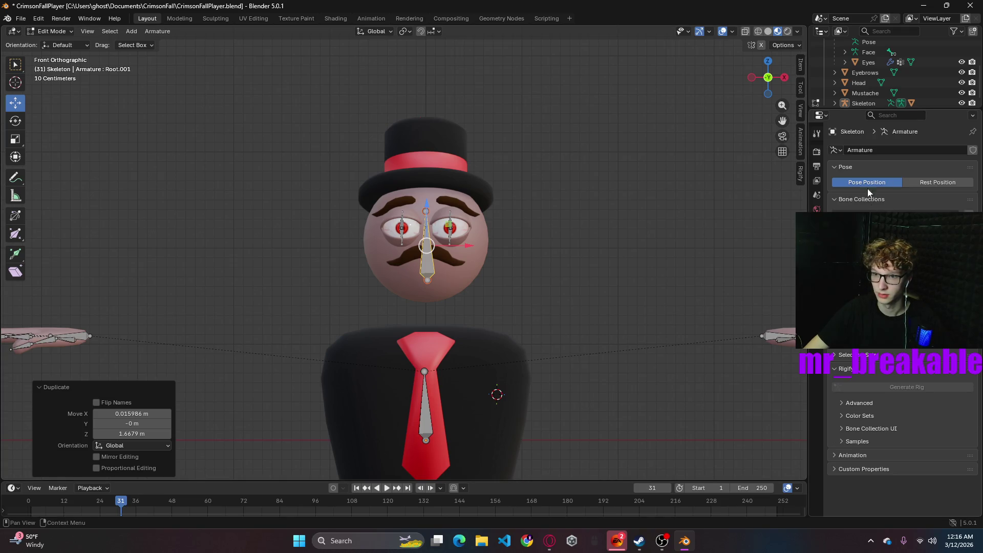
{"action": "left_click", "coordinate": [817, 295]}
{"action": "left_click", "coordinate": [900, 147]}
{"action": "type", "text": "Headrig"}
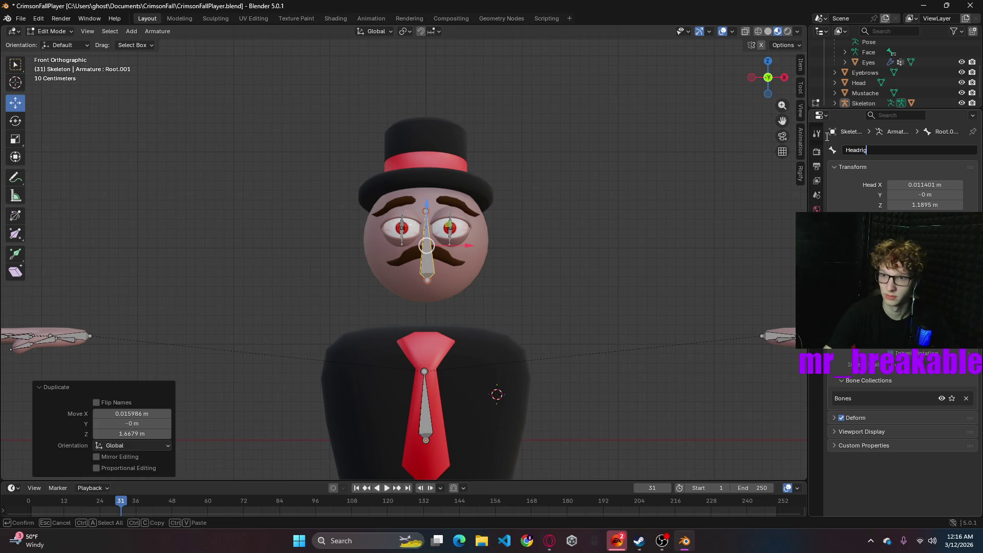
{"action": "key", "text": "Return"}
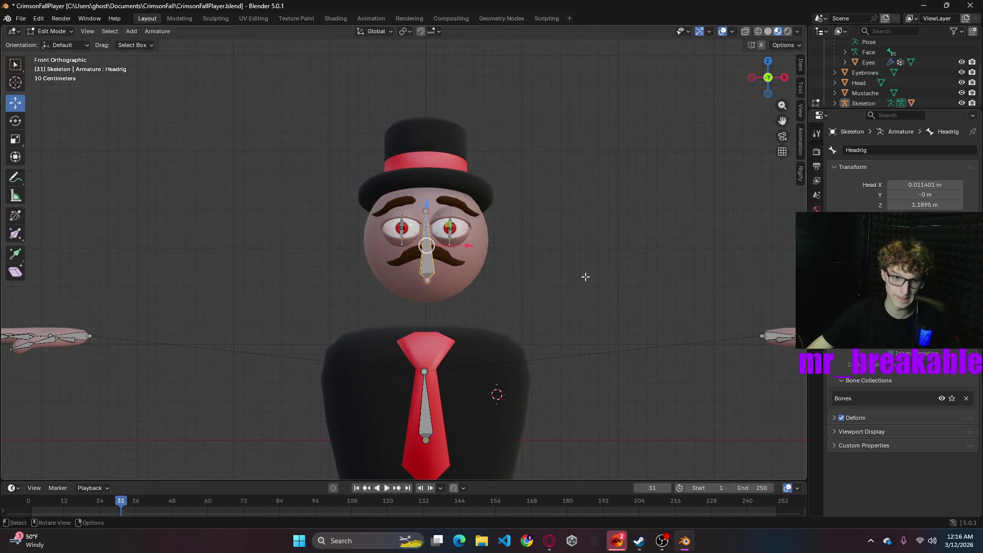
{"action": "left_click", "coordinate": [938, 187]}
{"action": "type", "text": "0"}
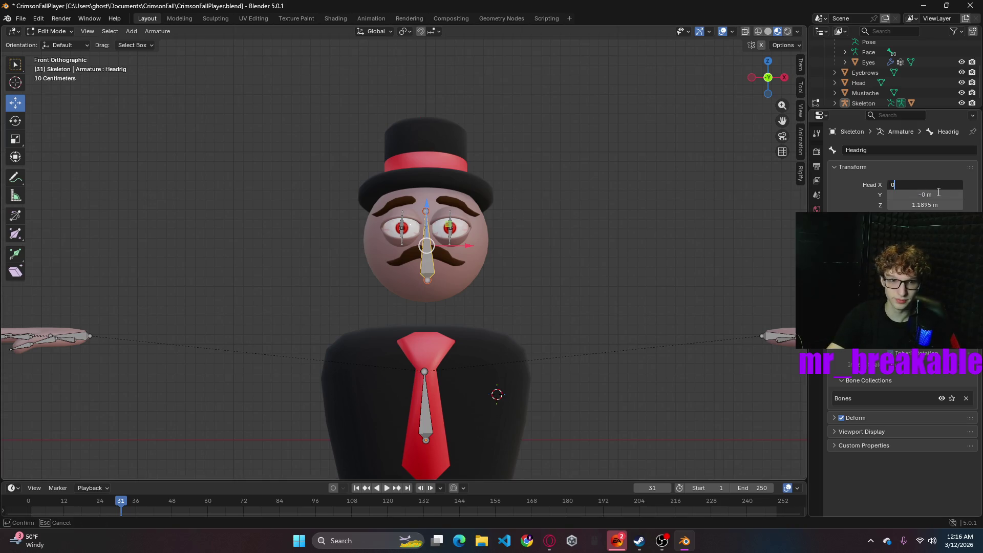
{"action": "key", "text": "Return"}
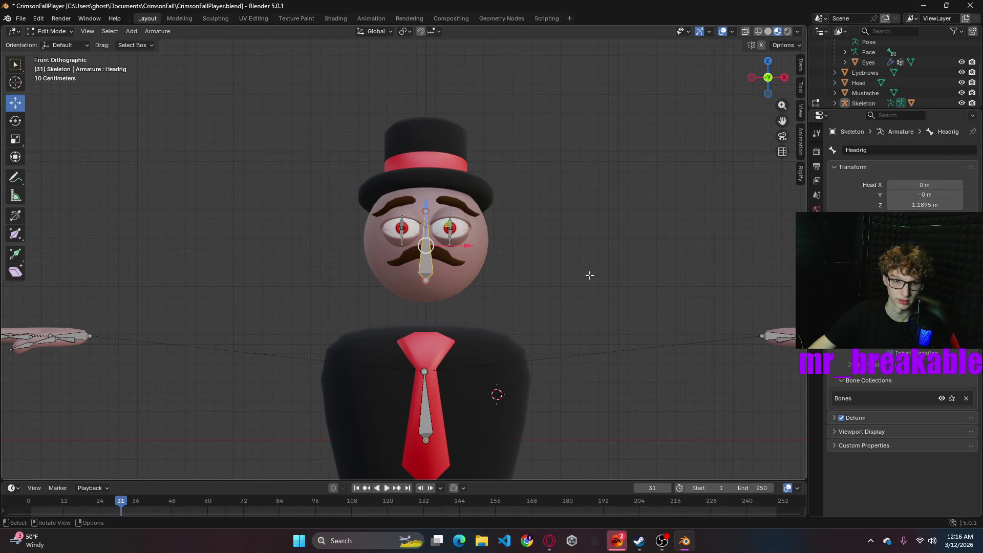
- Correct the bone name to HeadRig, then select the Root tie bone
{"action": "mouse_move", "coordinate": [589, 275]}
{"action": "middle_mouse_down"}
{"action": "mouse_move", "coordinate": [562, 278]}
{"action": "mouse_move", "coordinate": [733, 281]}
{"action": "mouse_move", "coordinate": [513, 221]}
{"action": "mouse_move", "coordinate": [638, 268]}
{"action": "mouse_move", "coordinate": [499, 293]}
{"action": "mouse_move", "coordinate": [281, 215]}
{"action": "mouse_move", "coordinate": [531, 269]}
{"action": "mouse_move", "coordinate": [698, 279]}
{"action": "mouse_move", "coordinate": [714, 270]}
{"action": "middle_mouse_up"}
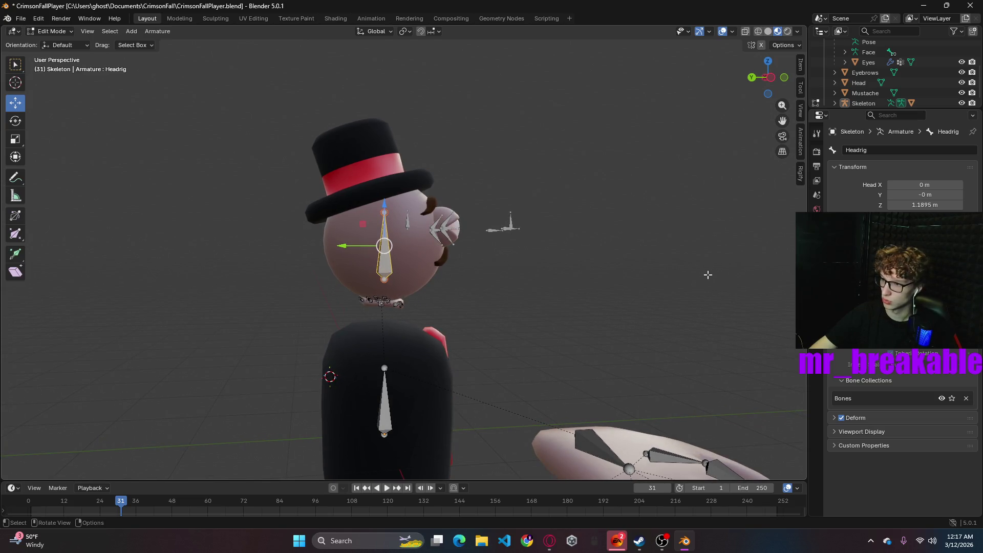
{"action": "left_click", "coordinate": [884, 148]}
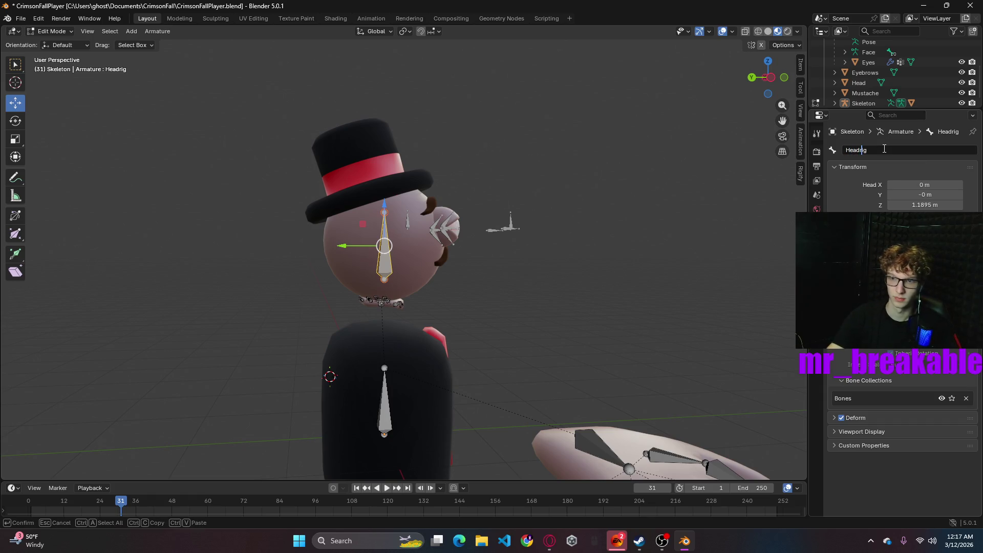
{"action": "key", "text": "Return"}
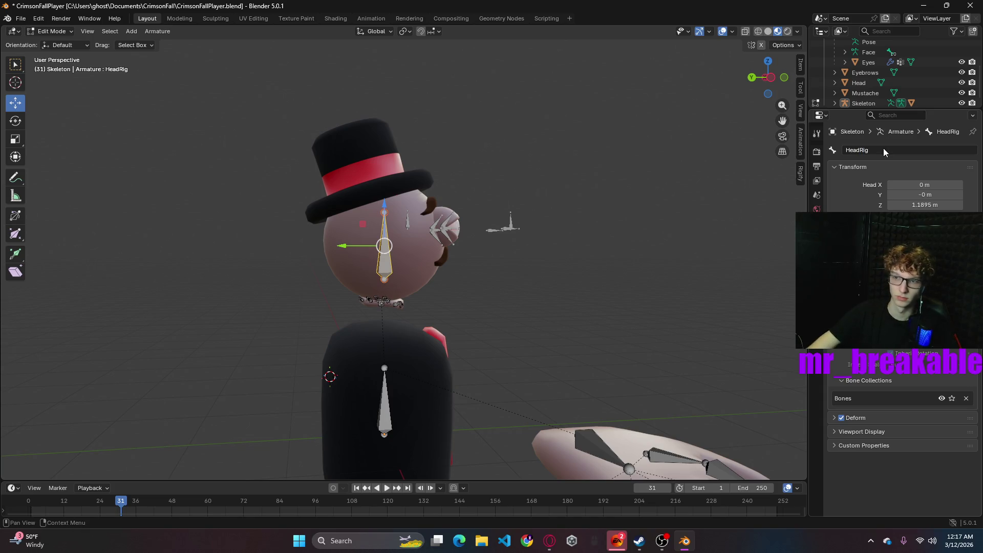
{"action": "middle_click_drag", "start_coordinate": [602, 309], "coordinate": [534, 302]}
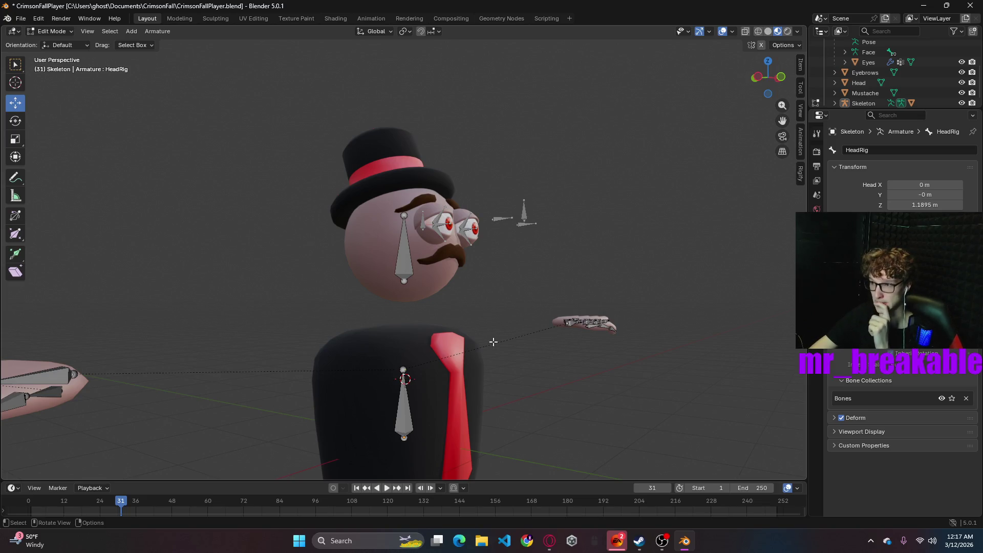
{"action": "middle_click_drag", "start_coordinate": [566, 333], "coordinate": [436, 358]}
{"action": "left_click", "coordinate": [420, 405]}
{"action": "left_click", "coordinate": [52, 31]}
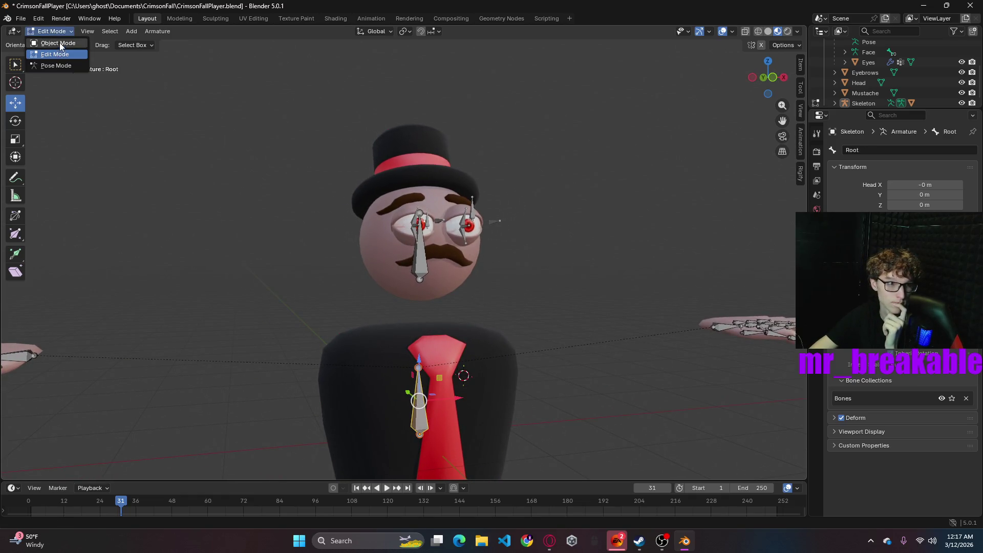
- Return the Skeleton to Object Mode and undo an accidentally added Cube.002
{"action": "left_click", "coordinate": [57, 43]}
{"action": "left_click", "coordinate": [426, 254]}
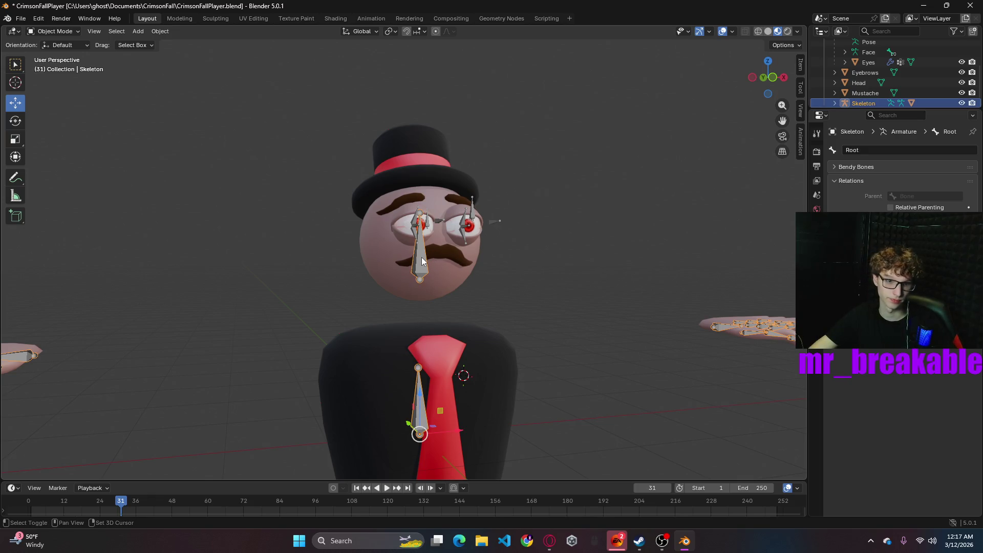
{"action": "left_click", "coordinate": [416, 229]}
{"action": "mouse_move", "coordinate": [493, 278]}
{"action": "middle_mouse_down"}
{"action": "mouse_move", "coordinate": [589, 266]}
{"action": "mouse_move", "coordinate": [557, 271]}
{"action": "middle_mouse_up"}
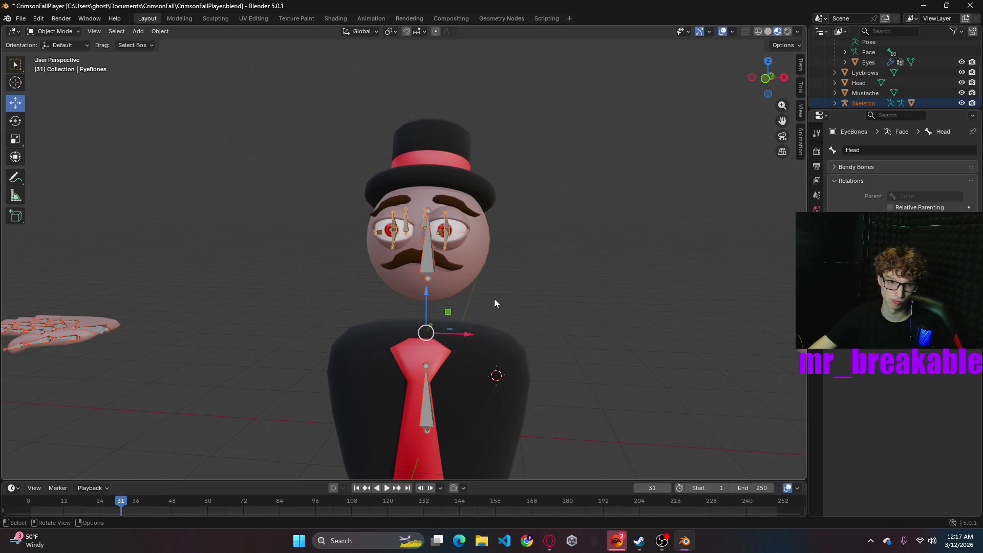
{"action": "right_click", "coordinate": [465, 268]}
{"action": "left_click", "coordinate": [439, 166]}
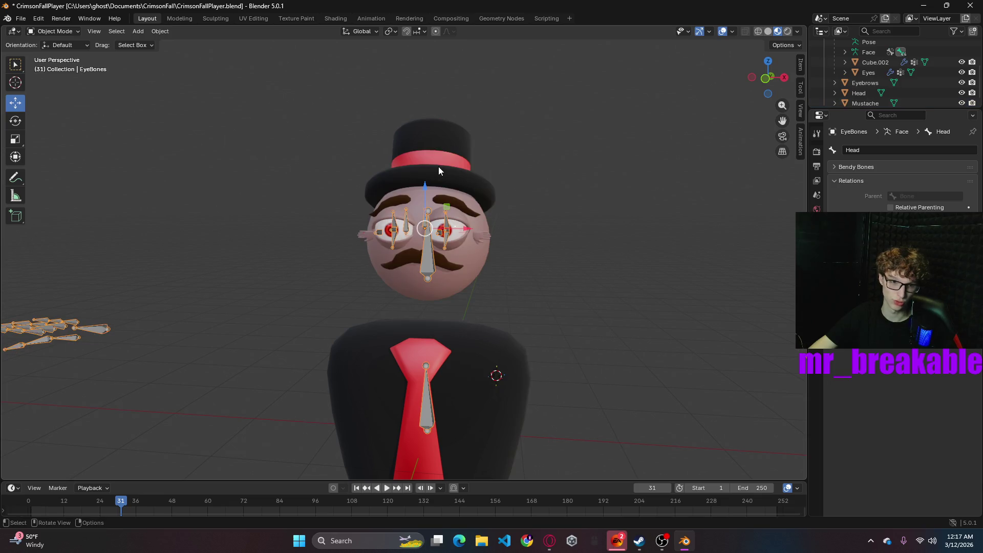
{"action": "mouse_move", "coordinate": [659, 312]}
{"action": "middle_mouse_down"}
{"action": "mouse_move", "coordinate": [573, 331]}
{"action": "mouse_move", "coordinate": [551, 358]}
{"action": "mouse_move", "coordinate": [557, 372]}
{"action": "mouse_move", "coordinate": [663, 315]}
{"action": "middle_mouse_up"}
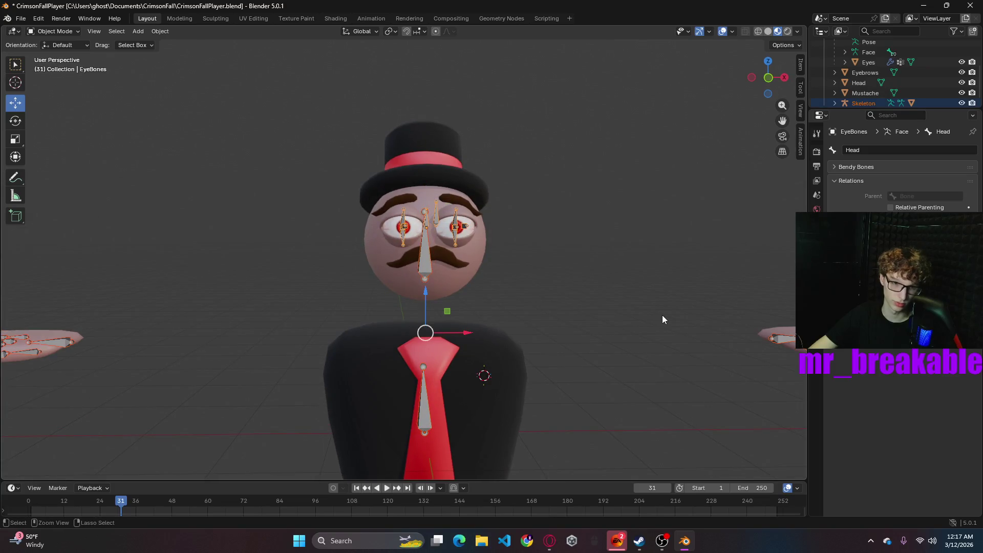
{"action": "key", "text": "ctrl+z"}
- Select the Skeleton and EyeBones armatures, then dismiss the object context menu
{"action": "left_click", "coordinate": [428, 257]}
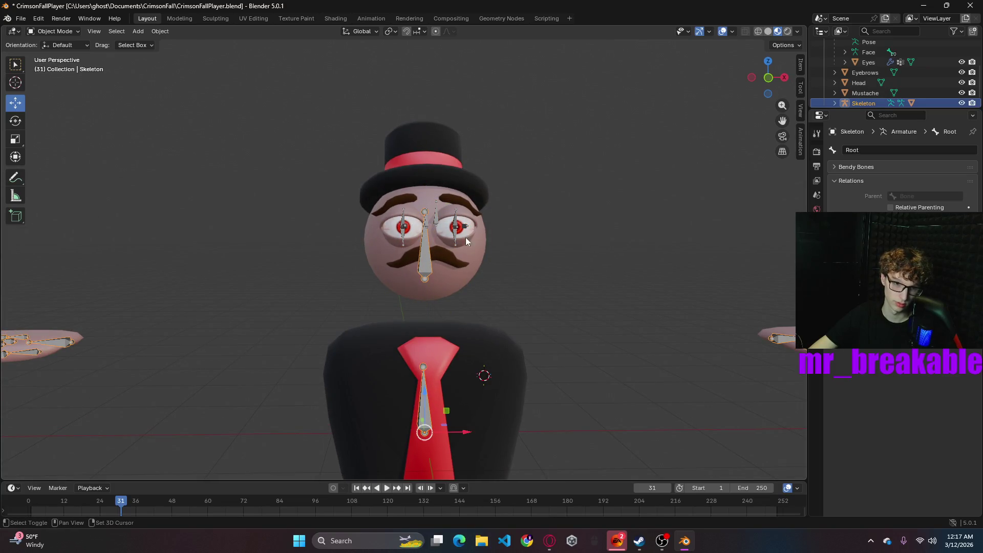
{"action": "left_click", "coordinate": [435, 215], "text": "shift"}
{"action": "left_click", "coordinate": [423, 259]}
{"action": "right_click", "coordinate": [510, 278]}
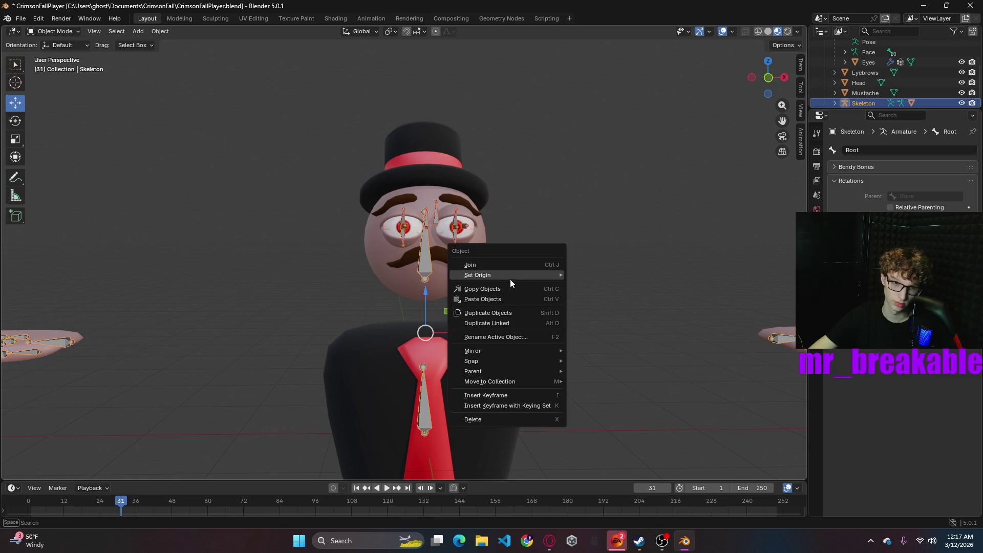
{"action": "mouse_move", "coordinate": [507, 281]}
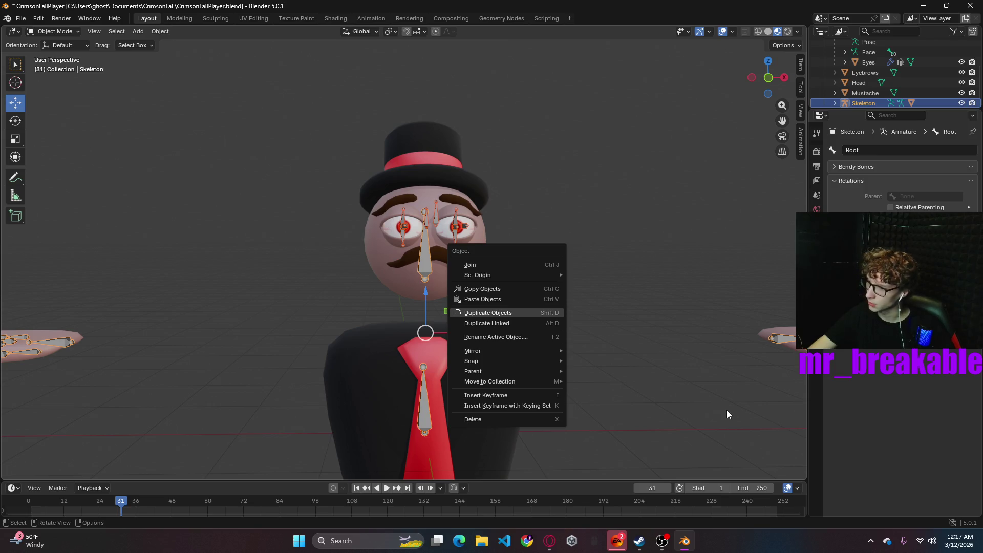
{"action": "left_click", "coordinate": [622, 260]}
- Select the Head mesh together with the Skeleton, making the Skeleton the active object
{"action": "left_click", "coordinate": [421, 250]}
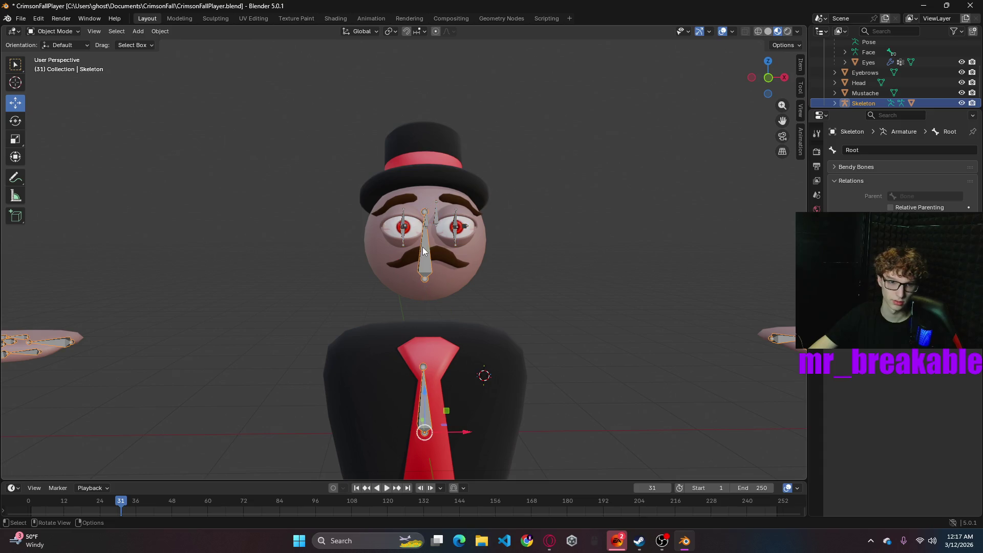
{"action": "left_click", "coordinate": [428, 223]}
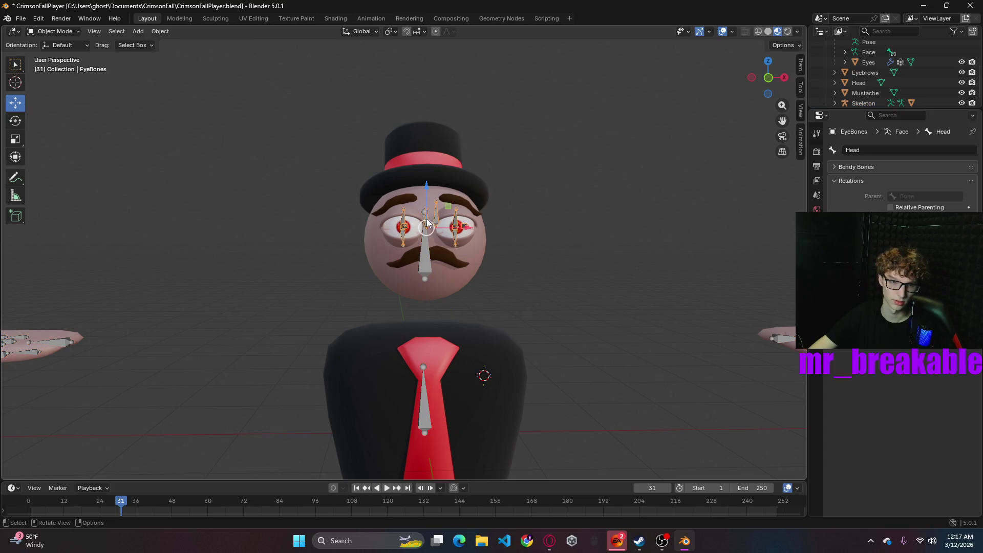
{"action": "left_click", "coordinate": [449, 282]}
{"action": "left_click", "coordinate": [449, 282], "text": "shift"}
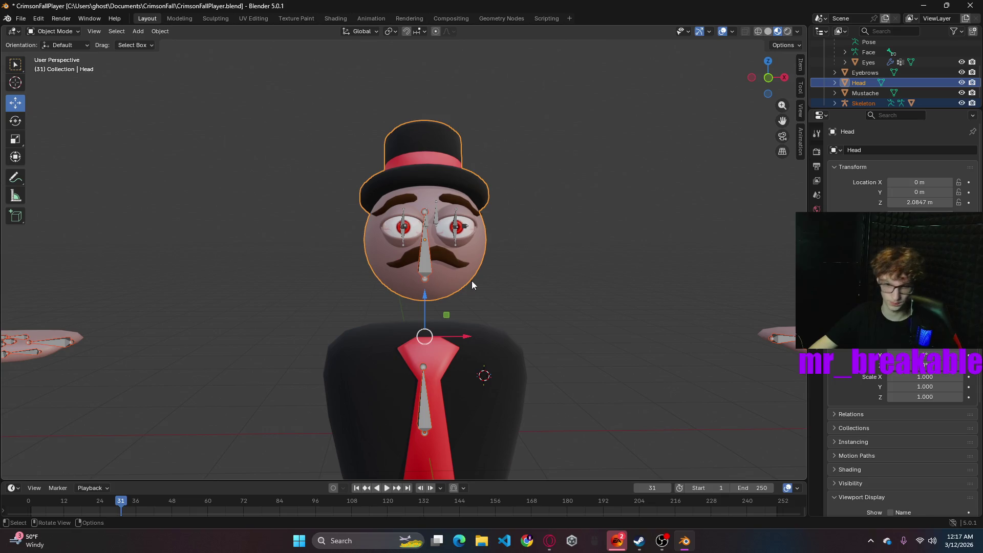
{"action": "left_click", "coordinate": [423, 269]}
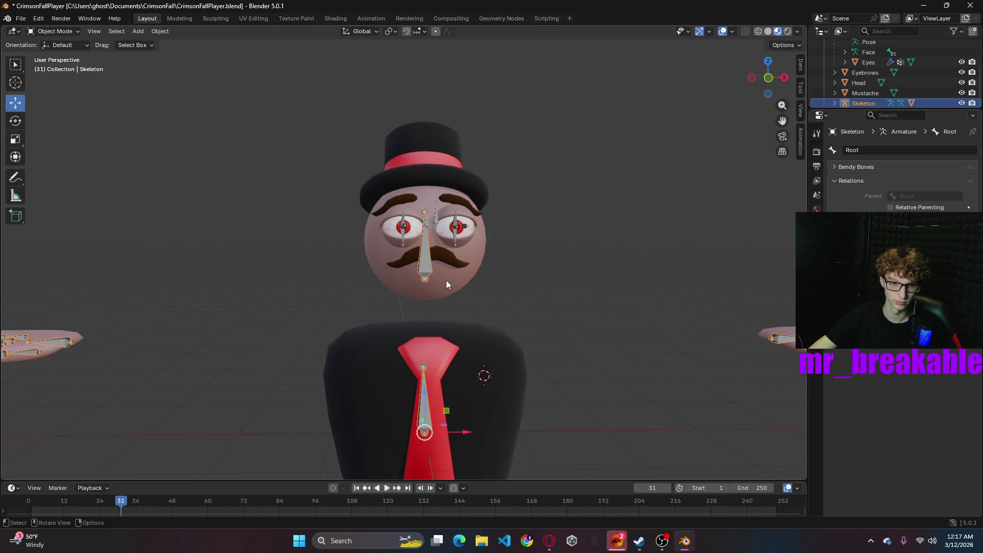
{"action": "left_click", "coordinate": [450, 281]}
{"action": "left_click", "coordinate": [423, 271]}
{"action": "left_click", "coordinate": [438, 279], "text": "shift"}
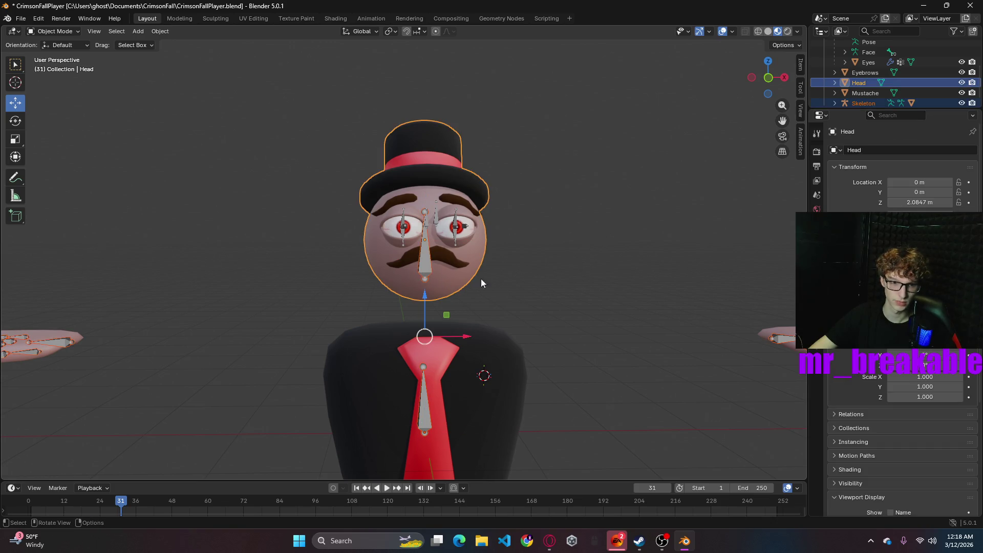
{"action": "left_click", "coordinate": [431, 262], "text": "shift"}
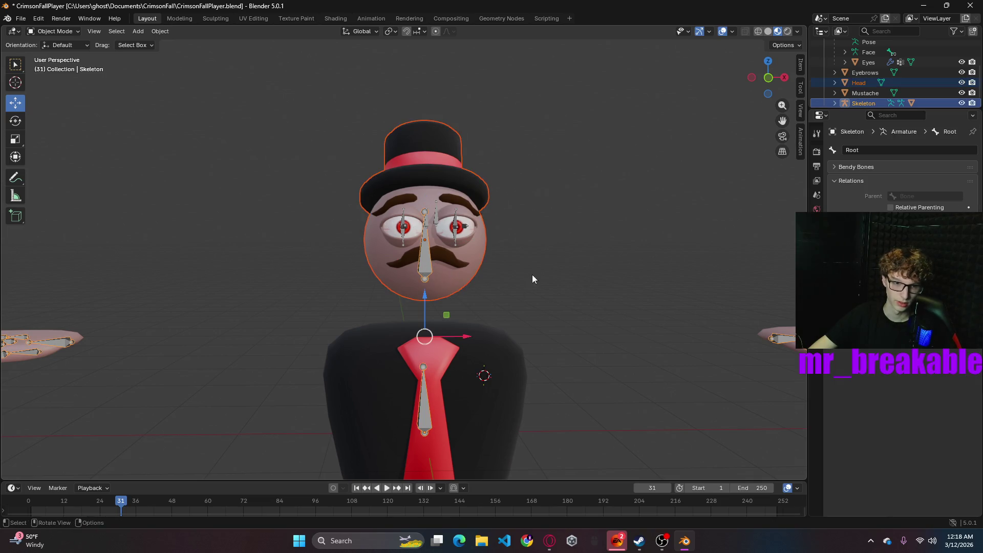
- Parent the Head to the Skeleton With Automatic Weights, after undoing an Envelope Weights attempt
{"action": "right_click", "coordinate": [532, 279]}
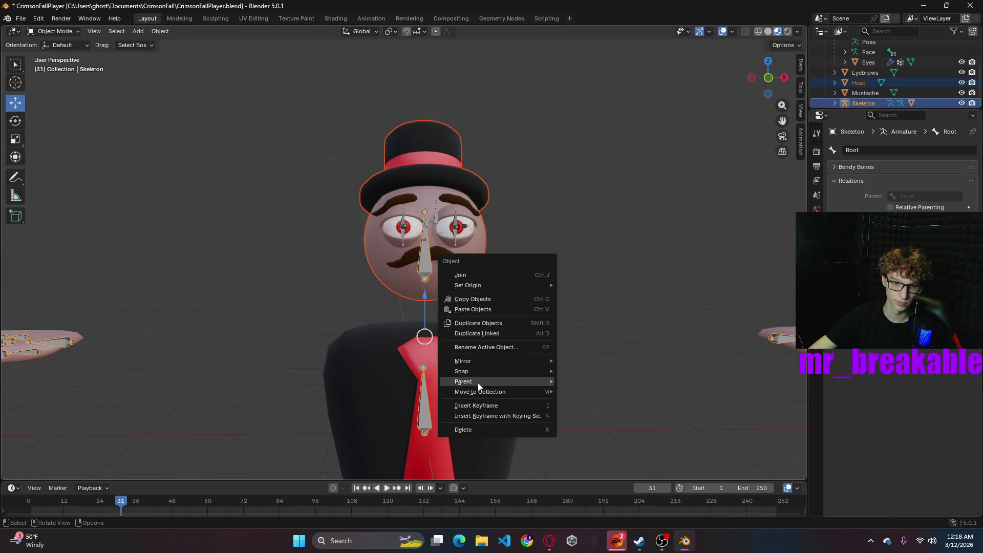
{"action": "mouse_move", "coordinate": [478, 382]}
{"action": "left_click", "coordinate": [629, 226]}
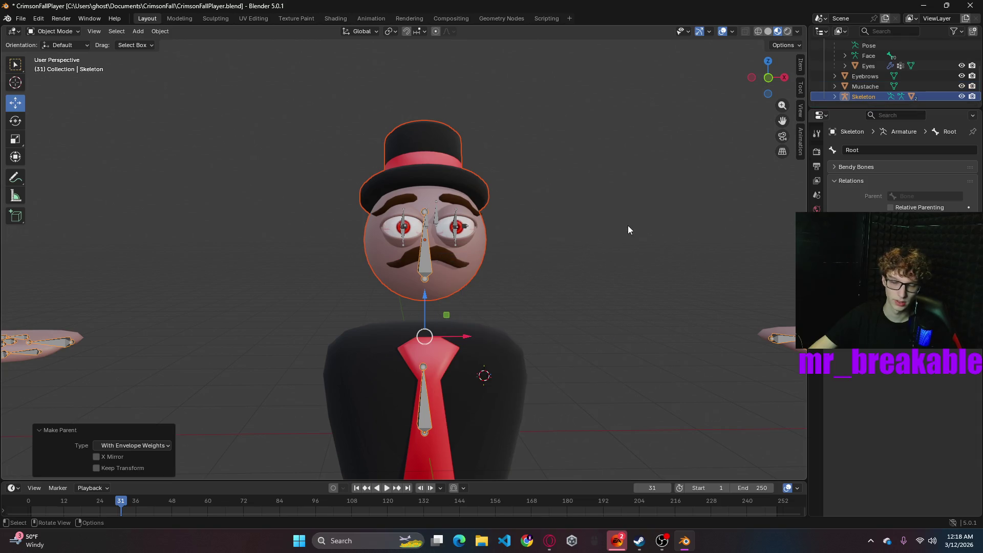
{"action": "key", "text": "ctrl+z"}
{"action": "right_click", "coordinate": [434, 272]}
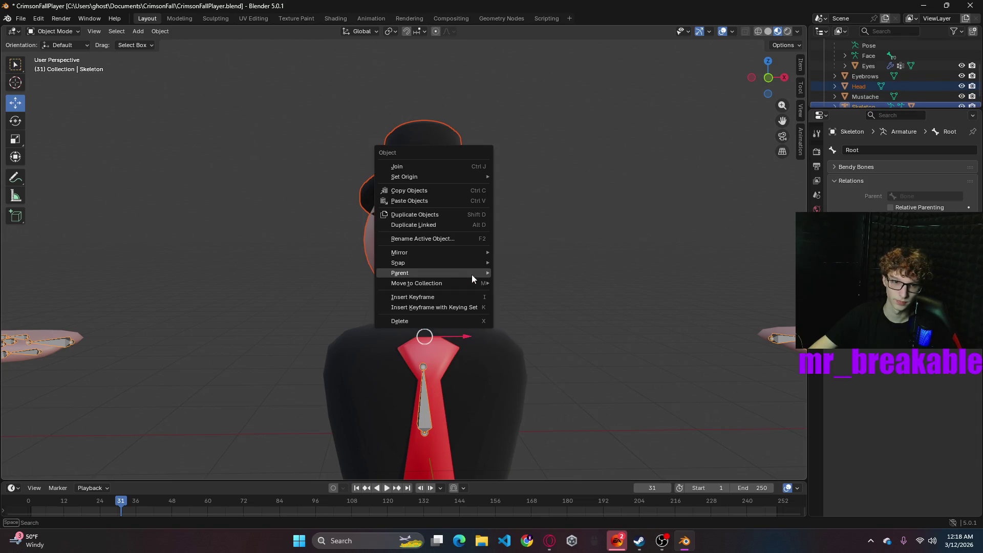
{"action": "mouse_move", "coordinate": [469, 274]}
{"action": "left_click", "coordinate": [517, 306]}
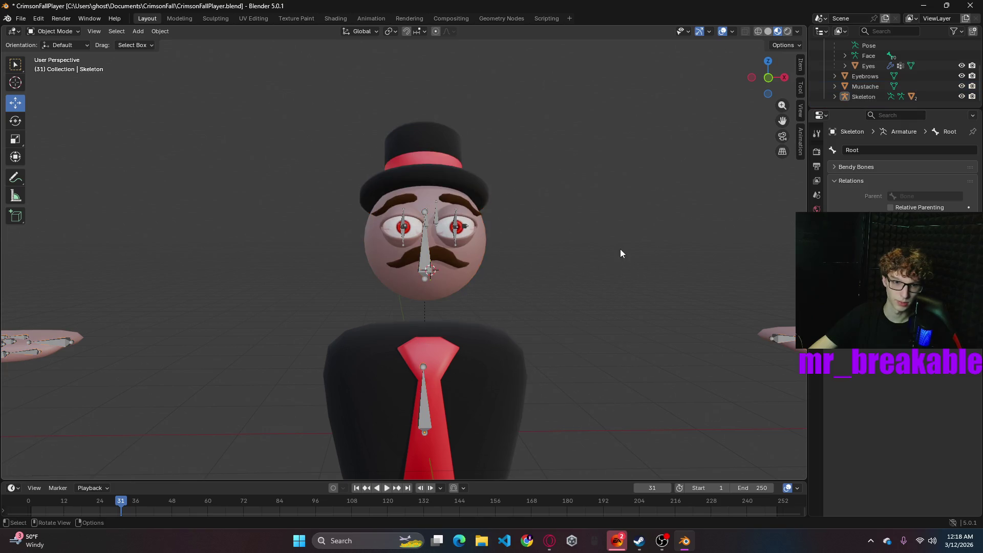
- Orbit around the character to inspect the rig, selecting Skeleton, EyeBones and Head in turn
{"action": "left_click", "coordinate": [424, 266]}
{"action": "mouse_move", "coordinate": [596, 284]}
{"action": "middle_mouse_down"}
{"action": "mouse_move", "coordinate": [696, 283]}
{"action": "mouse_move", "coordinate": [727, 254]}
{"action": "mouse_move", "coordinate": [745, 265]}
{"action": "mouse_move", "coordinate": [571, 291]}
{"action": "mouse_move", "coordinate": [456, 272]}
{"action": "mouse_move", "coordinate": [537, 260]}
{"action": "middle_mouse_up"}
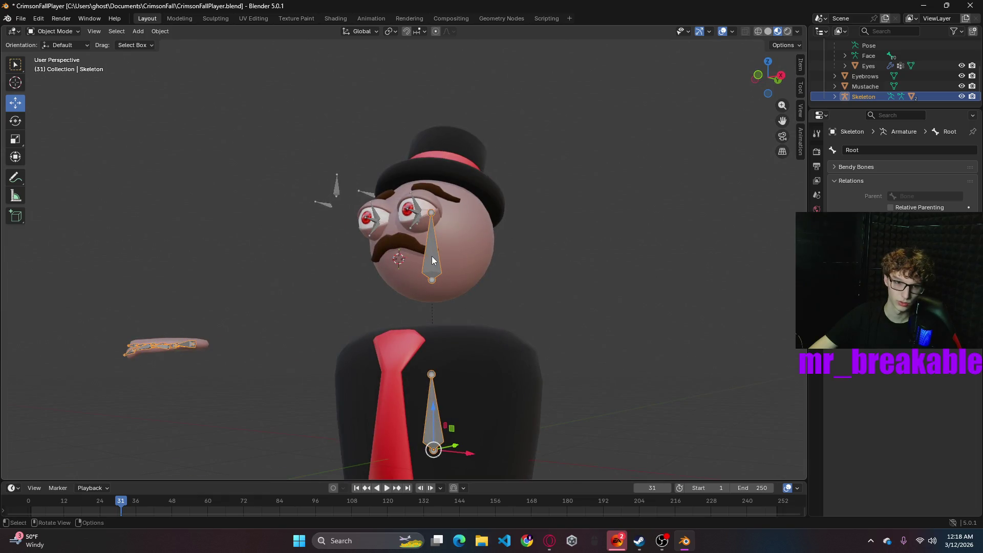
{"action": "left_click", "coordinate": [419, 224]}
{"action": "mouse_move", "coordinate": [481, 236]}
{"action": "middle_mouse_down"}
{"action": "mouse_move", "coordinate": [658, 288]}
{"action": "mouse_move", "coordinate": [431, 233]}
{"action": "middle_mouse_up"}
{"action": "left_click", "coordinate": [438, 250]}
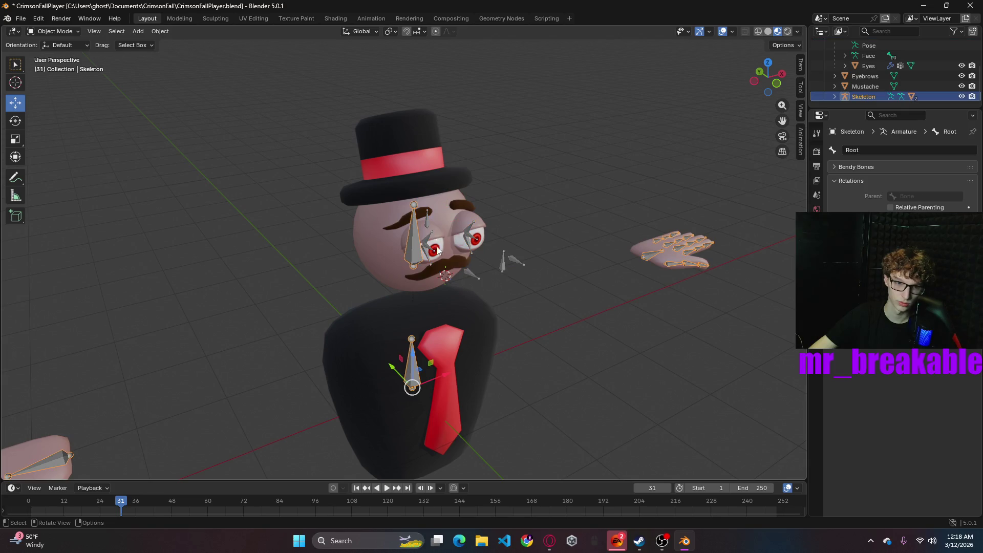
{"action": "mouse_move", "coordinate": [426, 271]}
{"action": "middle_mouse_down"}
{"action": "mouse_move", "coordinate": [549, 251]}
{"action": "mouse_move", "coordinate": [399, 218]}
{"action": "middle_mouse_up"}
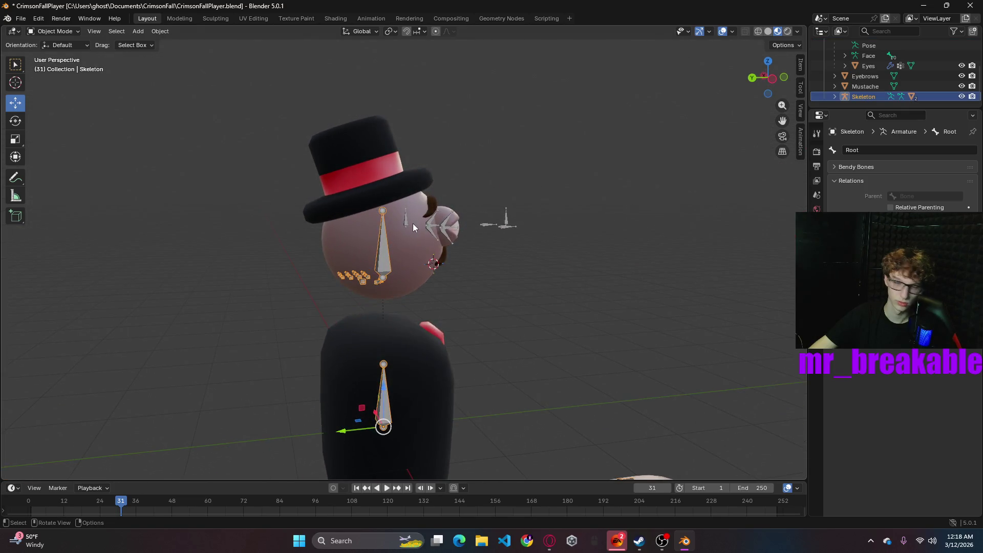
{"action": "mouse_move", "coordinate": [630, 312]}
{"action": "middle_mouse_down"}
{"action": "mouse_move", "coordinate": [508, 307]}
{"action": "mouse_move", "coordinate": [430, 278]}
{"action": "middle_mouse_up"}
{"action": "left_click", "coordinate": [433, 282]}
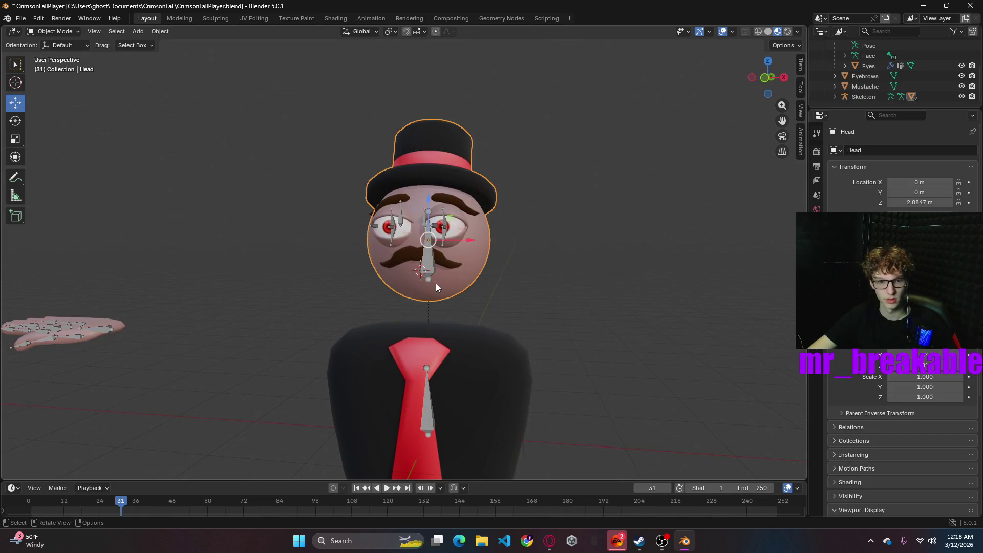
- Select Skeleton in the Outliner and switch it to Pose Mode
{"action": "left_click", "coordinate": [58, 31]}
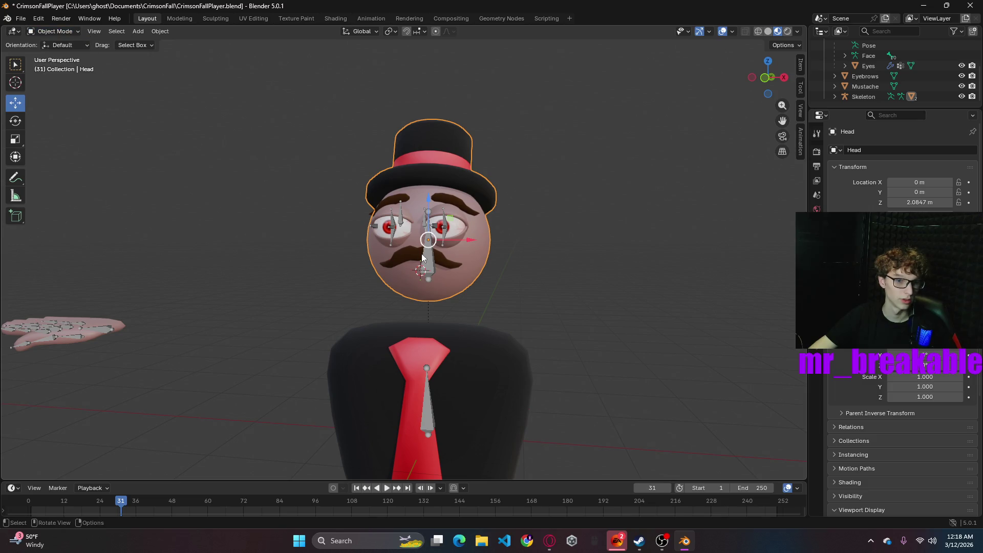
{"action": "left_click", "coordinate": [864, 96]}
{"action": "left_click", "coordinate": [72, 32]}
{"action": "left_click", "coordinate": [56, 65]}
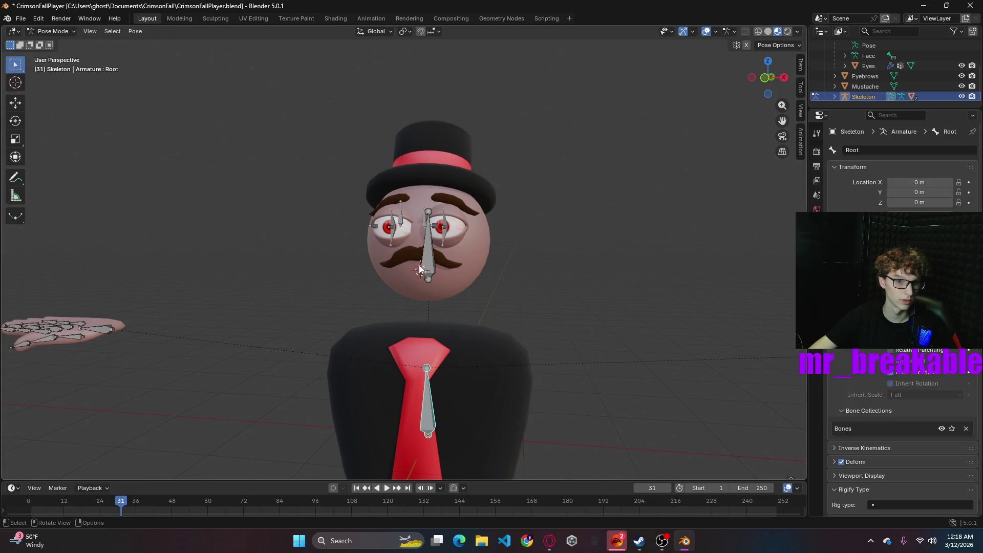
- Test-rotate the HeadRig bone, undo it, and orbit around the character
{"action": "left_click", "coordinate": [433, 262]}
{"action": "key", "text": "r"}
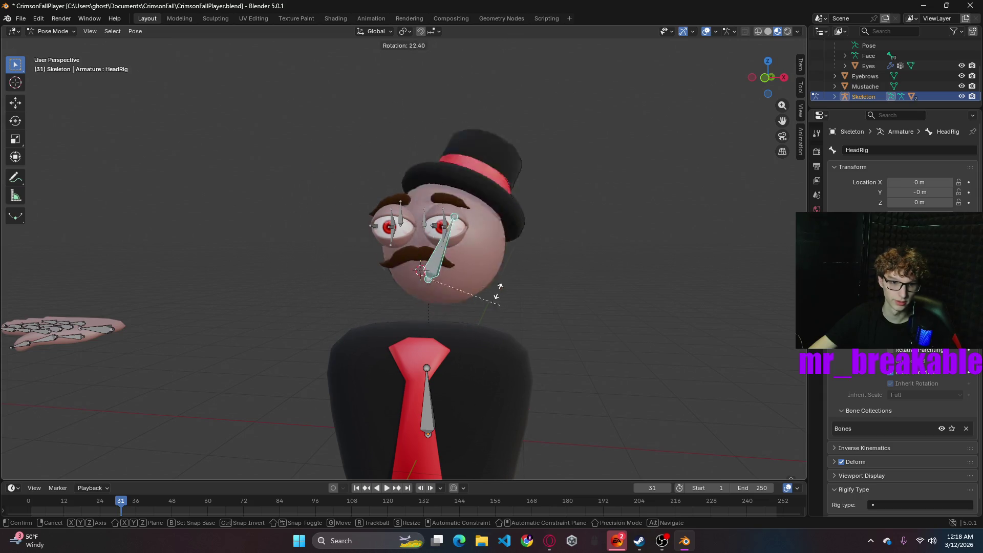
{"action": "left_click", "coordinate": [530, 275]}
{"action": "key", "text": "ctrl+z"}
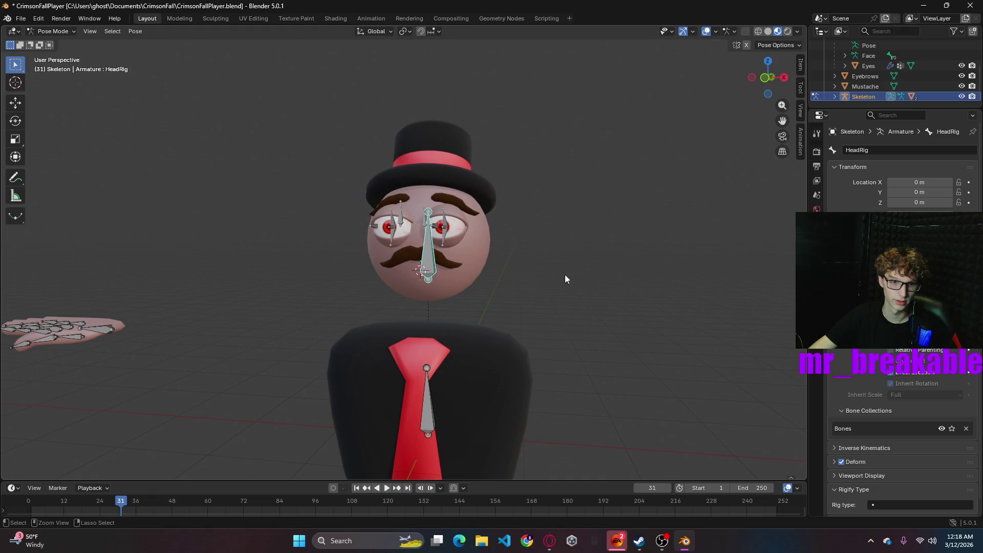
{"action": "mouse_move", "coordinate": [608, 287]}
{"action": "middle_mouse_down"}
{"action": "mouse_move", "coordinate": [512, 296]}
{"action": "mouse_move", "coordinate": [608, 331]}
{"action": "mouse_move", "coordinate": [717, 315]}
{"action": "mouse_move", "coordinate": [432, 232]}
{"action": "middle_mouse_up"}
{"action": "left_click", "coordinate": [434, 225]}
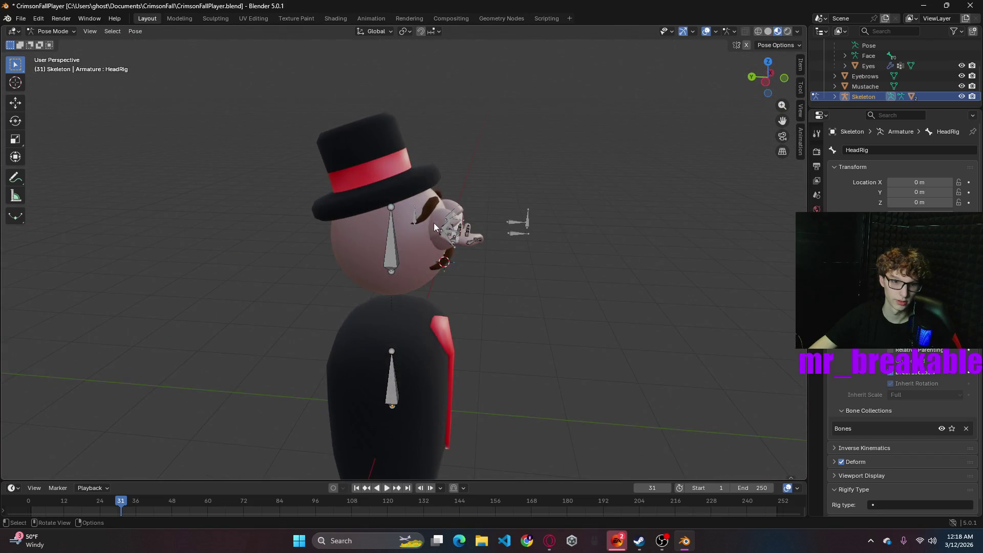
{"action": "mouse_move", "coordinate": [526, 268]}
{"action": "middle_mouse_down"}
{"action": "mouse_move", "coordinate": [496, 248]}
{"action": "mouse_move", "coordinate": [572, 230]}
{"action": "mouse_move", "coordinate": [581, 252]}
{"action": "middle_mouse_up"}
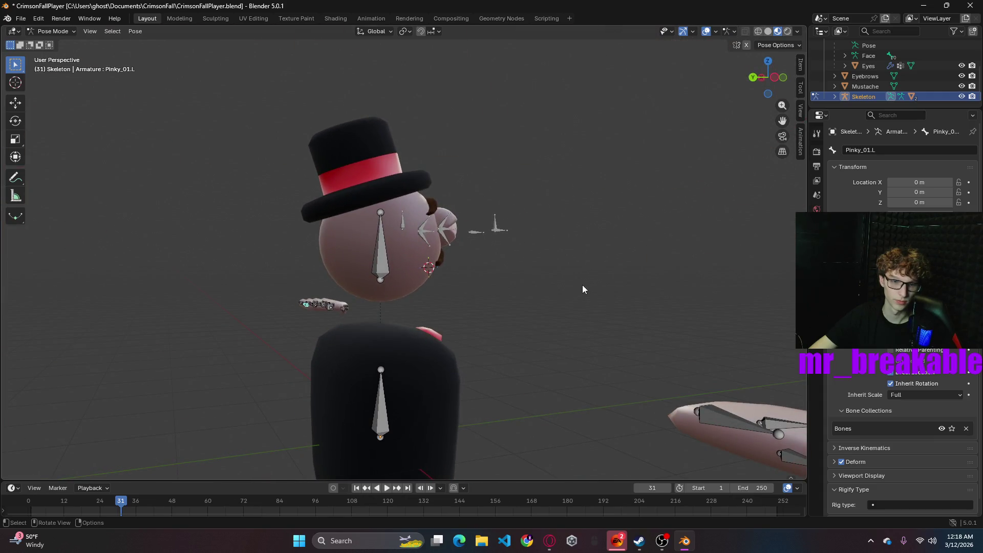
{"action": "mouse_move", "coordinate": [529, 284]}
{"action": "middle_mouse_down"}
{"action": "mouse_move", "coordinate": [395, 290]}
{"action": "mouse_move", "coordinate": [389, 272]}
{"action": "middle_mouse_up"}
- Try rotating HeadRig on the X then Z axis, cancel, and return to Object Mode
{"action": "left_click", "coordinate": [419, 246]}
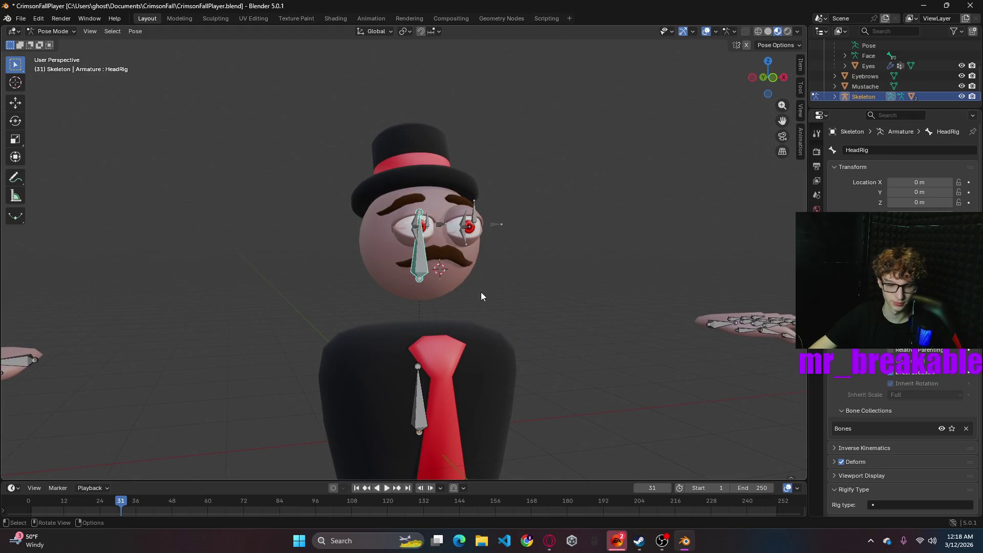
{"action": "key", "text": "r"}
{"action": "key", "text": "x"}
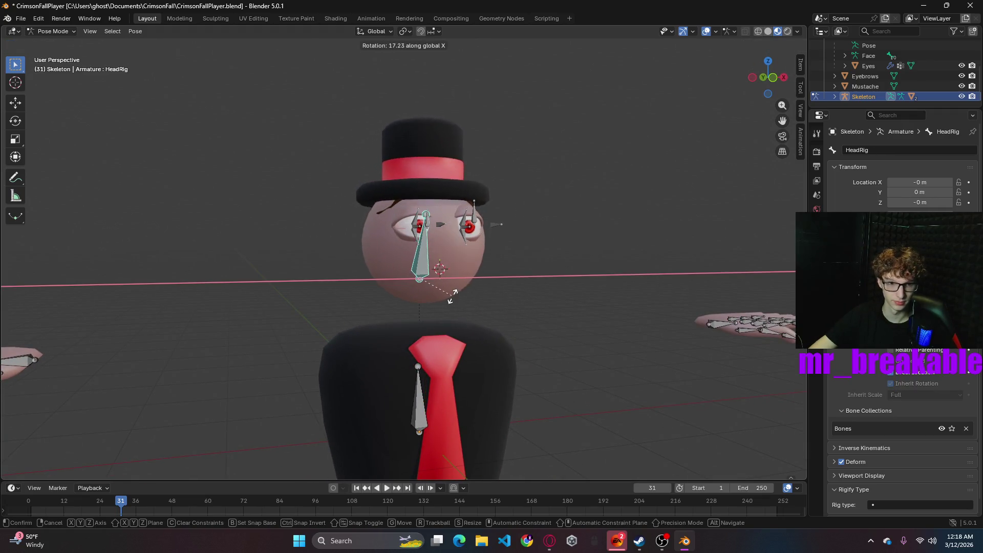
{"action": "key", "text": "z"}
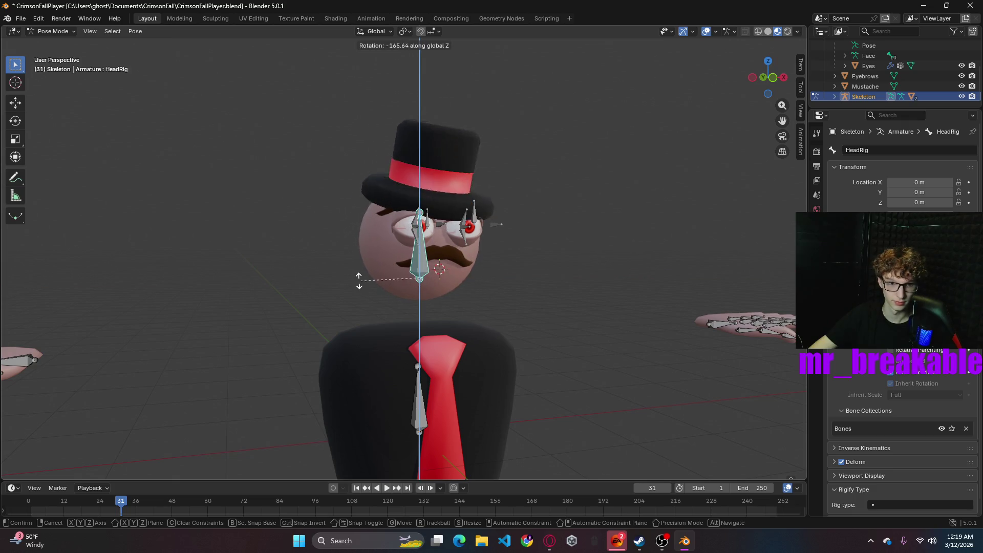
{"action": "key", "text": "Escape"}
{"action": "mouse_move", "coordinate": [525, 267]}
{"action": "middle_mouse_down"}
{"action": "mouse_move", "coordinate": [585, 298]}
{"action": "mouse_move", "coordinate": [415, 229]}
{"action": "mouse_move", "coordinate": [454, 99]}
{"action": "middle_mouse_up"}
{"action": "key", "text": "ctrl+Tab"}
- Rotate the Skeleton slightly and undo it, then select the body mesh and tie
{"action": "left_click", "coordinate": [411, 232]}
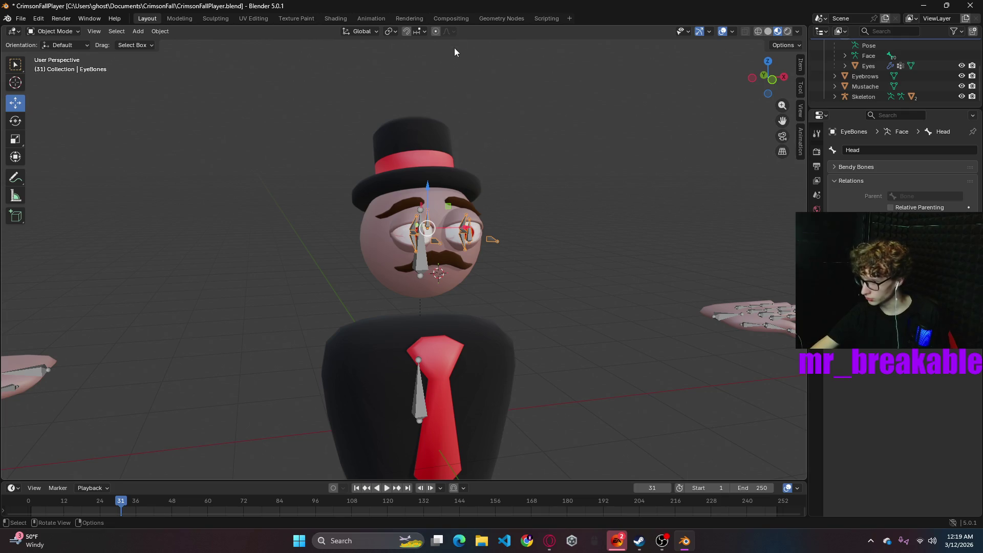
{"action": "left_click", "coordinate": [422, 396]}
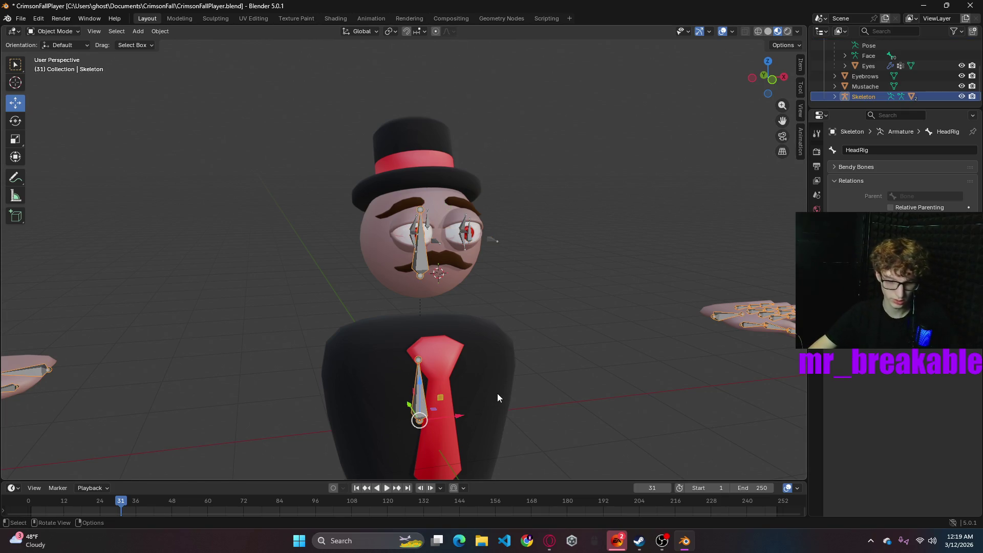
{"action": "key", "text": "r"}
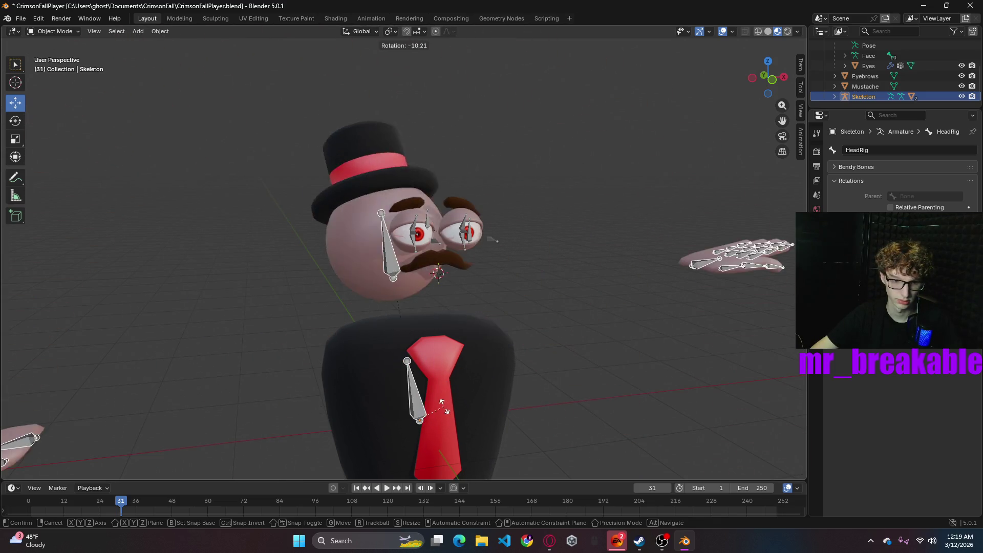
{"action": "left_click", "coordinate": [462, 418]}
{"action": "key", "text": "ctrl+z"}
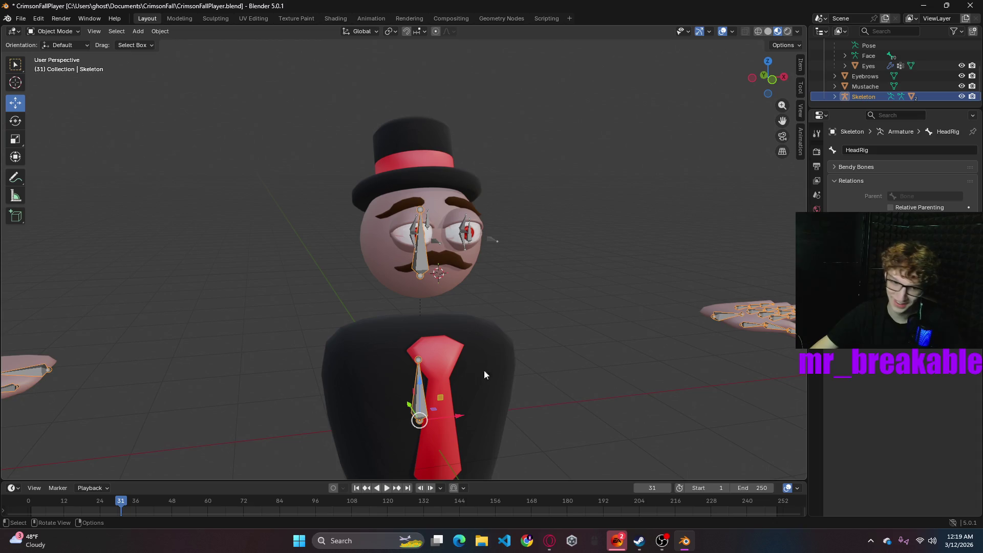
{"action": "left_click", "coordinate": [512, 384]}
{"action": "left_click", "coordinate": [439, 361], "text": "shift"}
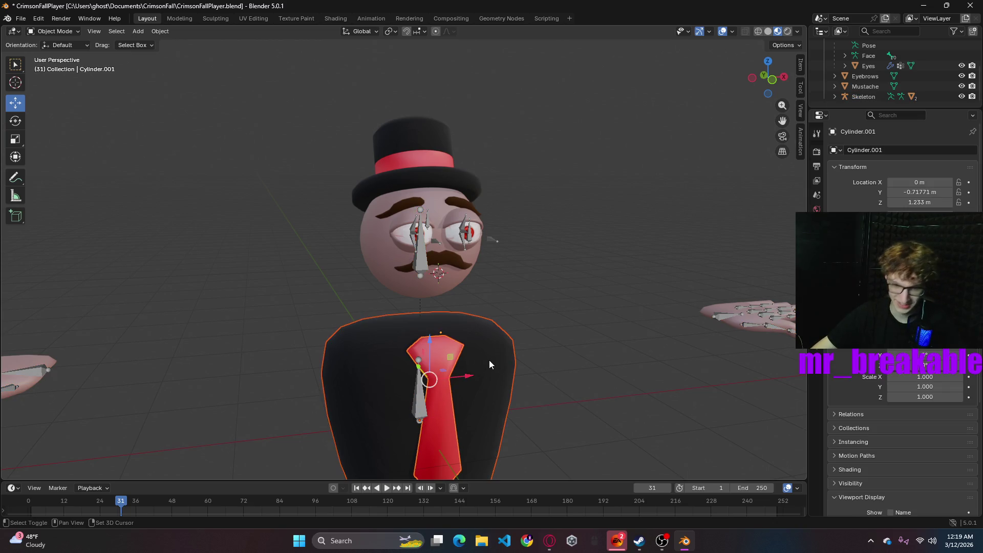